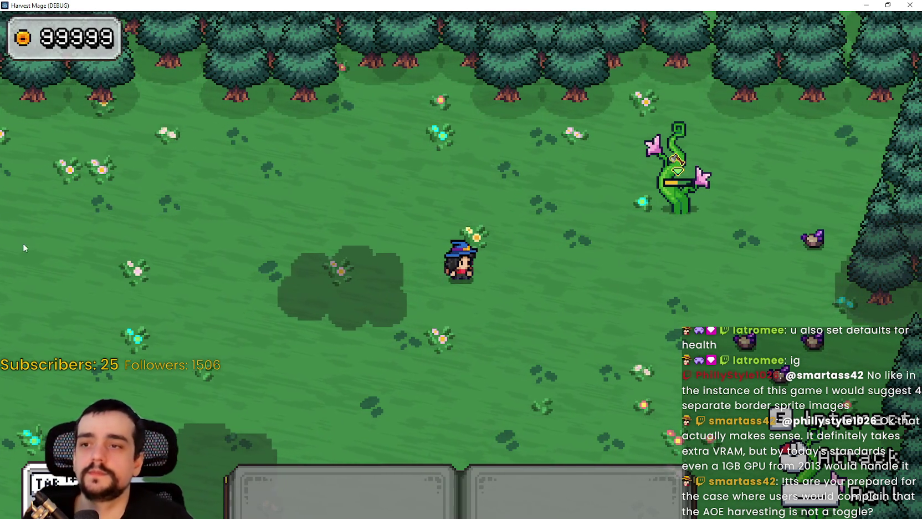
Walk the witch south-east, toggling the hotbar slot 1 harvesting tool on, off and on
{"action": "key", "text": "s"}
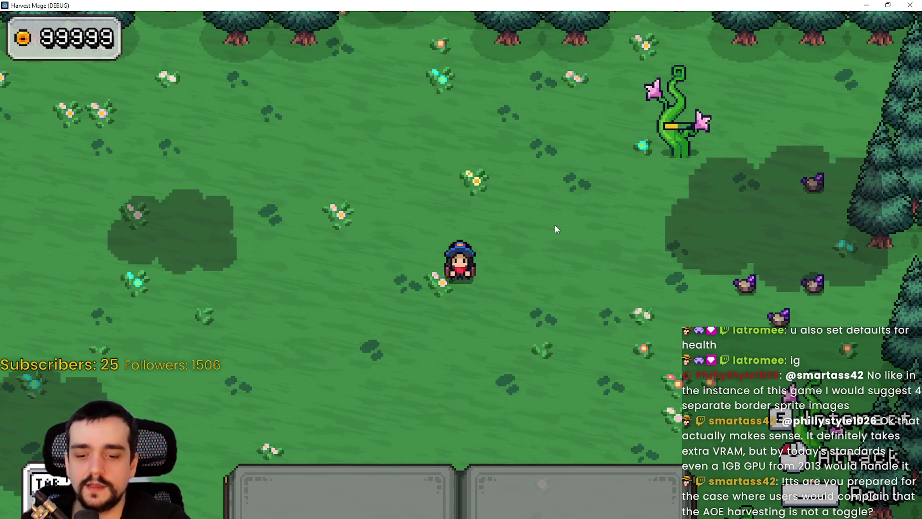
{"action": "key", "text": "d"}
{"action": "key", "text": "s"}
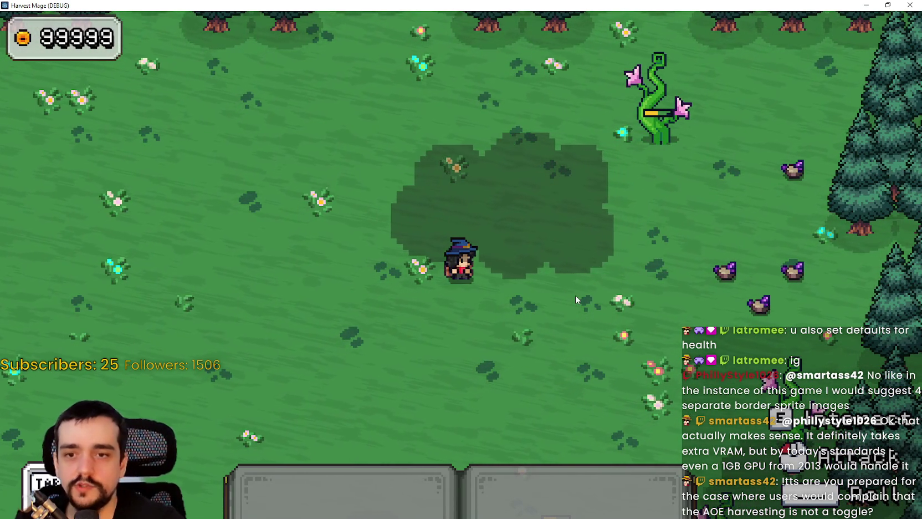
{"action": "key", "text": "1"}
{"action": "key", "text": "1"}
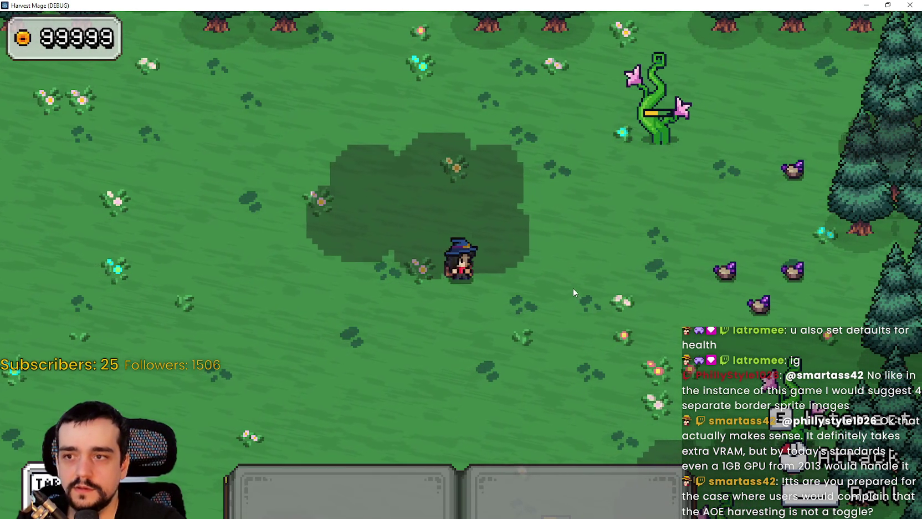
{"action": "key", "text": "1"}
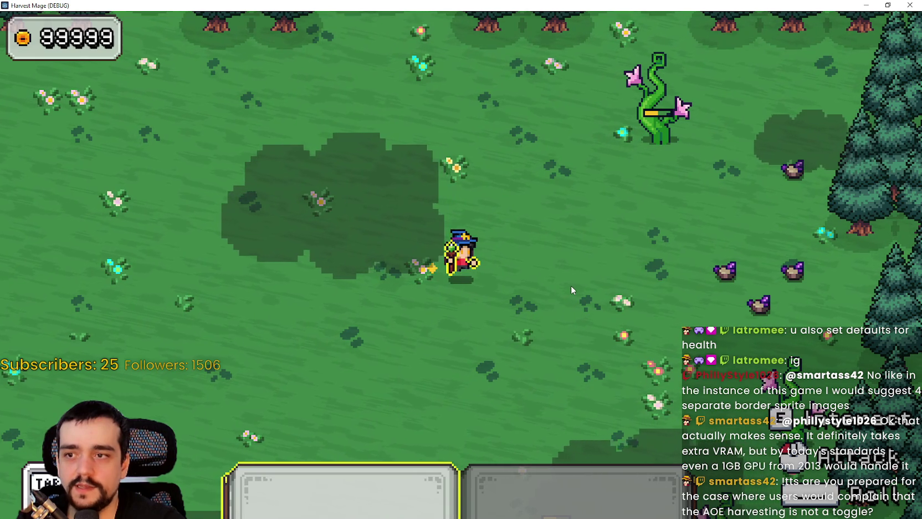
{"action": "key", "text": "1"}
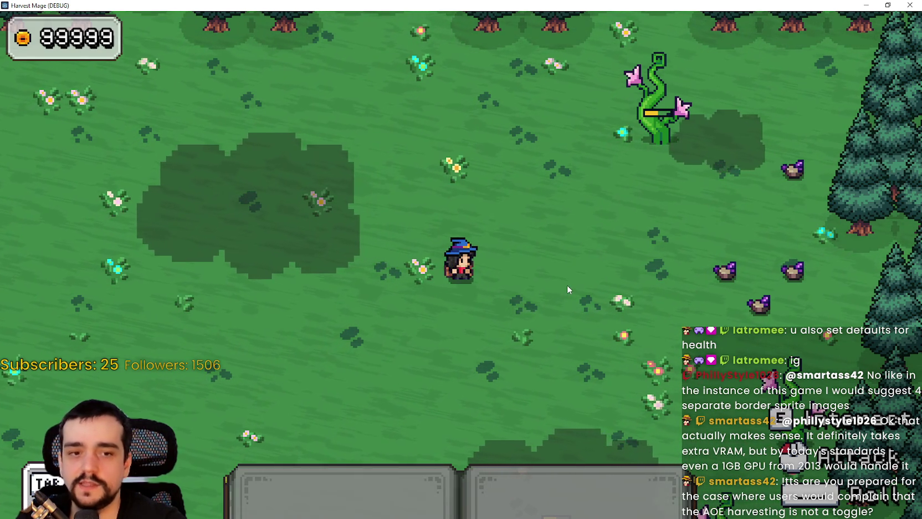
Walk down-left then down-right to the crop patch with the tool stowed
{"action": "key", "text": "s"}
{"action": "key", "text": "a"}
{"action": "key", "text": "s"}
{"action": "key", "text": "d"}
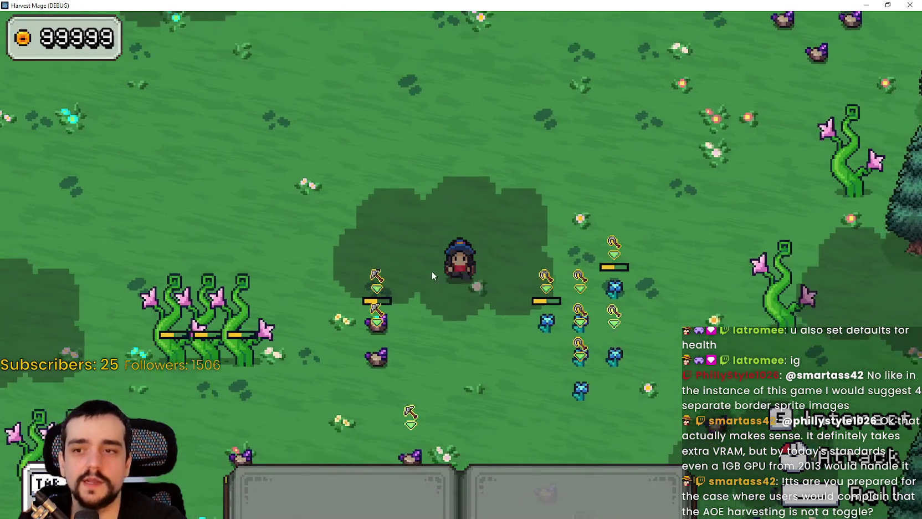
Ready slot 1 and walk through the nearby crops to harvest two, then stow it walking south
{"action": "key", "text": "1"}
{"action": "key", "text": "s"}
{"action": "key", "text": "d"}
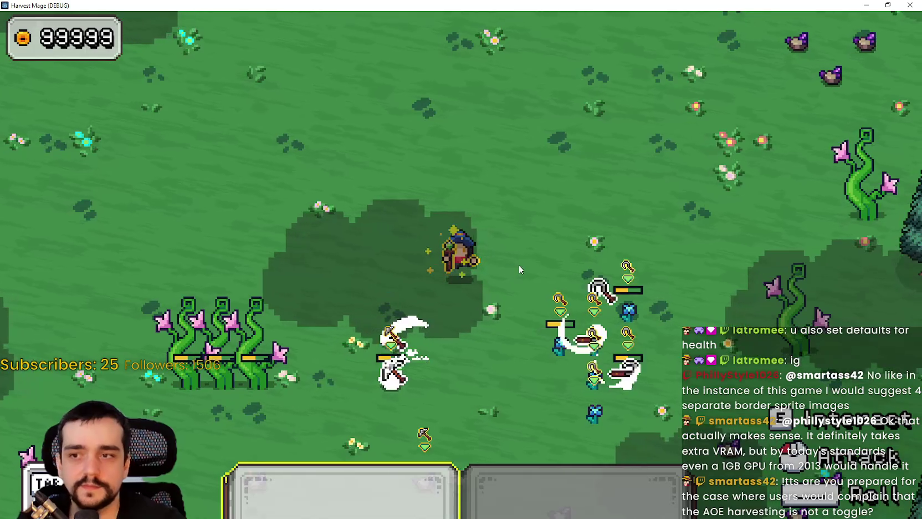
{"action": "key", "text": "a"}
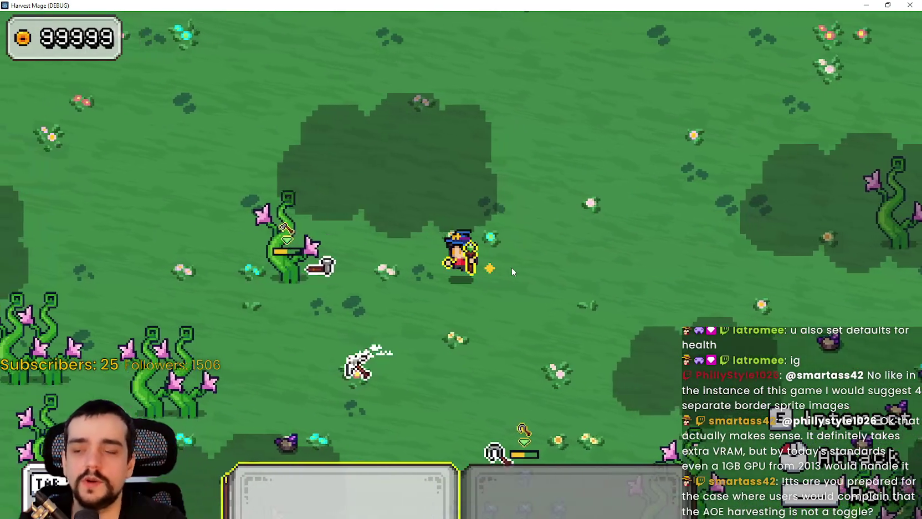
{"action": "key", "text": "w"}
{"action": "key", "text": "s"}
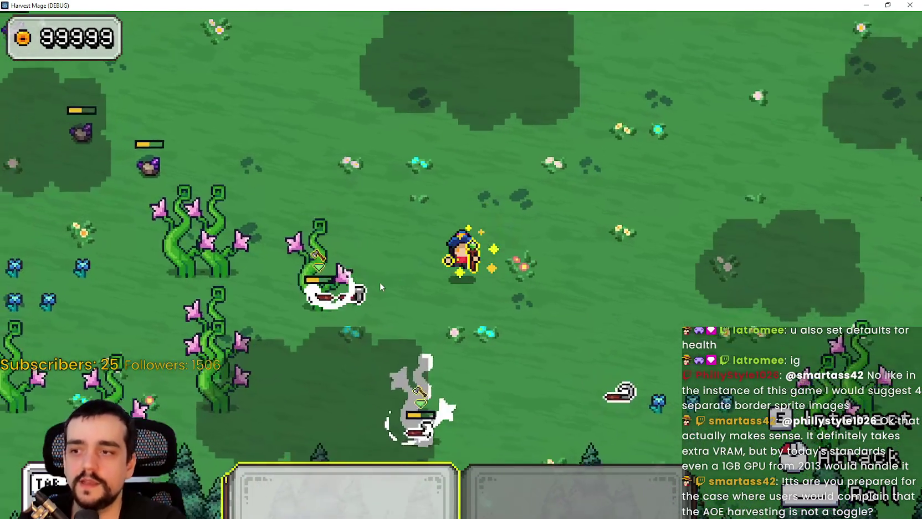
{"action": "key", "text": "1"}
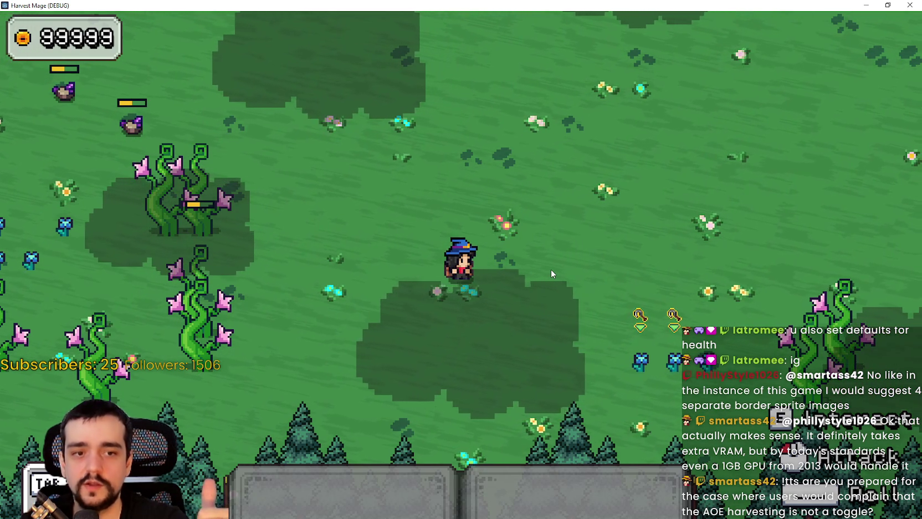
Walk the witch up-right, then down and left around toward the beanstalks
{"action": "key", "text": "w"}
{"action": "key", "text": "d"}
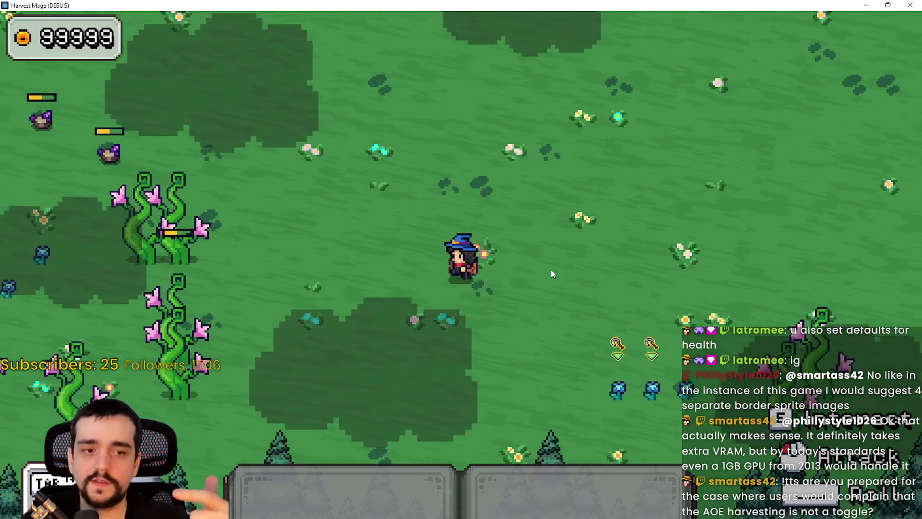
{"action": "key", "text": "d"}
{"action": "key", "text": "w"}
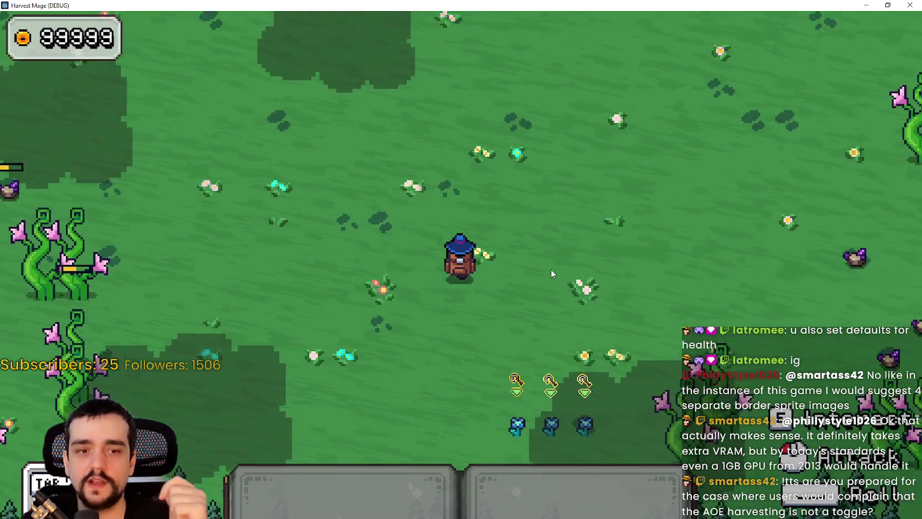
{"action": "key", "text": "d"}
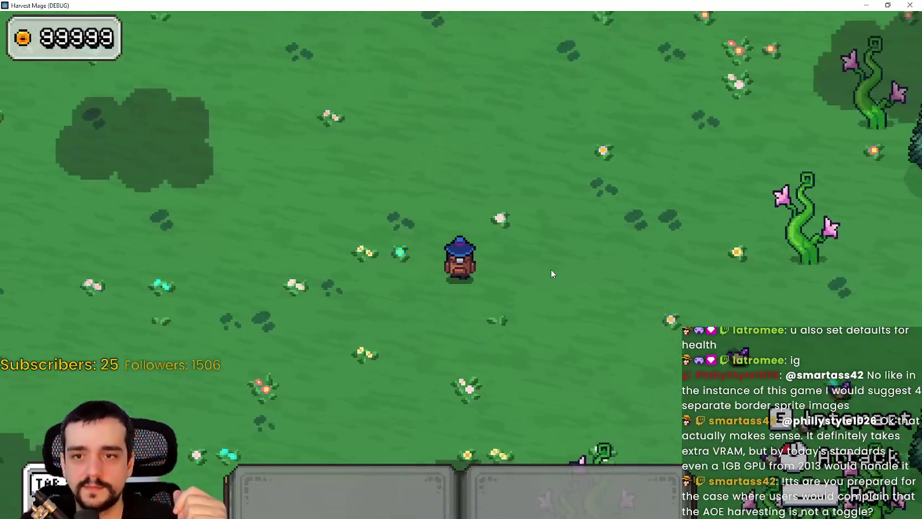
{"action": "key", "text": "s"}
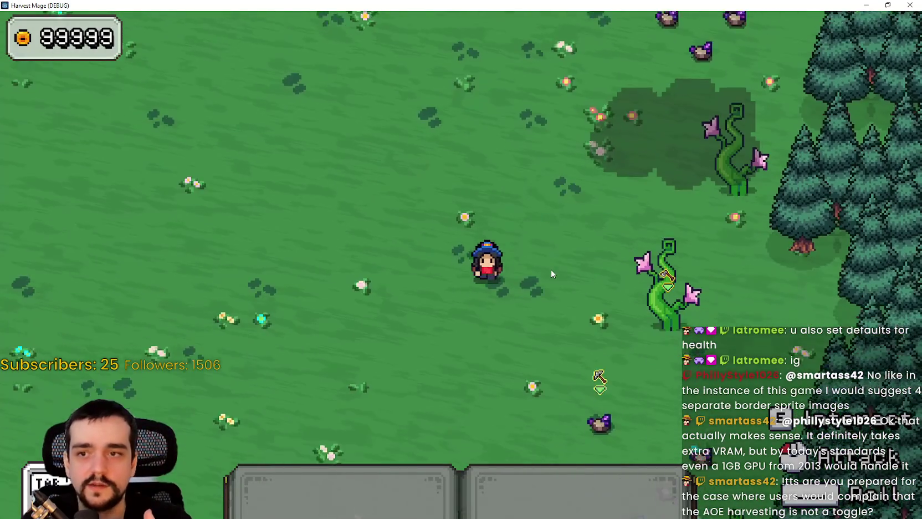
{"action": "key", "text": "a"}
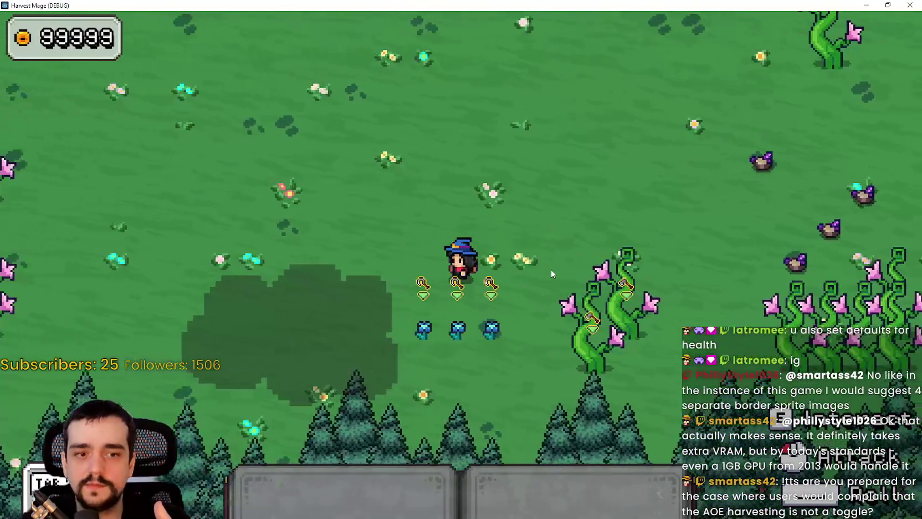
{"action": "key", "text": "a"}
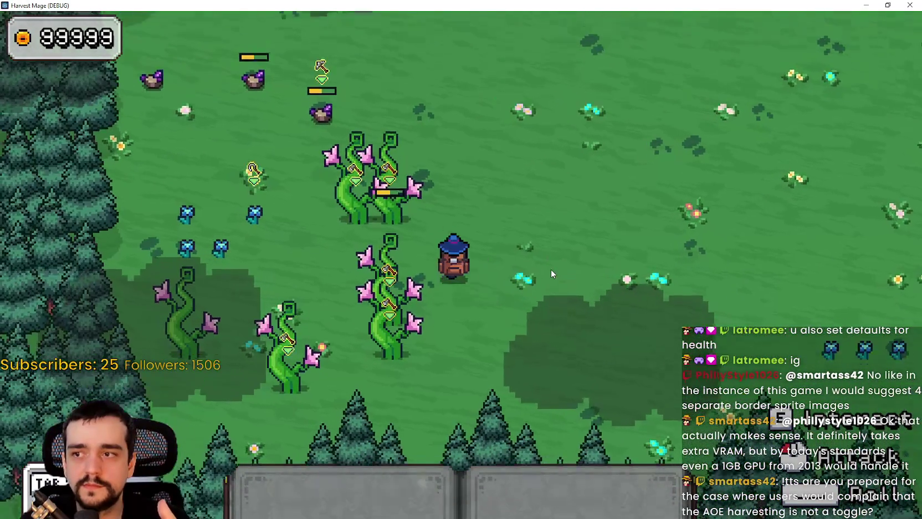
{"action": "key", "text": "w"}
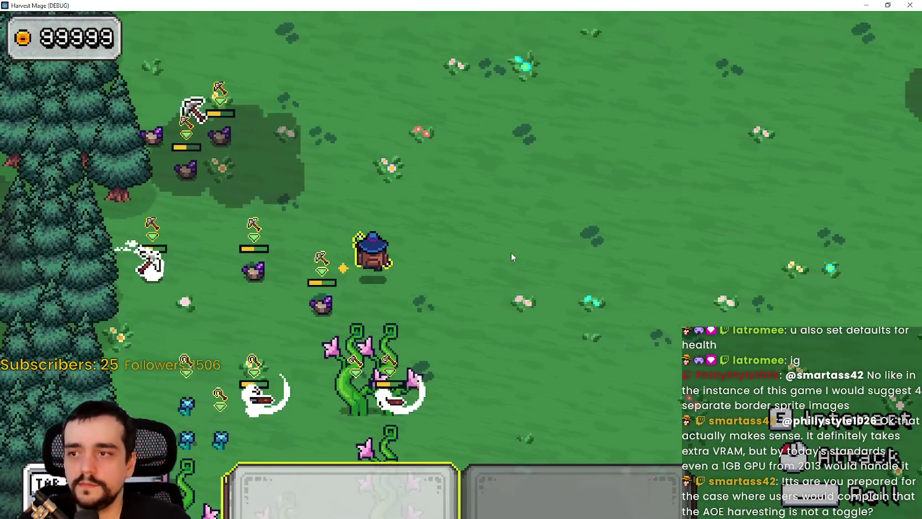
{"action": "key", "text": "d"}
{"action": "key", "text": "s"}
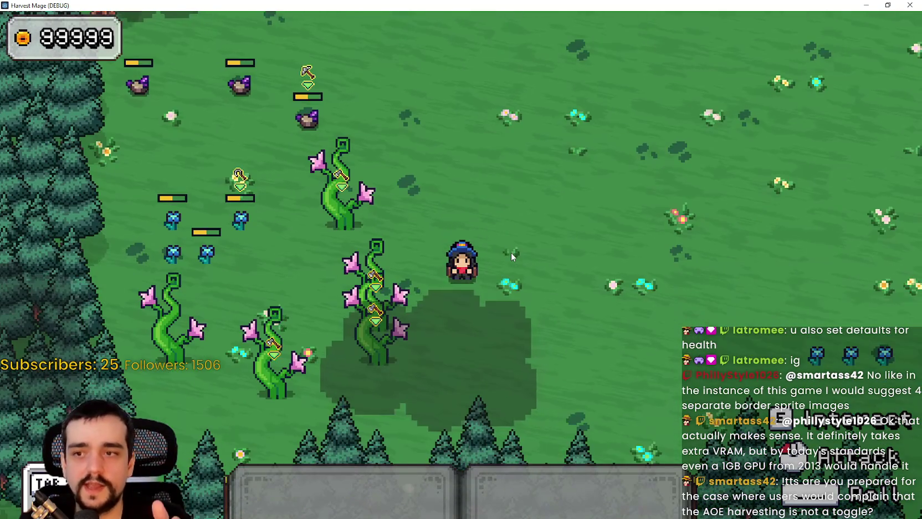
{"action": "key", "text": "d"}
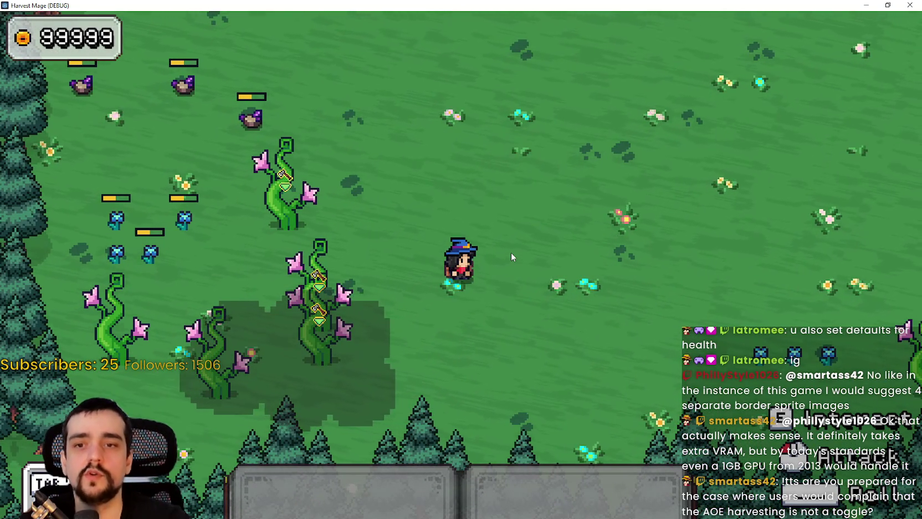
Harvest the beanstalks with slot 1 then slot 2 while walking right past them
{"action": "left_click", "coordinate": [536, 206]}
{"action": "key", "text": "s"}
{"action": "key", "text": "d"}
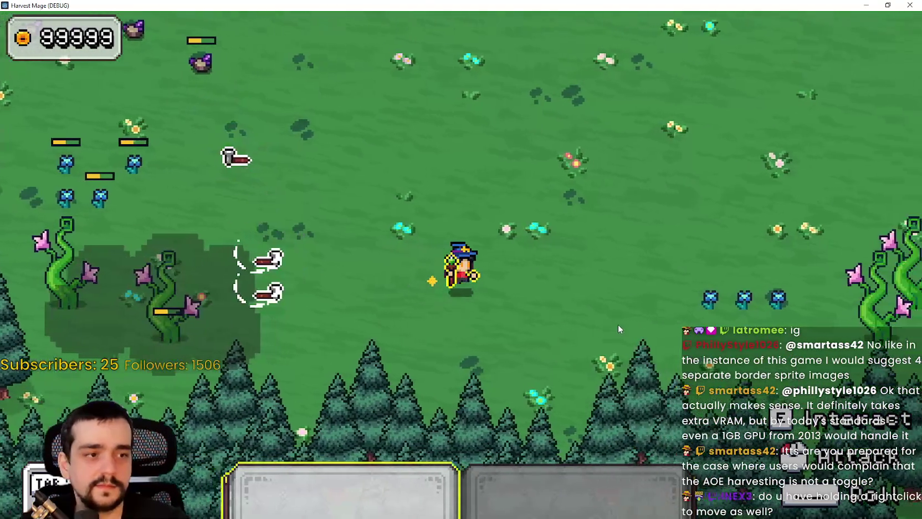
{"action": "key", "text": "2"}
{"action": "left_click", "coordinate": [620, 326]}
{"action": "key", "text": "d"}
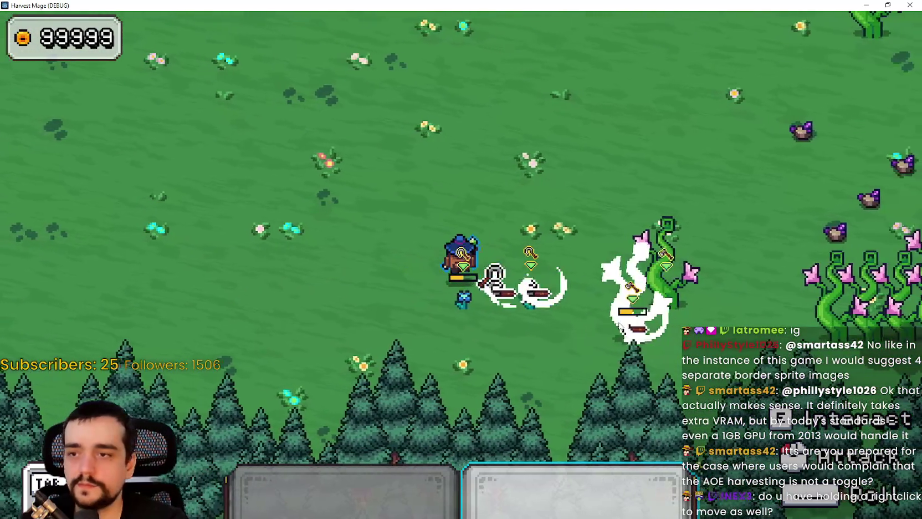
{"action": "key", "text": "w"}
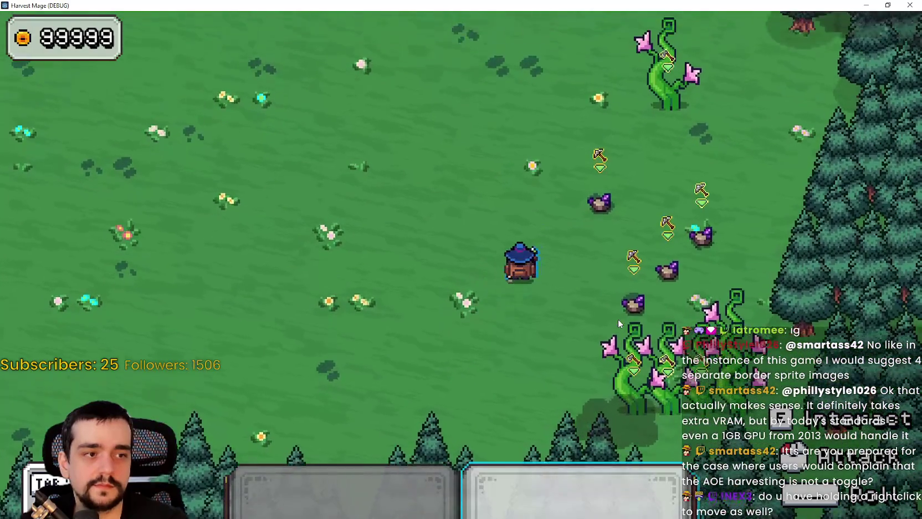
{"action": "left_click", "coordinate": [618, 319]}
Walk the witch up to the tree line and back and forth along it
{"action": "key", "text": "w"}
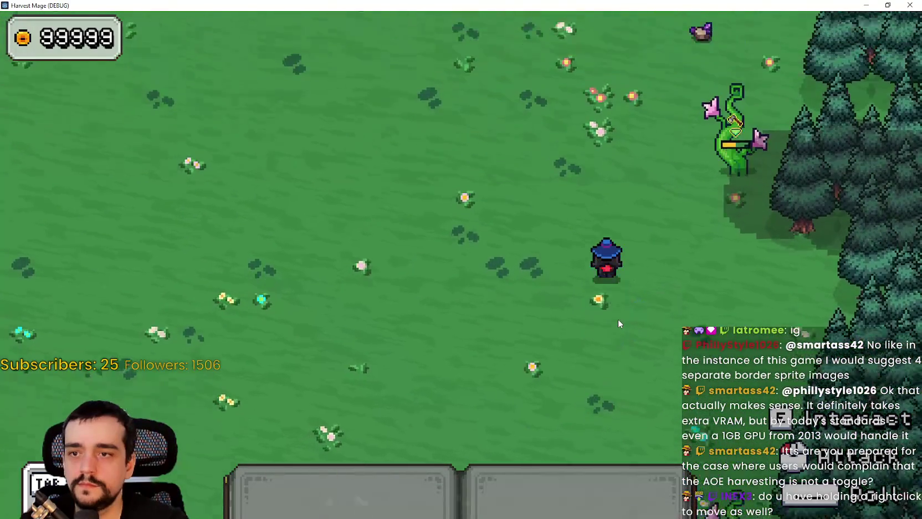
{"action": "key", "text": "w"}
{"action": "key", "text": "a"}
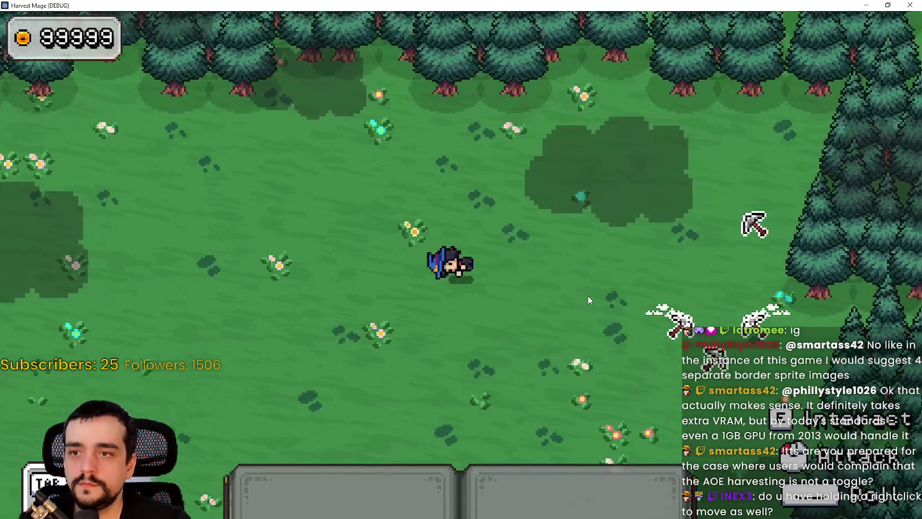
{"action": "key", "text": "s"}
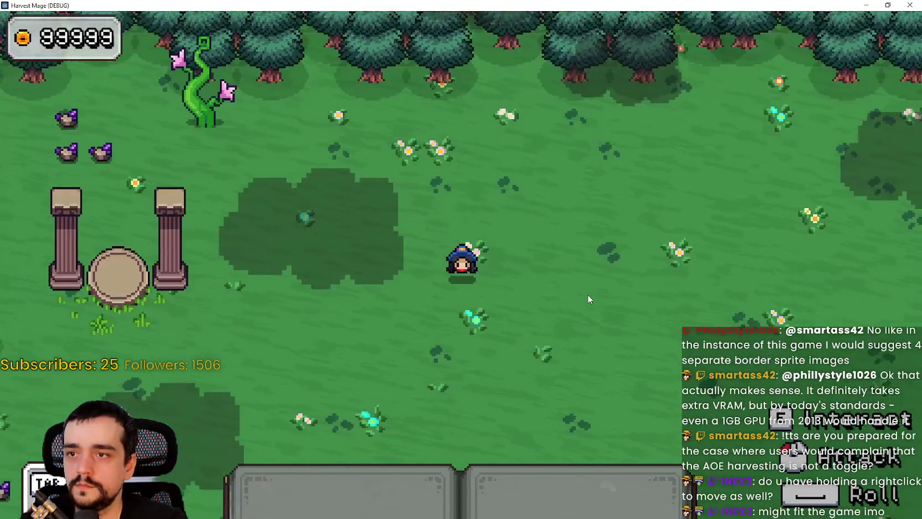
{"action": "key", "text": "d"}
{"action": "key", "text": "w"}
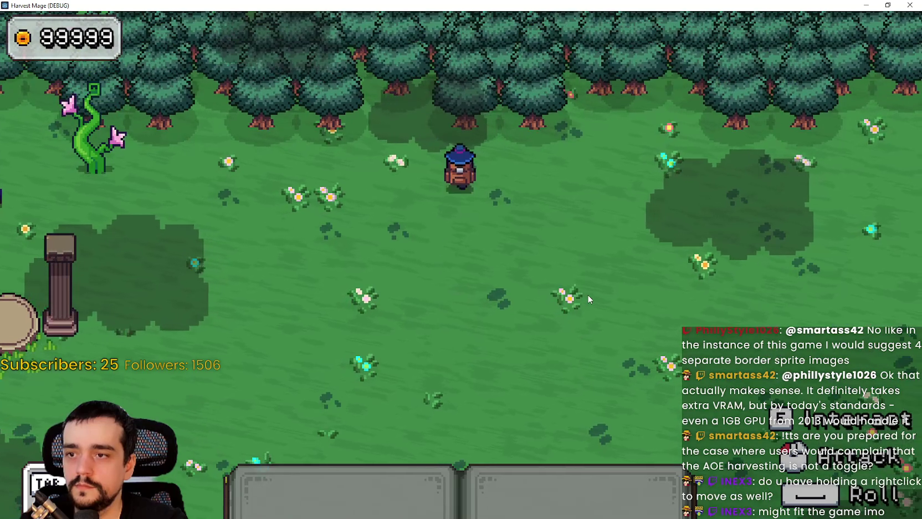
{"action": "key", "text": "d"}
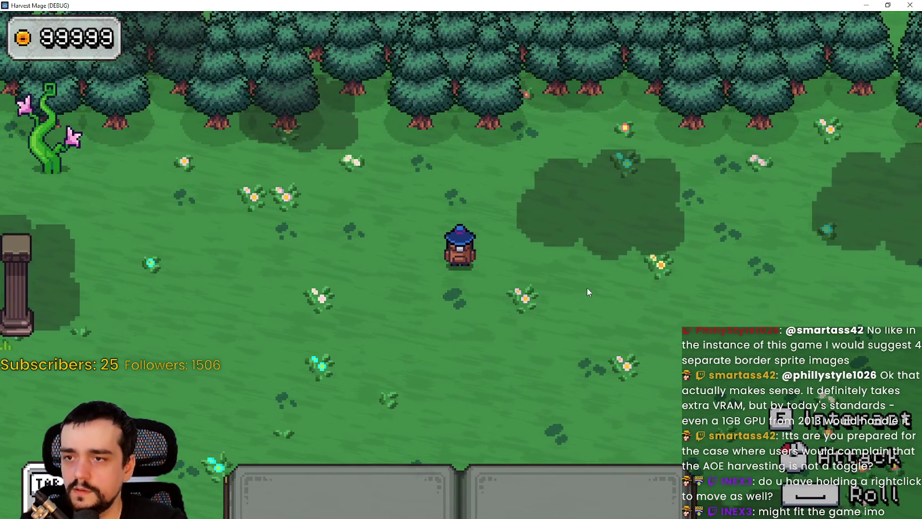
{"action": "key", "text": "s"}
{"action": "key", "text": "w"}
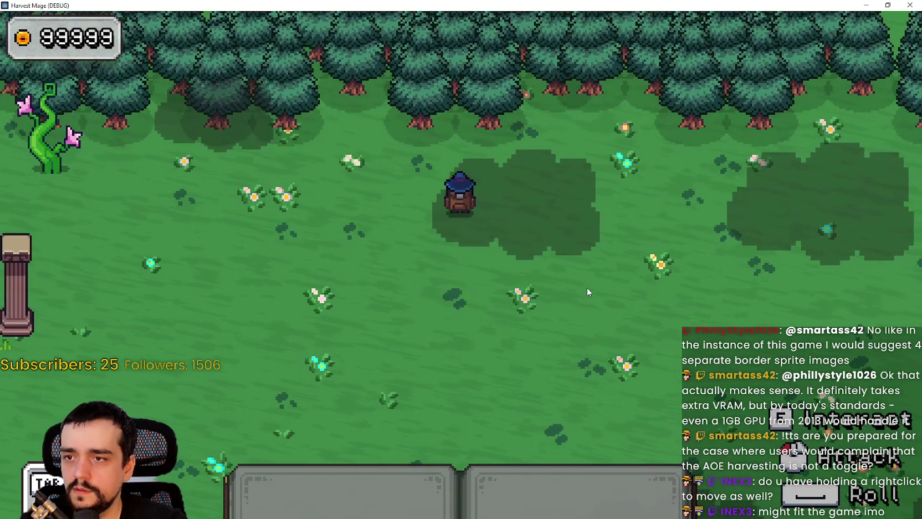
{"action": "key", "text": "s"}
{"action": "key", "text": "w"}
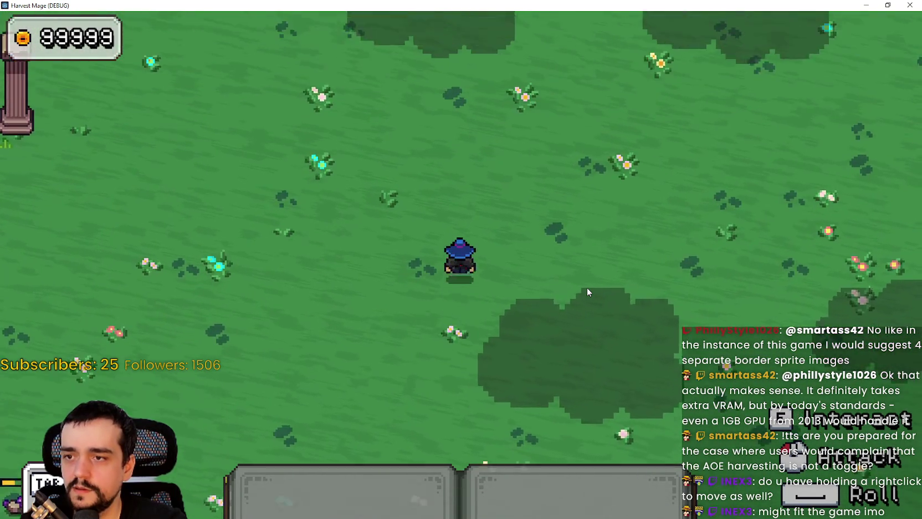
{"action": "key", "text": "s"}
{"action": "key", "text": "d"}
{"action": "key", "text": "d"}
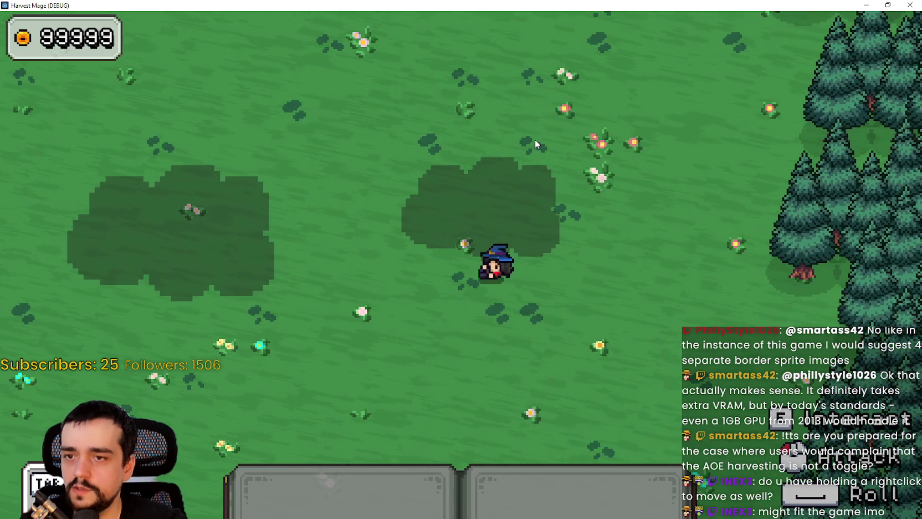
Walk left to the rocks, equip the staff on slot 1, and harvest them
{"action": "key", "text": "a"}
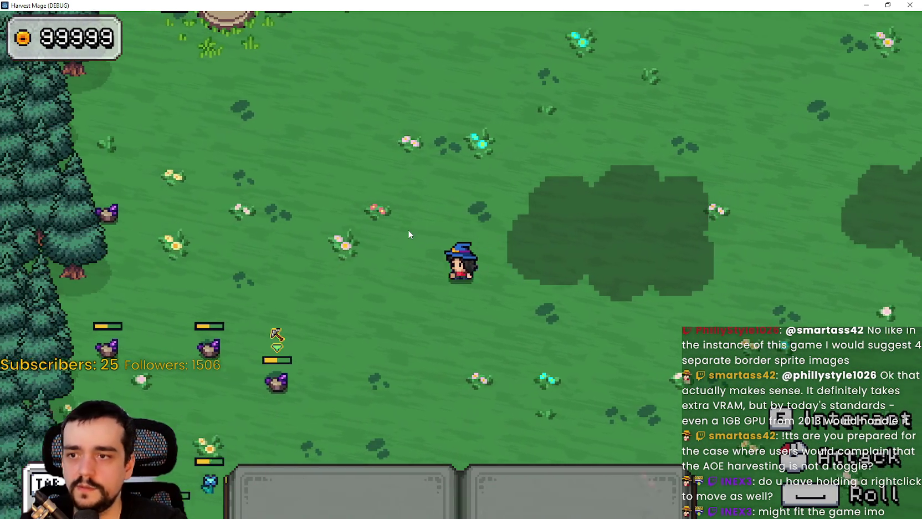
{"action": "key", "text": "a"}
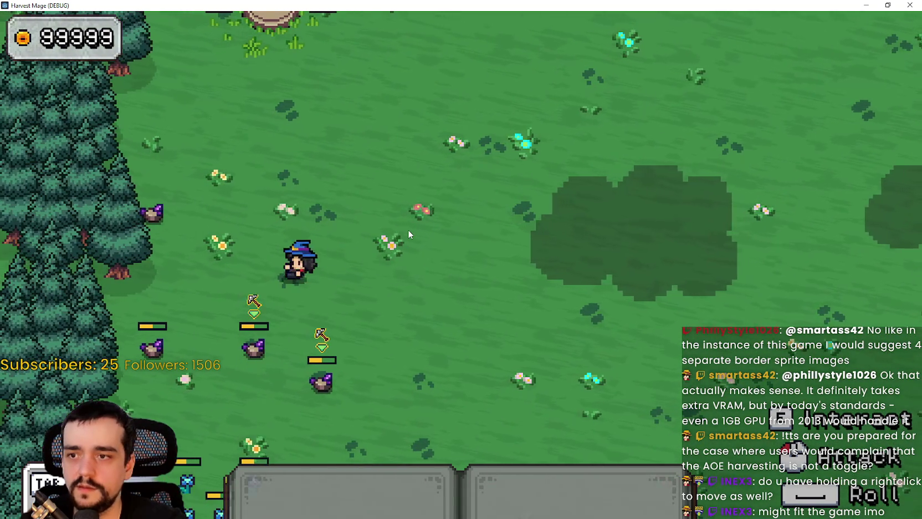
{"action": "key", "text": "1"}
{"action": "left_click", "coordinate": [592, 316]}
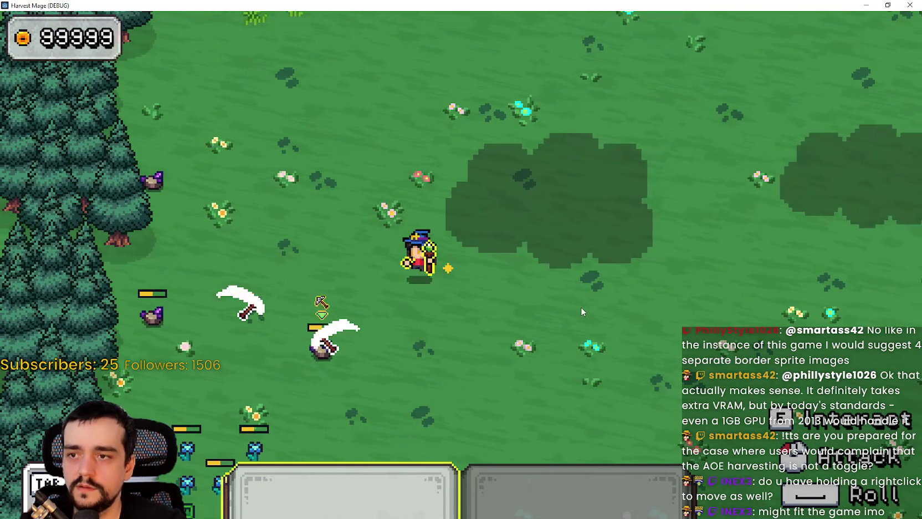
Walk the witch north, east and south across the meadow
{"action": "key", "text": "w"}
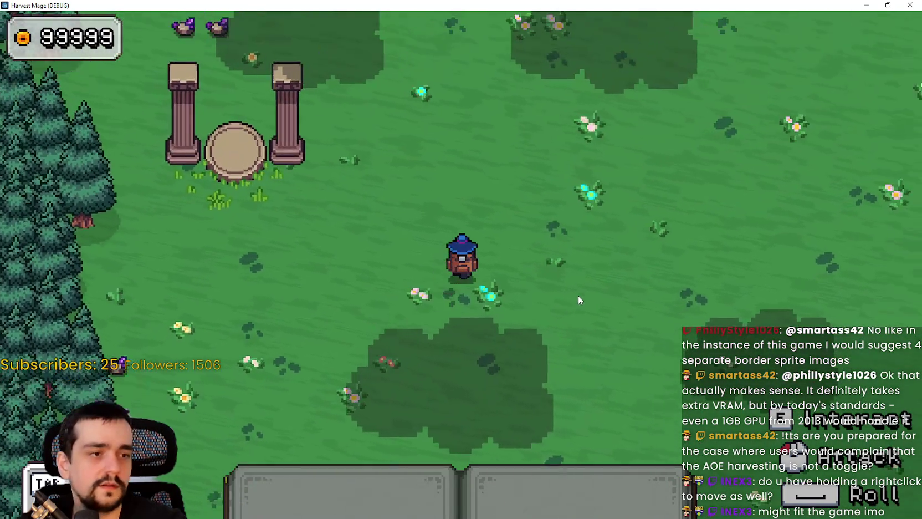
{"action": "key", "text": "d"}
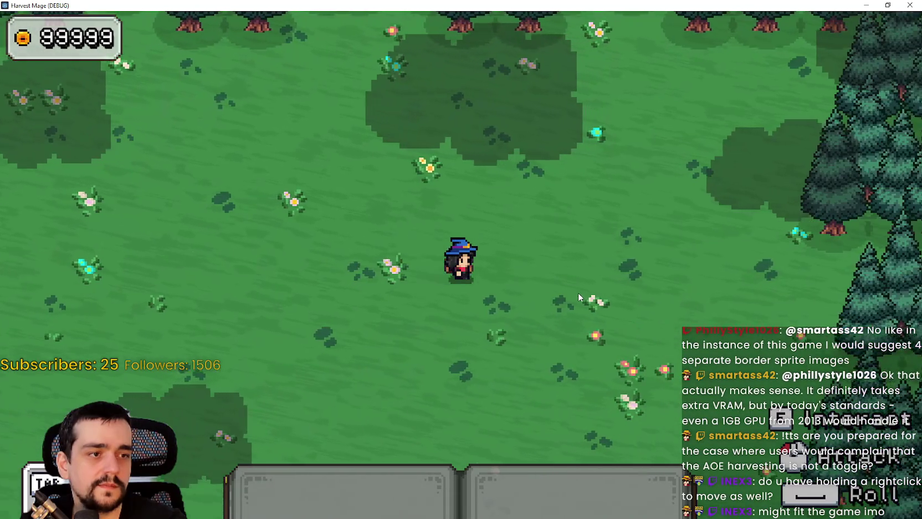
{"action": "key", "text": "s"}
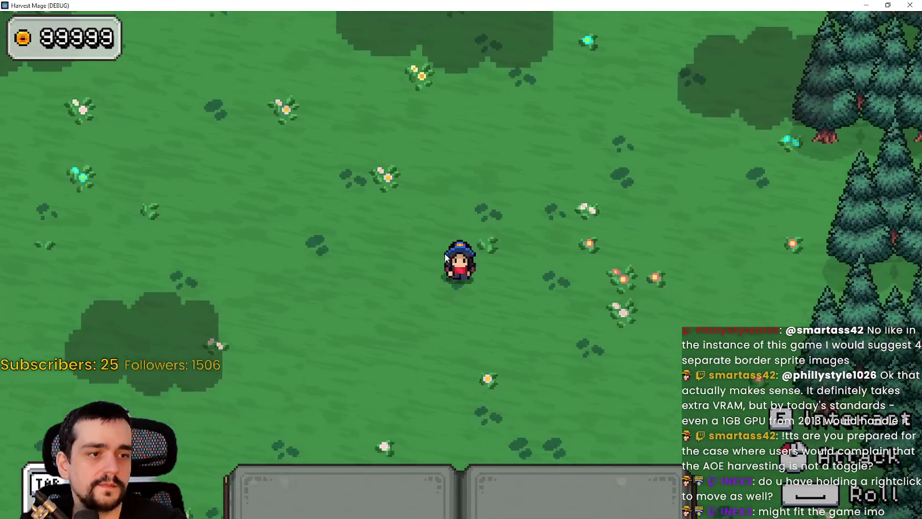
{"action": "key", "text": "d"}
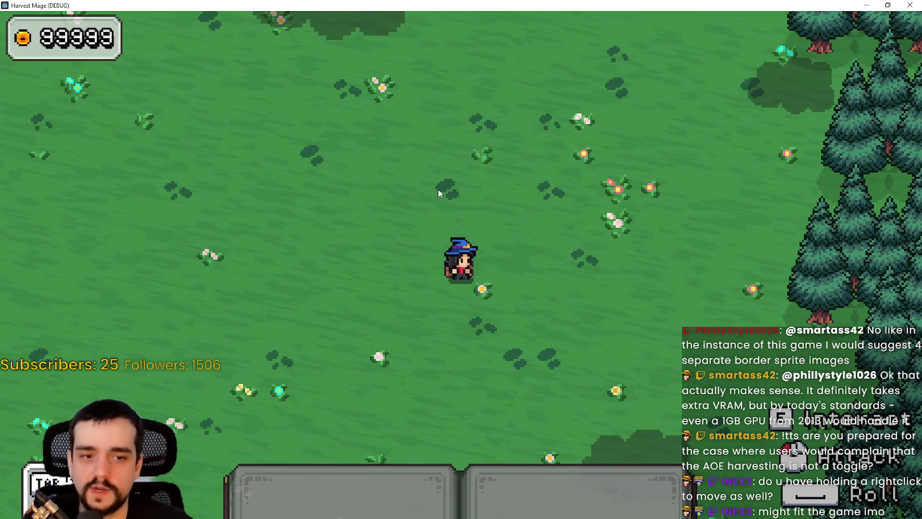
{"action": "key", "text": "a"}
Ready the staff and harvest the pink vines along the forest edge
{"action": "key", "text": "s"}
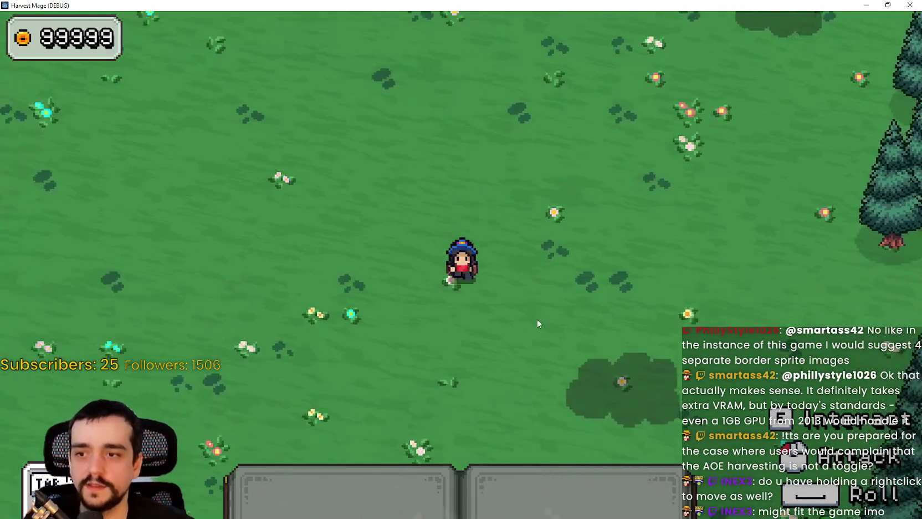
{"action": "key", "text": "1"}
{"action": "key", "text": "d"}
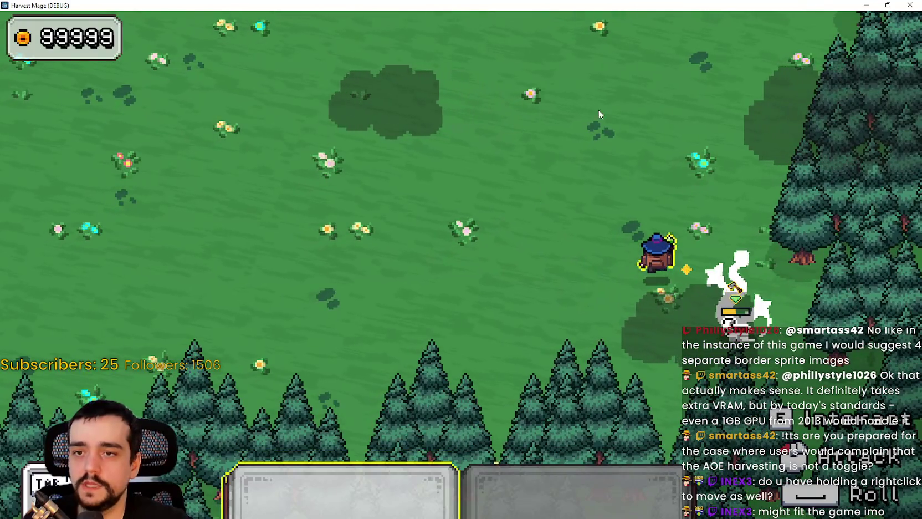
{"action": "key", "text": "w"}
{"action": "key", "text": "a"}
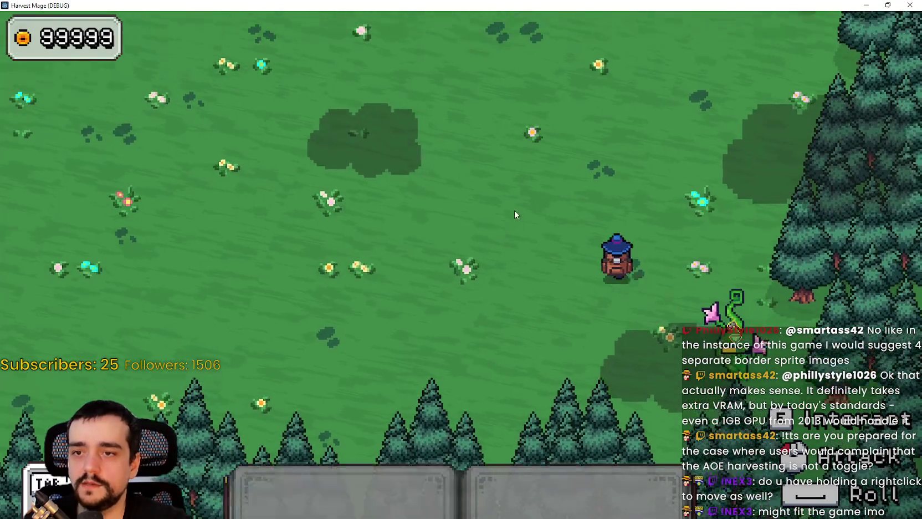
{"action": "key", "text": "s"}
{"action": "key", "text": "d"}
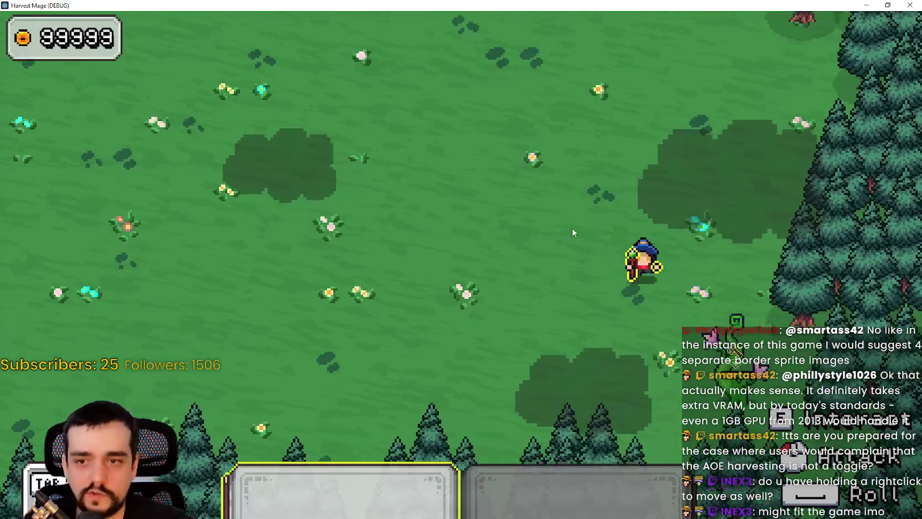
Walk west with the staff through the vine patch, then head north to the village
{"action": "key", "text": "a"}
{"action": "key", "text": "a"}
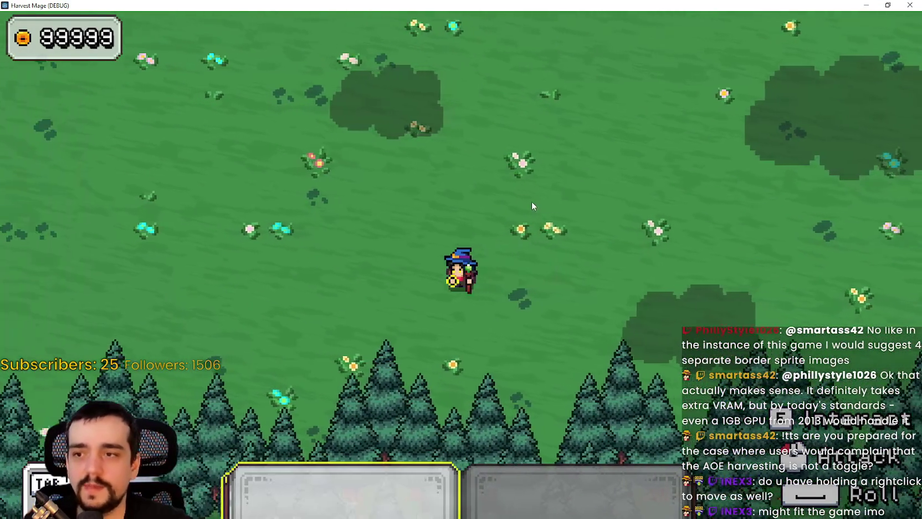
{"action": "key", "text": "1"}
{"action": "key", "text": "a"}
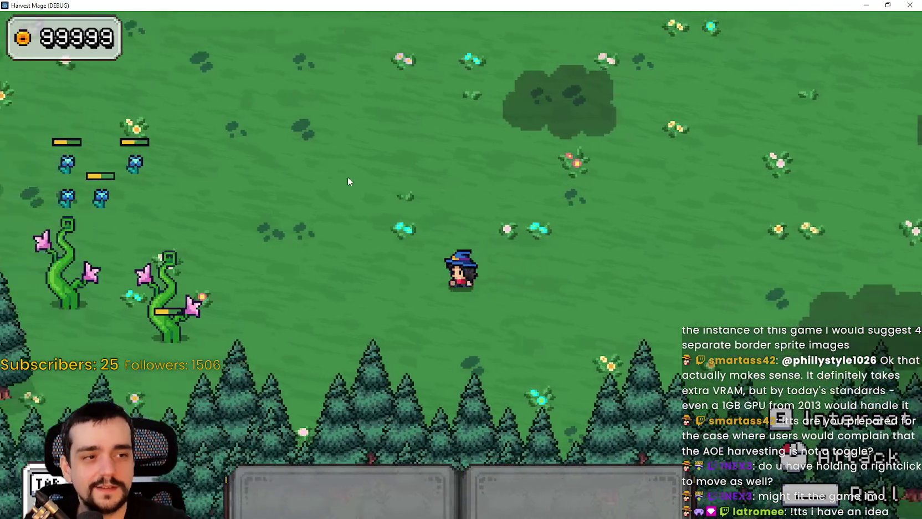
{"action": "key", "text": "w"}
{"action": "key", "text": "w"}
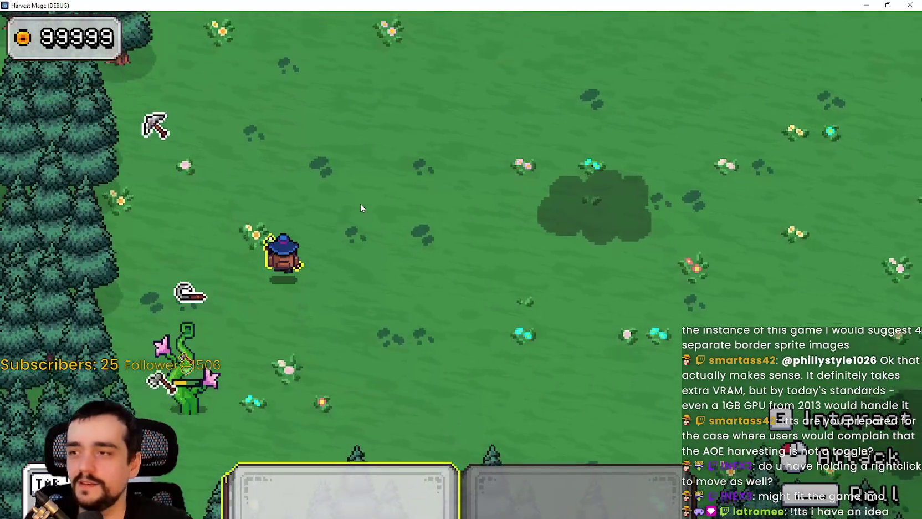
{"action": "key", "text": "w"}
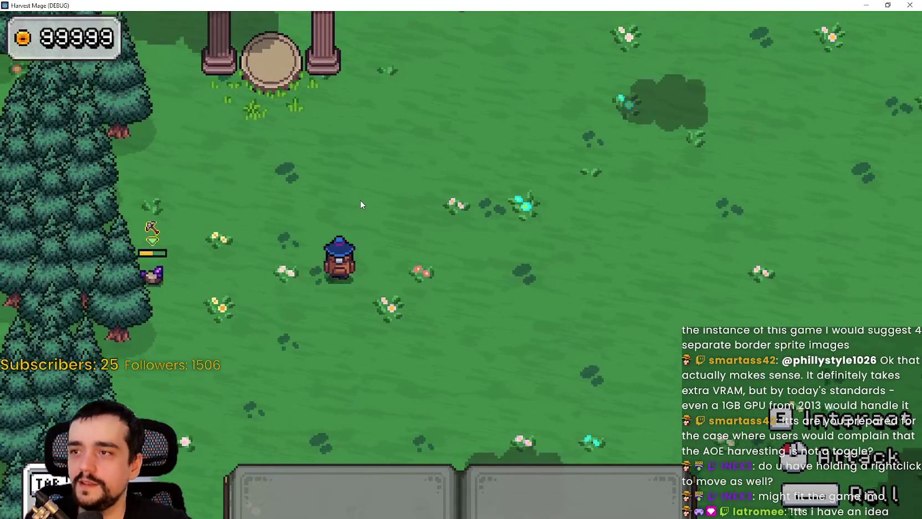
Walk the witch south out of the village and south-west across the field to the forest edge
{"action": "key", "text": "s"}
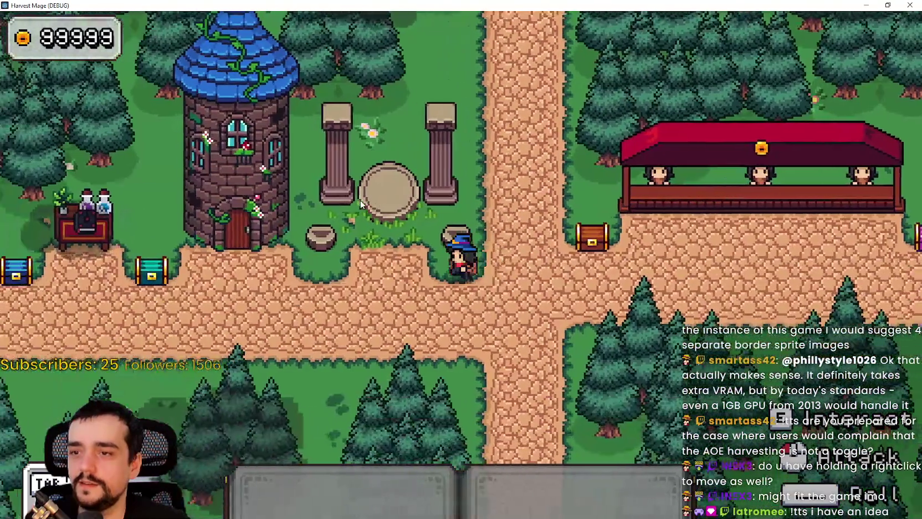
{"action": "key", "text": "d"}
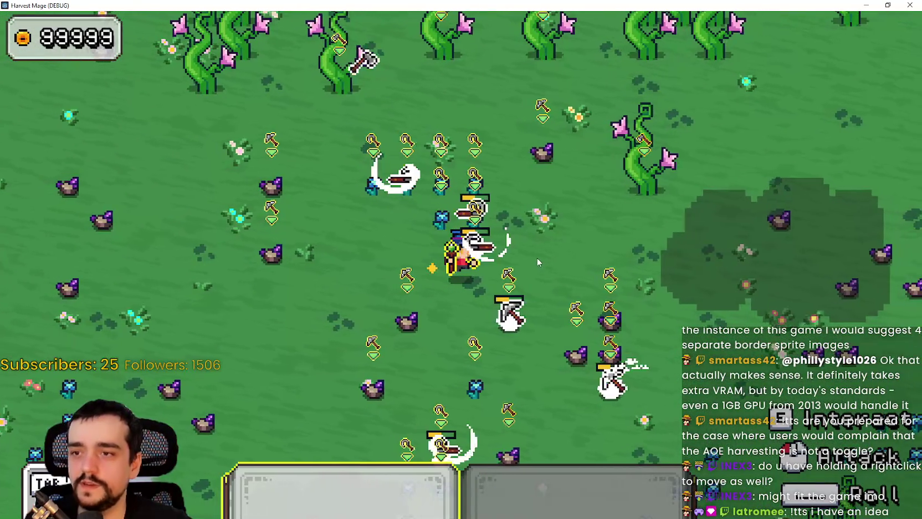
{"action": "key", "text": "a"}
{"action": "key", "text": "s"}
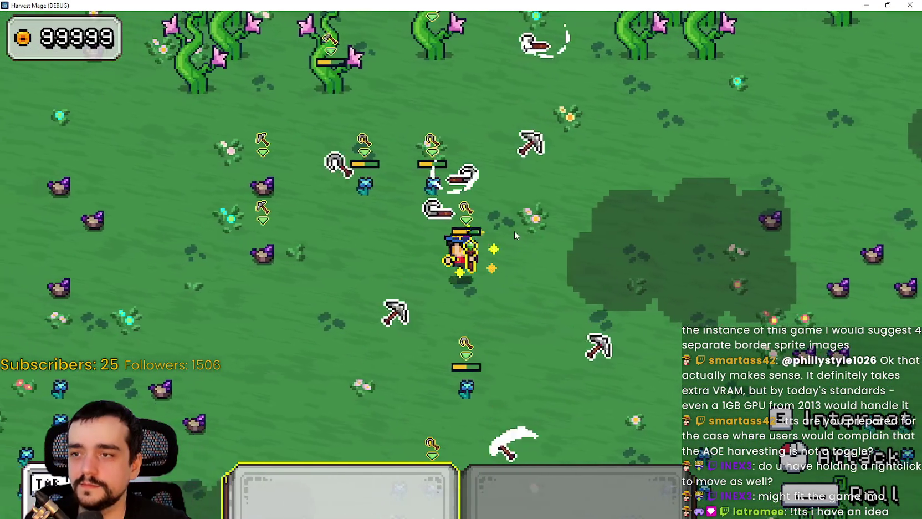
{"action": "key", "text": "a"}
{"action": "key", "text": "s"}
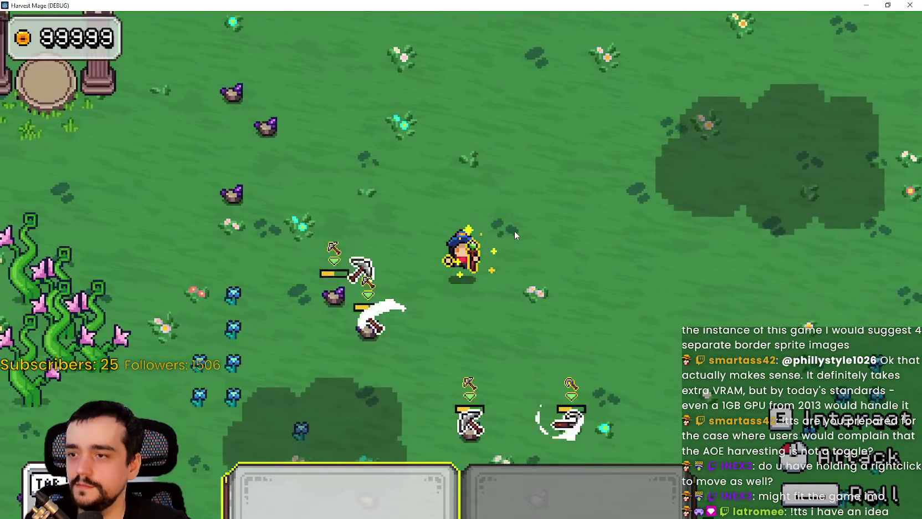
{"action": "key", "text": "a"}
{"action": "key", "text": "s"}
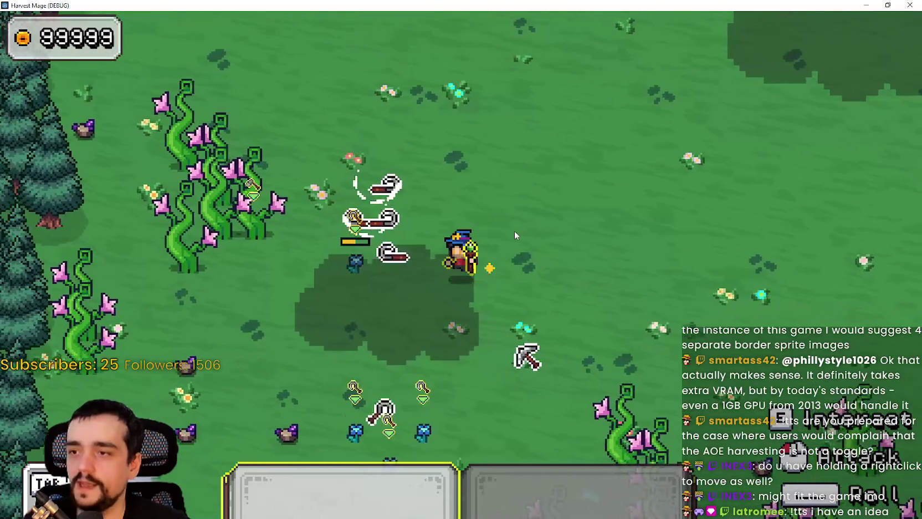
{"action": "key", "text": "s"}
{"action": "key", "text": "a"}
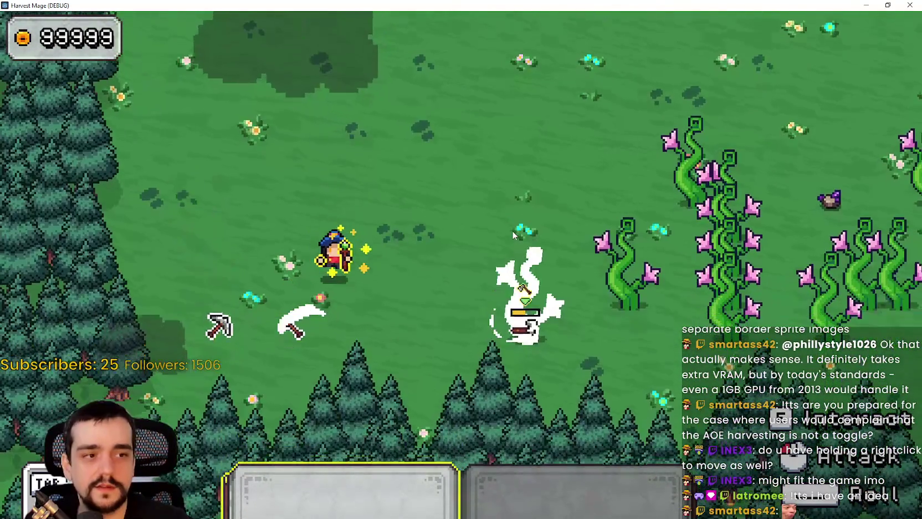
Walk east through the vine clusters auto-harvesting them, then turn north toward more plants
{"action": "key", "text": "d"}
{"action": "key", "text": "s"}
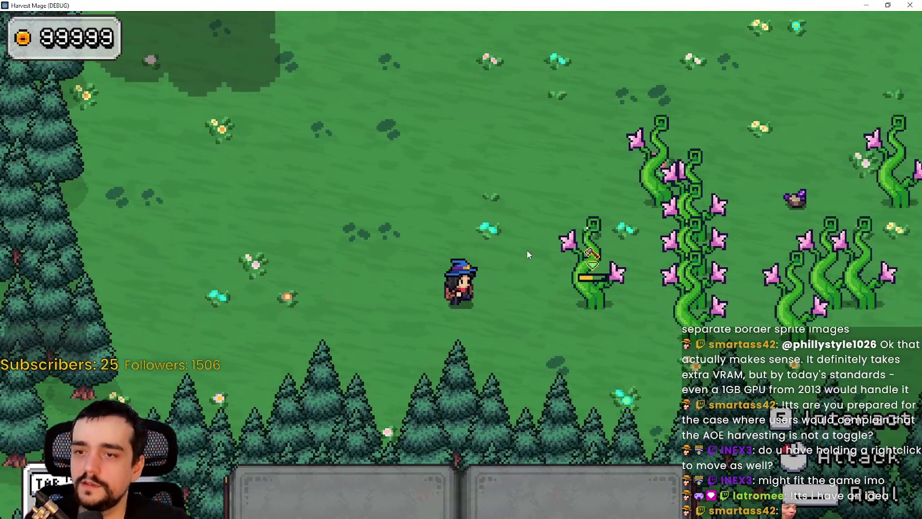
{"action": "key", "text": "d"}
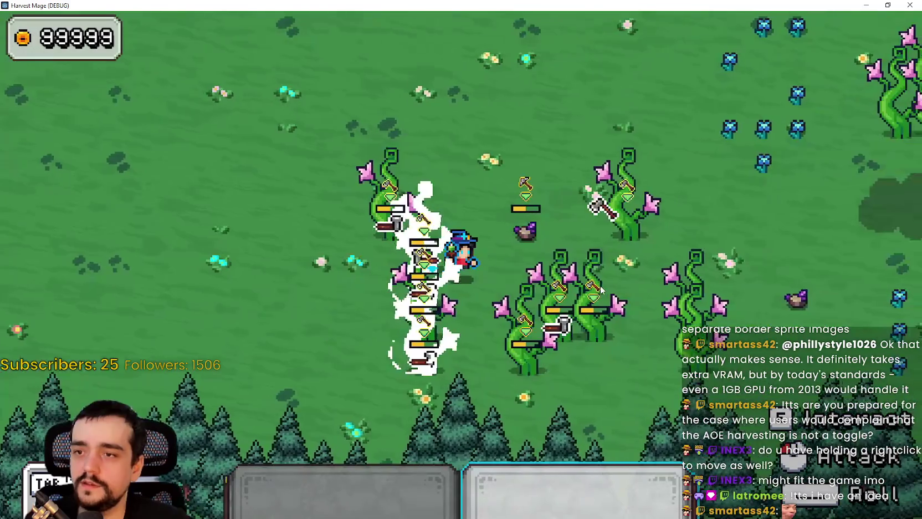
{"action": "key", "text": "d"}
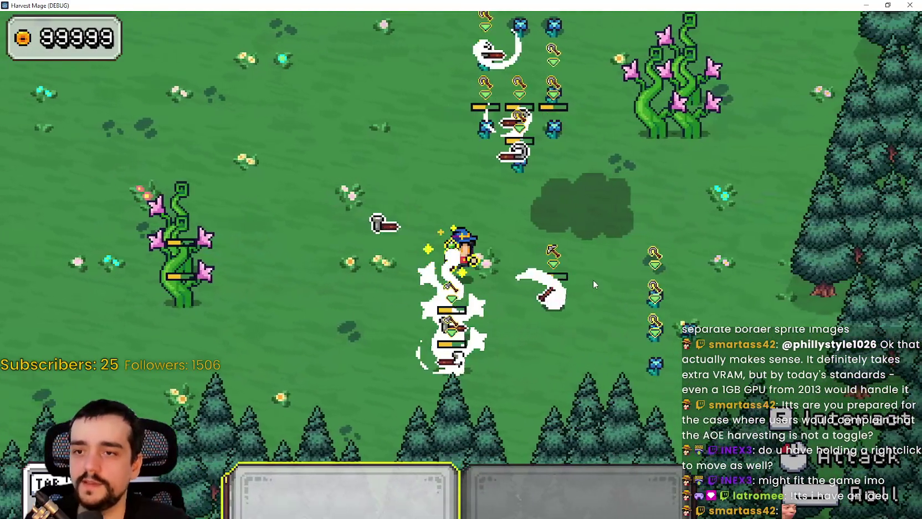
{"action": "key", "text": "d"}
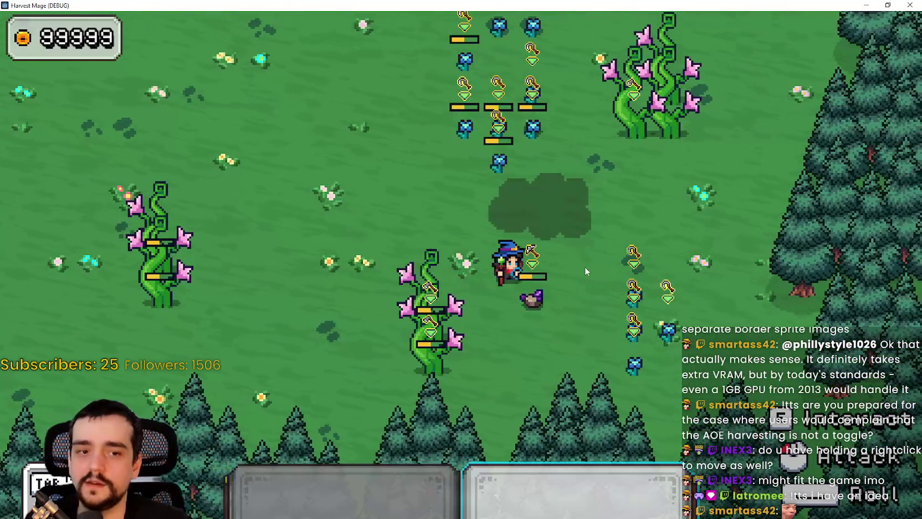
{"action": "key", "text": "w"}
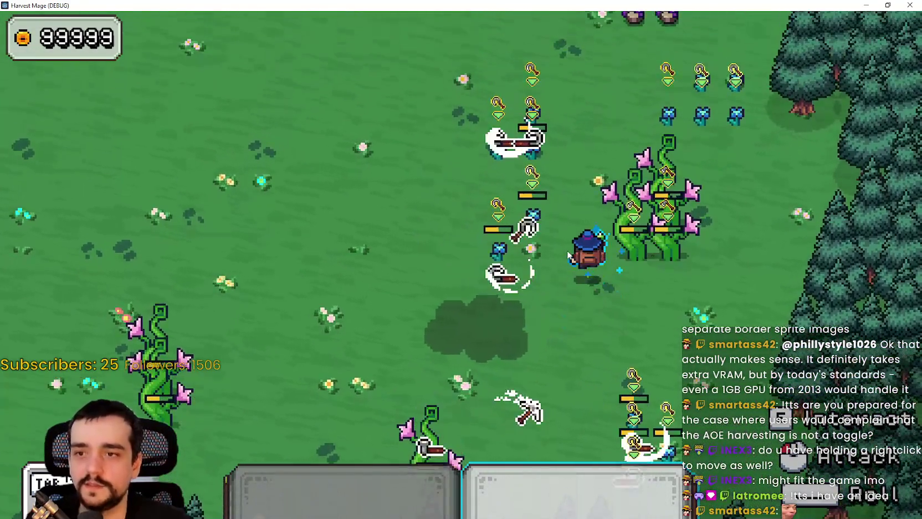
{"action": "key", "text": "w"}
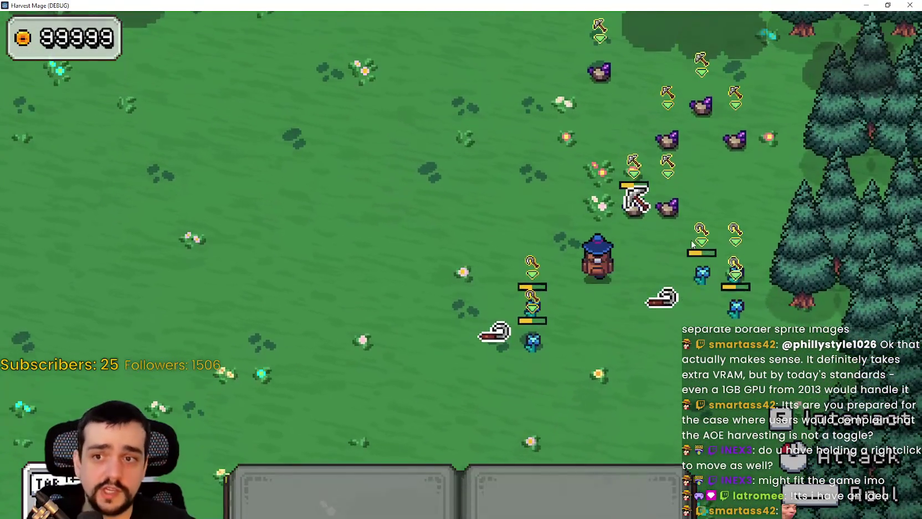
{"action": "key", "text": "w"}
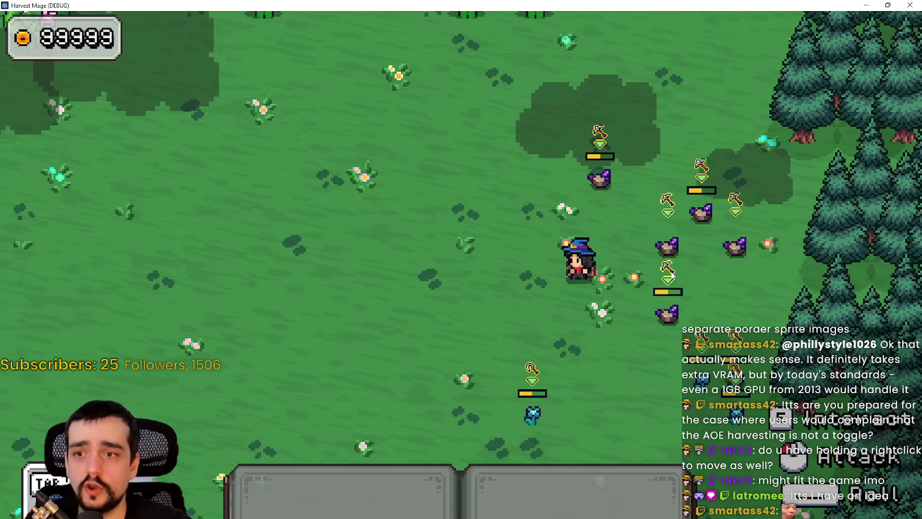
Walk north and left toward the pillars, ready the staff, and harvest the vines beside the witch
{"action": "key", "text": "w"}
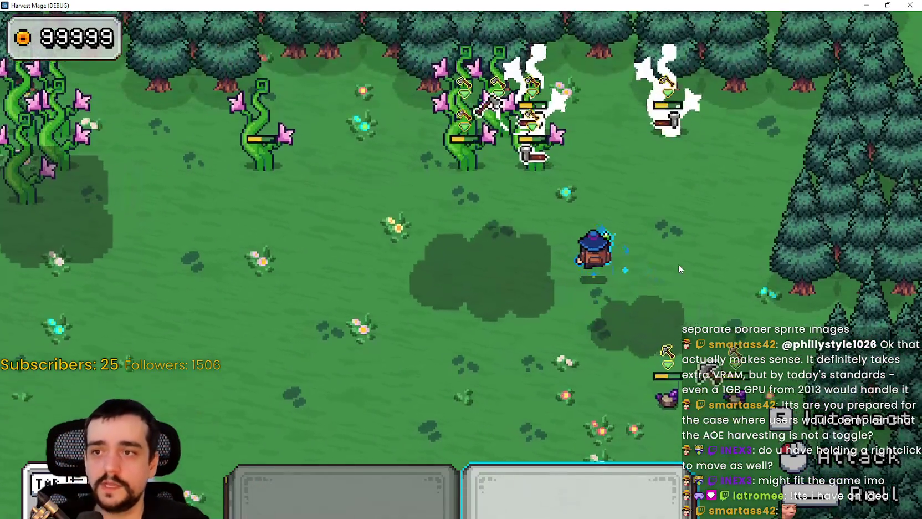
{"action": "key", "text": "w"}
{"action": "key", "text": "1"}
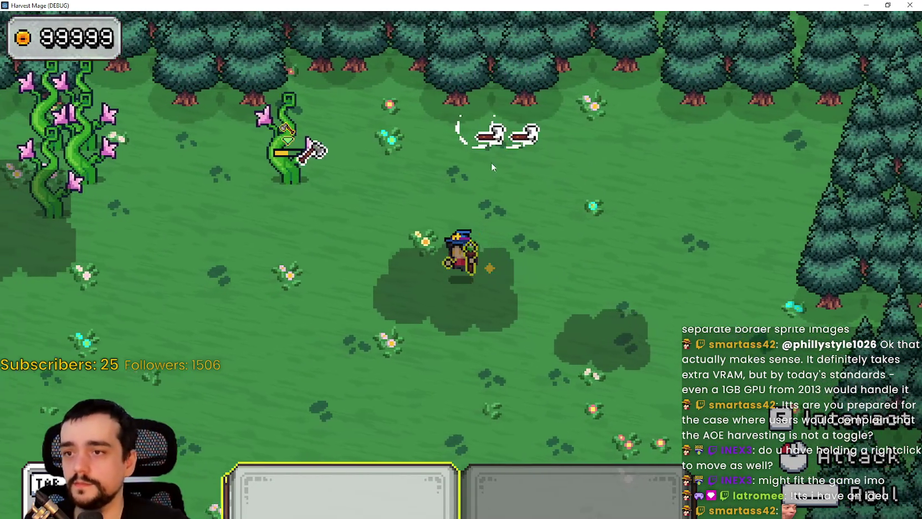
{"action": "key", "text": "a"}
{"action": "key", "text": "2"}
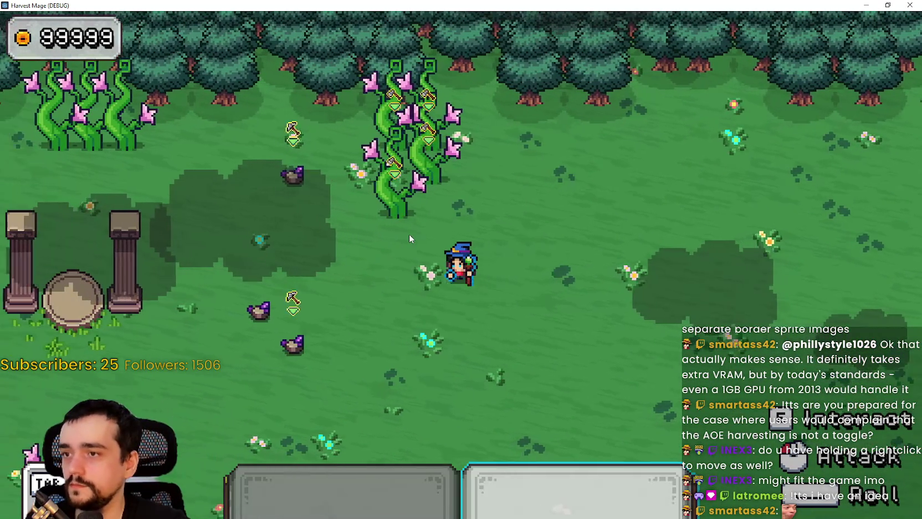
{"action": "key", "text": "a"}
{"action": "key", "text": "w"}
{"action": "key", "text": "1"}
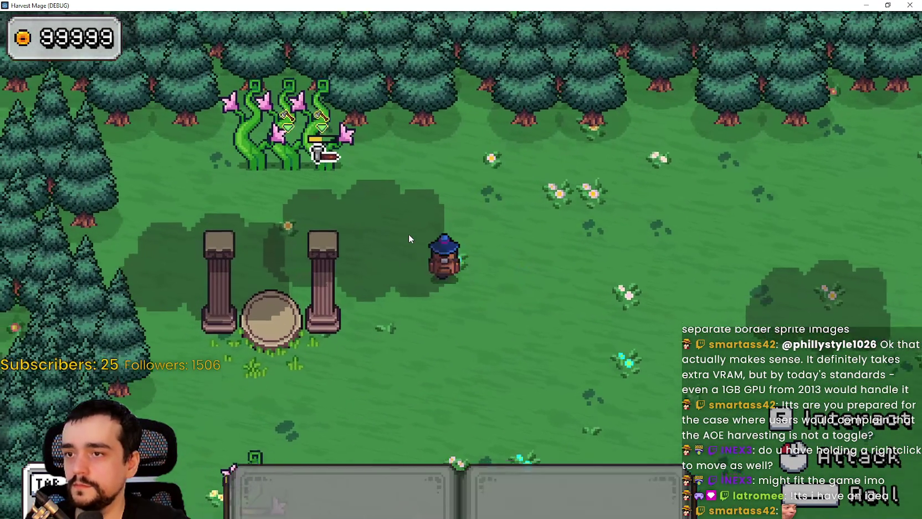
{"action": "left_click", "coordinate": [408, 234]}
Walk down-right to the vine plant and harvest it
{"action": "key", "text": "d"}
{"action": "key", "text": "s"}
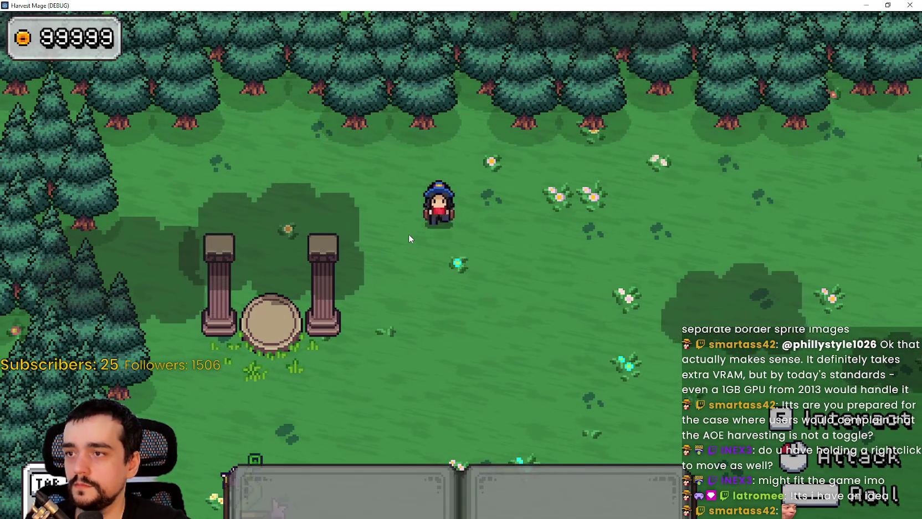
{"action": "key", "text": "a"}
{"action": "key", "text": "1"}
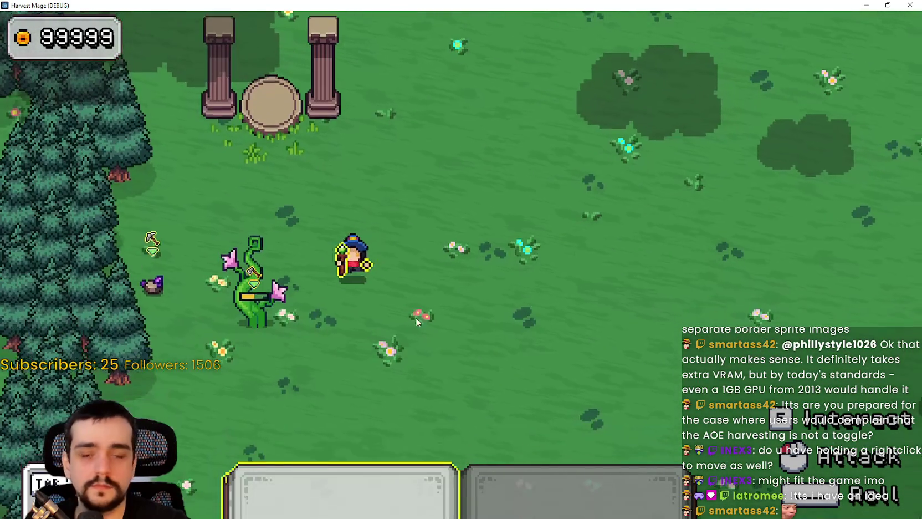
{"action": "key", "text": "d"}
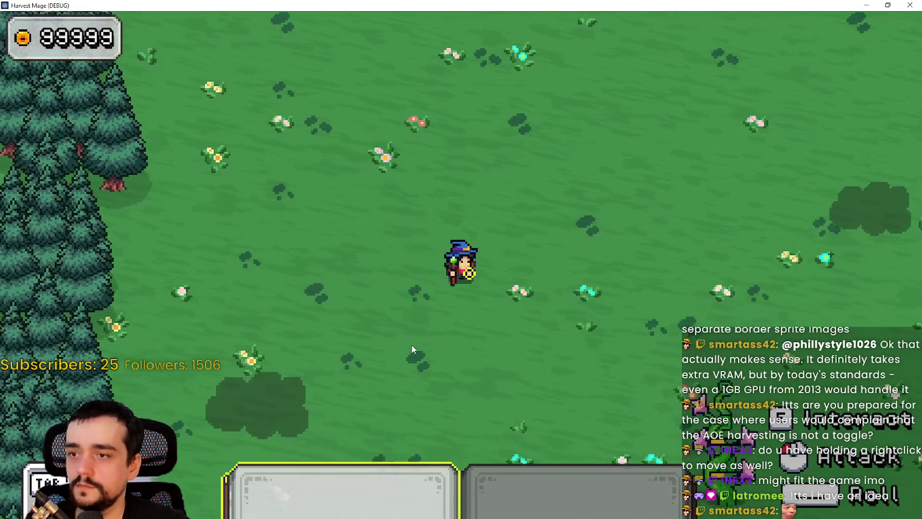
{"action": "key", "text": "s"}
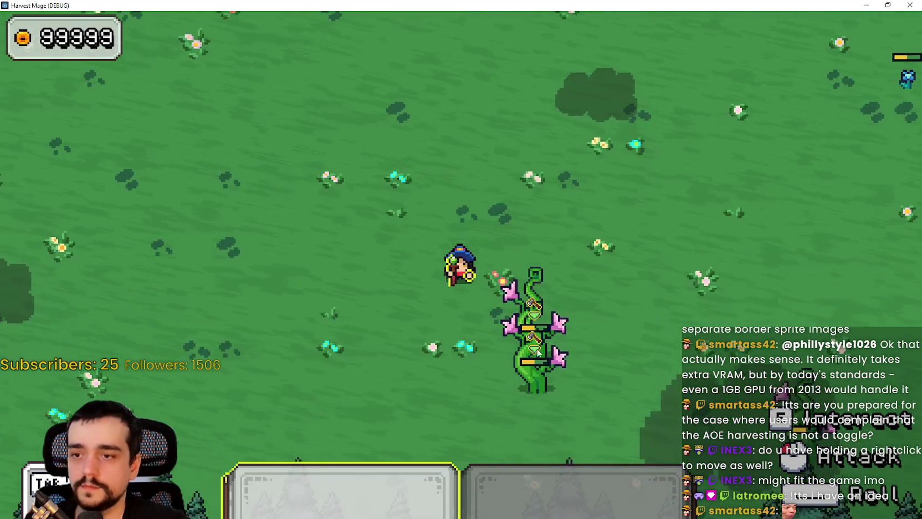
{"action": "left_click", "coordinate": [568, 351]}
Walk far up the meadow and left to stand below the stone pillars
{"action": "key", "text": "d"}
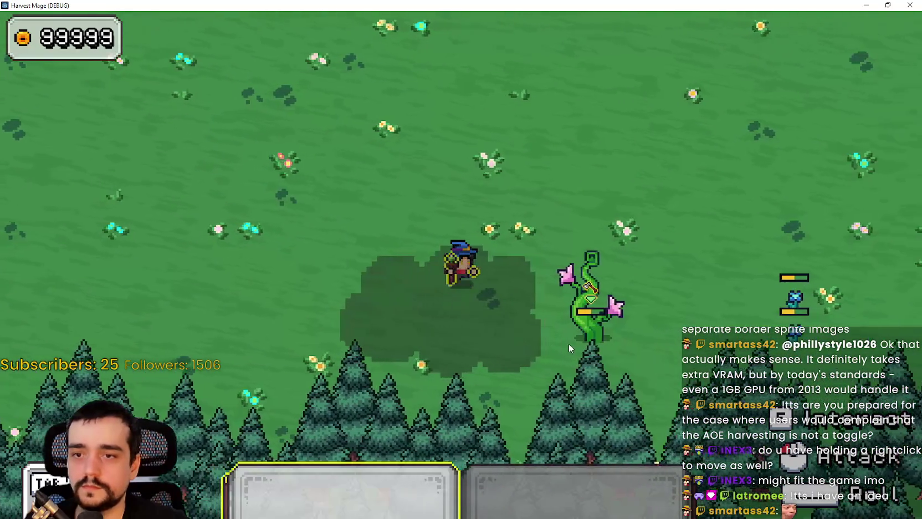
{"action": "key", "text": "w"}
{"action": "key", "text": "d"}
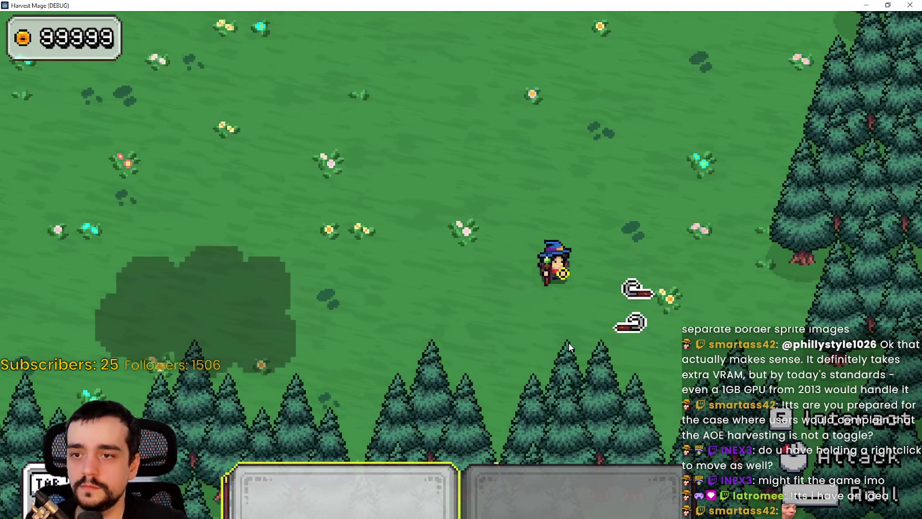
{"action": "key", "text": "w"}
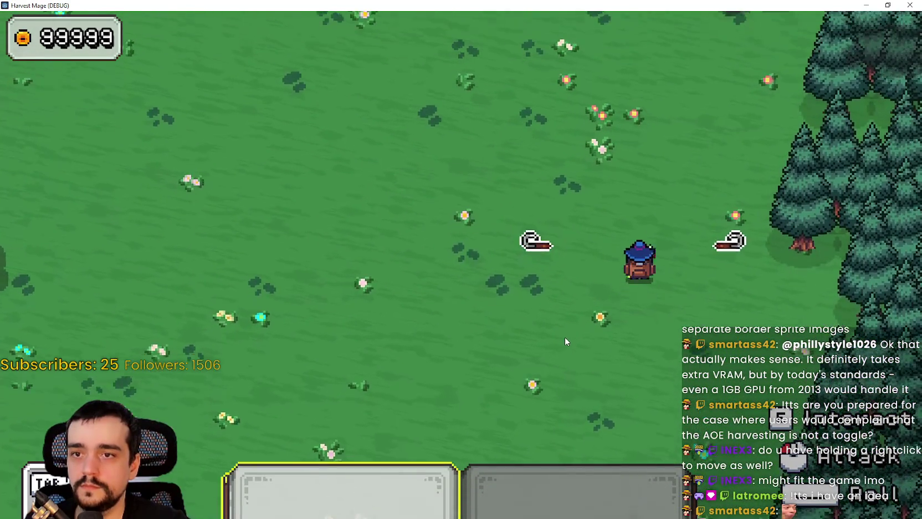
{"action": "key", "text": "a"}
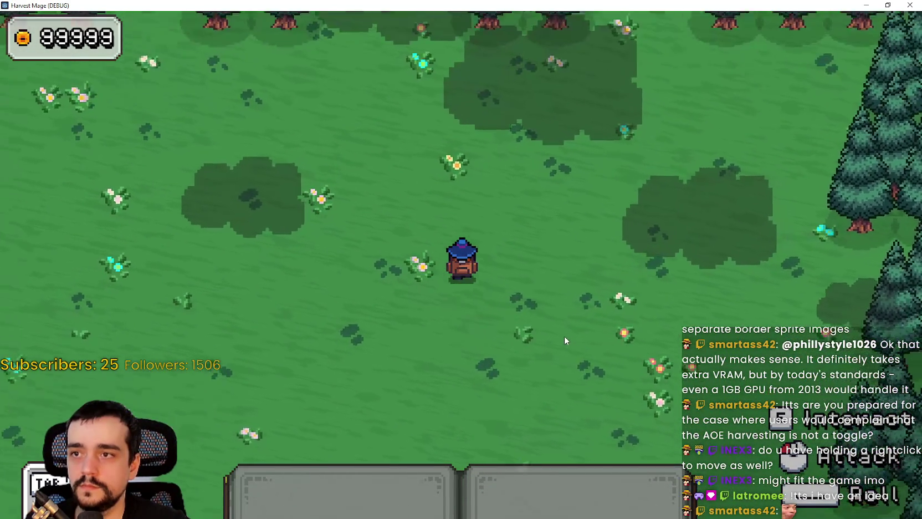
{"action": "key", "text": "a"}
{"action": "key", "text": "s"}
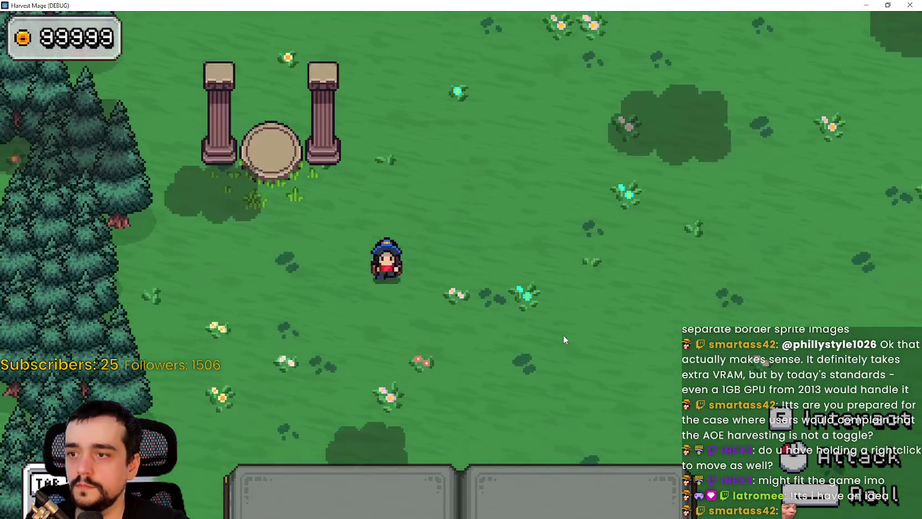
{"action": "key", "text": "s"}
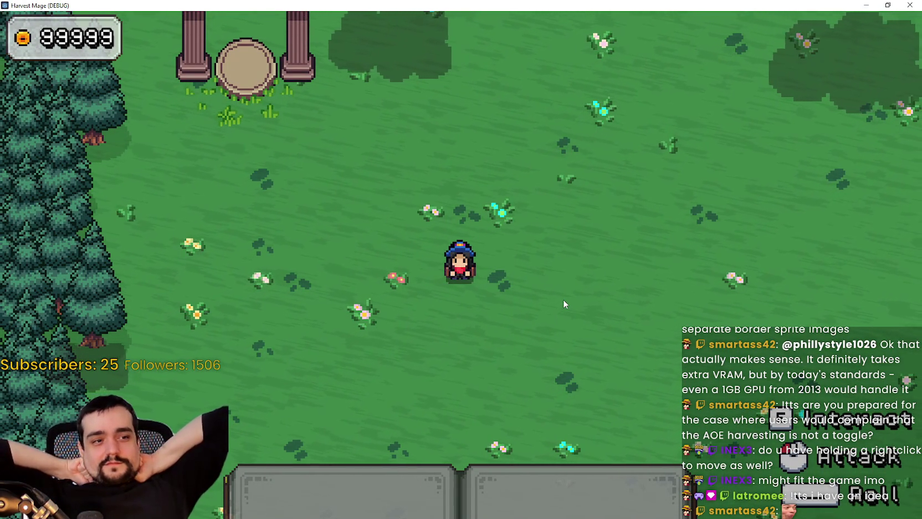
Walk up into the town, then back down into the crop field
{"action": "key", "text": "w"}
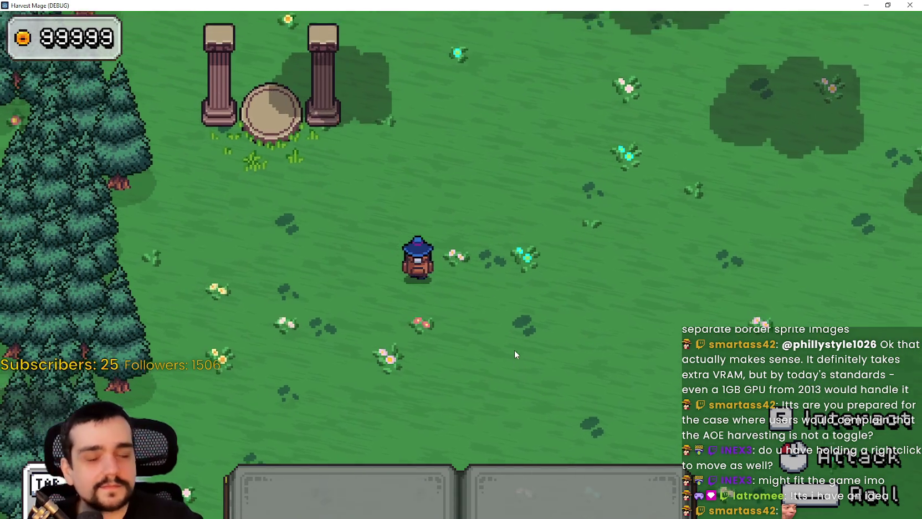
{"action": "key", "text": "s"}
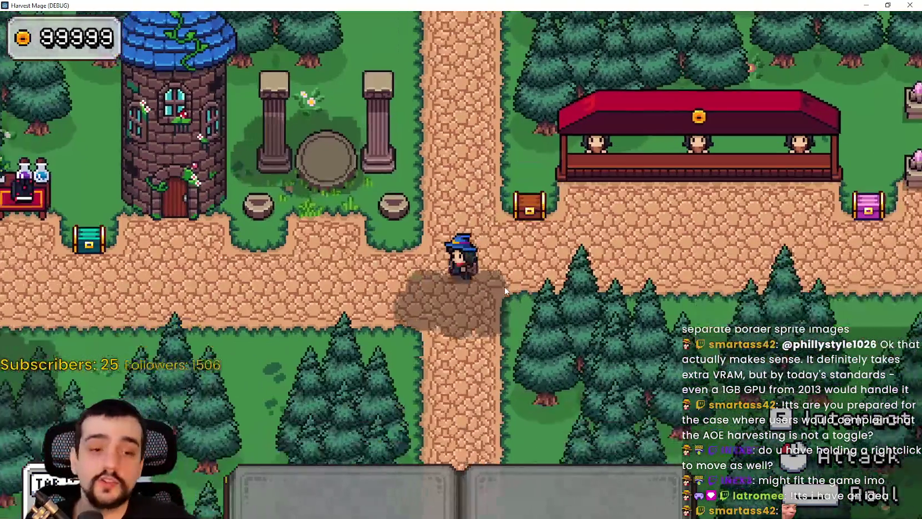
{"action": "key", "text": "w"}
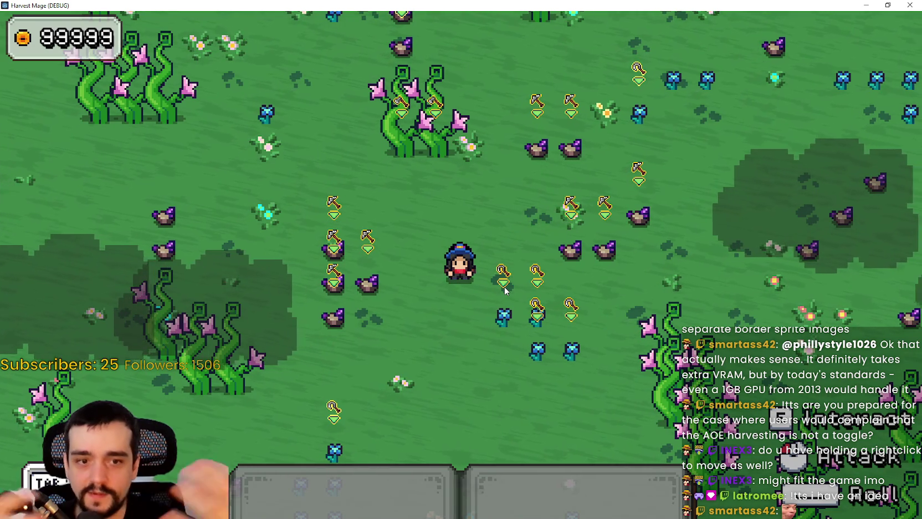
Harvest nearby crops walking south-east, switching from tool 1 to tool 2 and collecting the drops
{"action": "key", "text": "s"}
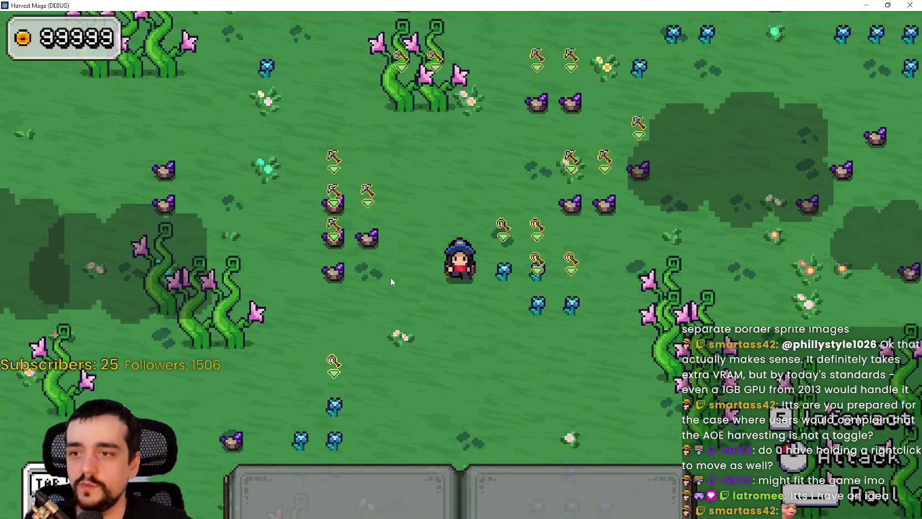
{"action": "key", "text": "1"}
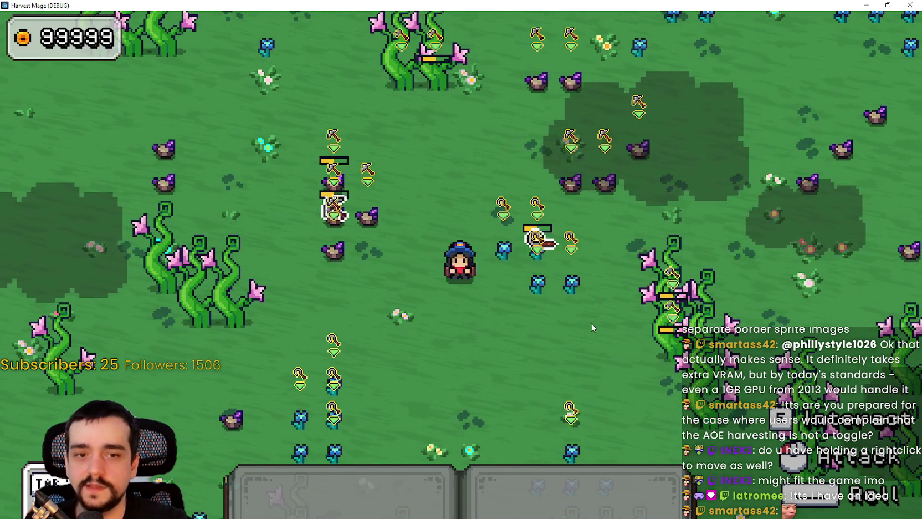
{"action": "key", "text": "d"}
{"action": "key", "text": "s"}
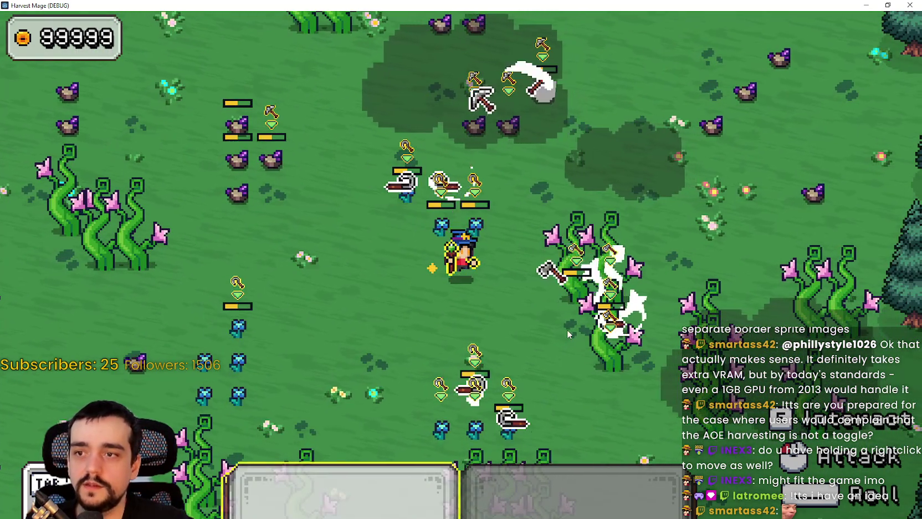
{"action": "key", "text": "d"}
{"action": "key", "text": "s"}
{"action": "key", "text": "2"}
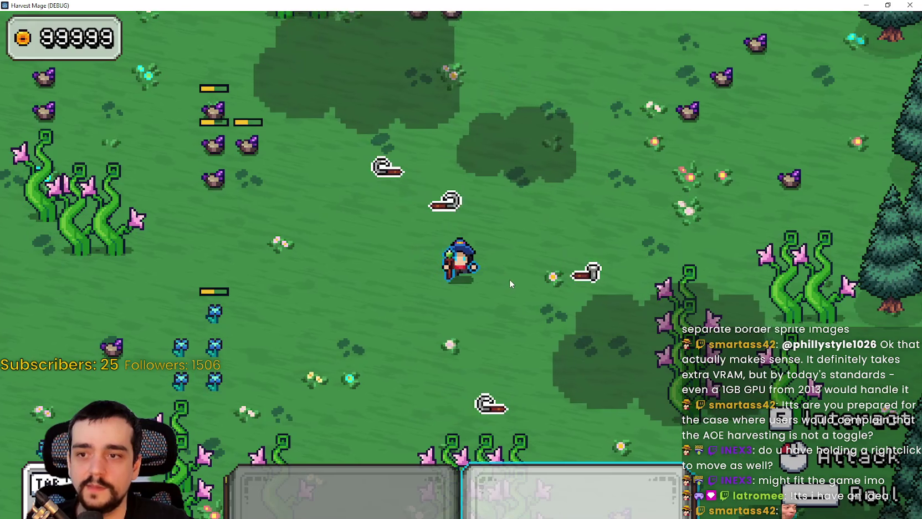
{"action": "key", "text": "2"}
{"action": "key", "text": "w"}
{"action": "key", "text": "d"}
Walk north-west, south, then north-east across the field harvesting more crops
{"action": "key", "text": "a"}
{"action": "key", "text": "w"}
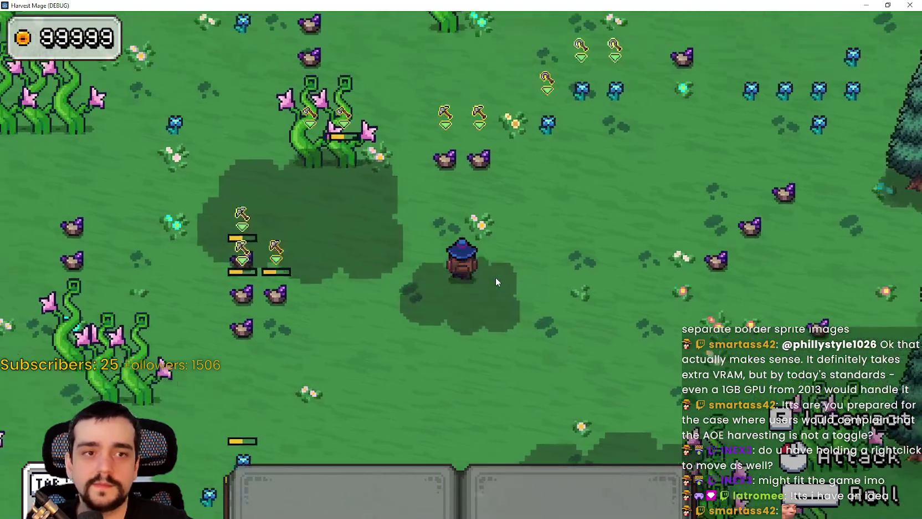
{"action": "key", "text": "s"}
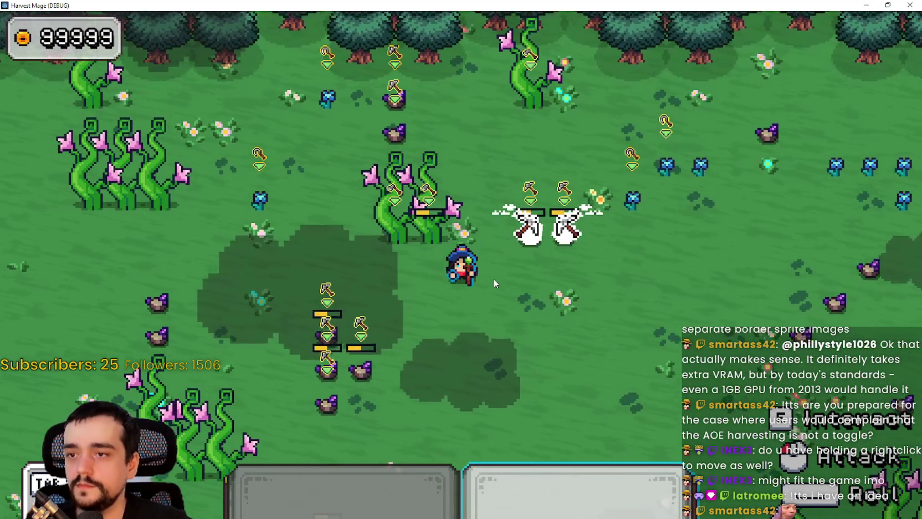
{"action": "key", "text": "d"}
{"action": "key", "text": "w"}
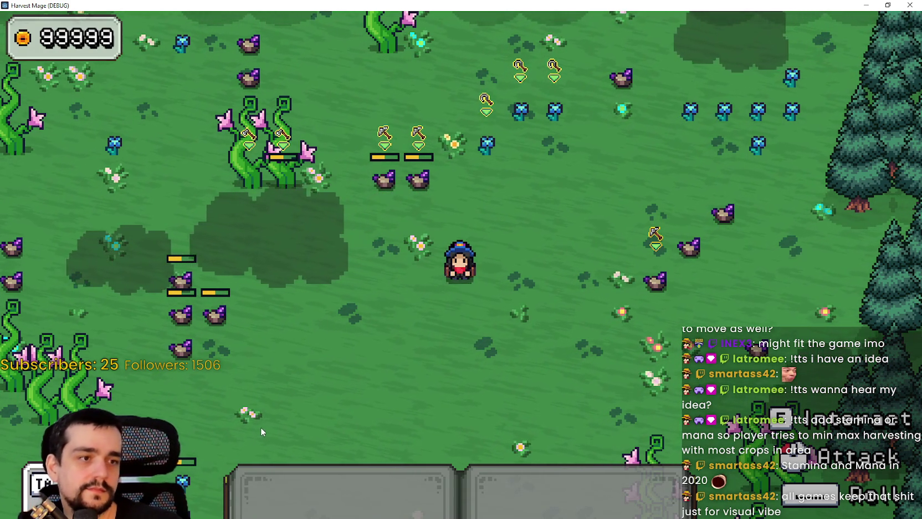
Walk left through the field and cast the harvest spell on the marked crops
{"action": "key", "text": "a"}
{"action": "key", "text": "s"}
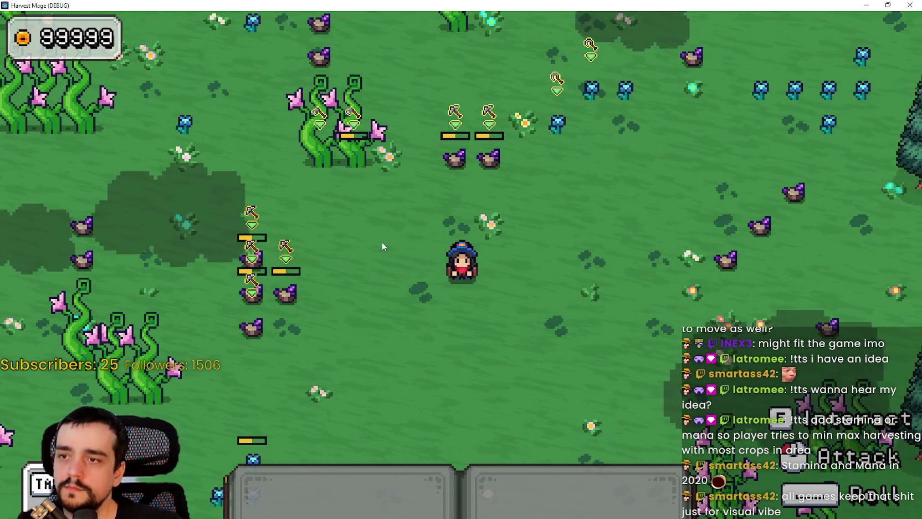
{"action": "key", "text": "a"}
{"action": "key", "text": "1"}
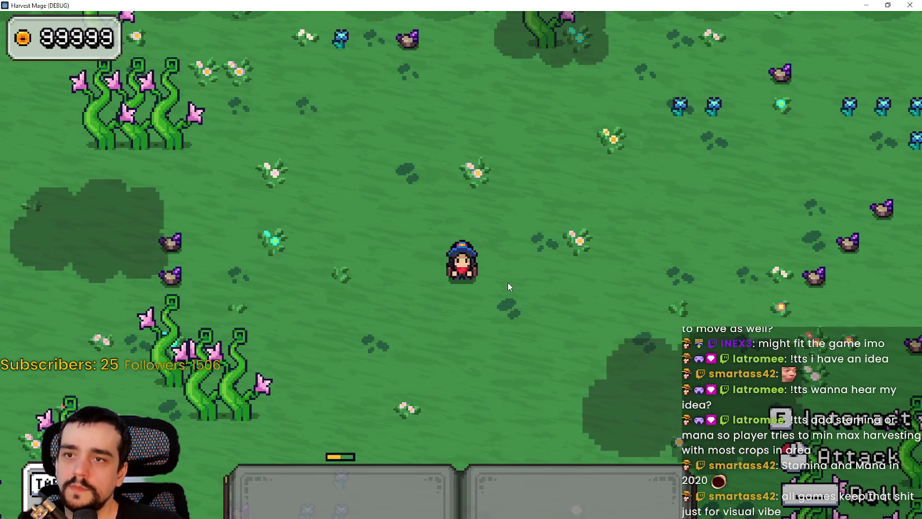
{"action": "key", "text": "w"}
{"action": "key", "text": "d"}
{"action": "key", "text": "1"}
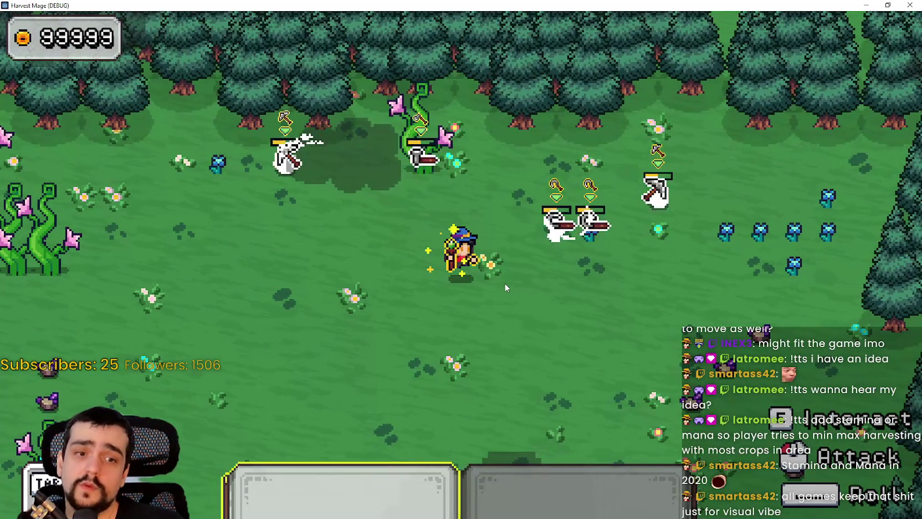
Move down across the field and harvest the next cluster of marked crops
{"action": "key", "text": "s"}
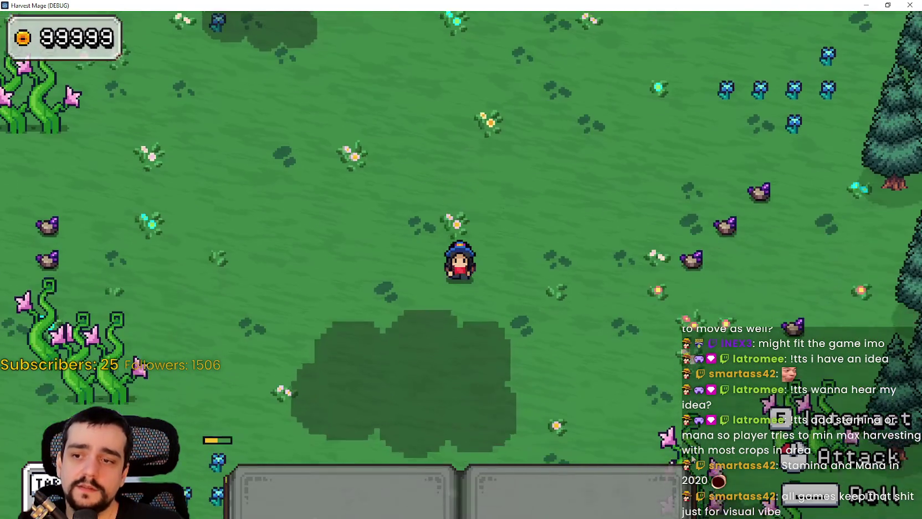
{"action": "key", "text": "s"}
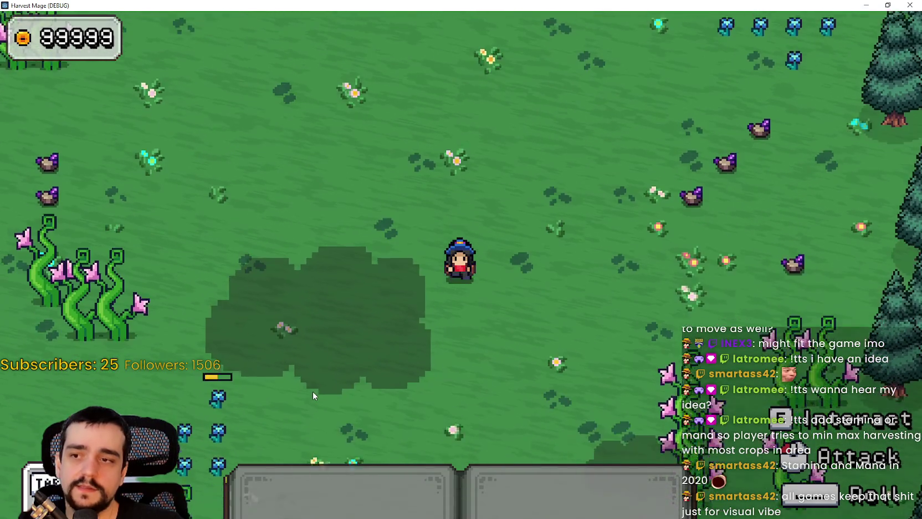
{"action": "key", "text": "a"}
{"action": "key", "text": "w"}
{"action": "key", "text": "s"}
{"action": "key", "text": "1"}
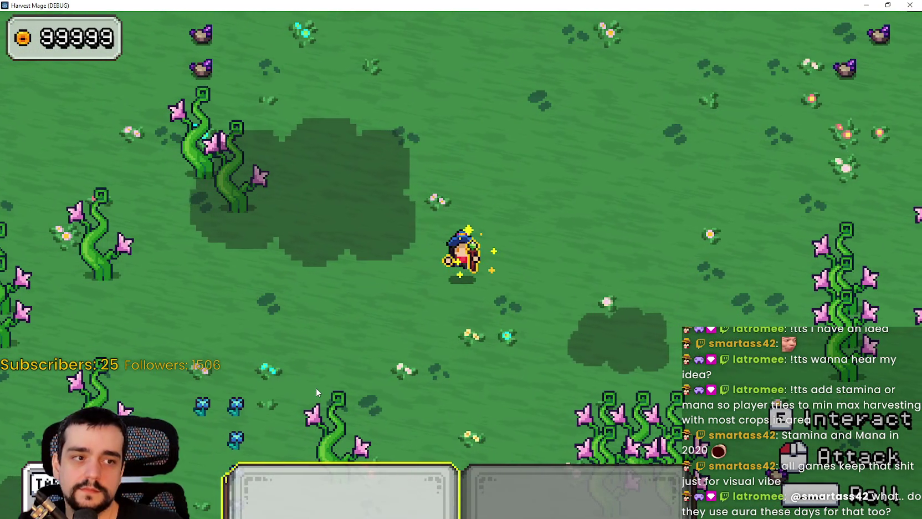
Head up-left to the stone pillars, harvesting two more crops on the way
{"action": "key", "text": "w"}
{"action": "key", "text": "a"}
{"action": "key", "text": "s"}
{"action": "key", "text": "a"}
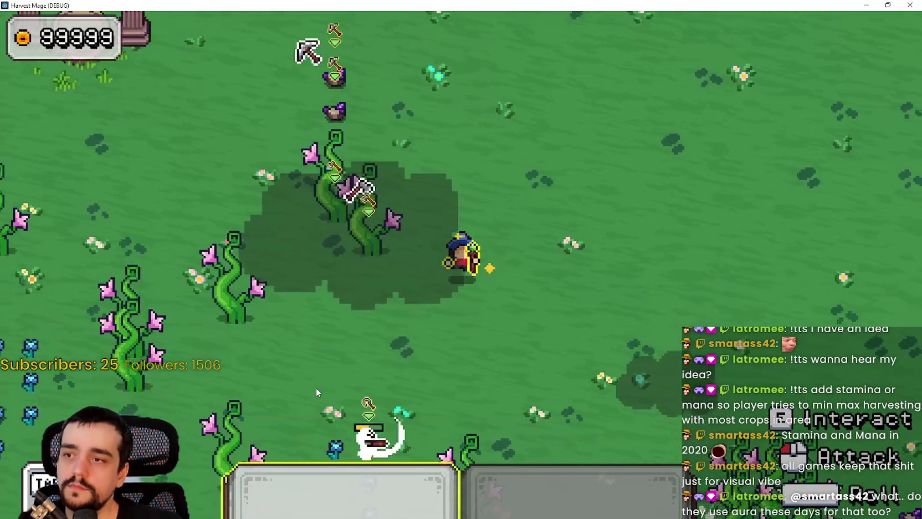
{"action": "key", "text": "w"}
{"action": "key", "text": "a"}
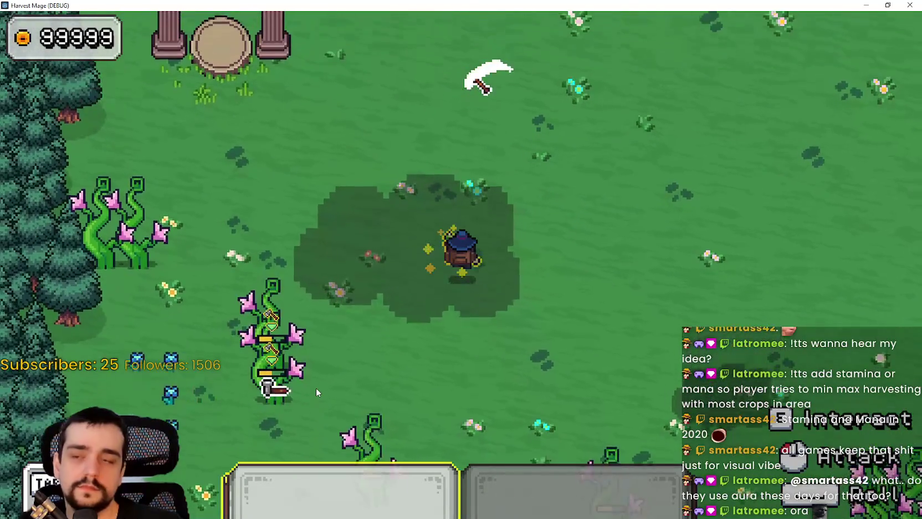
{"action": "key", "text": "1"}
{"action": "key", "text": "s"}
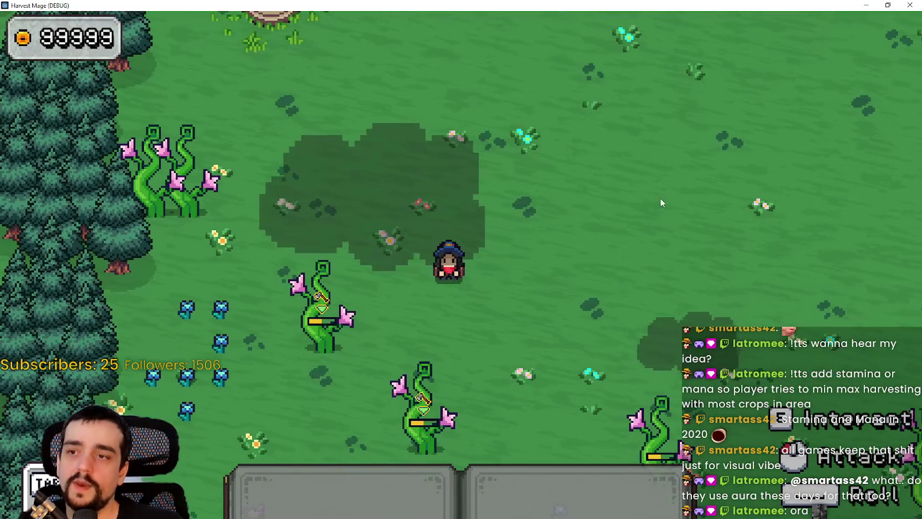
{"action": "left_click", "coordinate": [437, 358]}
Walk the wizard up into town, then back along the path to the flower field
{"action": "key", "text": "w"}
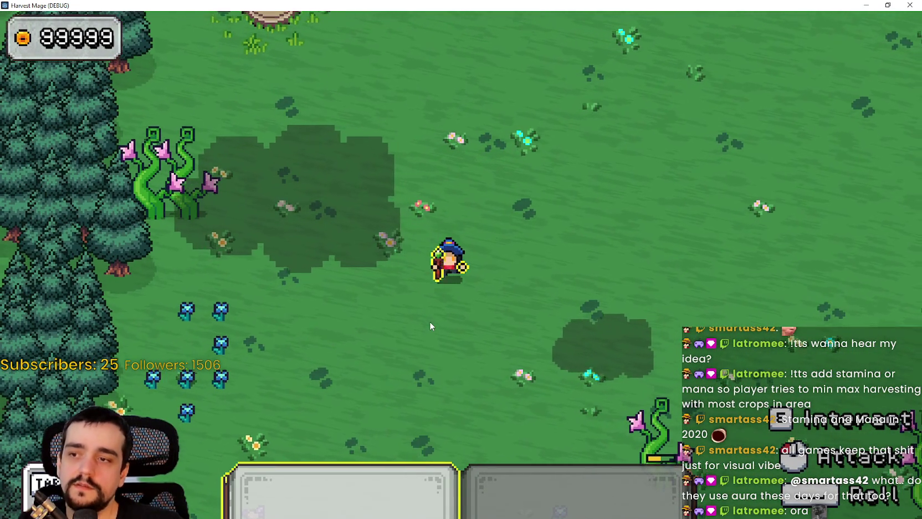
{"action": "key", "text": "a"}
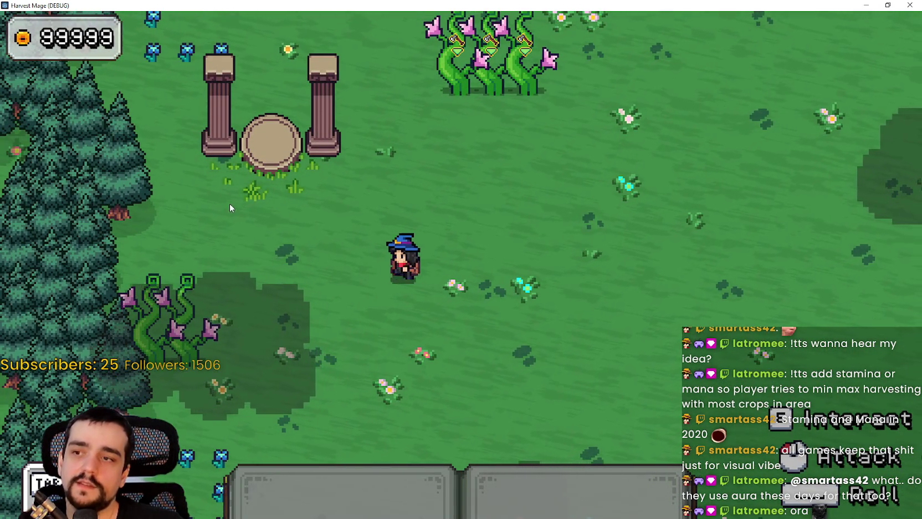
{"action": "key", "text": "d"}
{"action": "key", "text": "s"}
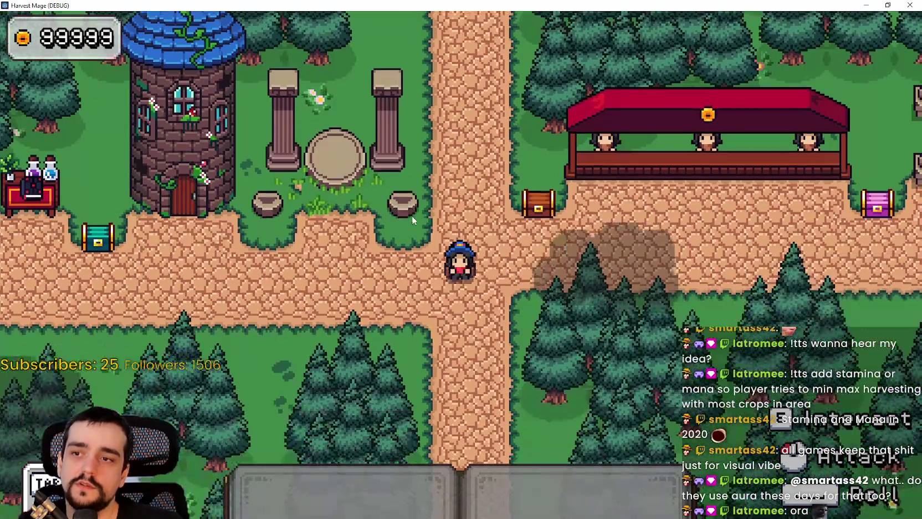
{"action": "key", "text": "d"}
{"action": "key", "text": "a"}
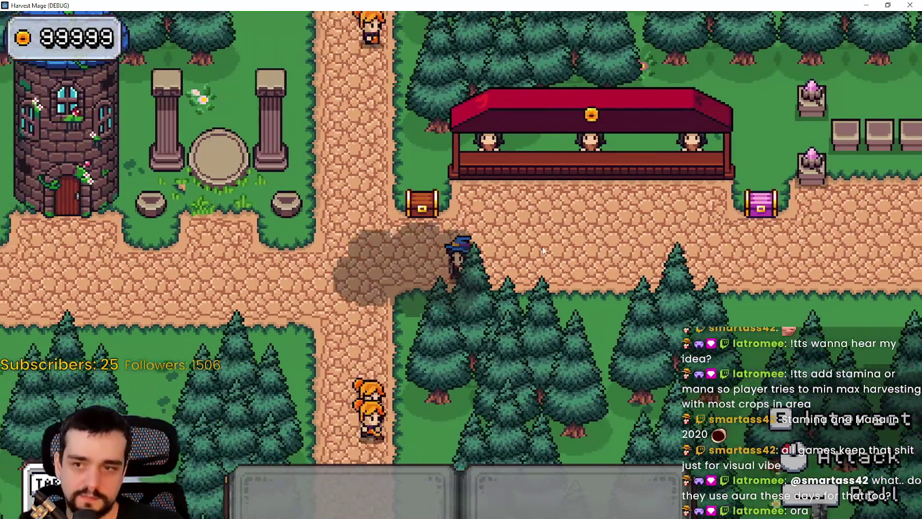
{"action": "key", "text": "a"}
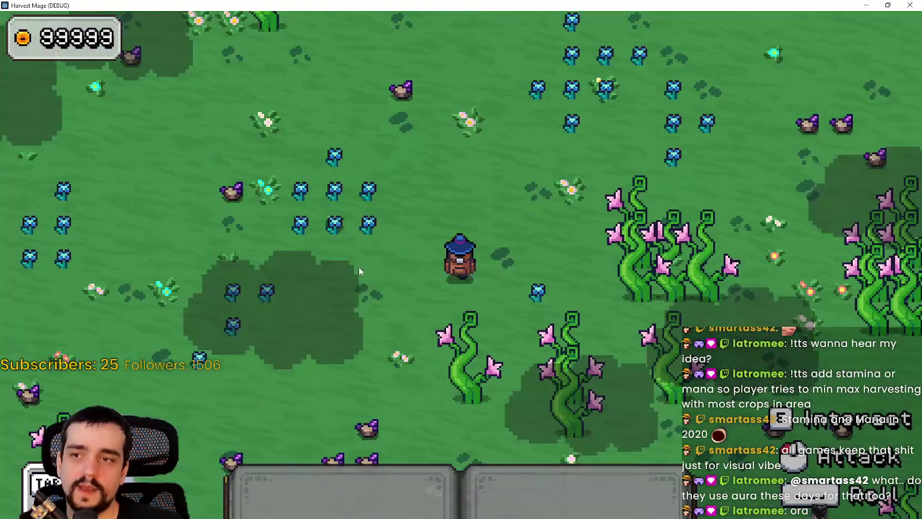
Enter the crop field and swing repeatedly to harvest crops around the wizard
{"action": "key", "text": "d"}
{"action": "left_click", "coordinate": [348, 269]}
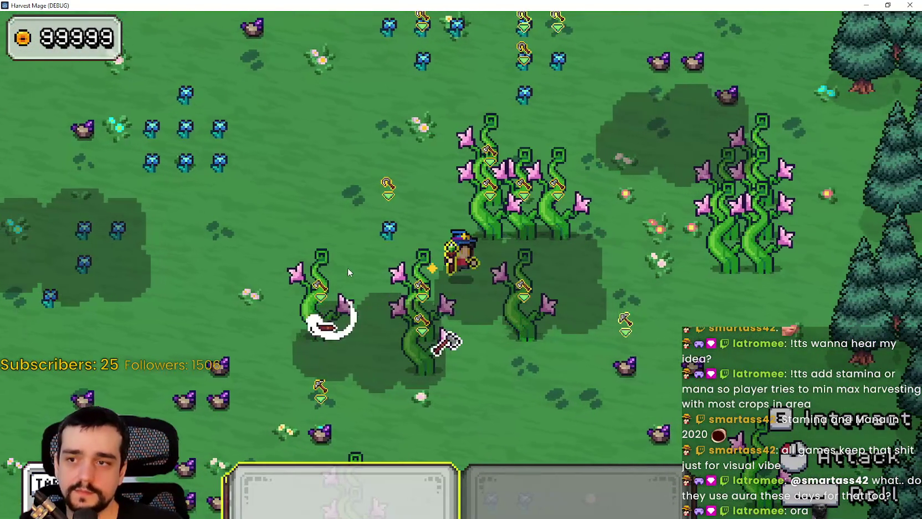
{"action": "key", "text": "w"}
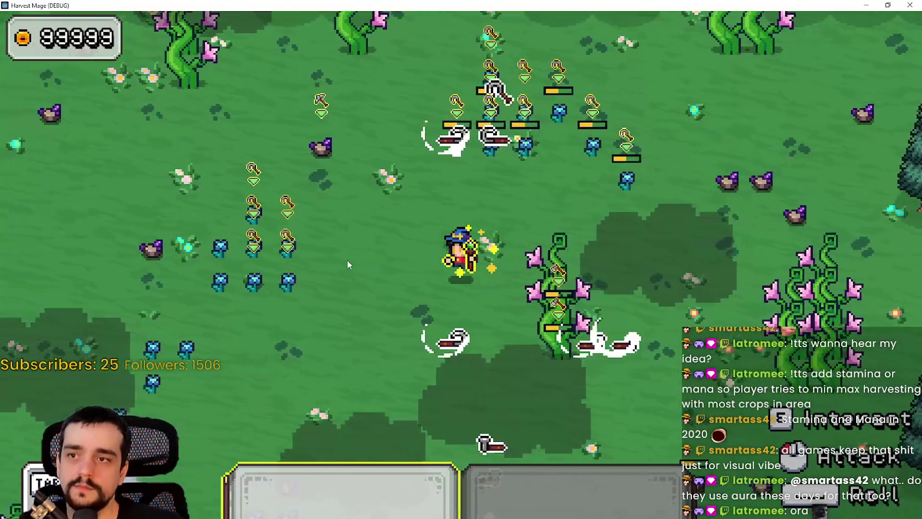
{"action": "left_click", "coordinate": [347, 259]}
{"action": "key", "text": "a"}
{"action": "left_click", "coordinate": [347, 259]}
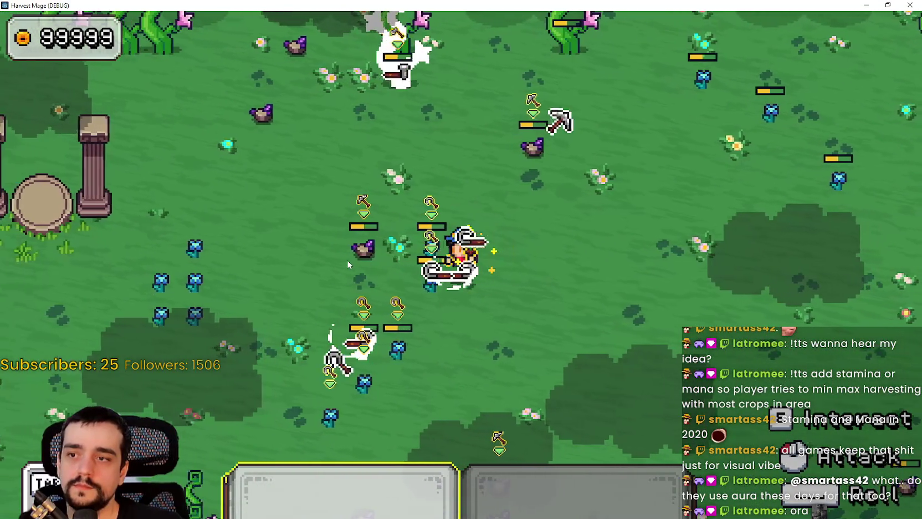
{"action": "key", "text": "a"}
{"action": "left_click", "coordinate": [347, 259]}
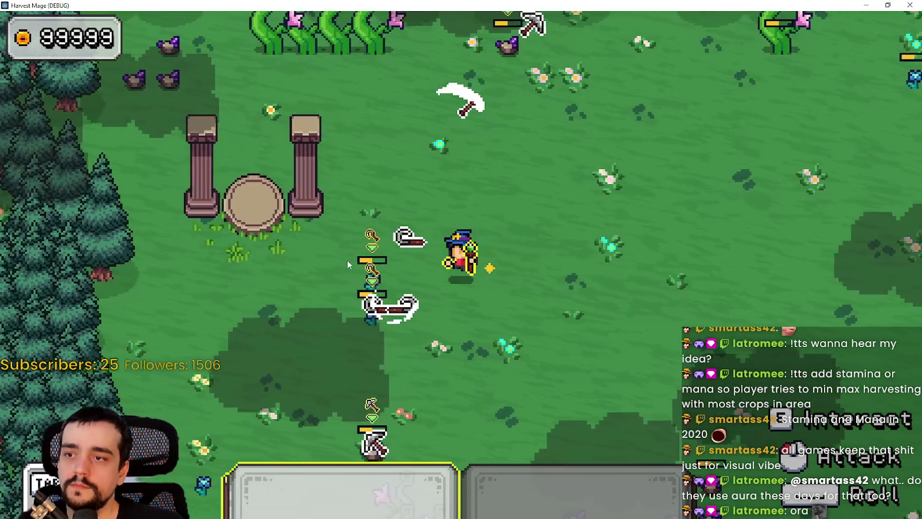
Walk the wizard south and east across the field, then north toward the forest
{"action": "key", "text": "s"}
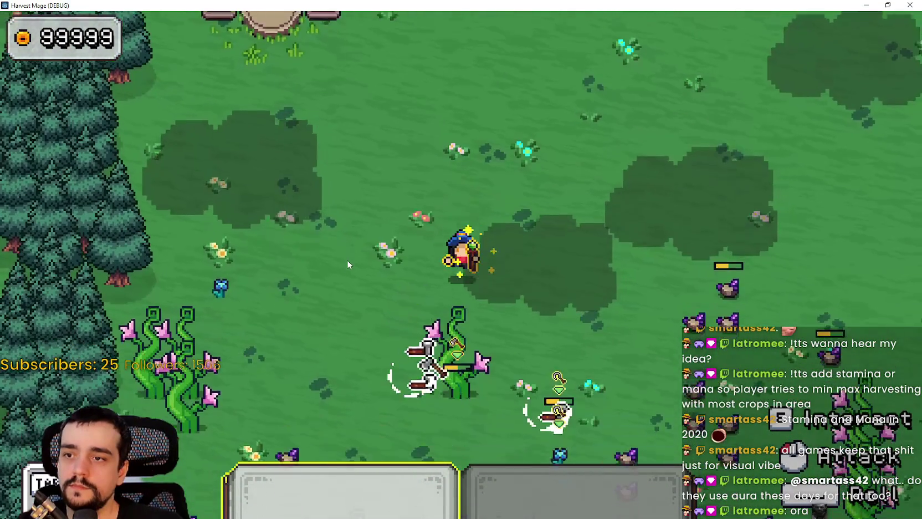
{"action": "key", "text": "d"}
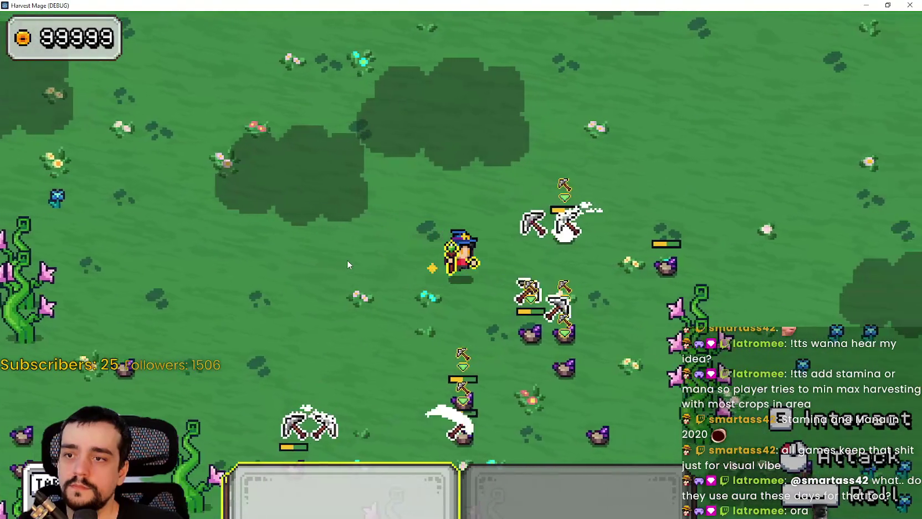
{"action": "key", "text": "s"}
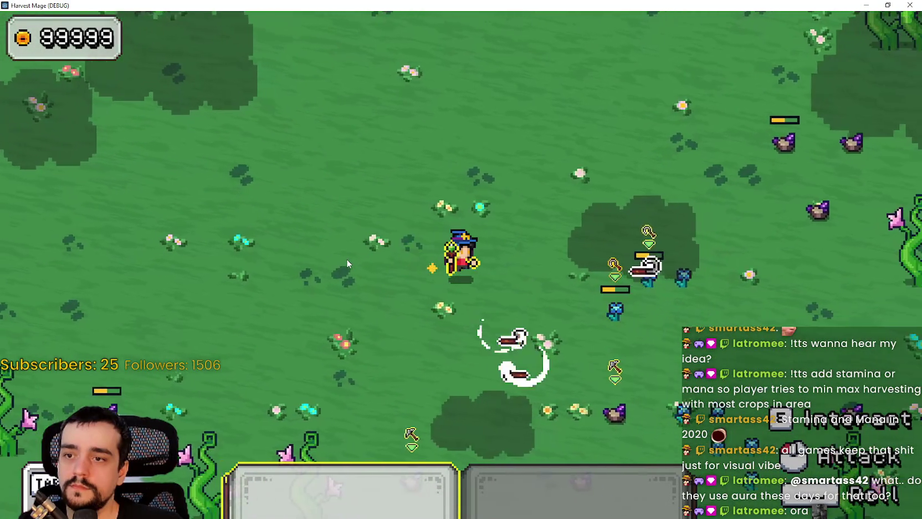
{"action": "key", "text": "s"}
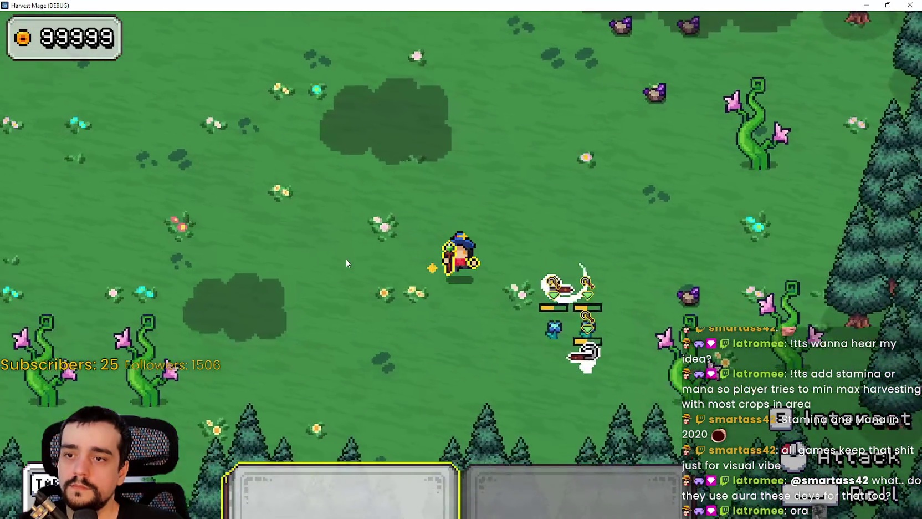
{"action": "key", "text": "d"}
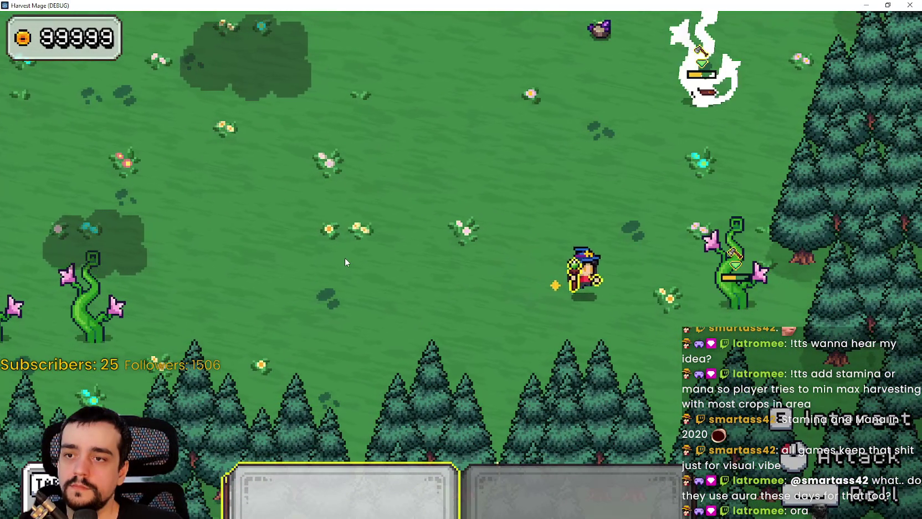
{"action": "key", "text": "w"}
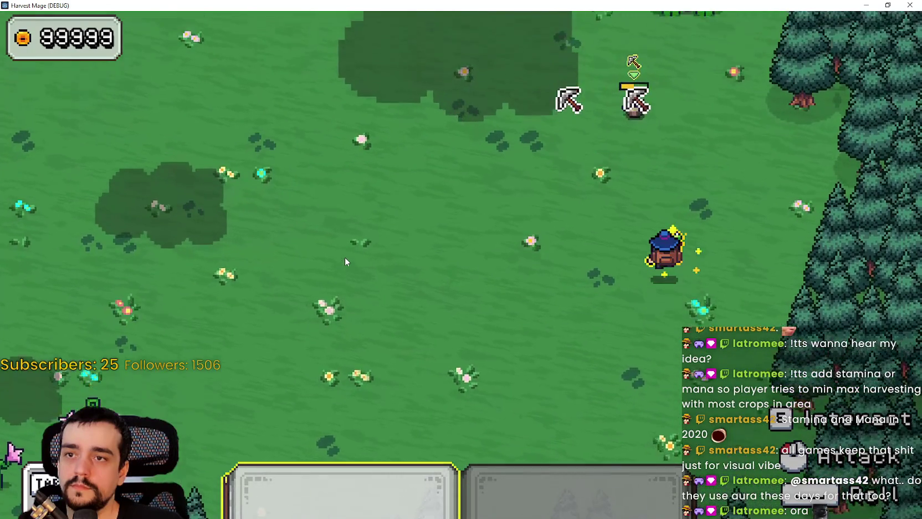
{"action": "key", "text": "w"}
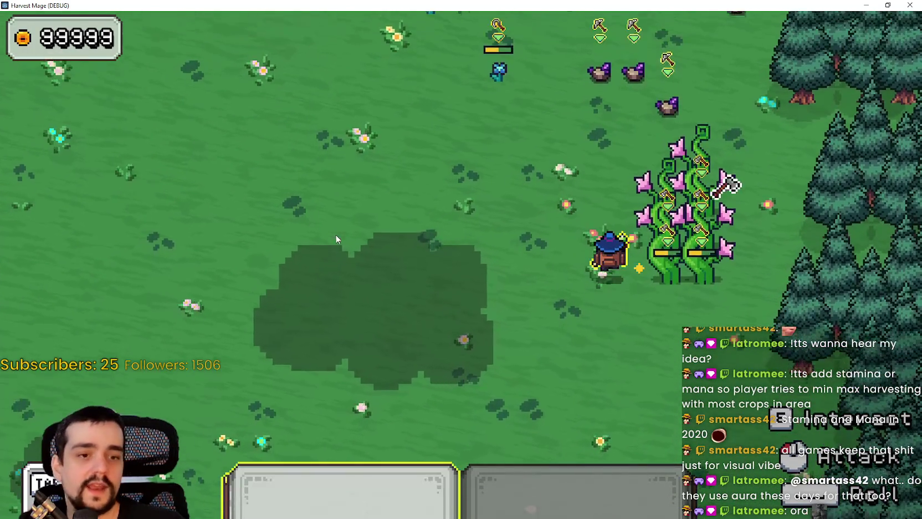
{"action": "key", "text": "w"}
{"action": "key", "text": "a"}
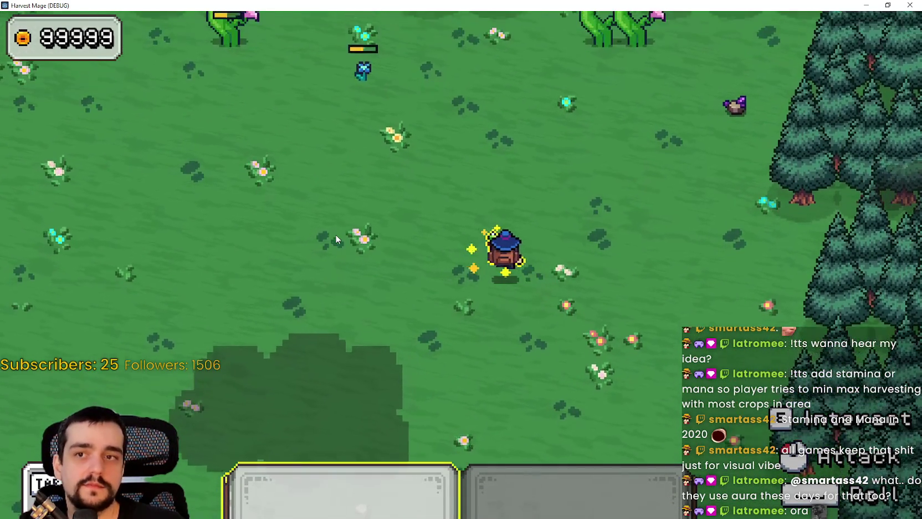
{"action": "key", "text": "w"}
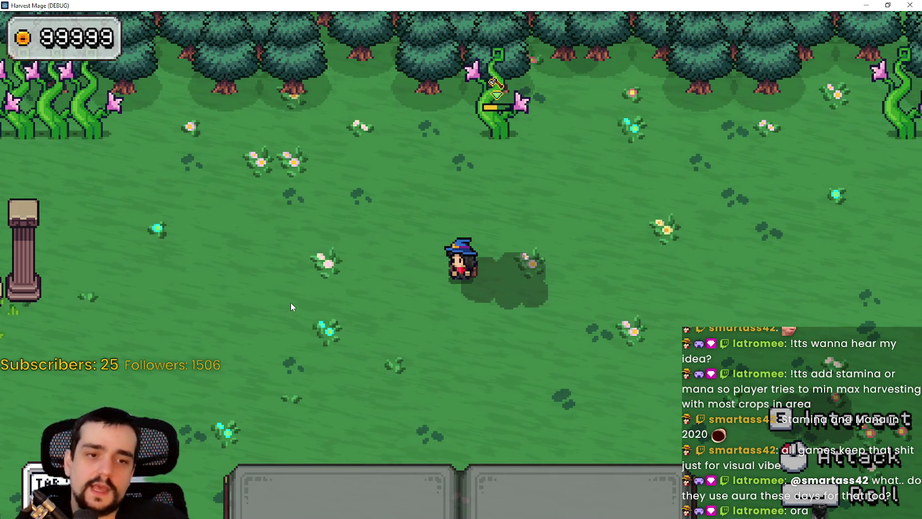
Move the wizard up-left to the forest edge beside the stone pillar
{"action": "key", "text": "w+a"}
Walk the wizard left along the town path, then head back to the field
{"action": "key", "text": "a"}
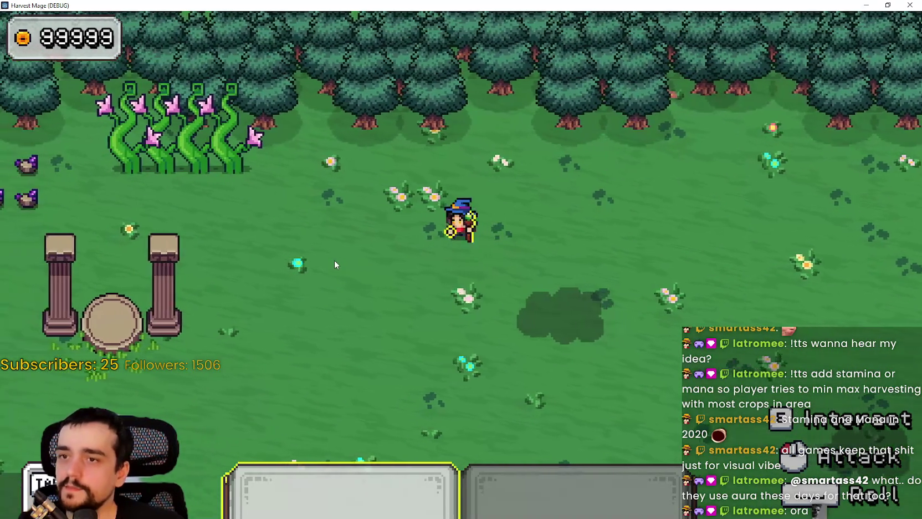
{"action": "key", "text": "s"}
{"action": "key", "text": "a"}
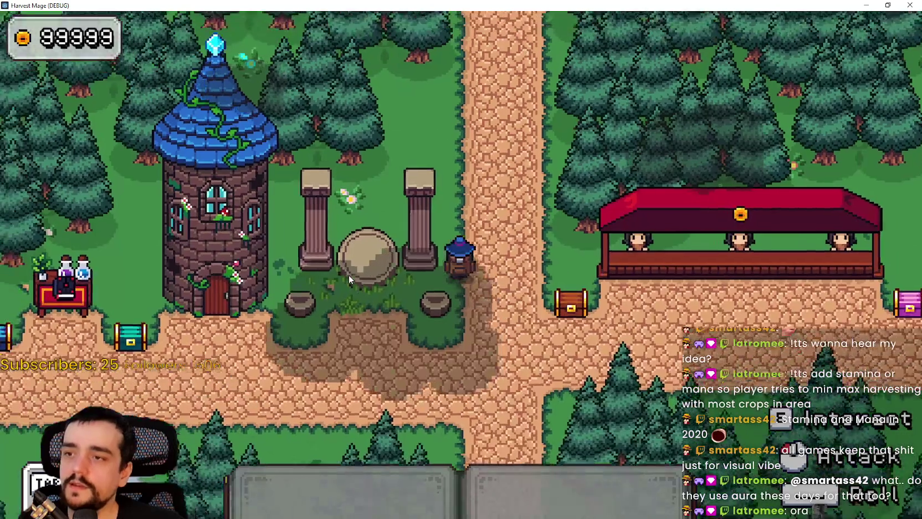
{"action": "key", "text": "a"}
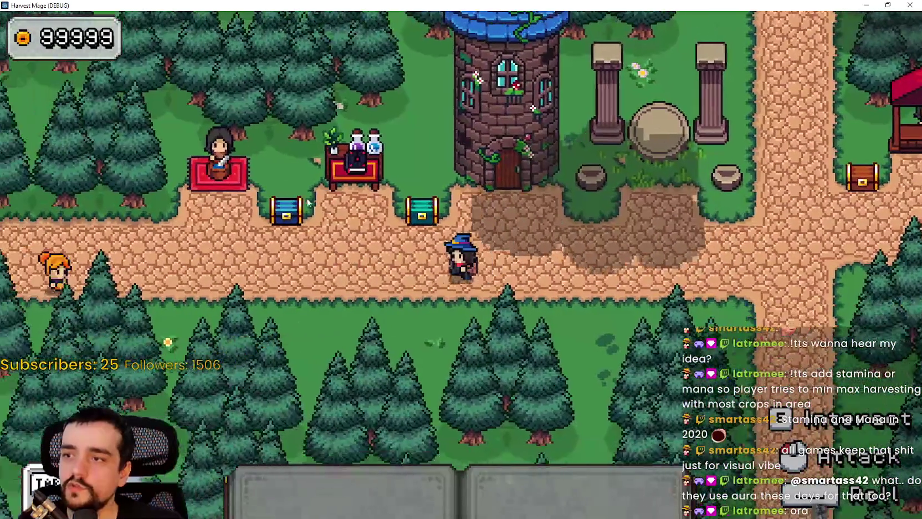
{"action": "key", "text": "w"}
{"action": "key", "text": "d"}
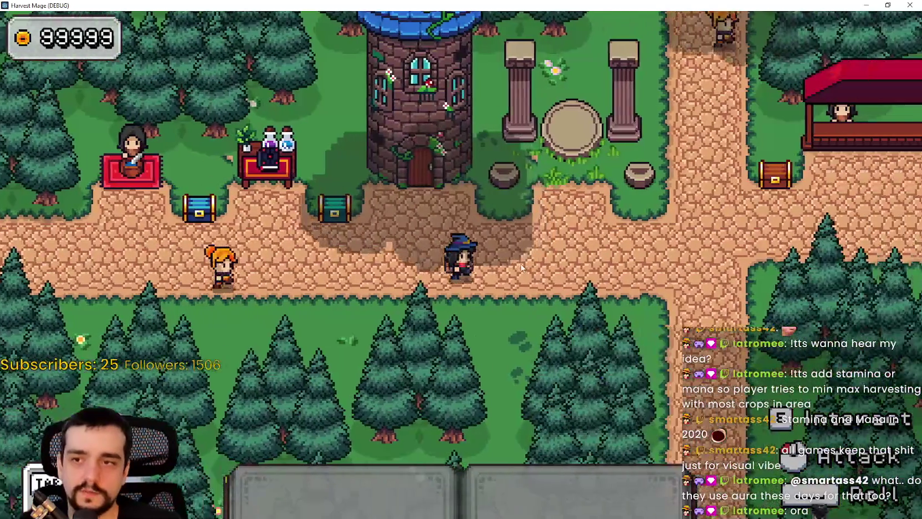
Walk right and down through the crops toward the pine trees
{"action": "key", "text": "d"}
{"action": "key", "text": "s"}
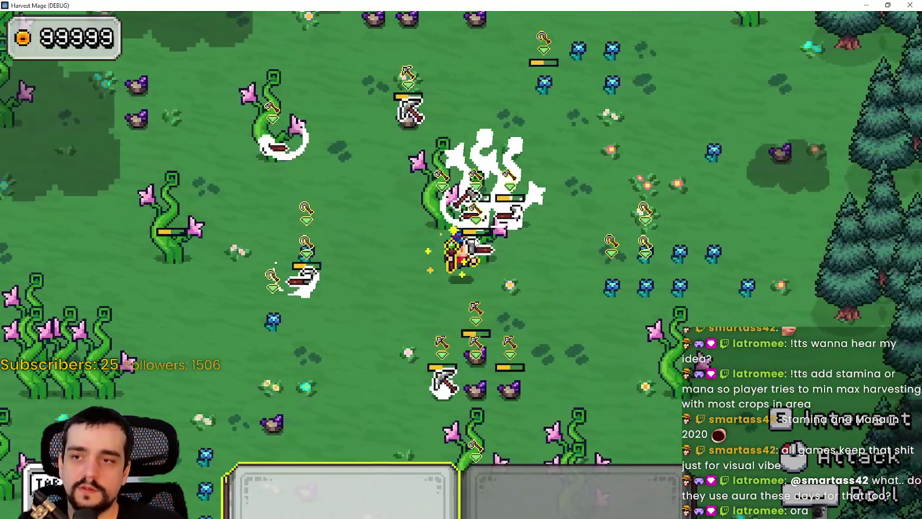
{"action": "key", "text": "d"}
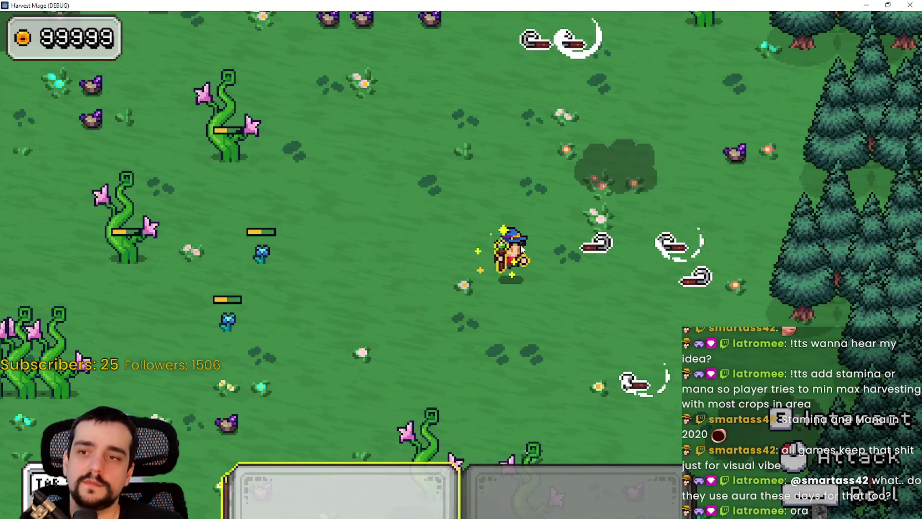
{"action": "key", "text": "s"}
{"action": "key", "text": "a"}
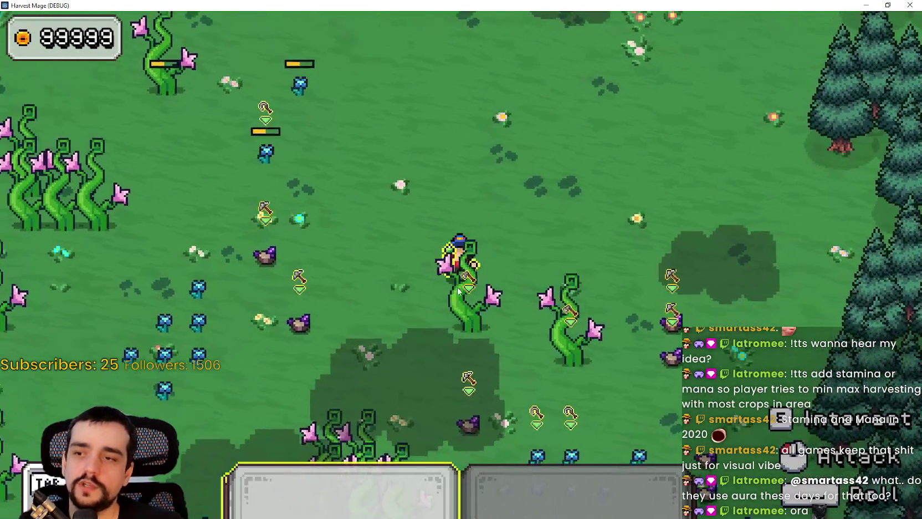
{"action": "key", "text": "s"}
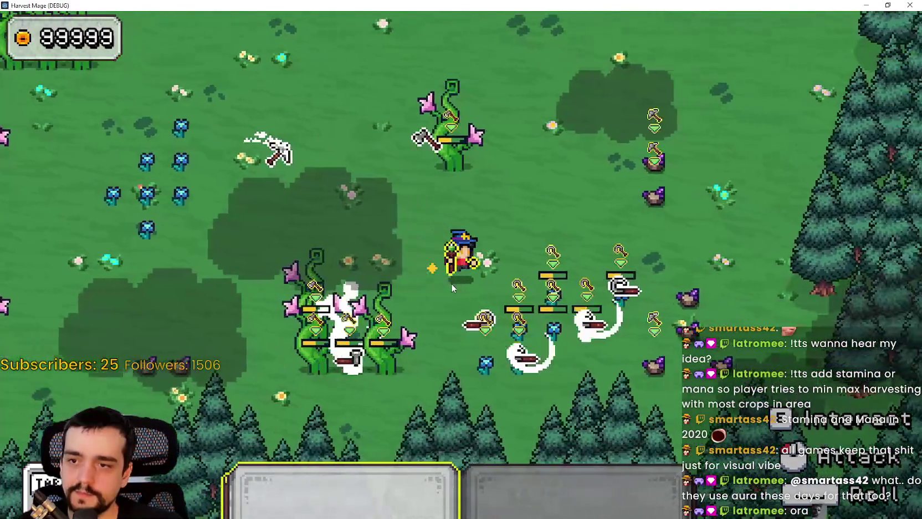
{"action": "key", "text": "w"}
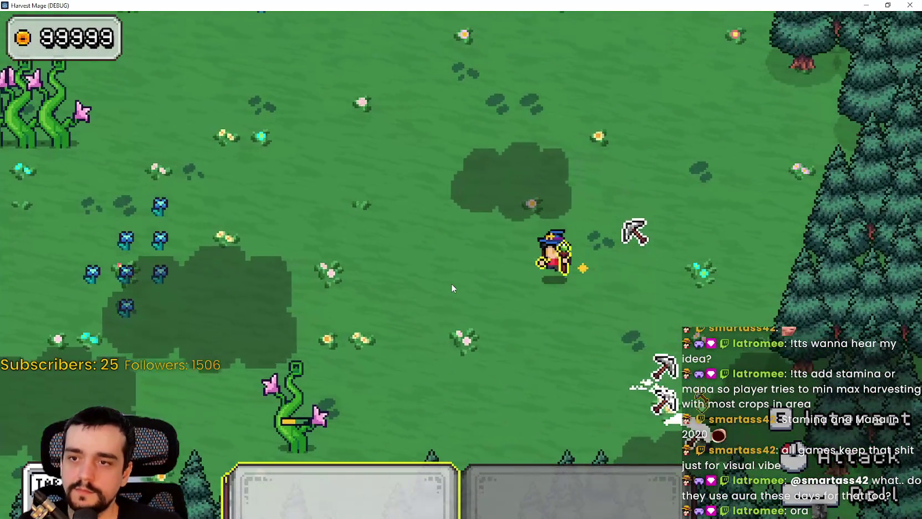
{"action": "key", "text": "s"}
{"action": "key", "text": "a"}
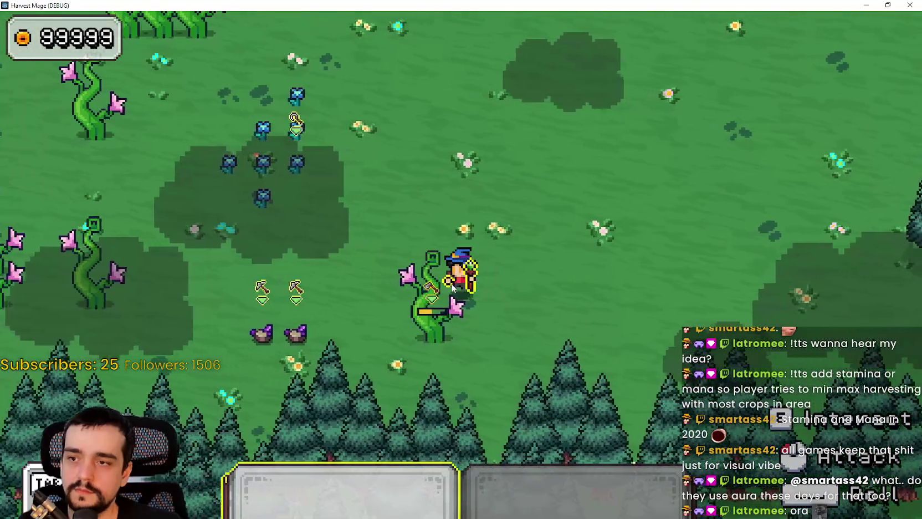
Walk up-left past the vine crops and up toward the pillars
{"action": "key", "text": "w"}
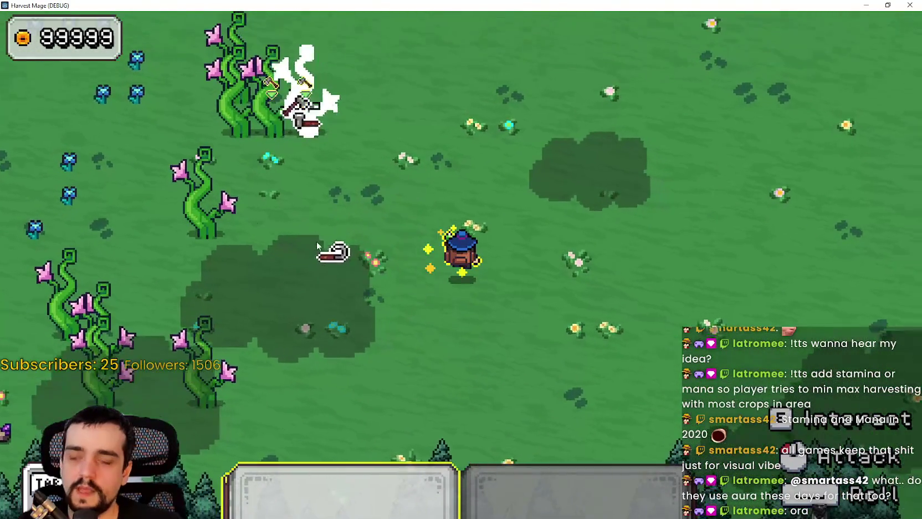
{"action": "key", "text": "w"}
{"action": "key", "text": "a"}
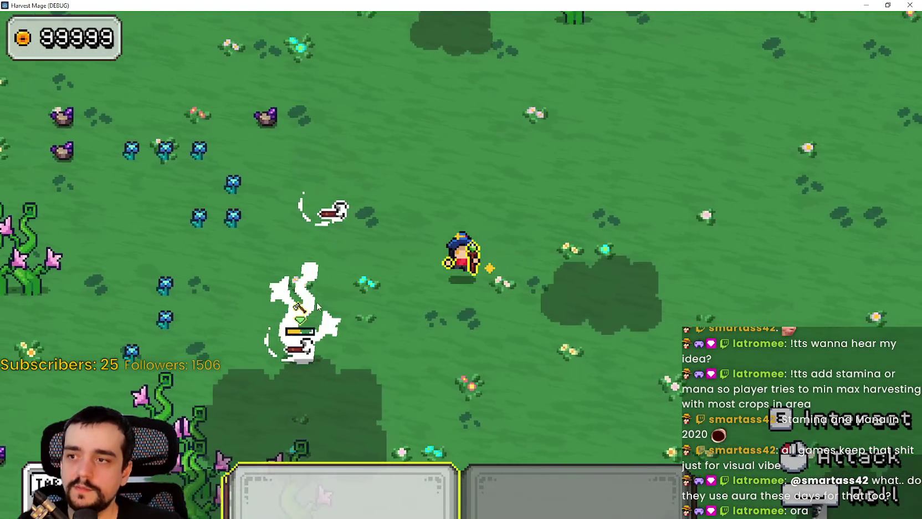
{"action": "key", "text": "a"}
{"action": "key", "text": "s"}
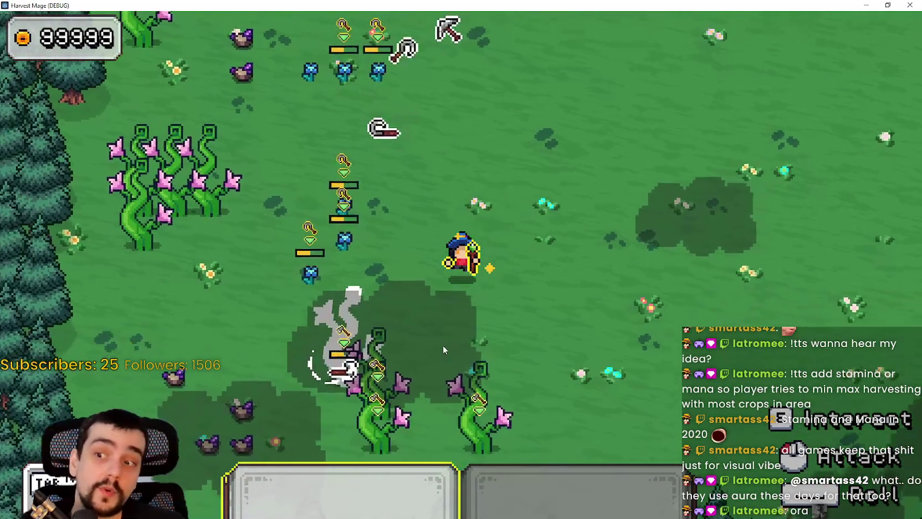
{"action": "key", "text": "w"}
{"action": "key", "text": "a"}
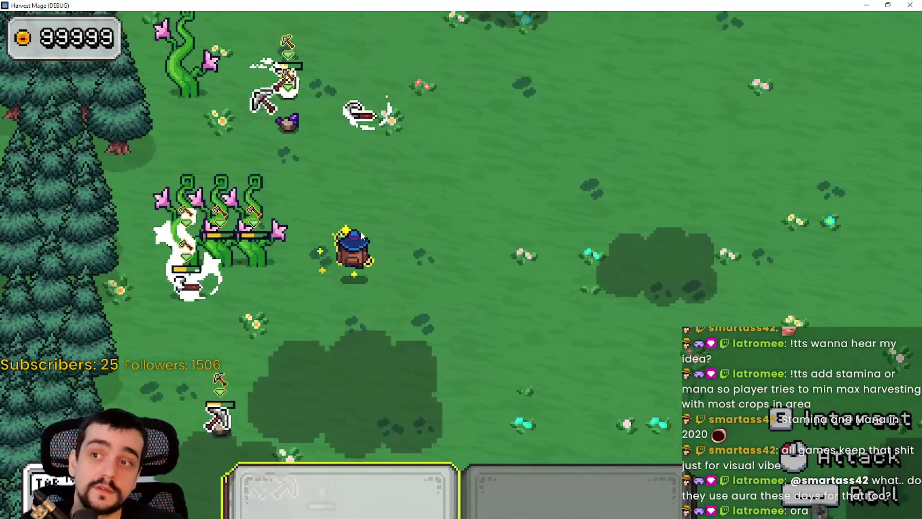
{"action": "key", "text": "w"}
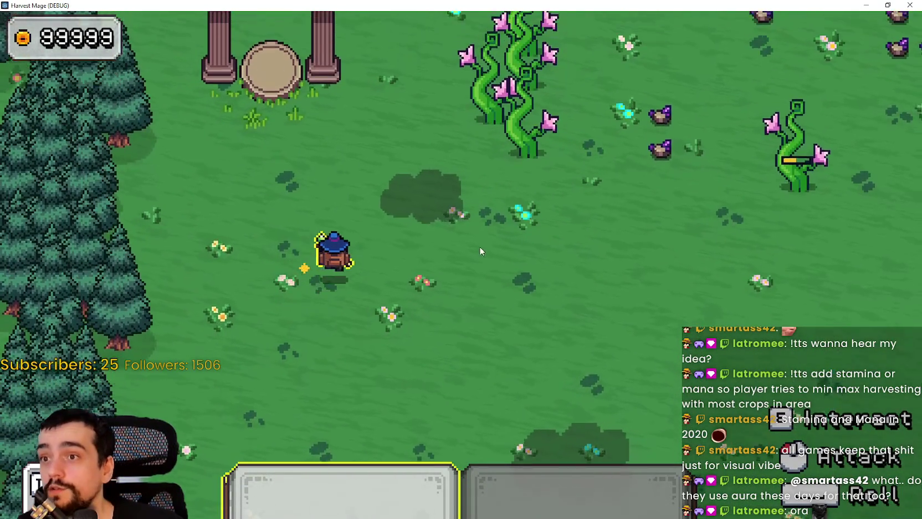
Cross the field to the right and cut down the two flowering vine plants
{"action": "key", "text": "w"}
{"action": "key", "text": "d"}
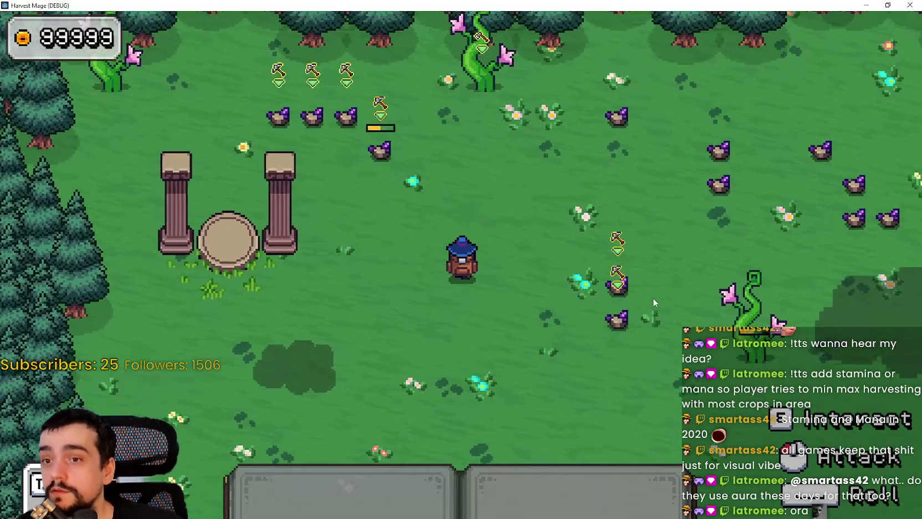
{"action": "key", "text": "d"}
{"action": "key", "text": "d"}
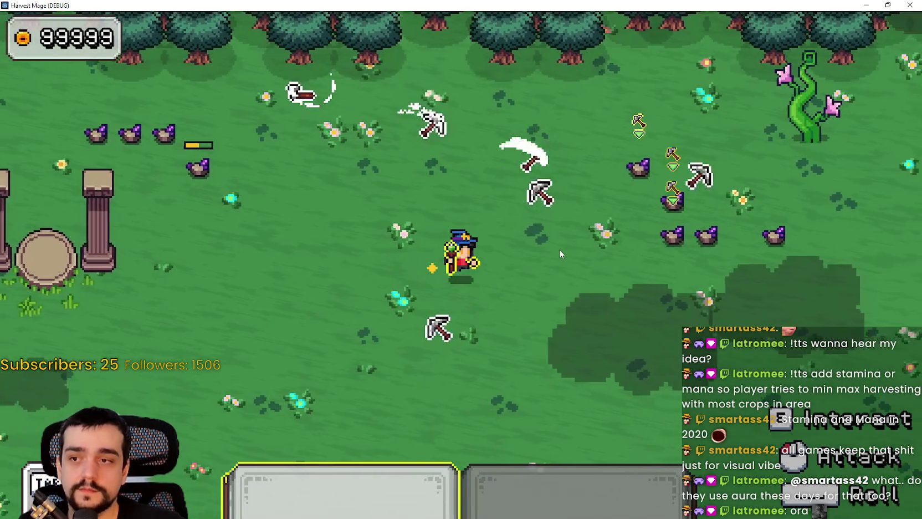
{"action": "key", "text": "d"}
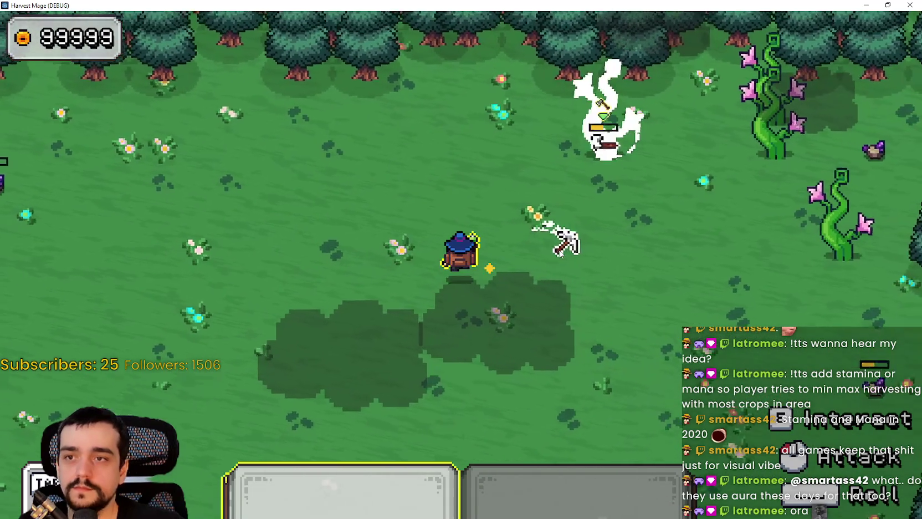
{"action": "key", "text": "1"}
{"action": "key", "text": "d"}
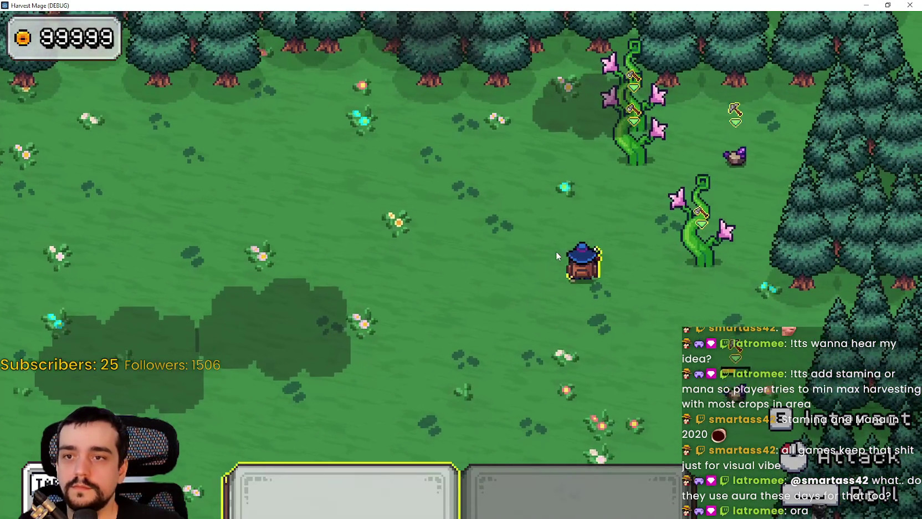
{"action": "left_click", "coordinate": [556, 254]}
Walk down and left past the enemies by the trees, then back up to the pillars
{"action": "key", "text": "s"}
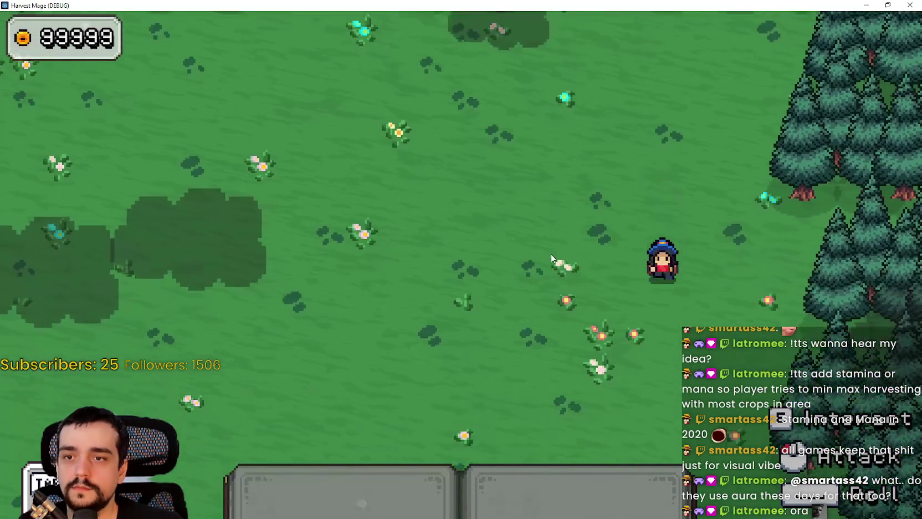
{"action": "key", "text": "a"}
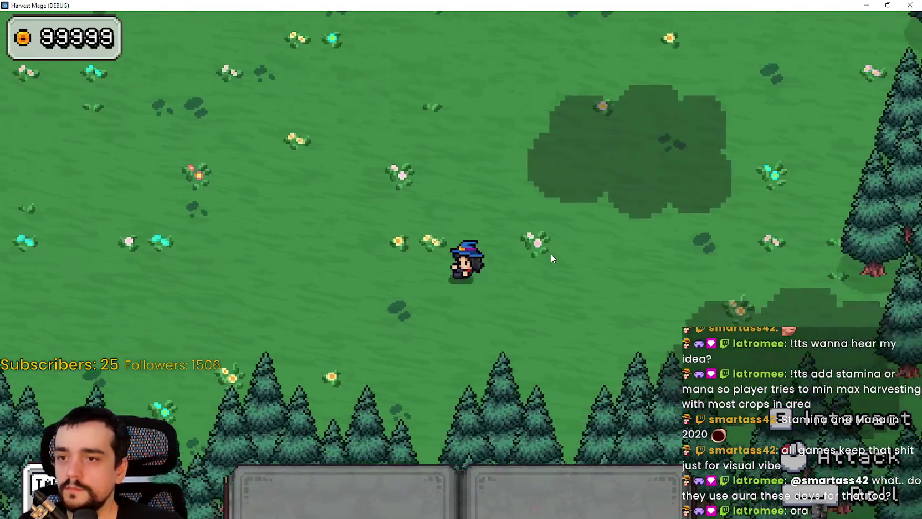
{"action": "key", "text": "1"}
{"action": "key", "text": "a"}
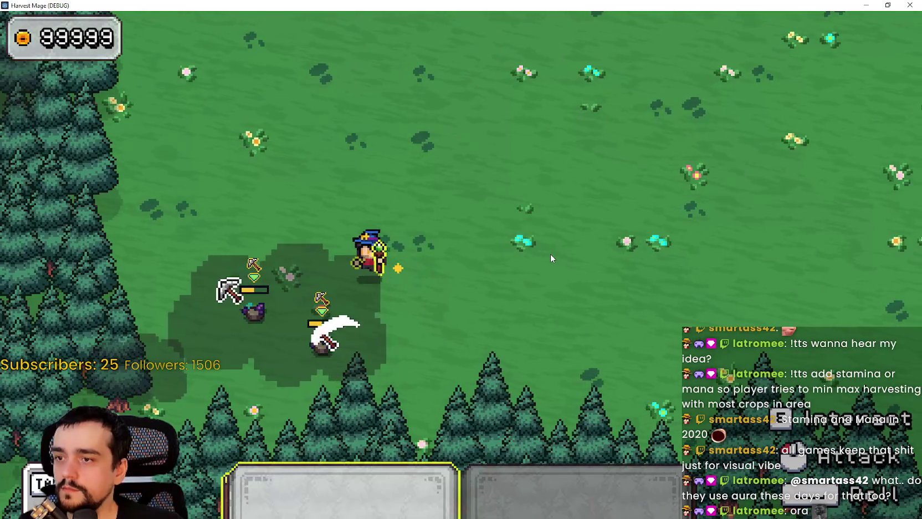
{"action": "key", "text": "w"}
{"action": "key", "text": "1"}
{"action": "key", "text": "w"}
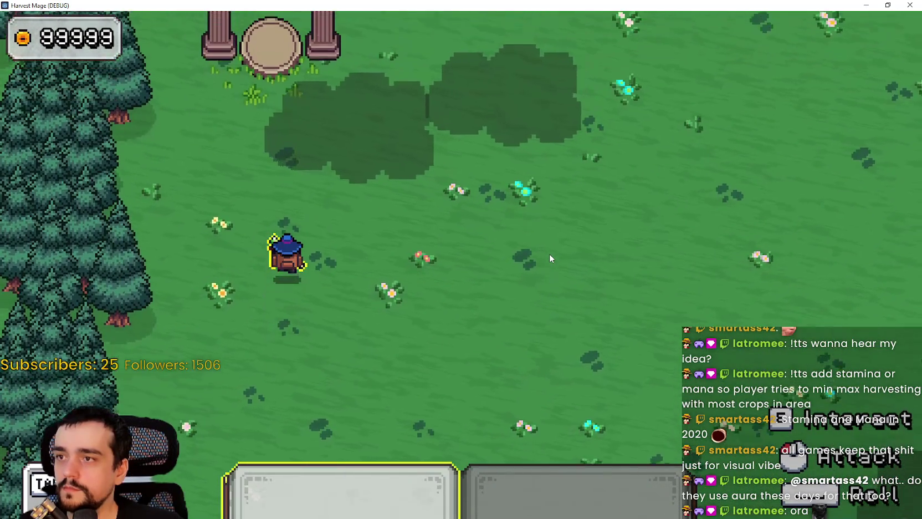
{"action": "key", "text": "d"}
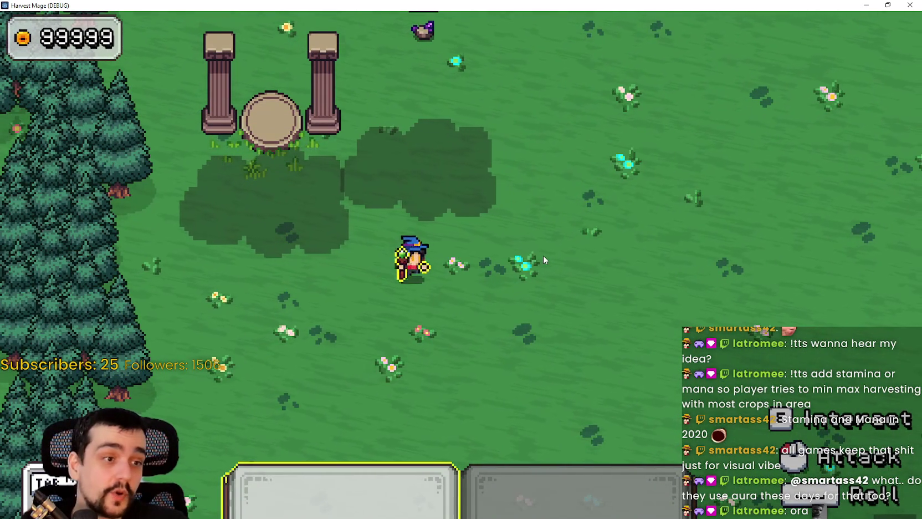
Briefly visit the town map and return to the farm by the north path
{"action": "key", "text": "1"}
{"action": "key", "text": "a"}
{"action": "key", "text": "w"}
{"action": "key", "text": "a"}
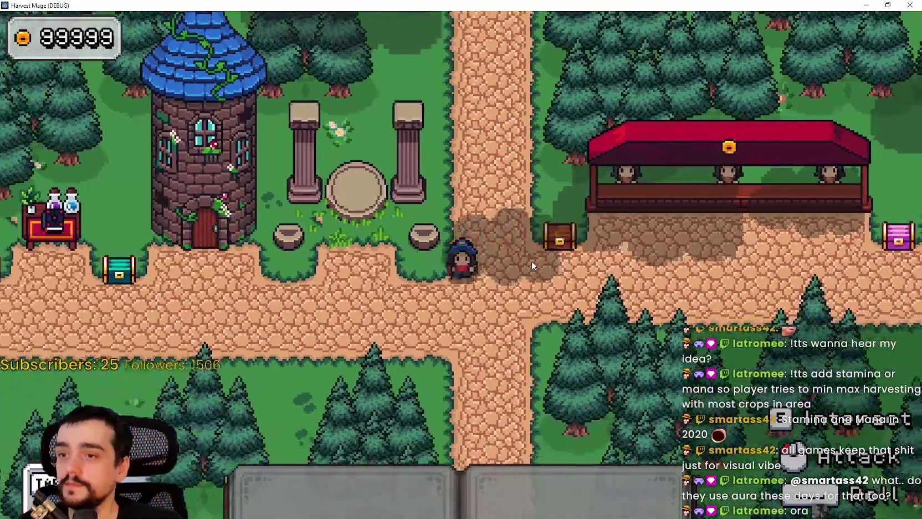
{"action": "key", "text": "w"}
{"action": "key", "text": "1"}
Walk across the farm through the purple crops to the pillars and back down
{"action": "key", "text": "s"}
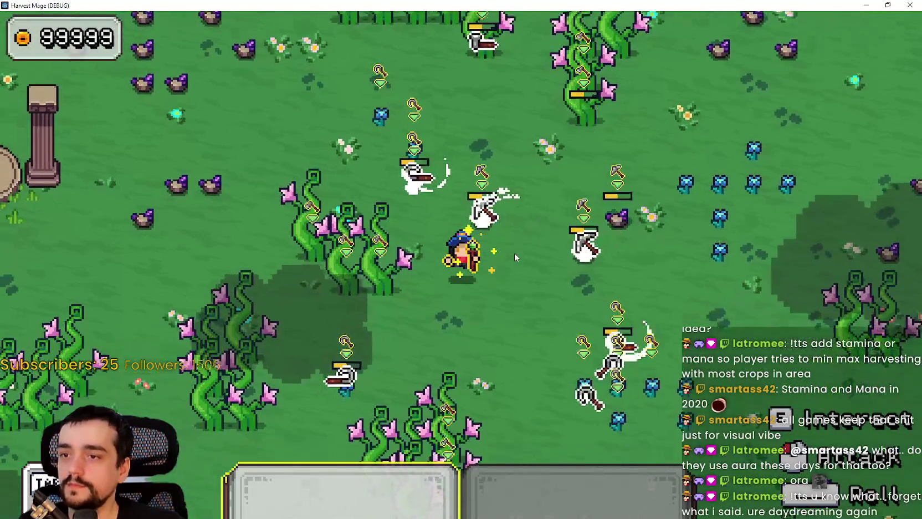
{"action": "key", "text": "d"}
{"action": "key", "text": "w"}
{"action": "key", "text": "d"}
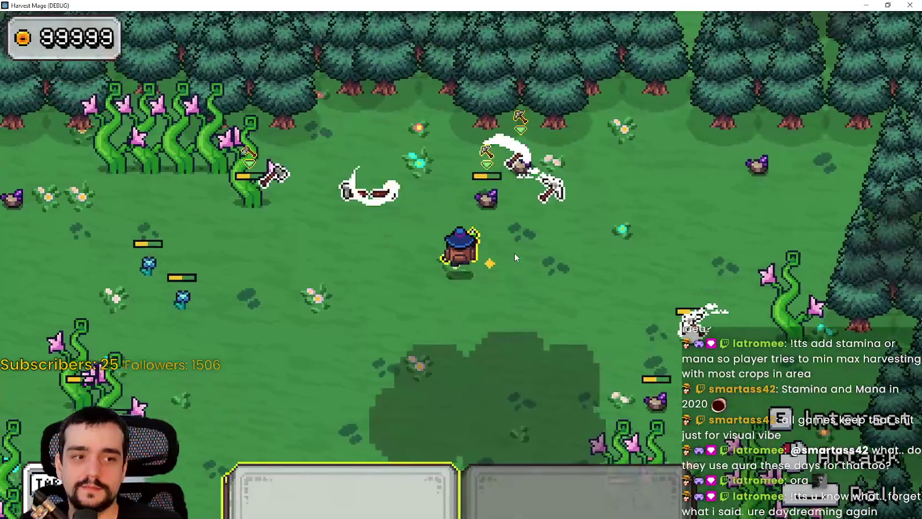
{"action": "key", "text": "a"}
{"action": "key", "text": "a"}
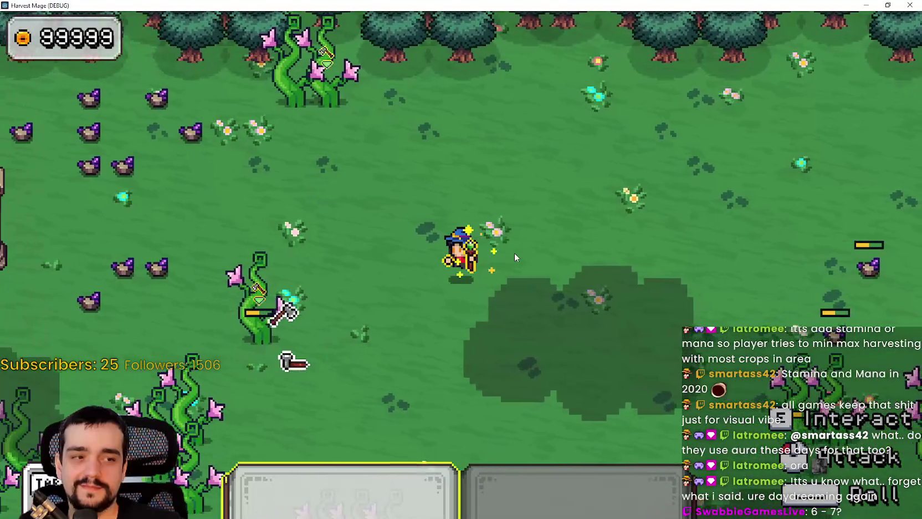
{"action": "key", "text": "w"}
{"action": "key", "text": "a"}
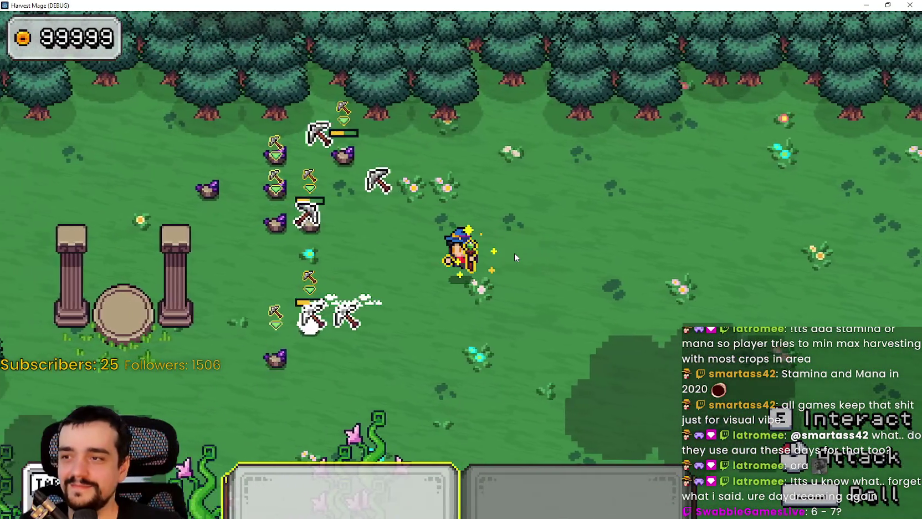
{"action": "key", "text": "s"}
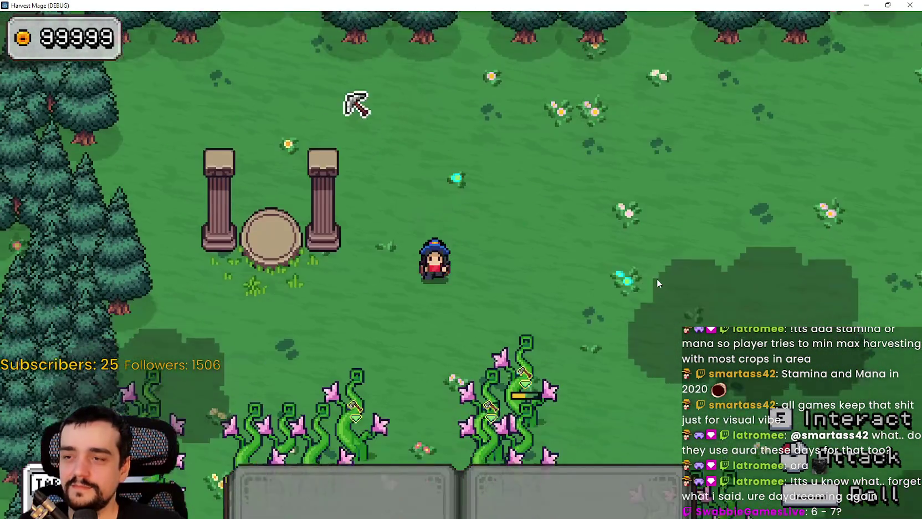
{"action": "key", "text": "d"}
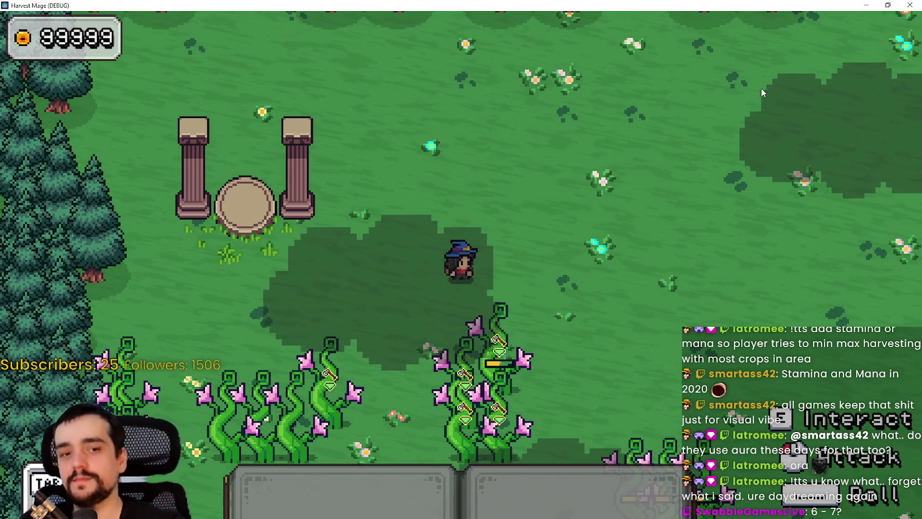
Harvest crops walking down-left, then right across the farm and up the field
{"action": "key", "text": "s"}
{"action": "key", "text": "a"}
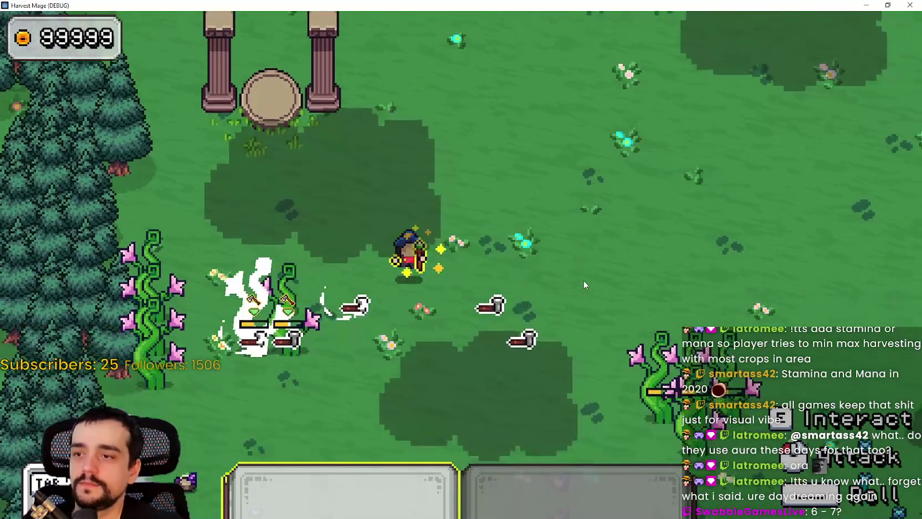
{"action": "key", "text": "s"}
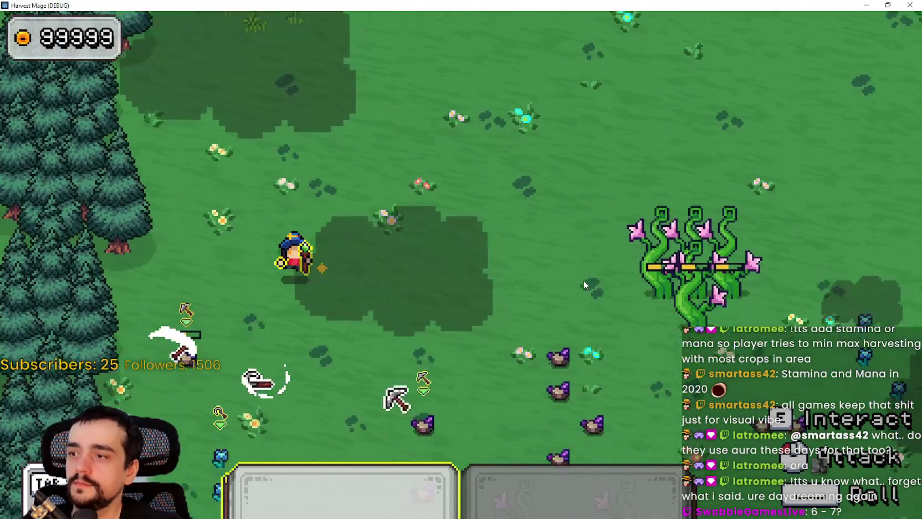
{"action": "key", "text": "s"}
{"action": "key", "text": "d"}
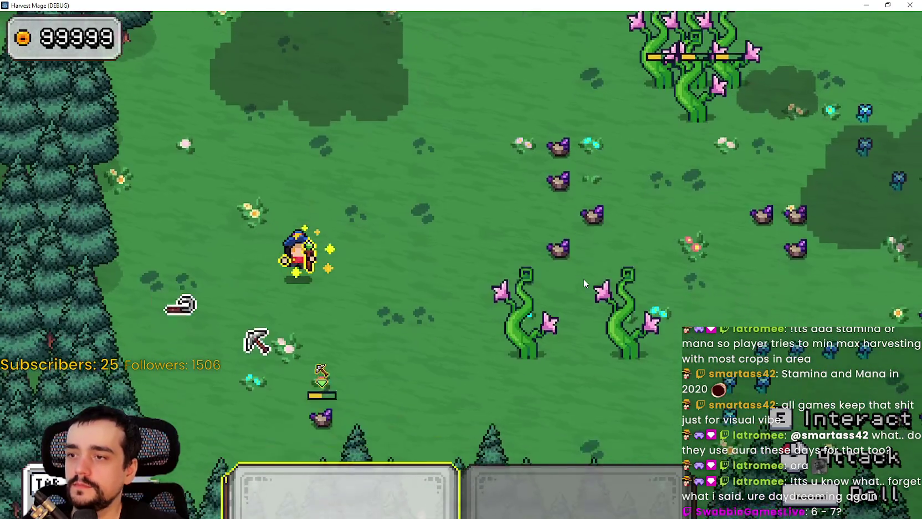
{"action": "key", "text": "d"}
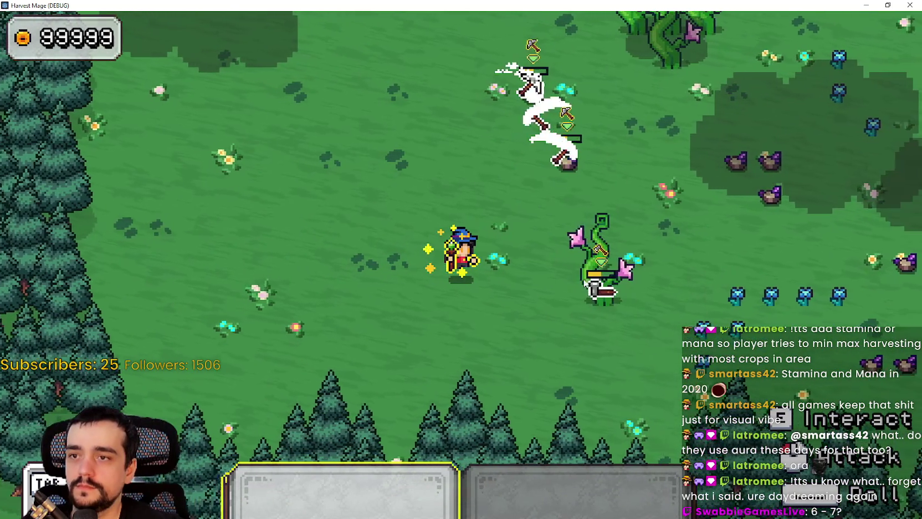
{"action": "key", "text": "d"}
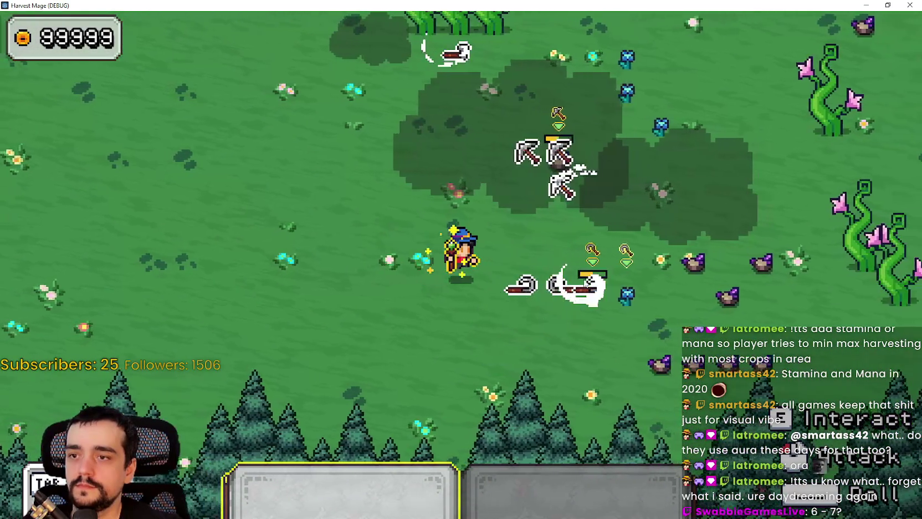
{"action": "key", "text": "d"}
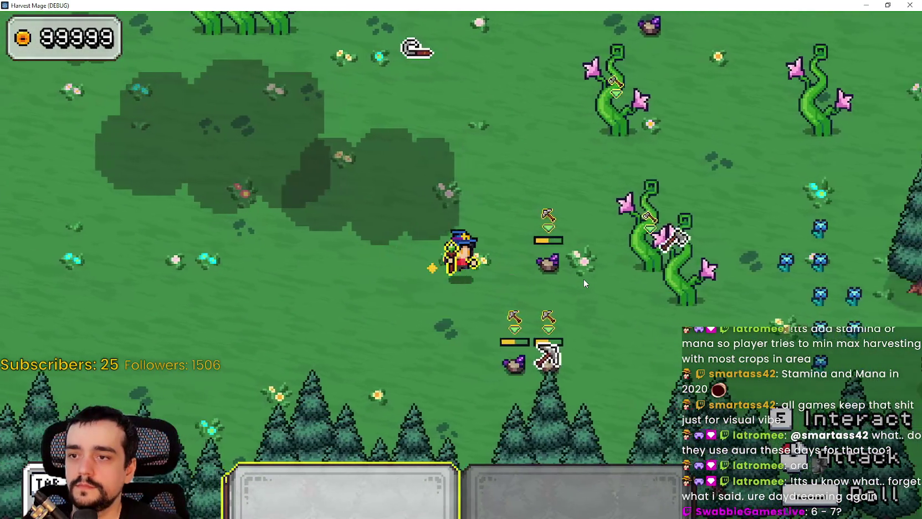
{"action": "key", "text": "w"}
{"action": "key", "text": "d"}
{"action": "key", "text": "w"}
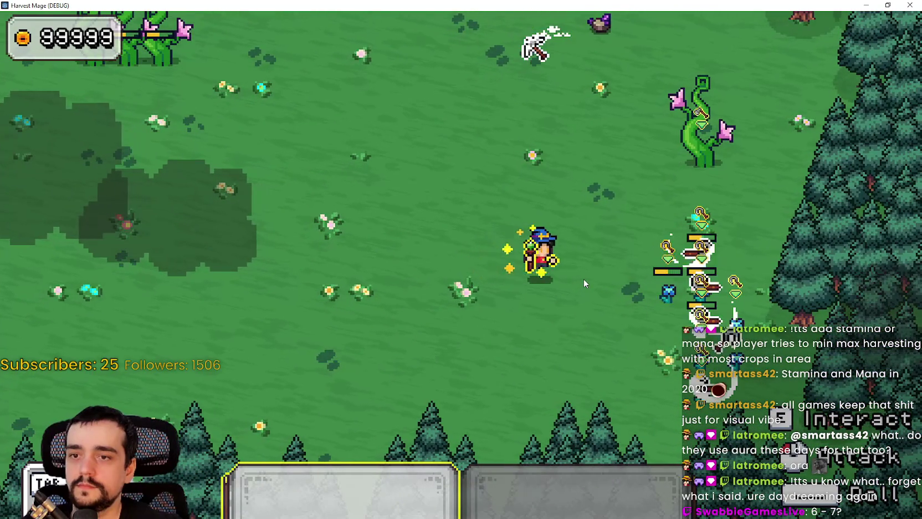
{"action": "key", "text": "w"}
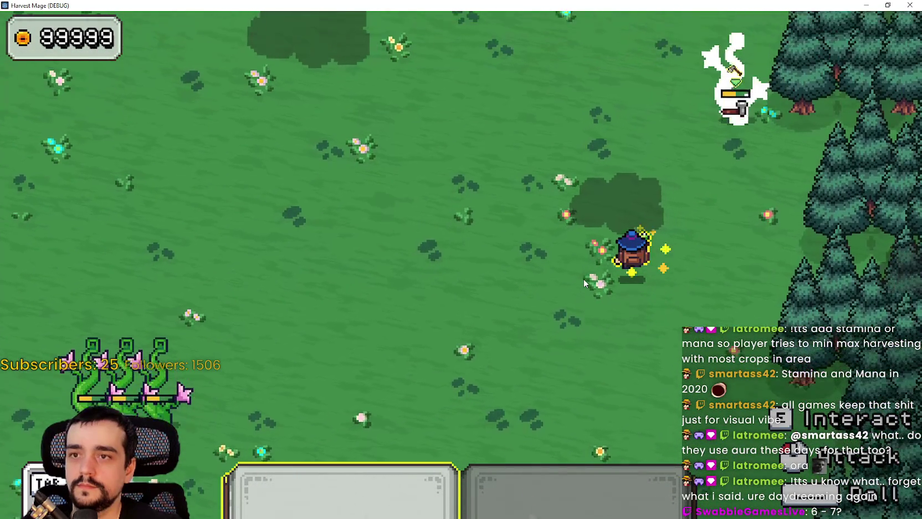
Turn left and harvest the vine plants, ending up-left beside the pillars
{"action": "key", "text": "a"}
{"action": "key", "text": "a"}
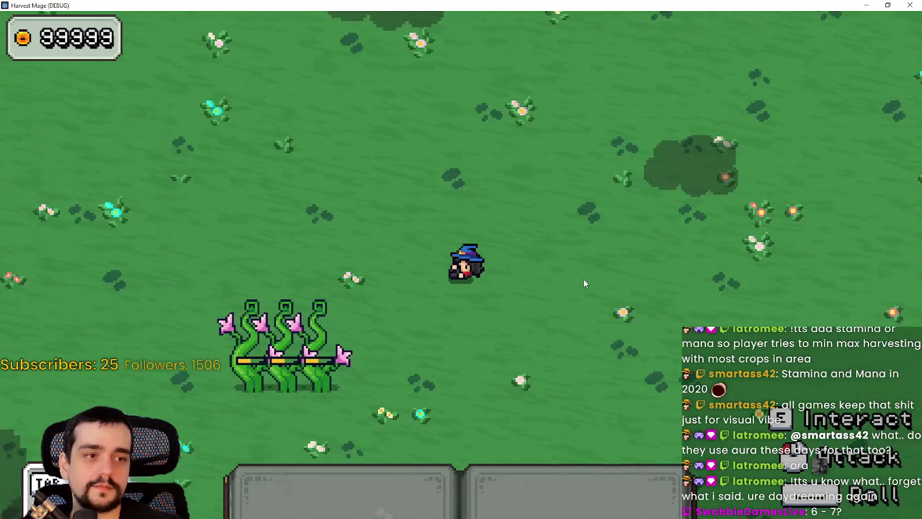
{"action": "key", "text": "s"}
{"action": "key", "text": "1"}
{"action": "left_click", "coordinate": [546, 296]}
{"action": "key", "text": "w"}
{"action": "key", "text": "a"}
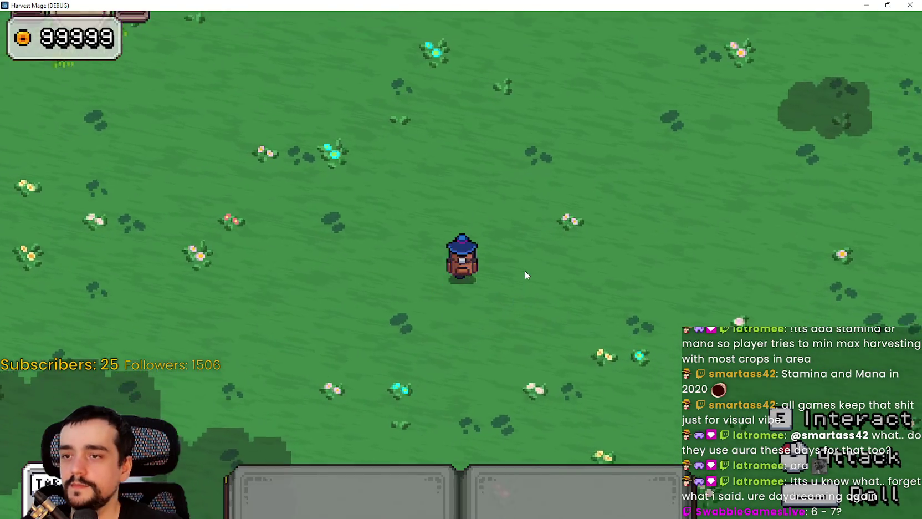
{"action": "key", "text": "a"}
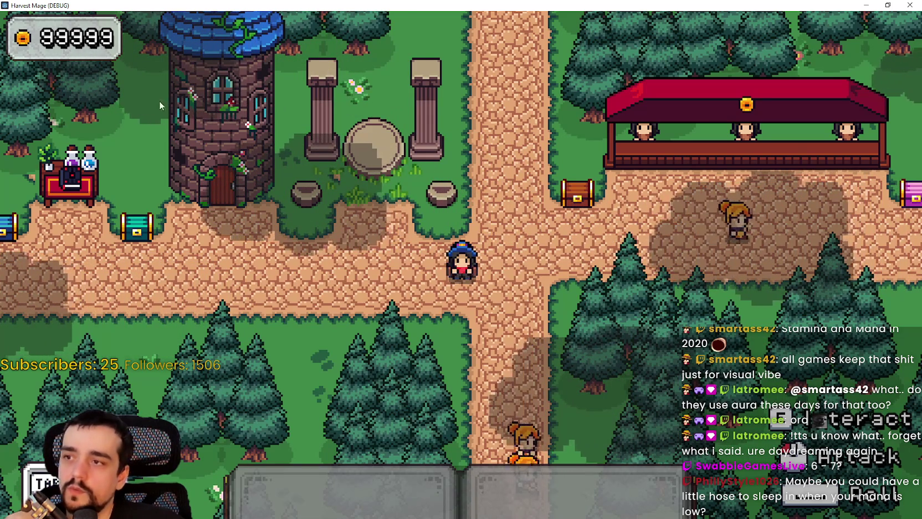
Walk the mage back and forth along the town path to the tower door
{"action": "key", "text": "a"}
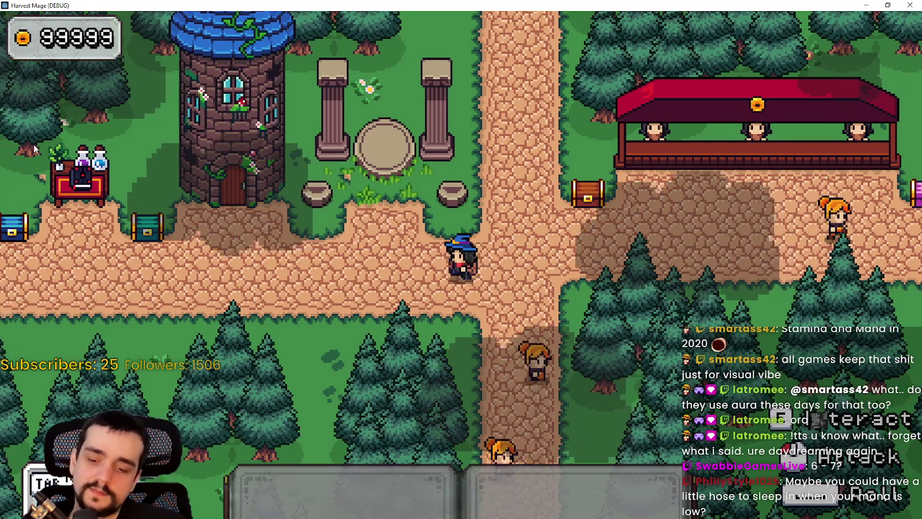
{"action": "key", "text": "d"}
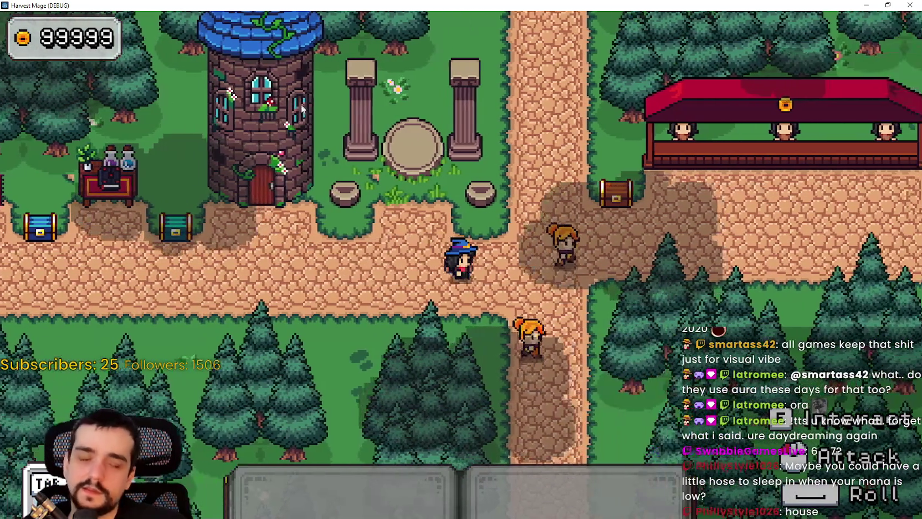
{"action": "key", "text": "a"}
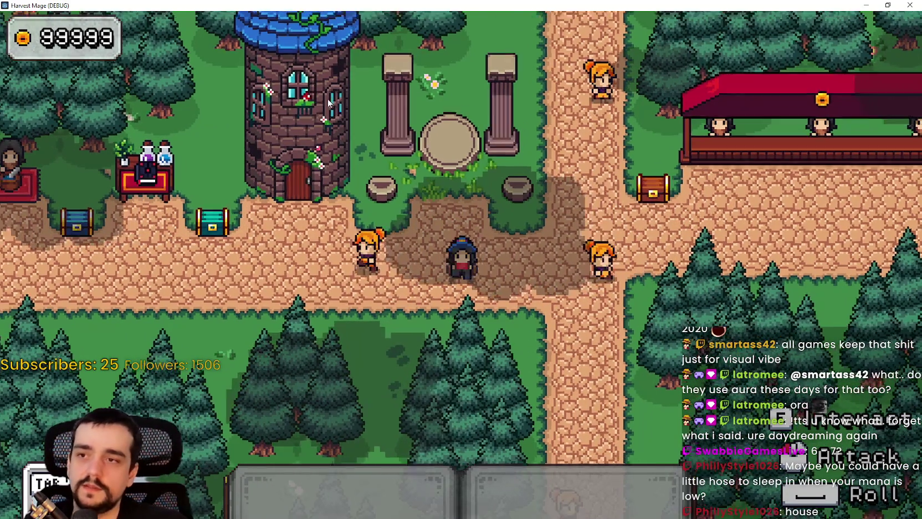
{"action": "key", "text": "a"}
{"action": "key", "text": "d"}
{"action": "key", "text": "w"}
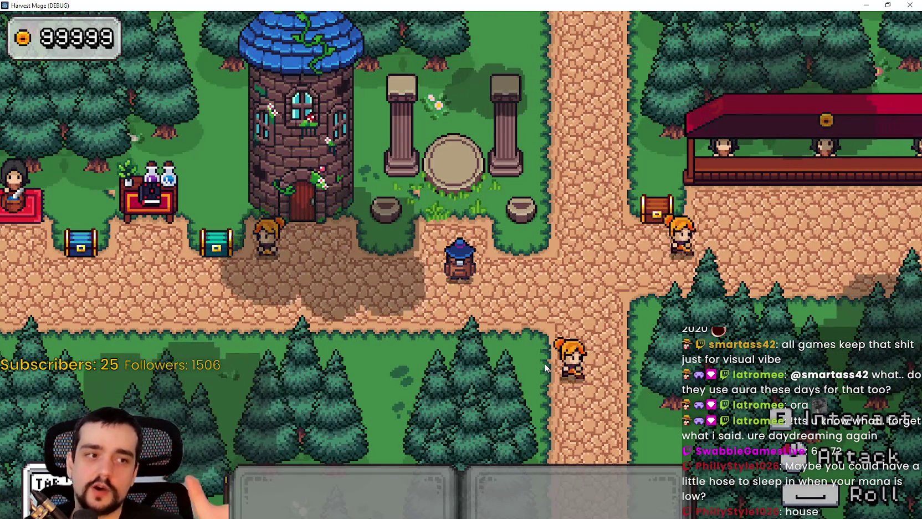
{"action": "key", "text": "a"}
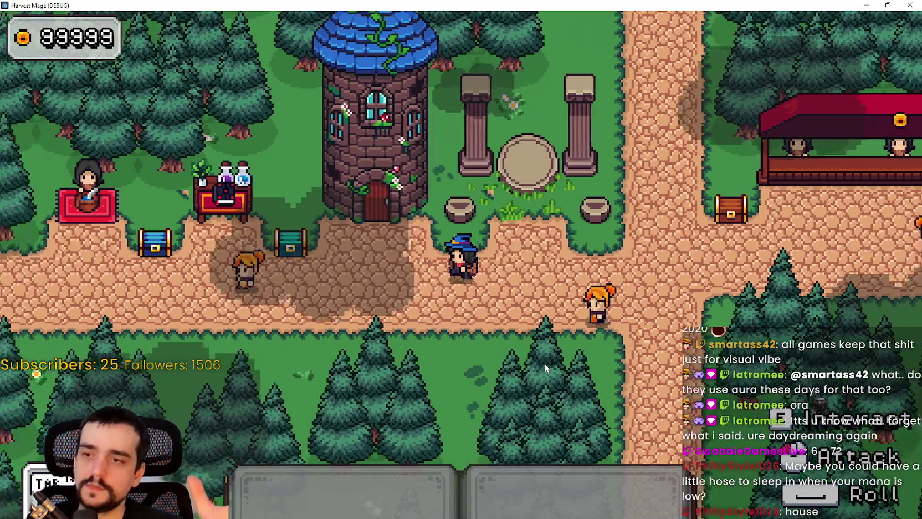
{"action": "key", "text": "w"}
{"action": "key", "text": "s"}
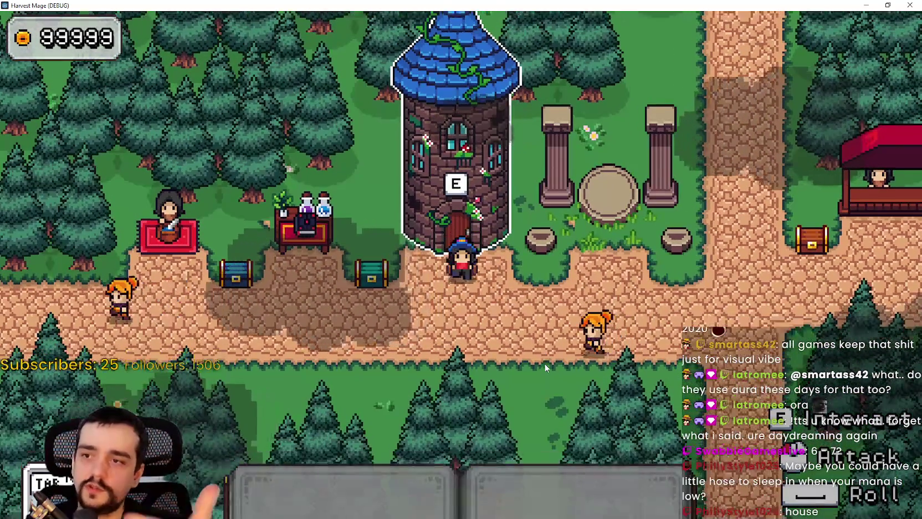
Walk up to the market stall and head left out into the flower field
{"action": "key", "text": "d"}
{"action": "key", "text": "d"}
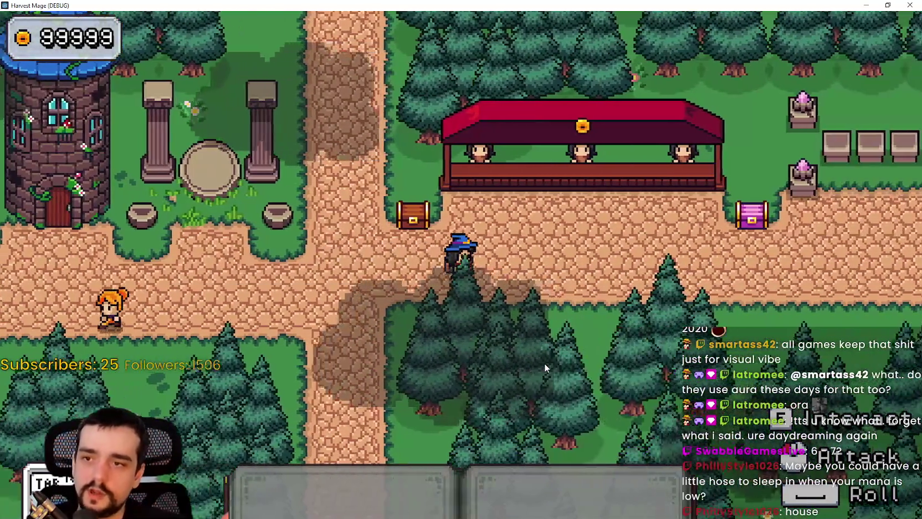
{"action": "key", "text": "w"}
{"action": "key", "text": "a"}
{"action": "key", "text": "w"}
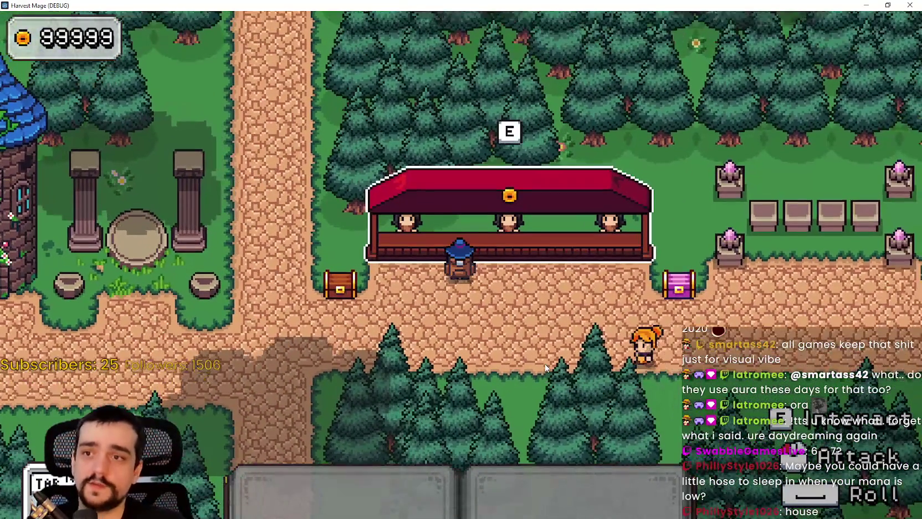
{"action": "key", "text": "a"}
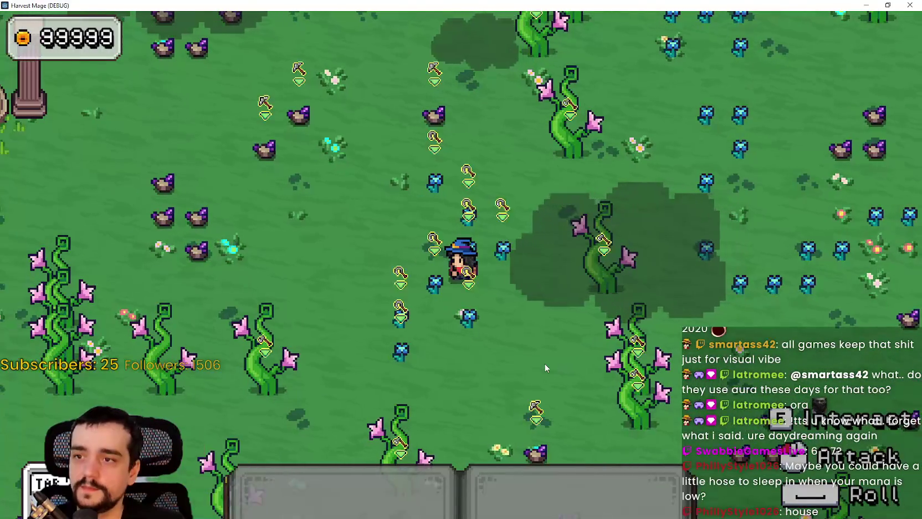
Walk the mage through the field, harvesting crops up-left toward the pillars, then south through the rows
{"action": "key", "text": "a"}
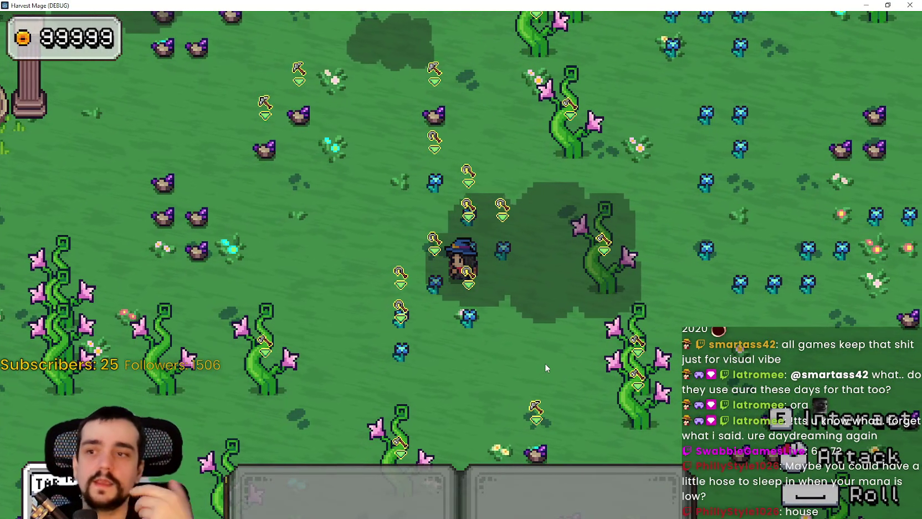
{"action": "key", "text": "w"}
{"action": "key", "text": "a"}
{"action": "key", "text": "w"}
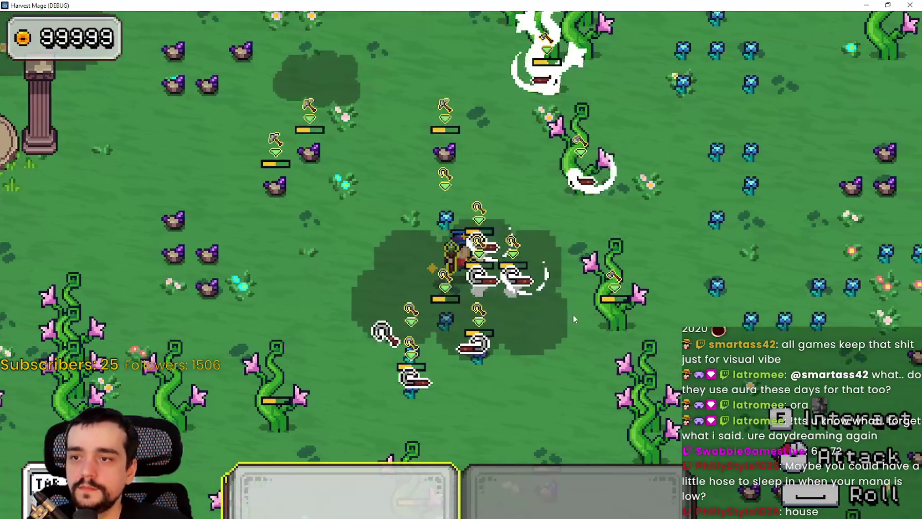
{"action": "key", "text": "a"}
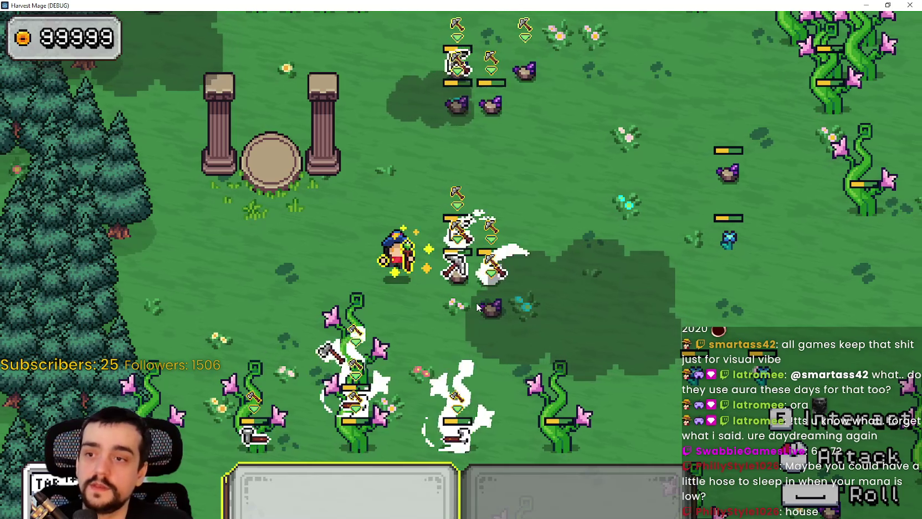
{"action": "key", "text": "d"}
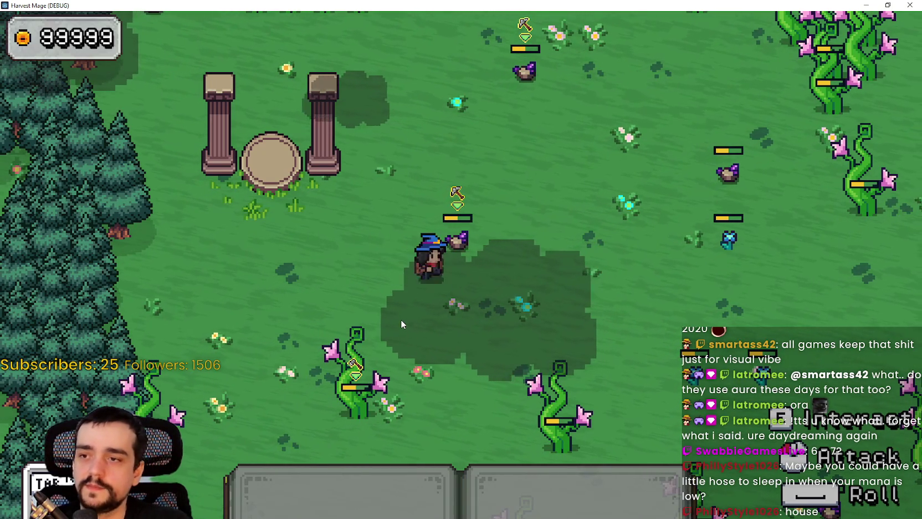
{"action": "key", "text": "w"}
{"action": "key", "text": "d"}
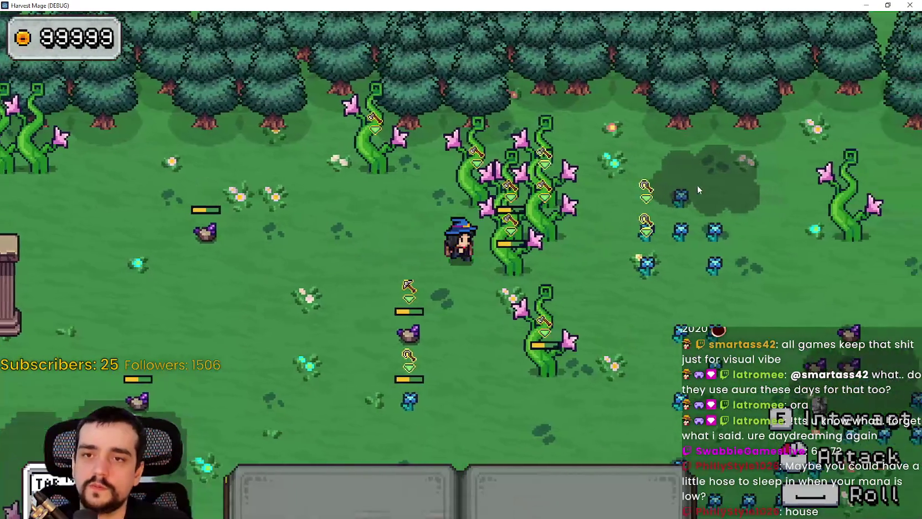
{"action": "key", "text": "s"}
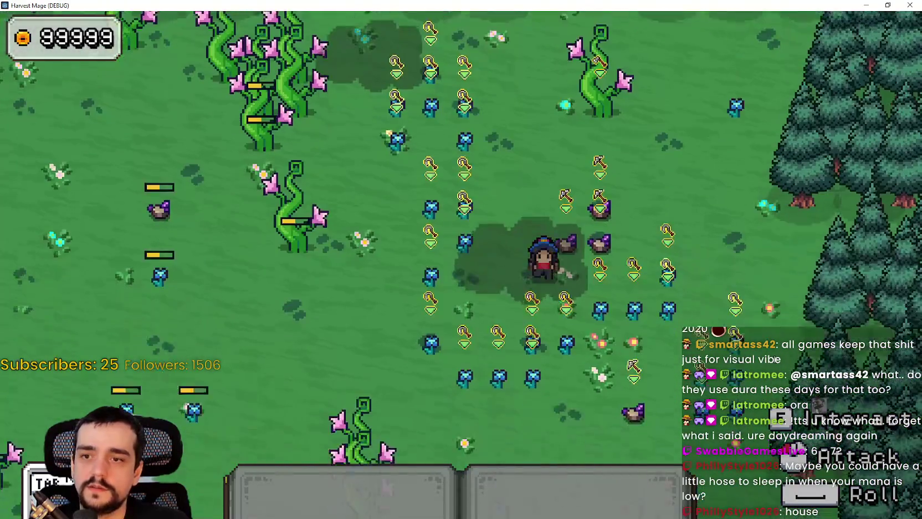
{"action": "key", "text": "s"}
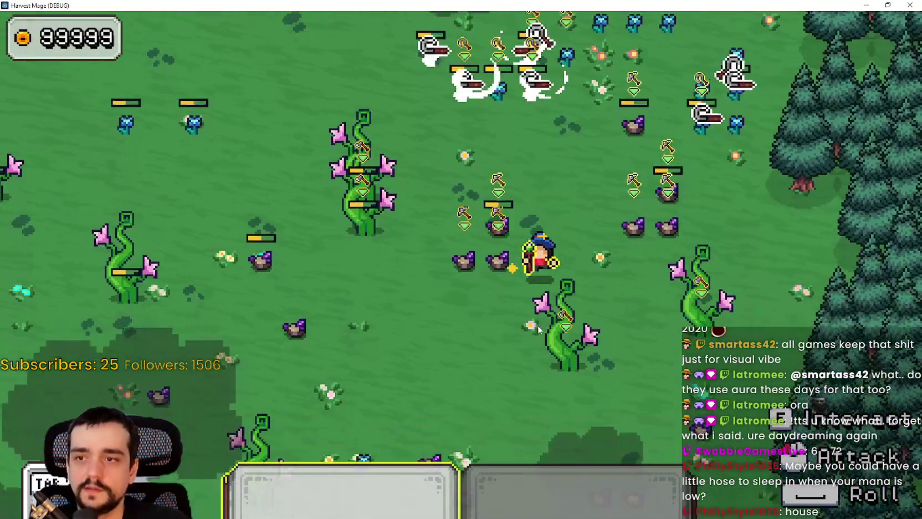
{"action": "key", "text": "s"}
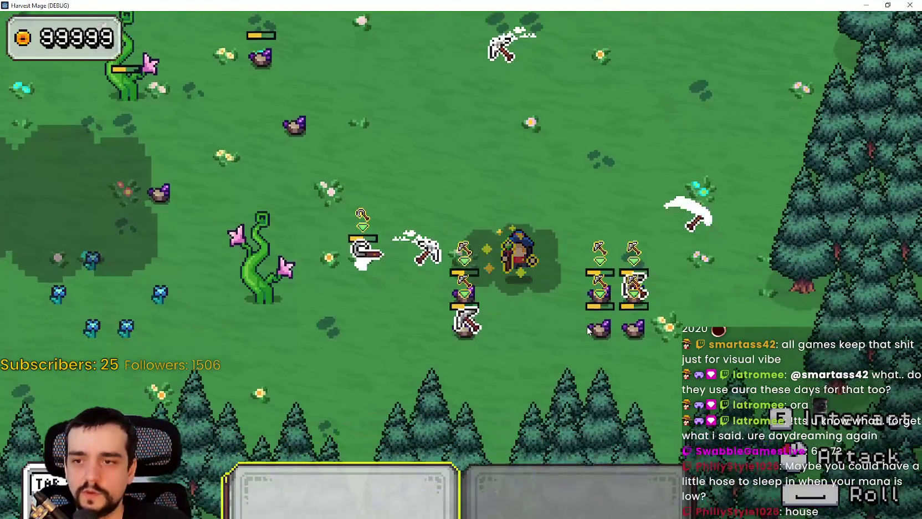
Head back north and east, harvesting the vines and blue crops
{"action": "key", "text": "w"}
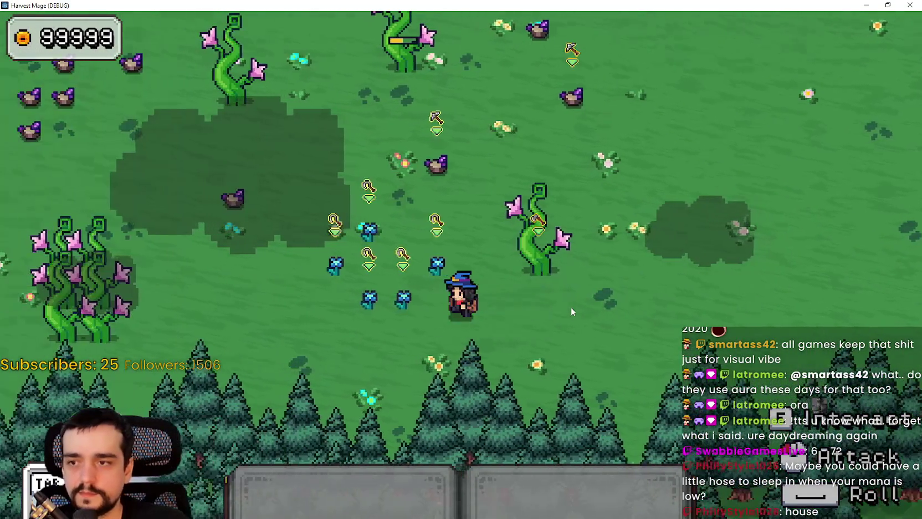
{"action": "key", "text": "a"}
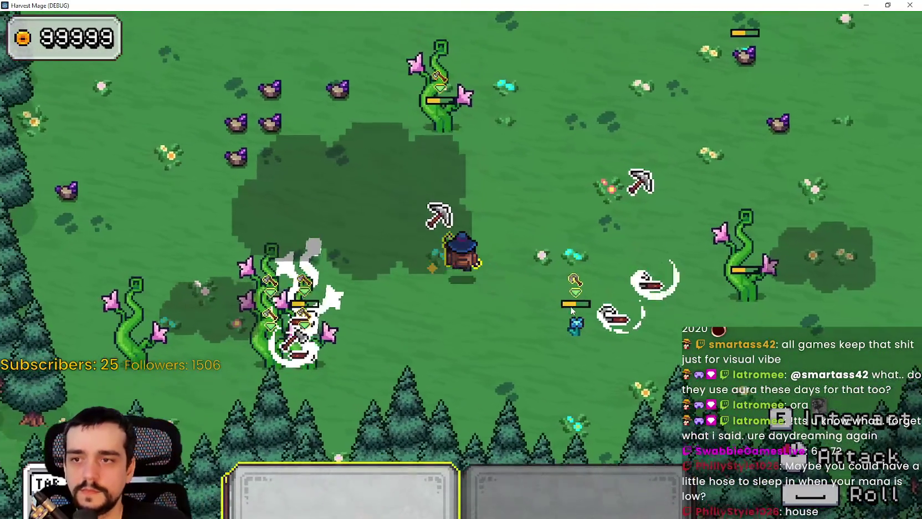
{"action": "key", "text": "w"}
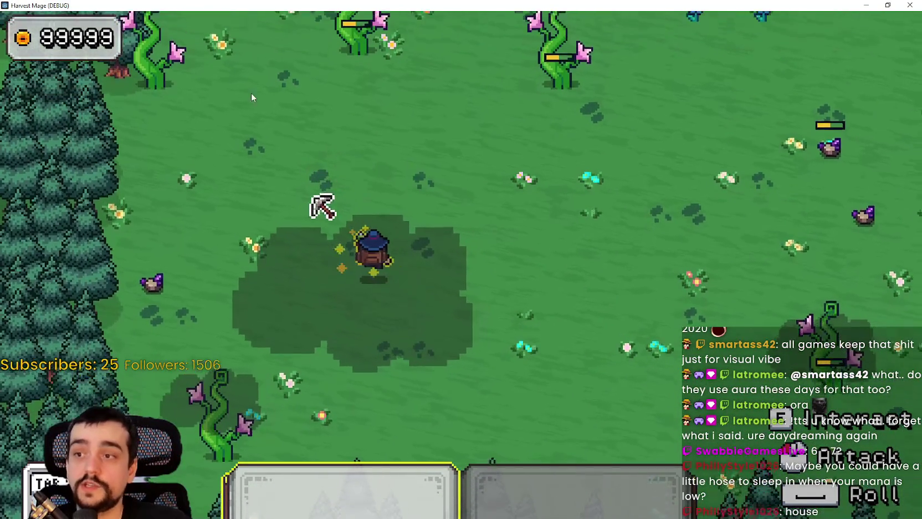
{"action": "key", "text": "w"}
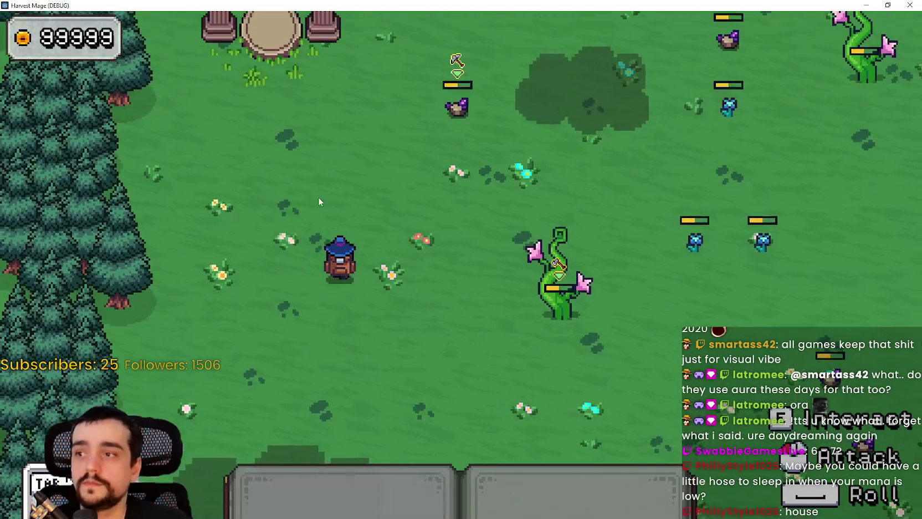
{"action": "key", "text": "d"}
{"action": "key", "text": "d"}
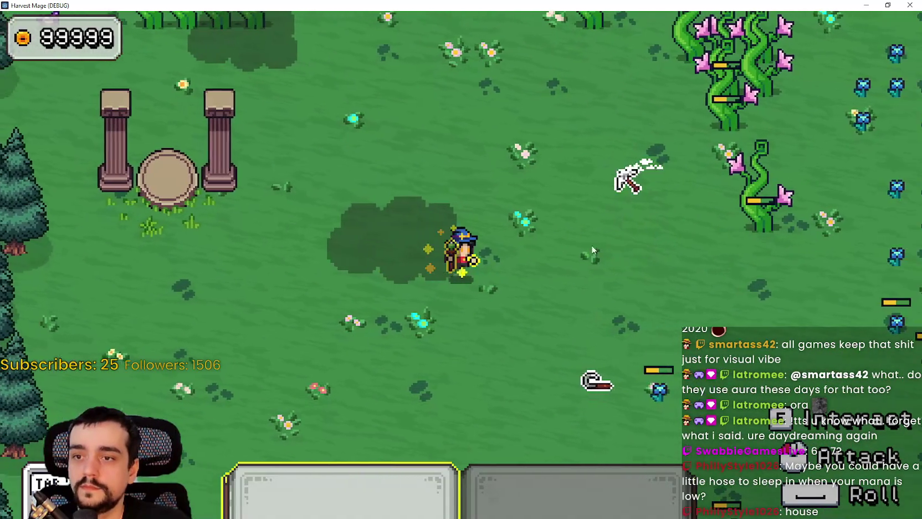
{"action": "key", "text": "w"}
{"action": "left_click", "coordinate": [637, 256]}
{"action": "key", "text": "w"}
{"action": "key", "text": "d"}
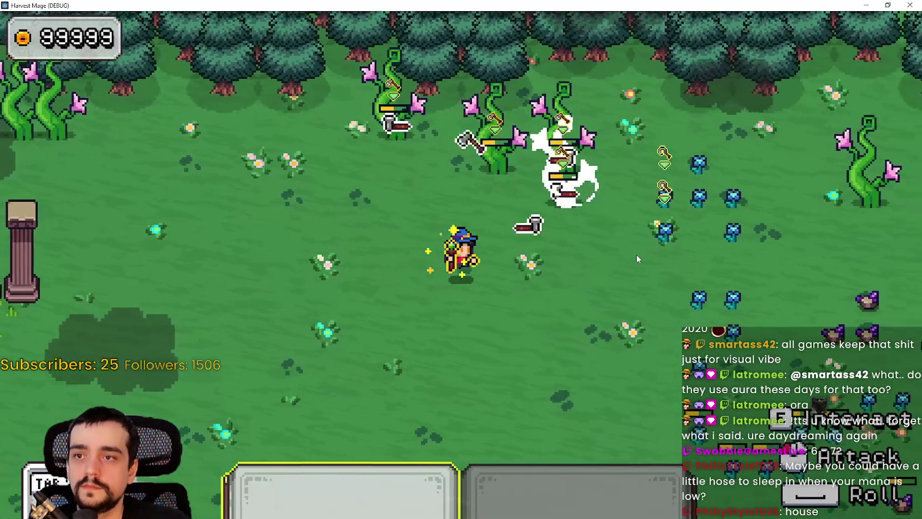
{"action": "key", "text": "d"}
{"action": "key", "text": "s"}
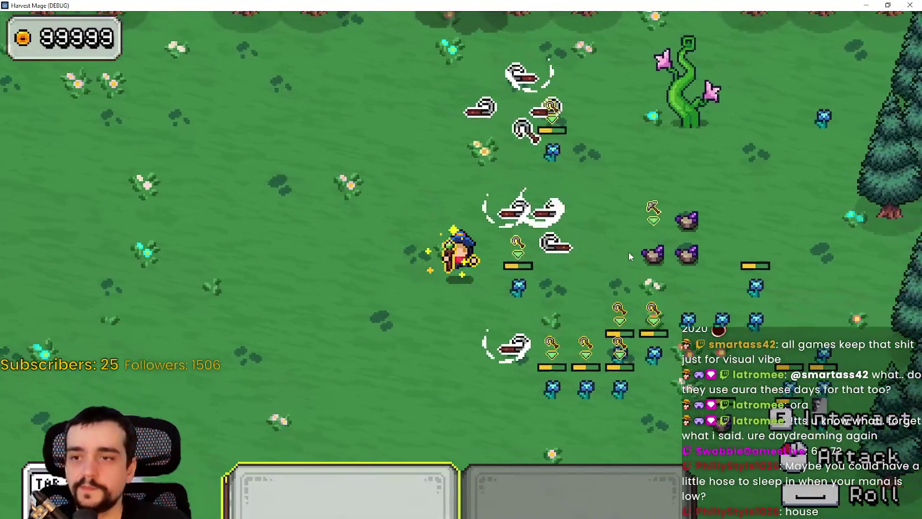
{"action": "key", "text": "d"}
{"action": "left_click", "coordinate": [630, 256]}
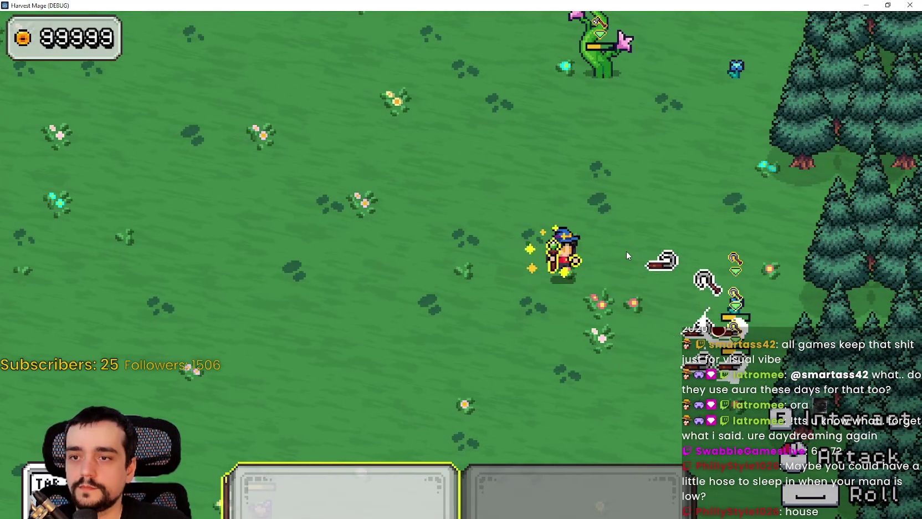
Walk west past the pillar shrine back into town and return to the Godot editor
{"action": "key", "text": "w"}
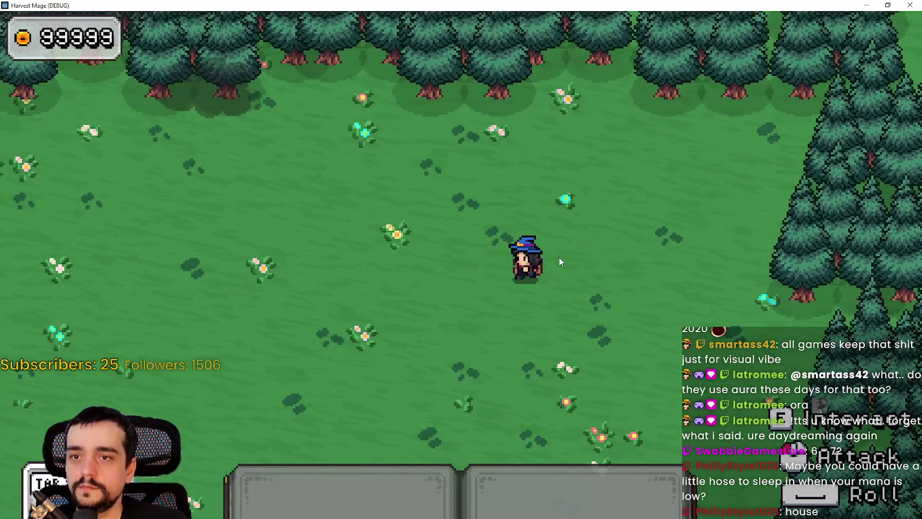
{"action": "key", "text": "a"}
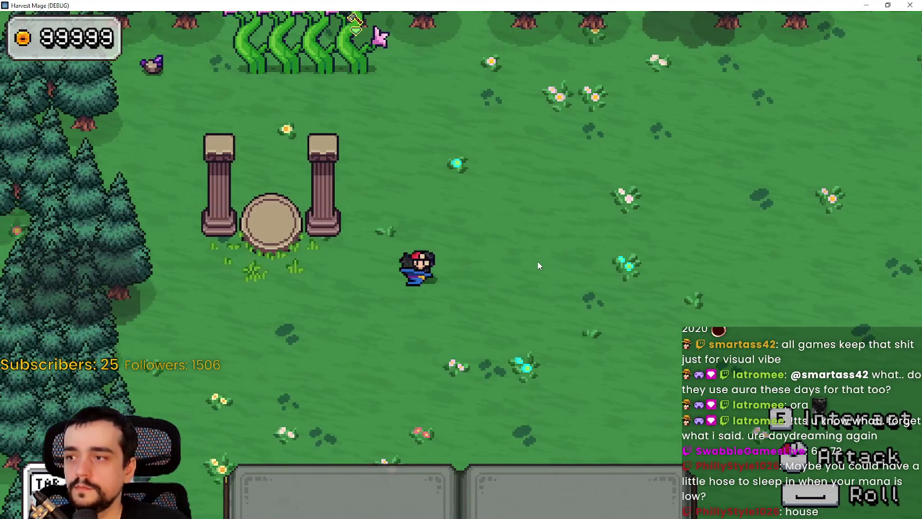
{"action": "key", "text": "a"}
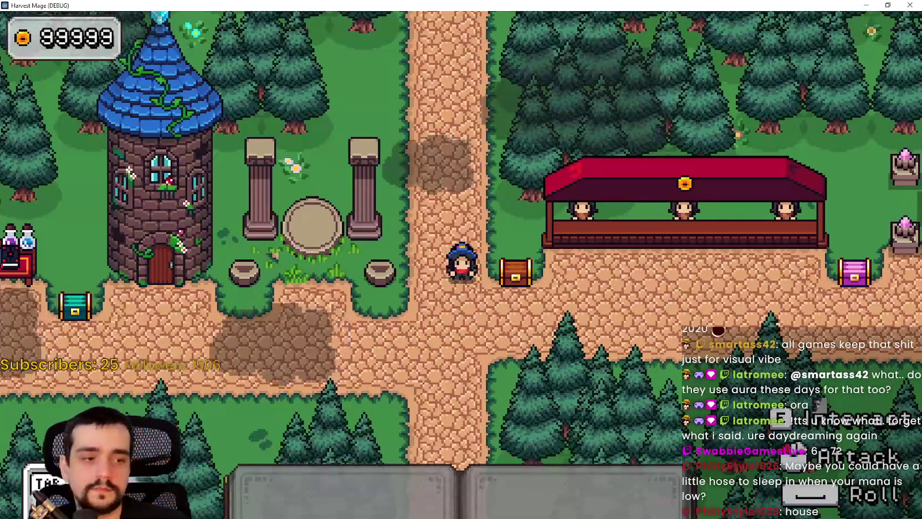
{"action": "key", "text": "alt+Tab"}
{"action": "scroll", "coordinate": [628, 220], "scroll_direction": "up", "scroll_amount": 2}
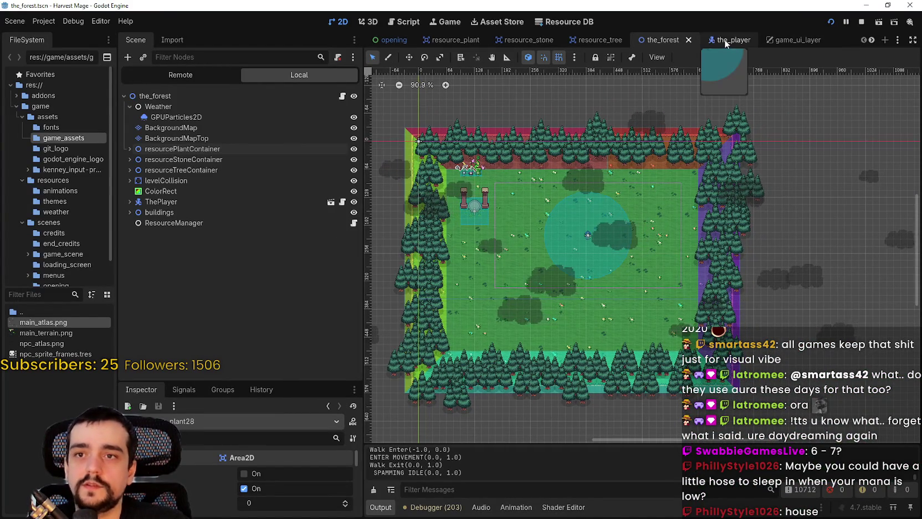
Open the resource_plant scene and pan and zoom around its blue plant sprite, then stop the game
{"action": "left_click", "coordinate": [448, 40]}
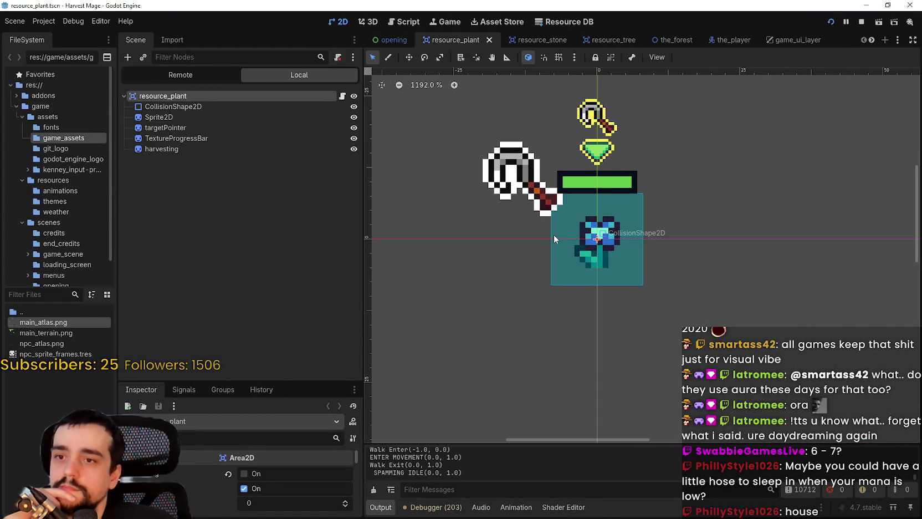
{"action": "left_click_drag", "start_coordinate": [553, 234], "coordinate": [577, 233]}
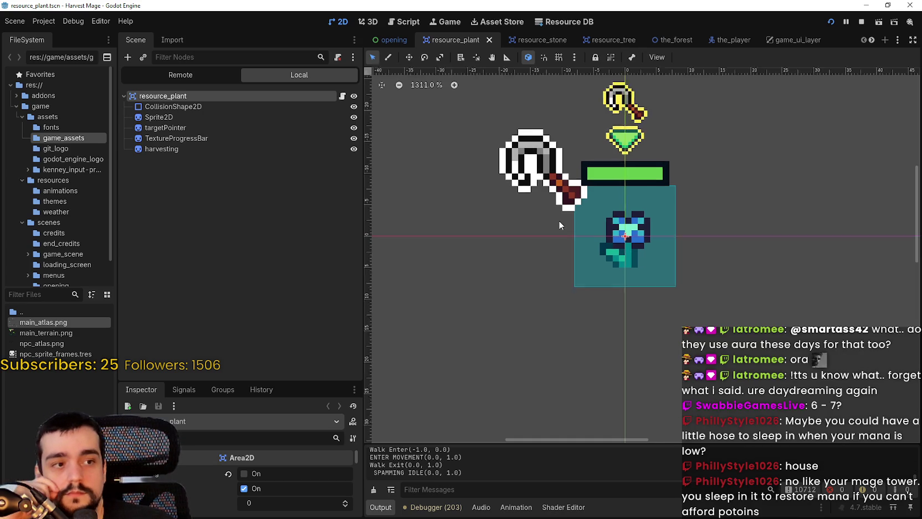
{"action": "scroll", "coordinate": [684, 308], "scroll_direction": "up", "scroll_amount": 4}
{"action": "scroll", "coordinate": [684, 308], "scroll_direction": "down", "scroll_amount": 4}
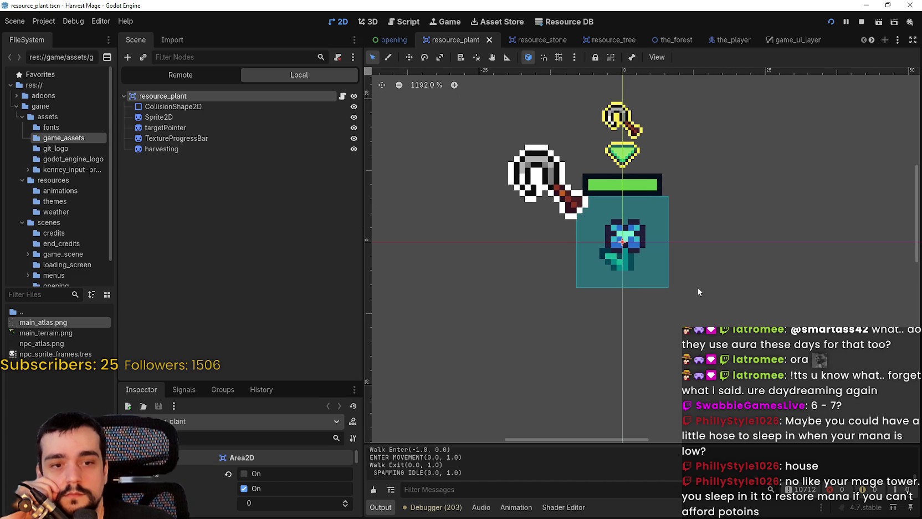
{"action": "scroll", "coordinate": [697, 291], "scroll_direction": "up", "scroll_amount": 1}
{"action": "scroll", "coordinate": [695, 288], "scroll_direction": "up", "scroll_amount": 2}
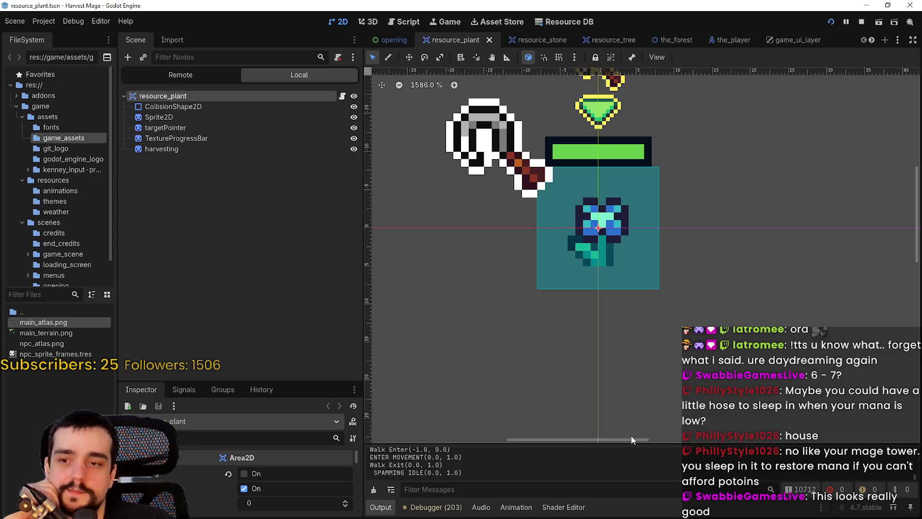
{"action": "left_click_drag", "start_coordinate": [631, 436], "coordinate": [626, 441]}
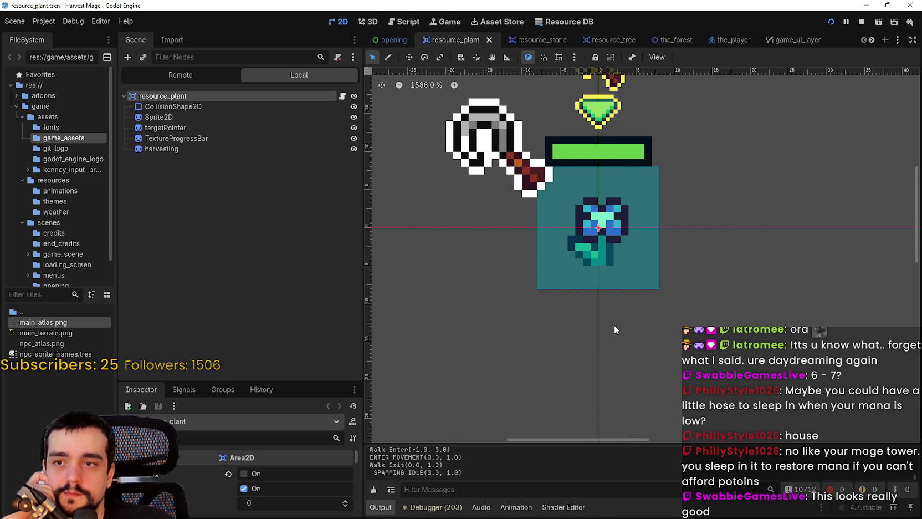
{"action": "scroll", "coordinate": [631, 325], "scroll_direction": "down", "scroll_amount": 1}
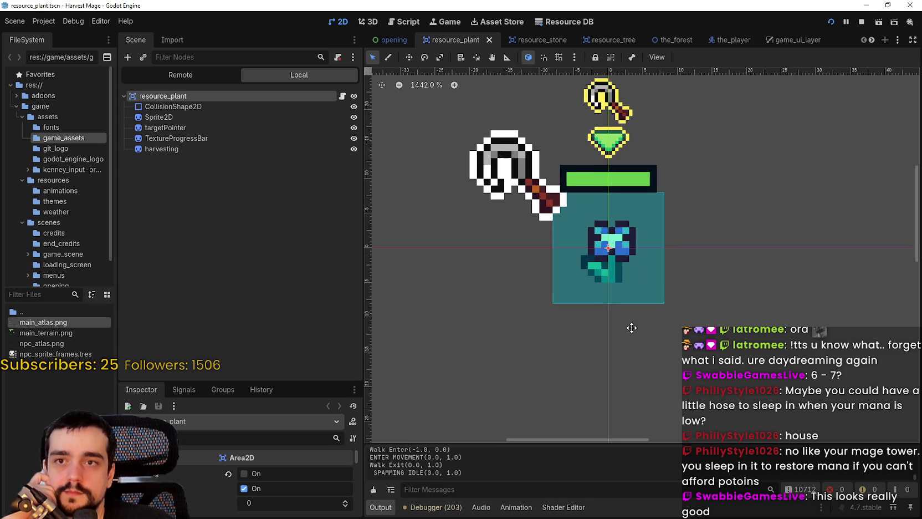
{"action": "left_click", "coordinate": [861, 23]}
Relaunch Harvest Mage, move its window, and look over the video resolution list without changing it
{"action": "left_click", "coordinate": [834, 21]}
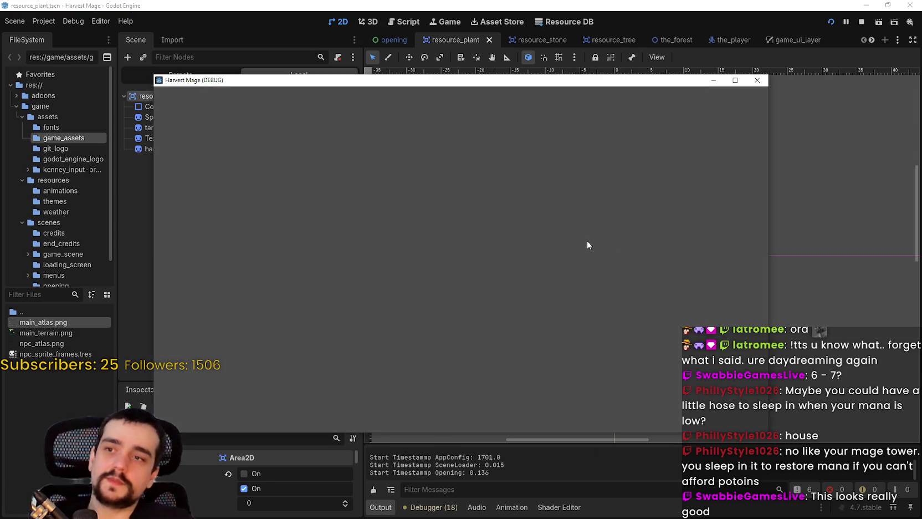
{"action": "left_click_drag", "start_coordinate": [696, 84], "coordinate": [724, 38]}
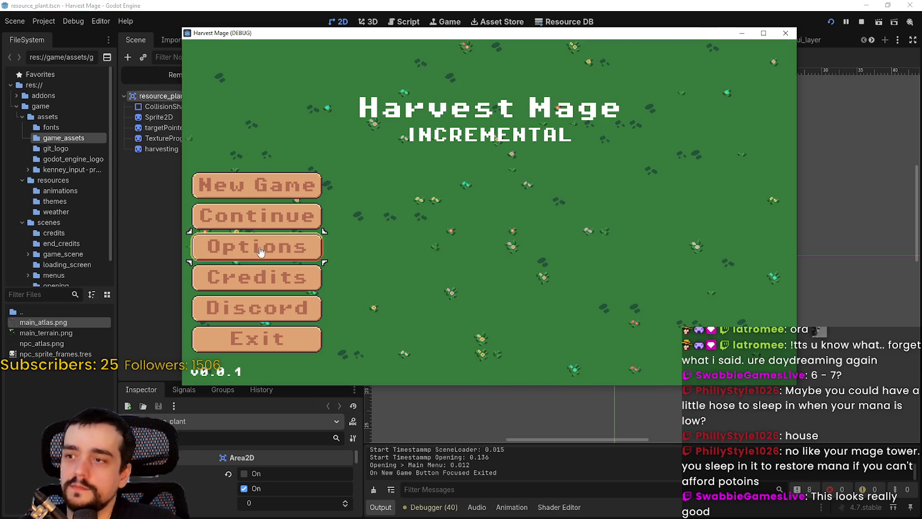
{"action": "left_click", "coordinate": [260, 252]}
{"action": "left_click", "coordinate": [637, 66]}
{"action": "left_click", "coordinate": [652, 185]}
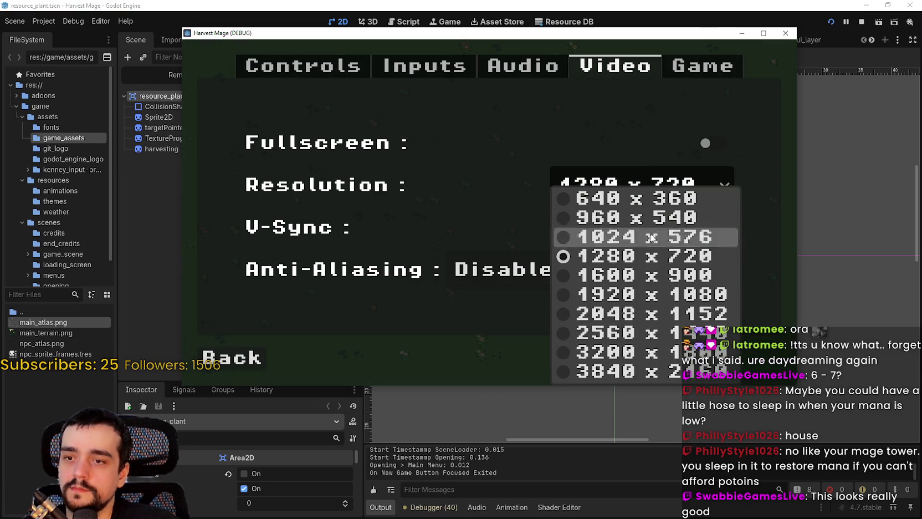
{"action": "left_click", "coordinate": [685, 189]}
Turn fullscreen on, set V-Sync to Enabled, and start a new game
{"action": "left_click", "coordinate": [705, 144]}
{"action": "left_click", "coordinate": [715, 280]}
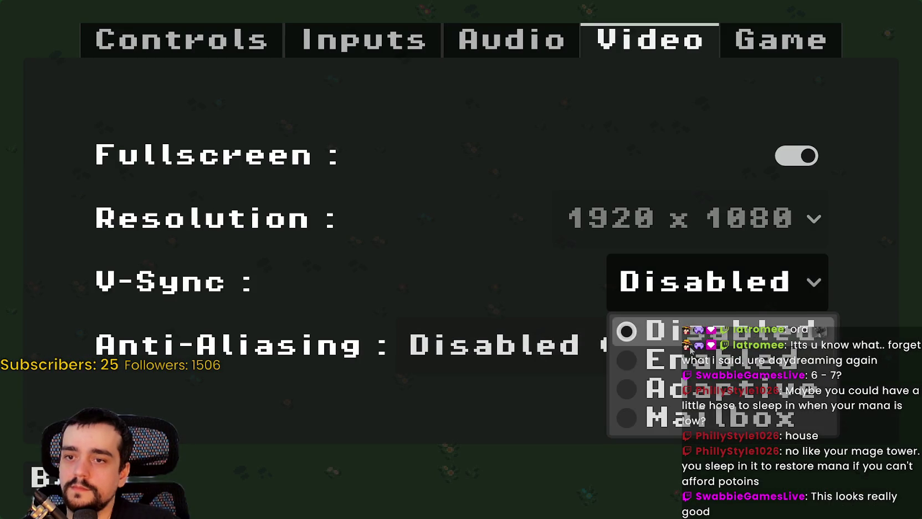
{"action": "left_click", "coordinate": [682, 358]}
{"action": "key", "text": "Escape"}
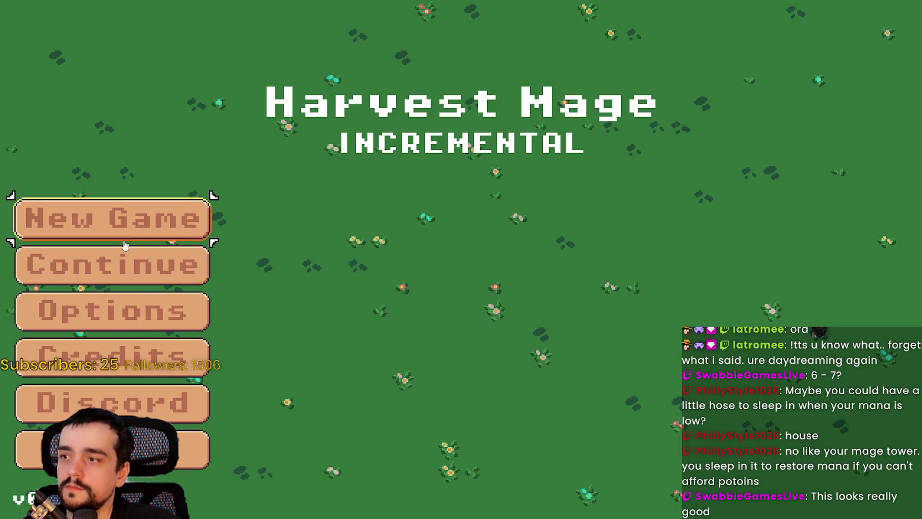
{"action": "left_click", "coordinate": [124, 245]}
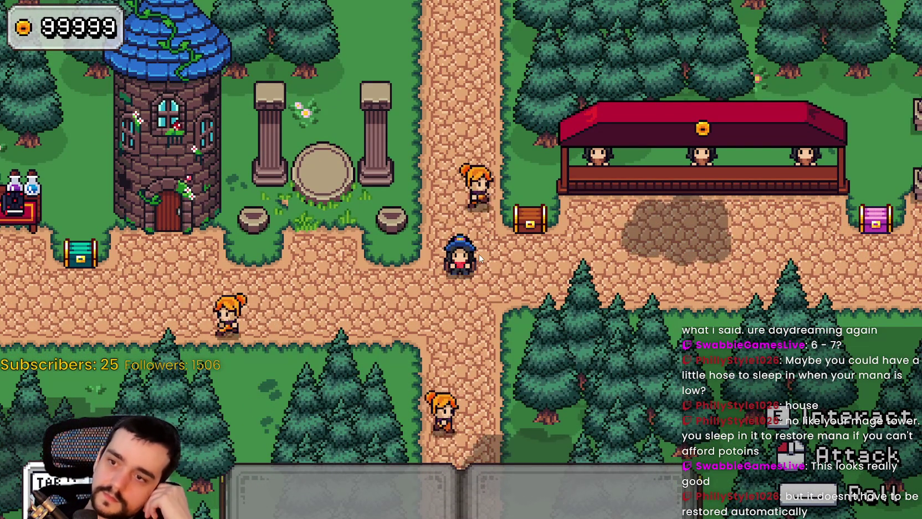
{"action": "key", "text": "s"}
{"action": "key", "text": "a"}
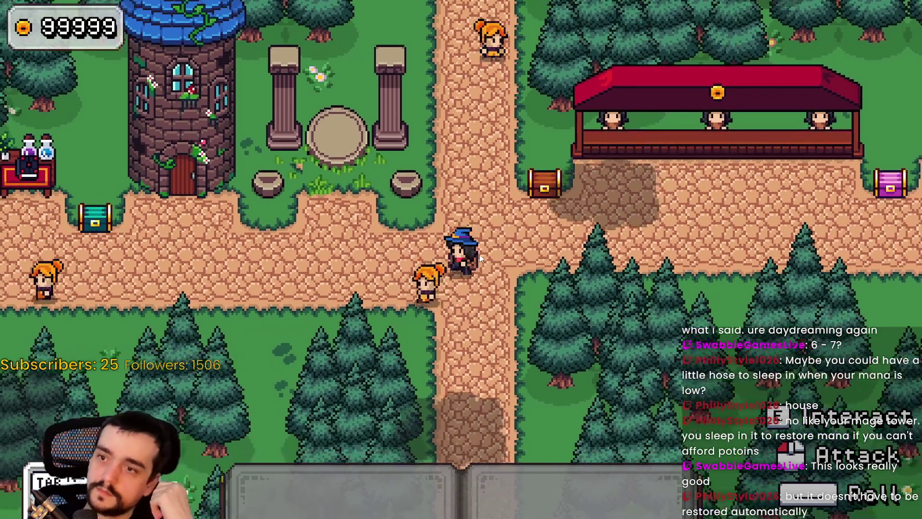
{"action": "key", "text": "a"}
{"action": "key", "text": "a"}
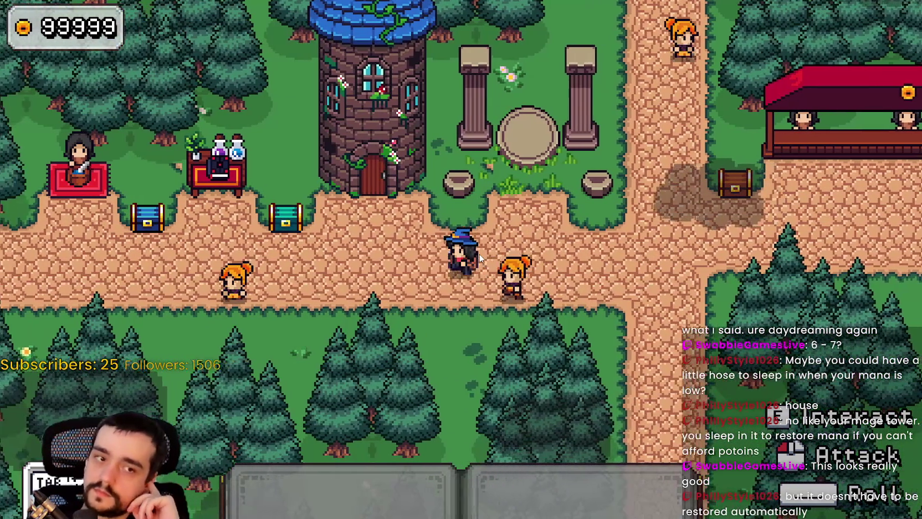
{"action": "key", "text": "a"}
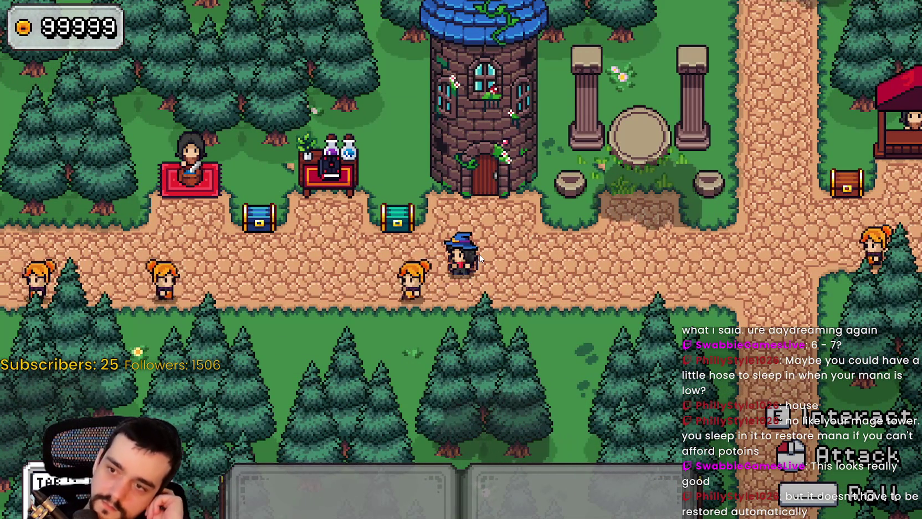
{"action": "key", "text": "d"}
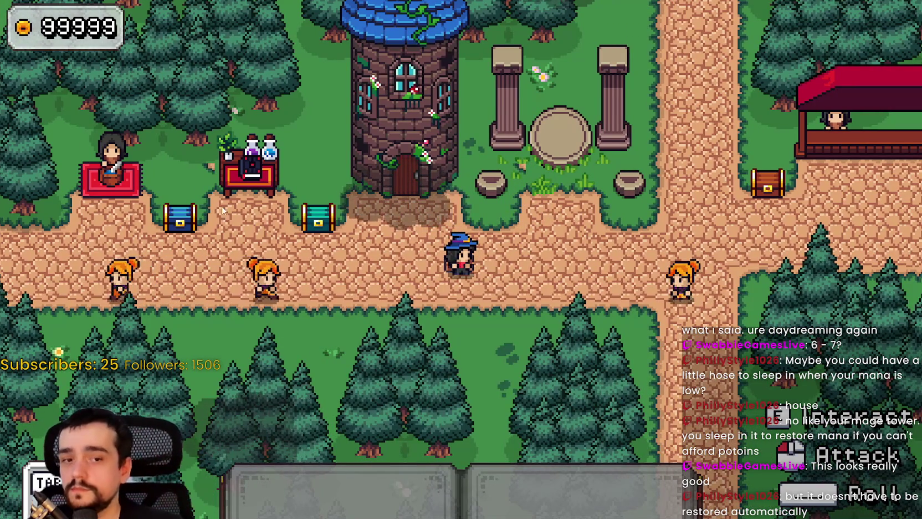
{"action": "key", "text": "d"}
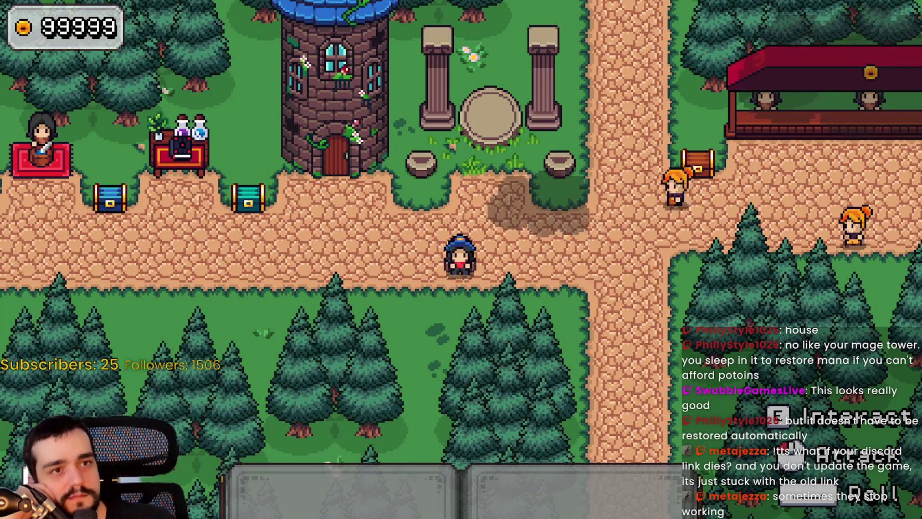
Make the mage attack once and walk around the village left and right
{"action": "left_click", "coordinate": [405, 259]}
{"action": "key", "text": "d"}
{"action": "key", "text": "w"}
{"action": "key", "text": "a"}
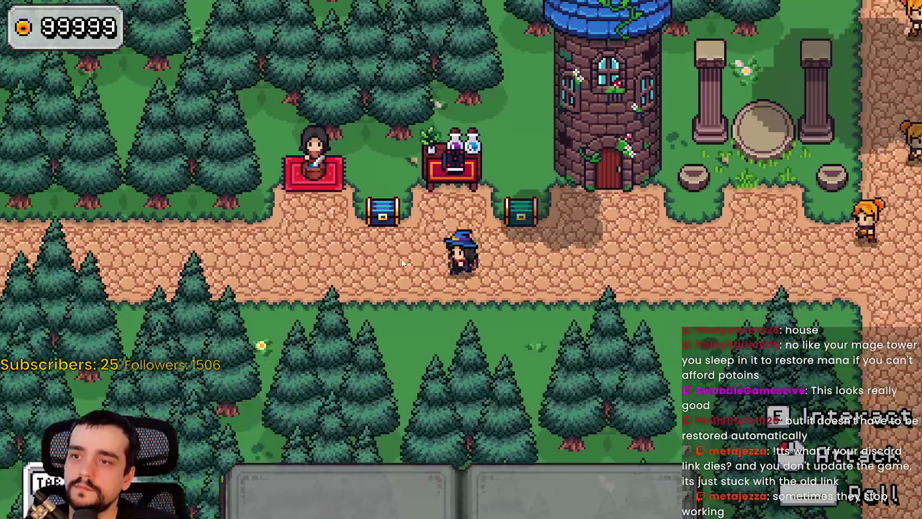
{"action": "key", "text": "d"}
{"action": "key", "text": "a"}
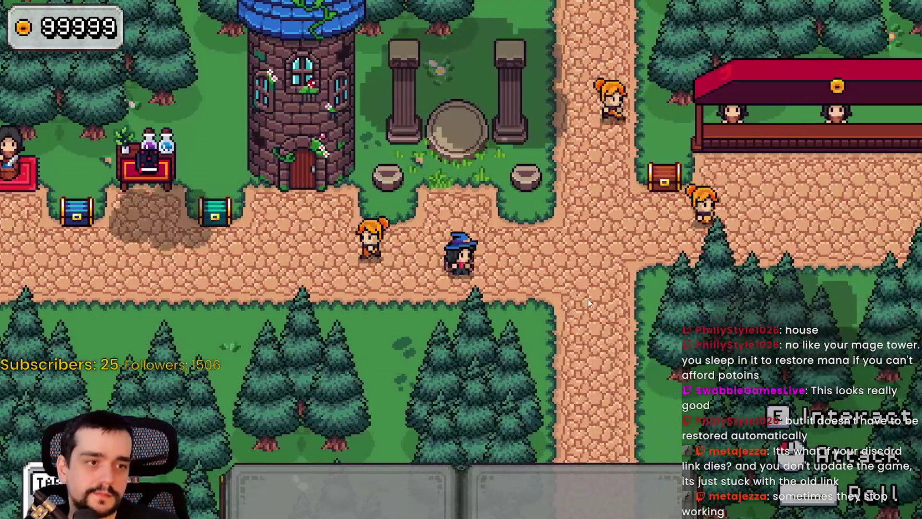
{"action": "key", "text": "d"}
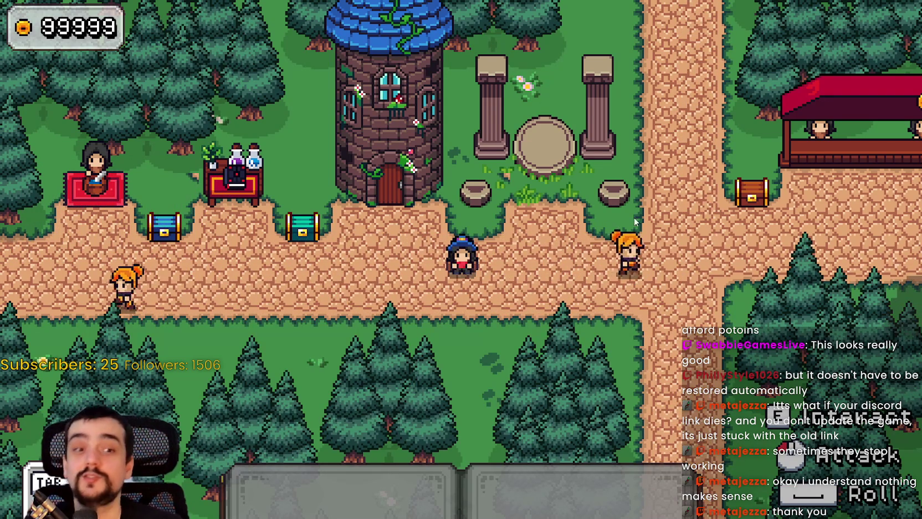
Walk the mage around a bit more, then close the game with F8
{"action": "key", "text": "d"}
{"action": "key", "text": "s"}
{"action": "key", "text": "1"}
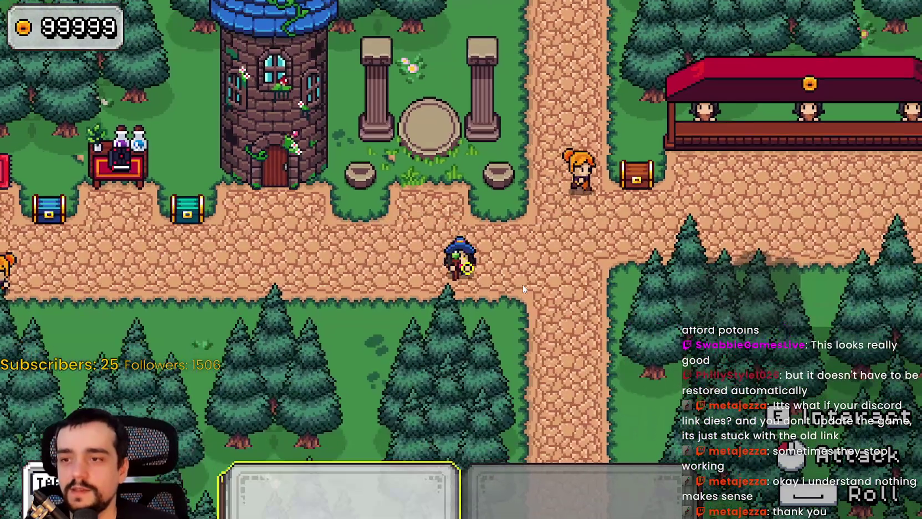
{"action": "key", "text": "a"}
{"action": "key", "text": "1"}
{"action": "key", "text": "w"}
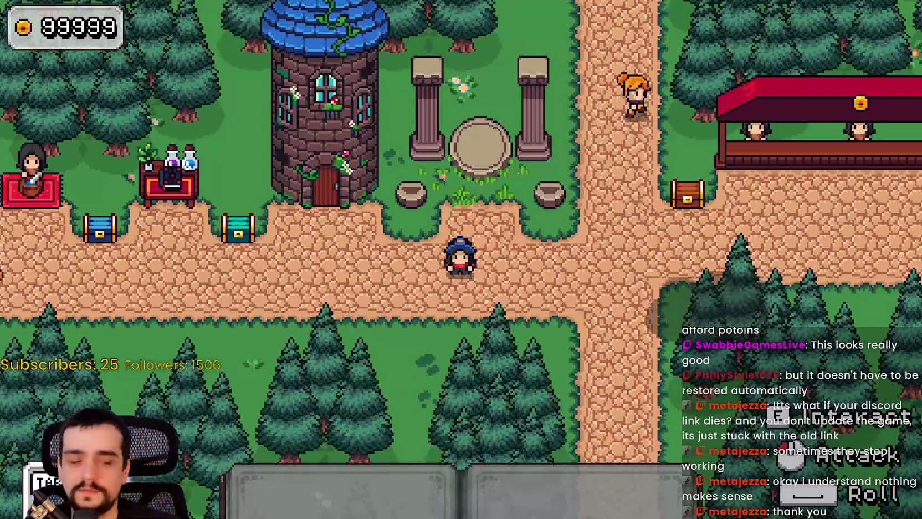
{"action": "key", "text": "F8"}
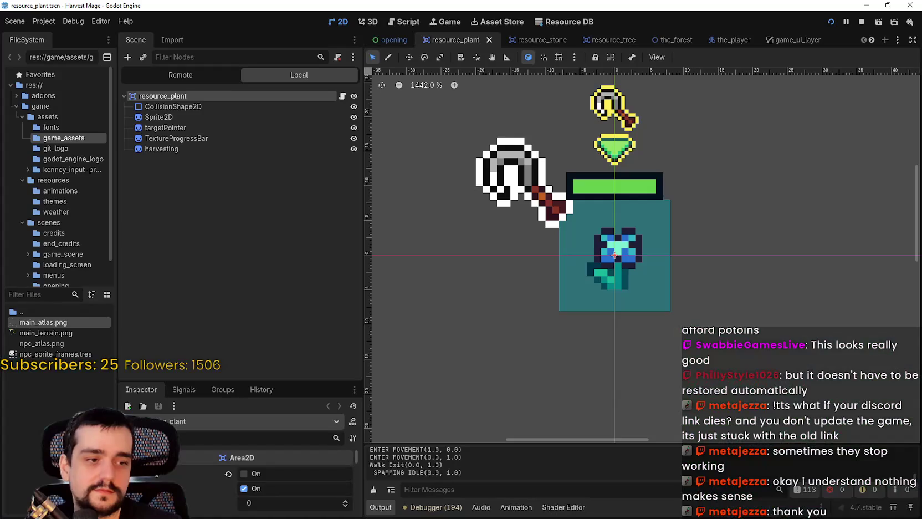
Stop the running game and inspect the Sprite2D, TextureProgressBar and harvesting nodes
{"action": "scroll", "coordinate": [638, 204], "scroll_direction": "up", "scroll_amount": 1}
{"action": "left_click", "coordinate": [159, 116]}
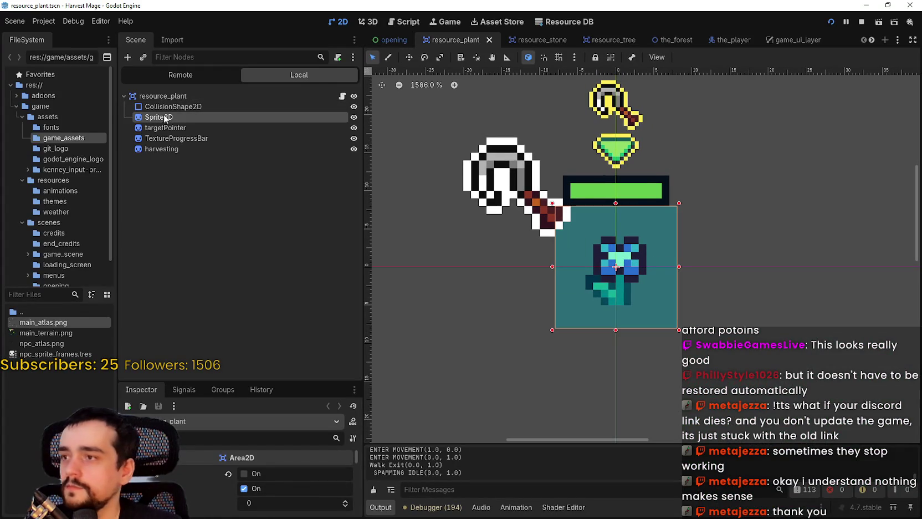
{"action": "left_click", "coordinate": [862, 23]}
{"action": "scroll", "coordinate": [659, 232], "scroll_direction": "down", "scroll_amount": 4}
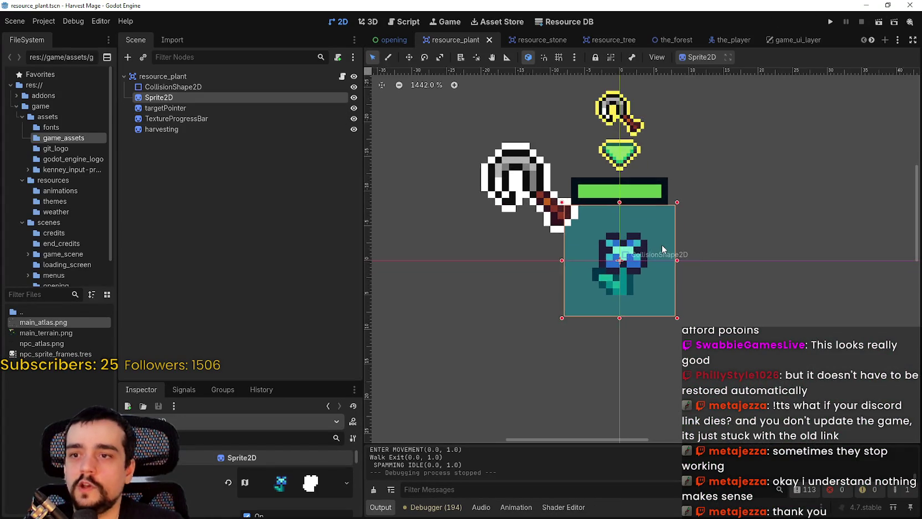
{"action": "left_click", "coordinate": [239, 115]}
{"action": "left_click", "coordinate": [232, 126]}
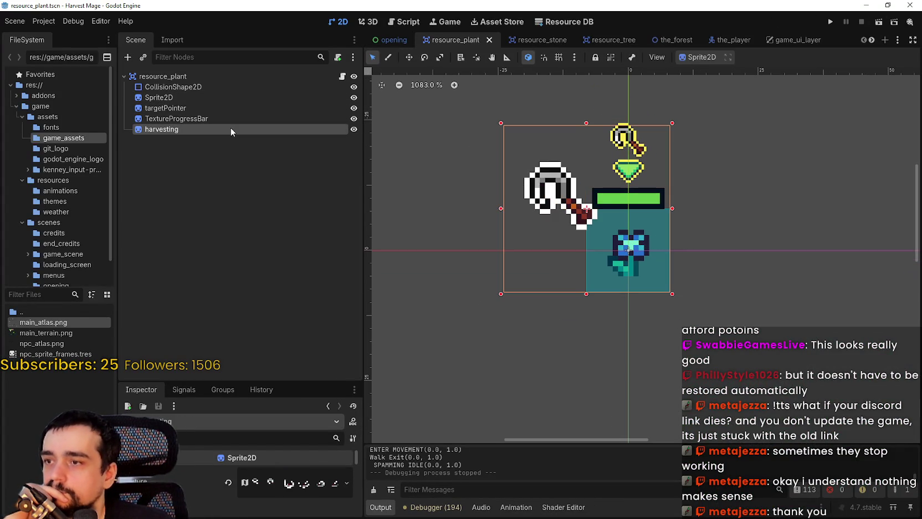
{"action": "left_click", "coordinate": [232, 98]}
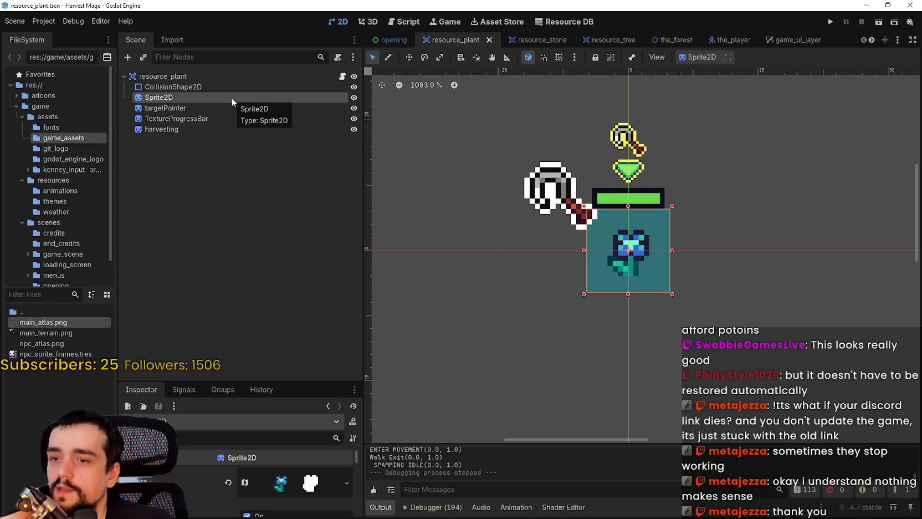
Enlarge the Output log panel, scroll through its lines, and select CollisionShape2D
{"action": "left_click_drag", "start_coordinate": [583, 443], "coordinate": [591, 356]}
{"action": "scroll", "coordinate": [604, 309], "scroll_direction": "down", "scroll_amount": 3}
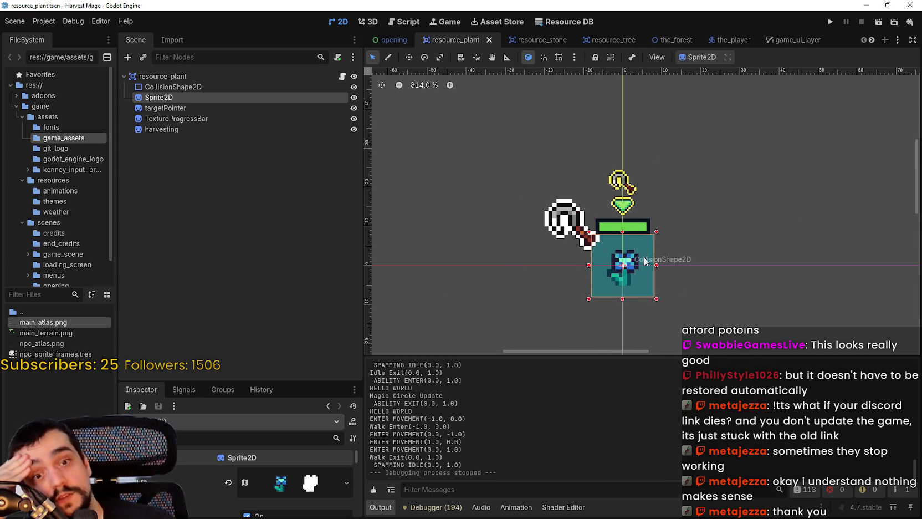
{"action": "scroll", "coordinate": [644, 261], "scroll_direction": "down", "scroll_amount": 1}
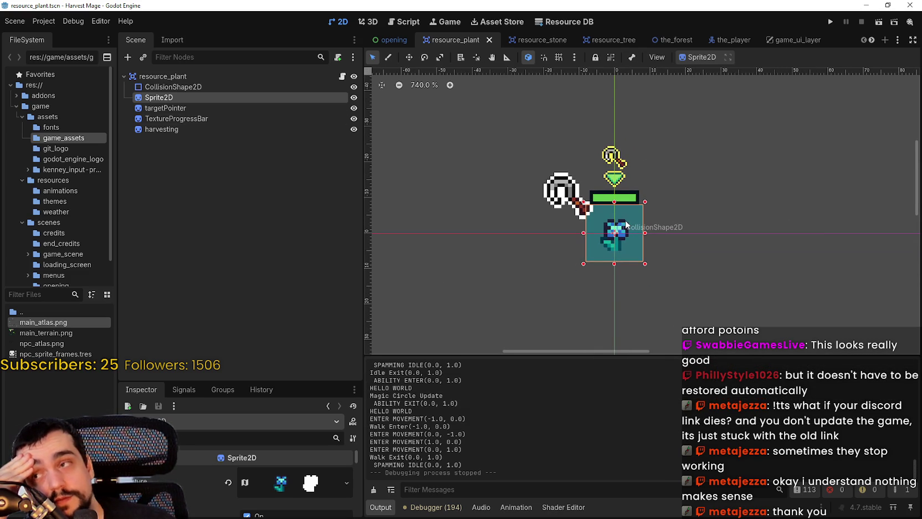
{"action": "scroll", "coordinate": [626, 224], "scroll_direction": "up", "scroll_amount": 3}
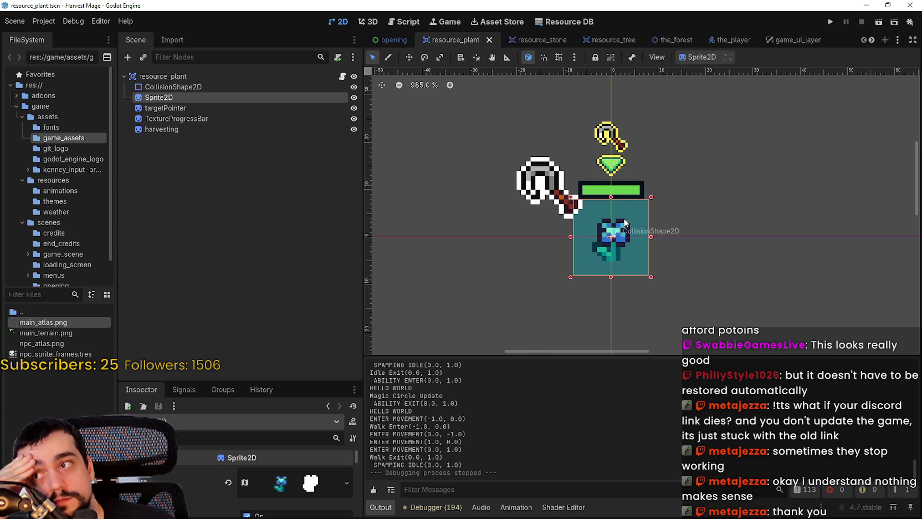
{"action": "left_click", "coordinate": [195, 87]}
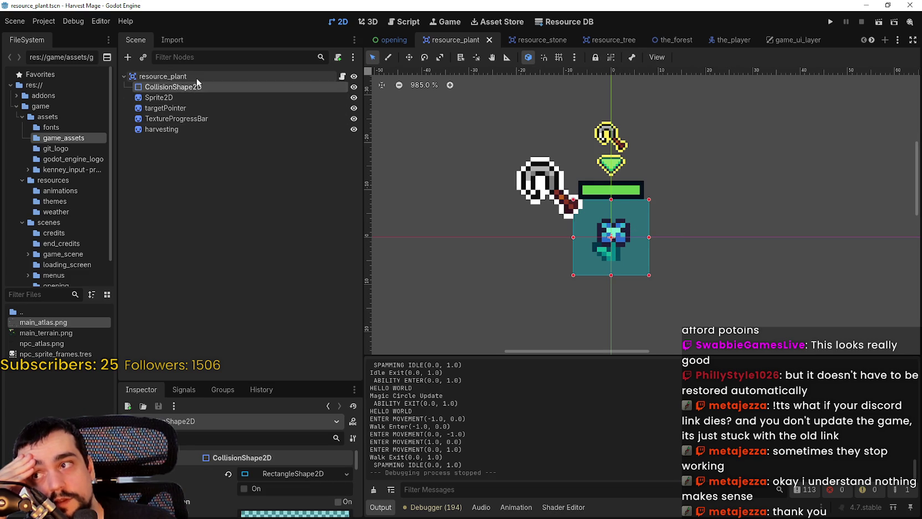
Compare the Sprite2D and CollisionShape2D nodes, then bring up Steam and search 'Moonli'
{"action": "left_click", "coordinate": [197, 98]}
{"action": "left_click", "coordinate": [197, 87]}
{"action": "left_click", "coordinate": [183, 97]}
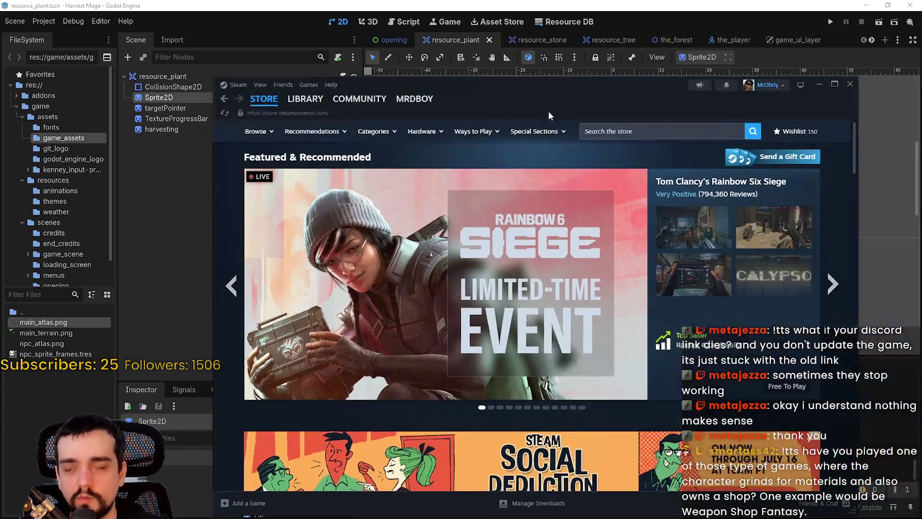
{"action": "left_click", "coordinate": [637, 130]}
{"action": "type", "text": "Moon"}
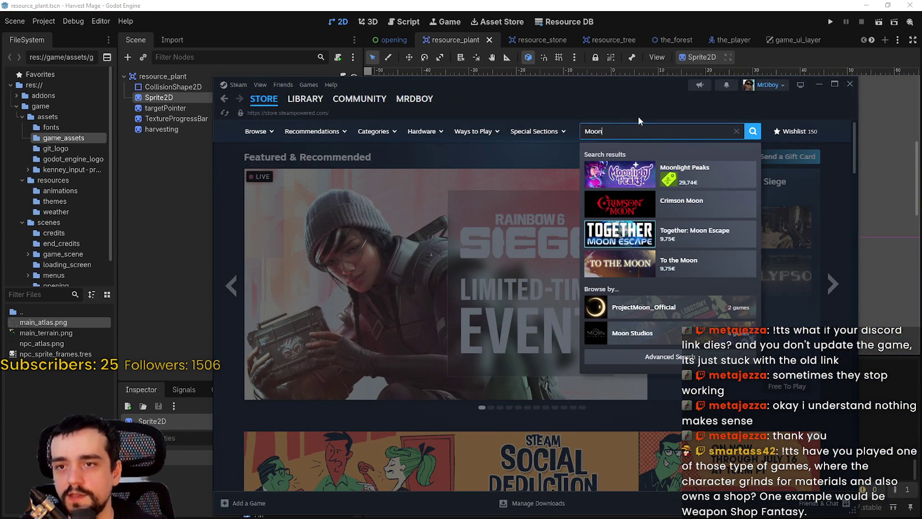
{"action": "type", "text": "li"}
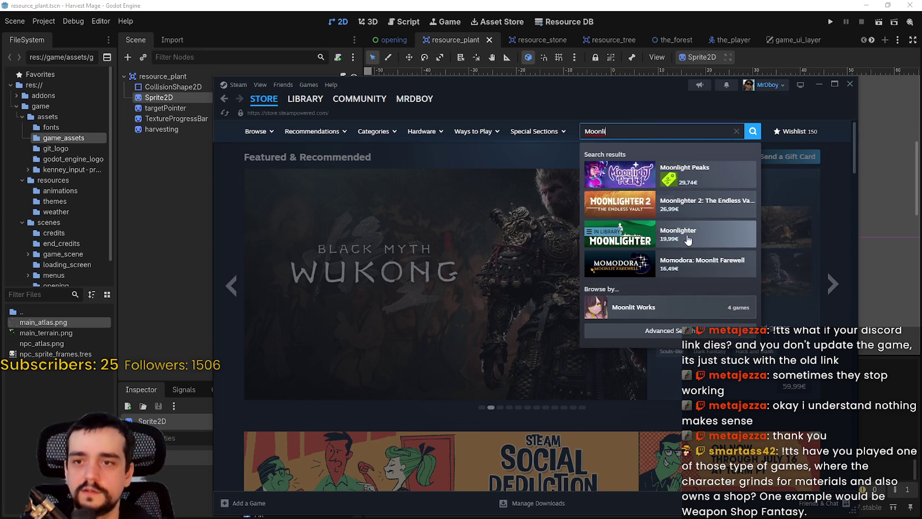
Open the Moonlighter store page, skip the trailer ahead to 0:46, and view a screenshot fullscreen
{"action": "left_click", "coordinate": [688, 239]}
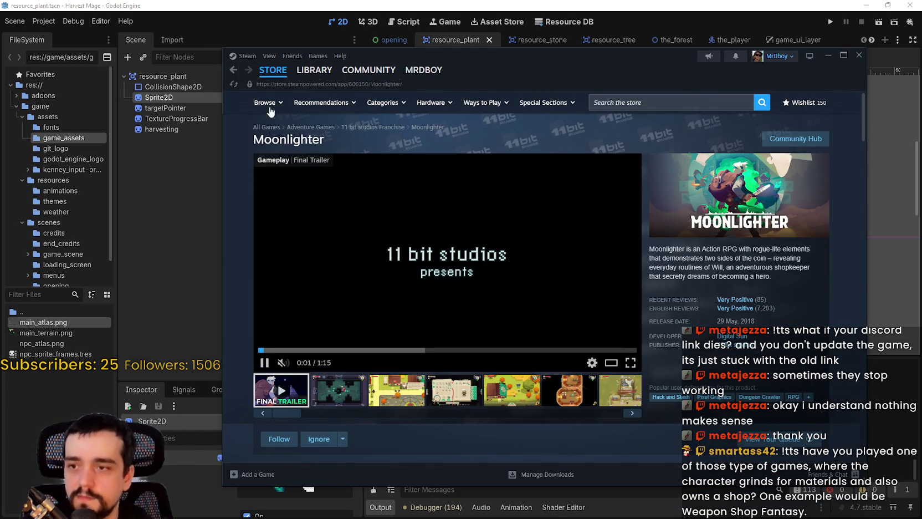
{"action": "left_click", "coordinate": [360, 349]}
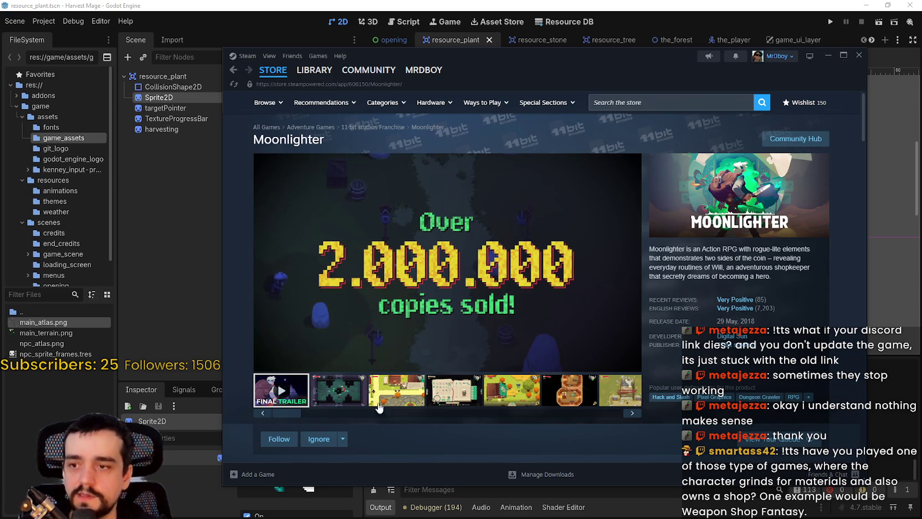
{"action": "left_click", "coordinate": [495, 349]}
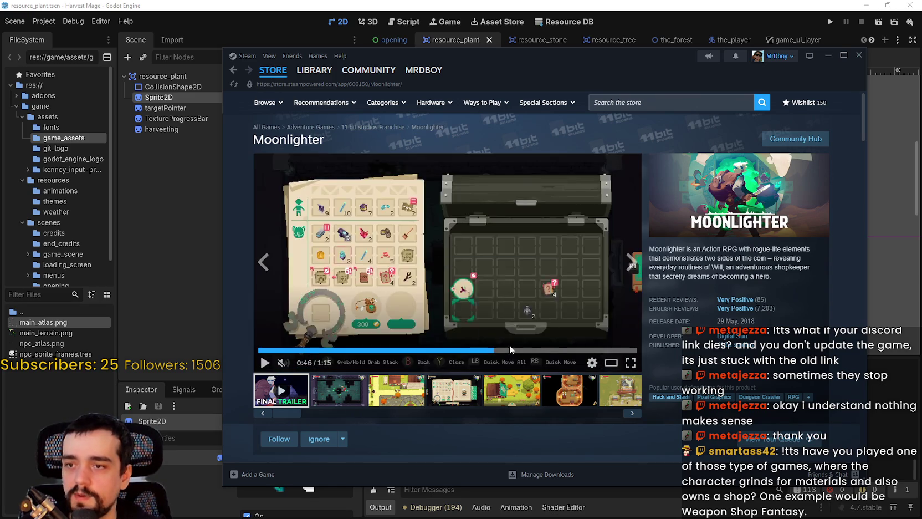
{"action": "left_click", "coordinate": [628, 382]}
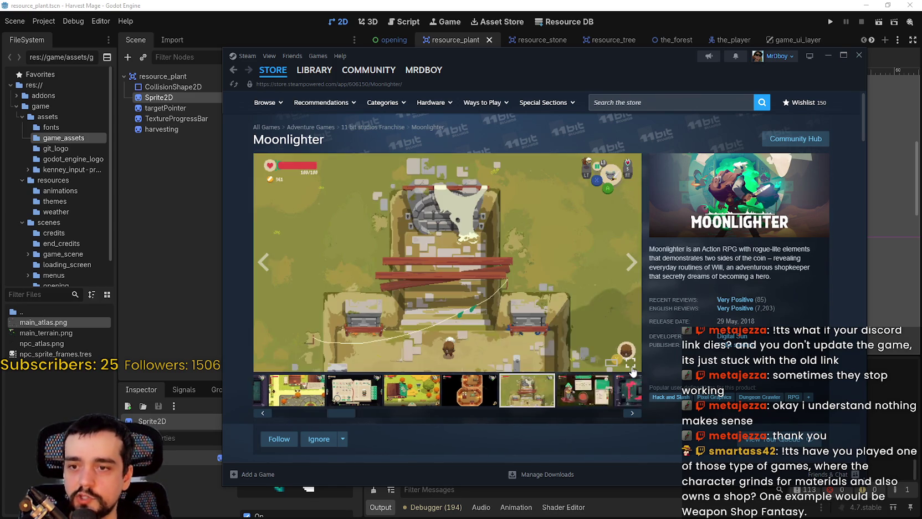
{"action": "left_click", "coordinate": [631, 364]}
{"action": "left_click", "coordinate": [22, 259]}
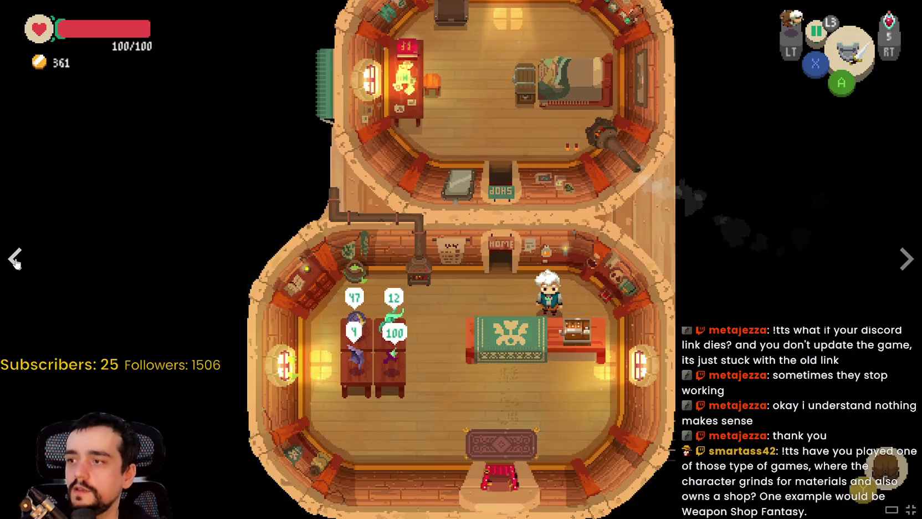
Step back through the screenshots to the trailer, exit fullscreen, and minimize Steam
{"action": "left_click", "coordinate": [22, 260]}
{"action": "left_click", "coordinate": [22, 259]}
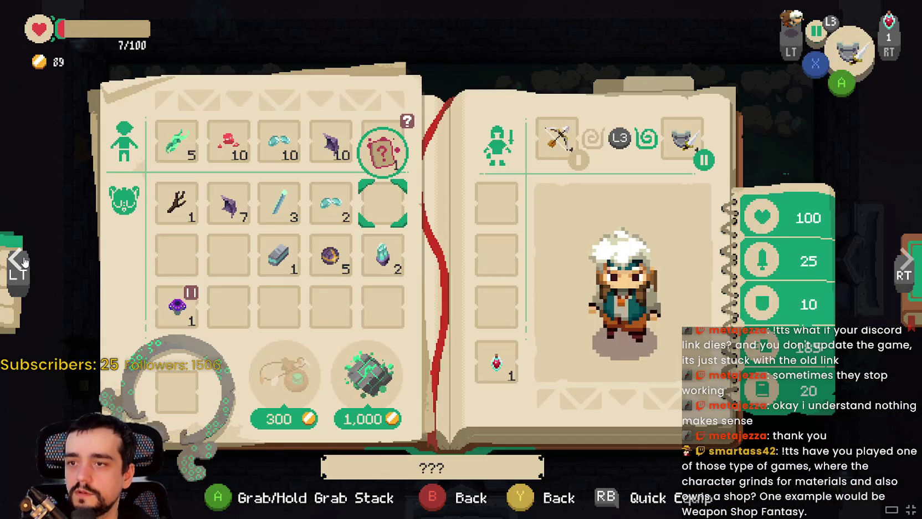
{"action": "left_click", "coordinate": [22, 259]}
{"action": "left_click", "coordinate": [19, 268]}
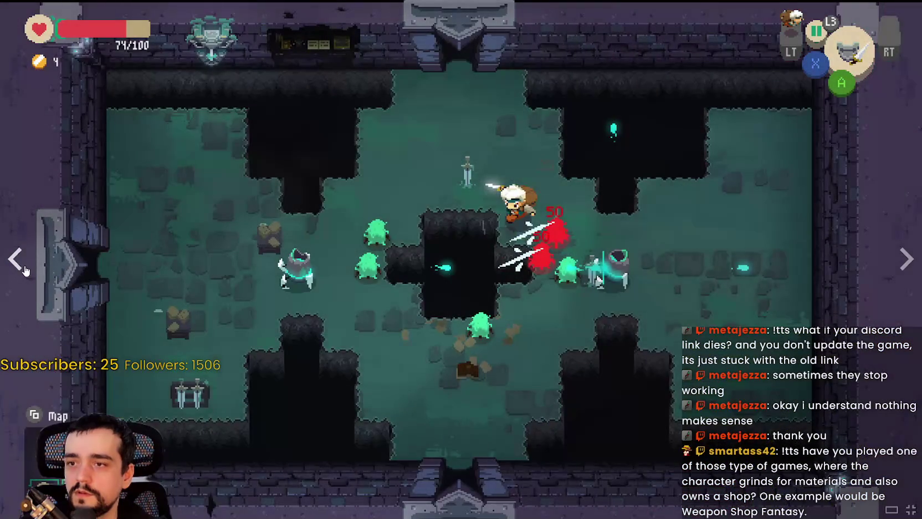
{"action": "left_click", "coordinate": [20, 269]}
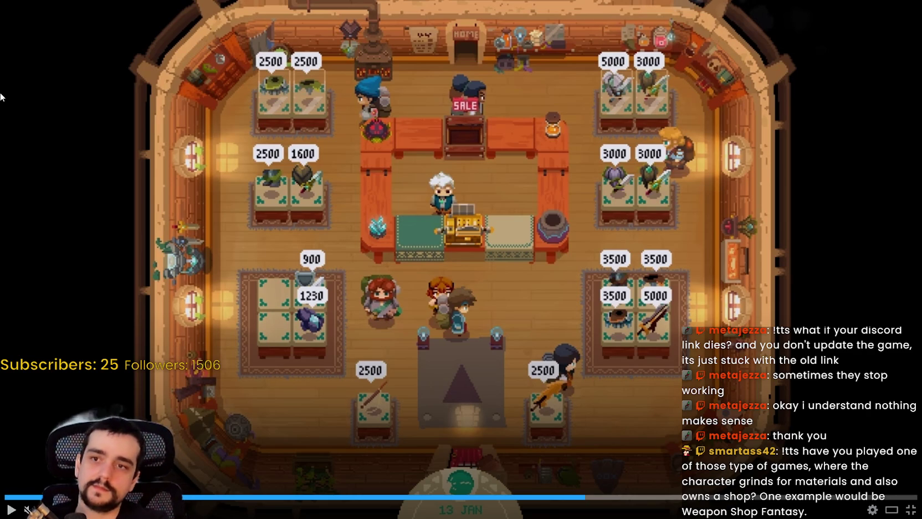
{"action": "key", "text": "Escape"}
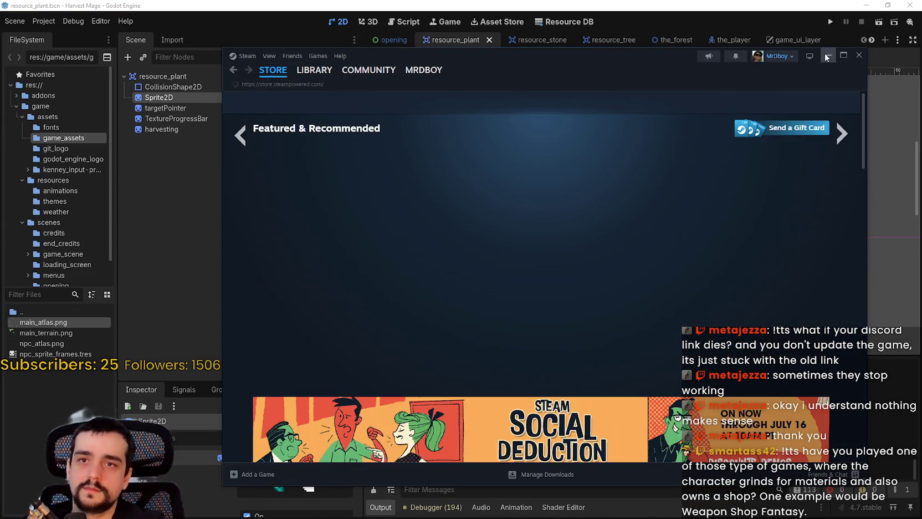
{"action": "left_click", "coordinate": [858, 55]}
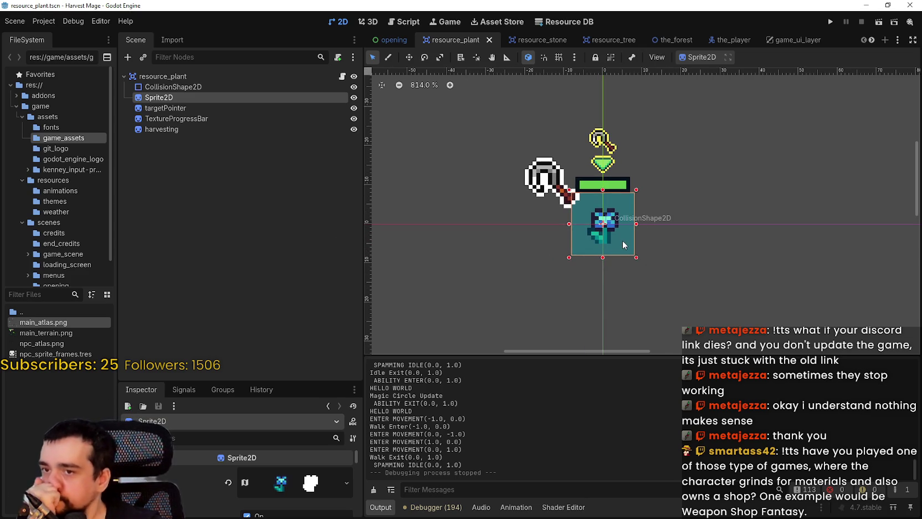
Save the resource_plant scene, enlarge the Inspector's property area, zoom the canvas, and return to Steam
{"action": "scroll", "coordinate": [637, 222], "scroll_direction": "up", "scroll_amount": 2}
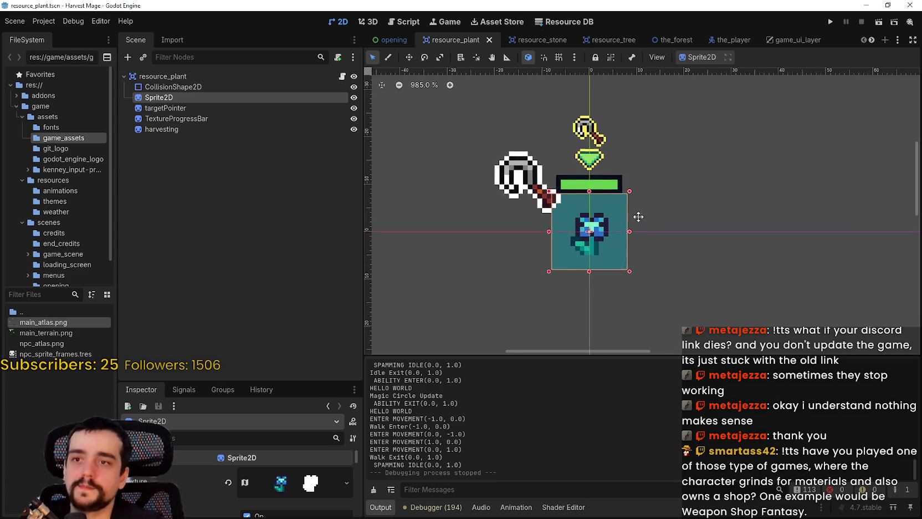
{"action": "key", "text": "ctrl+s"}
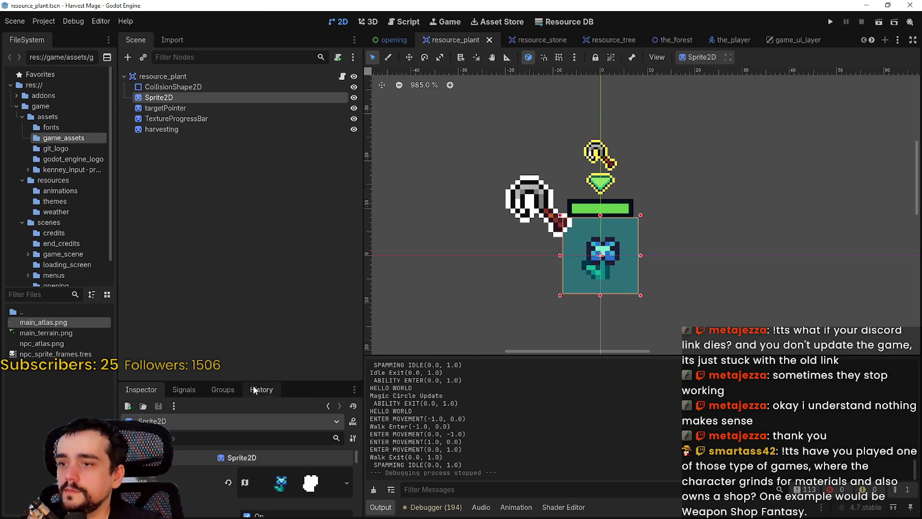
{"action": "left_click_drag", "start_coordinate": [240, 382], "coordinate": [227, 248]}
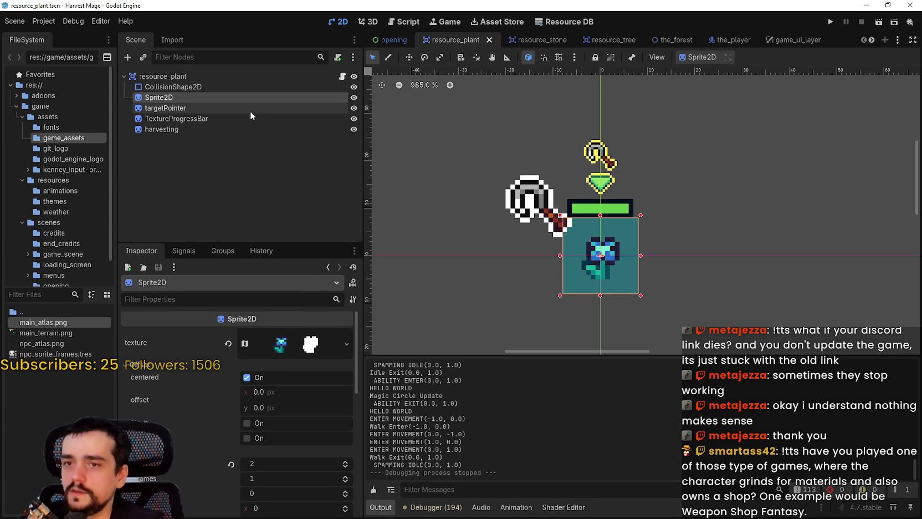
{"action": "scroll", "coordinate": [635, 291], "scroll_direction": "up", "scroll_amount": 3}
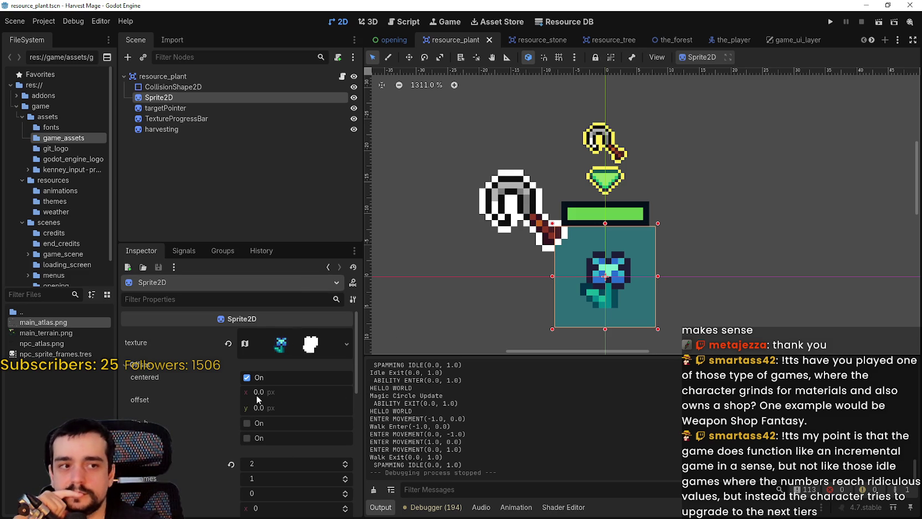
{"action": "scroll", "coordinate": [554, 277], "scroll_direction": "down", "scroll_amount": 5}
{"action": "scroll", "coordinate": [585, 263], "scroll_direction": "up", "scroll_amount": 4}
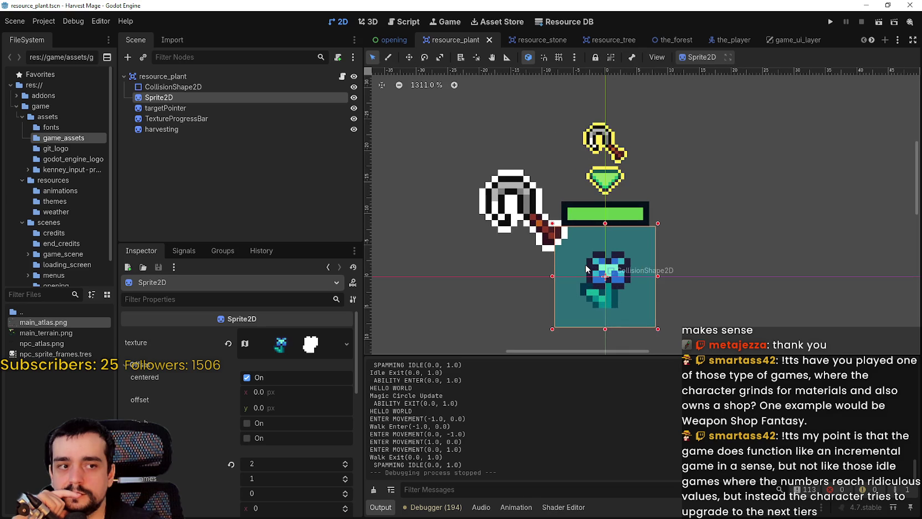
{"action": "scroll", "coordinate": [585, 263], "scroll_direction": "down", "scroll_amount": 3}
{"action": "scroll", "coordinate": [585, 264], "scroll_direction": "up", "scroll_amount": 4}
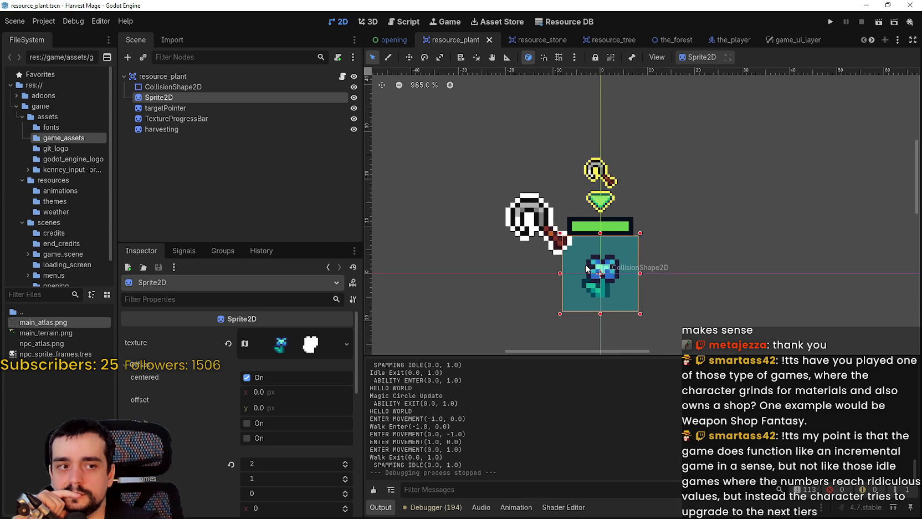
{"action": "scroll", "coordinate": [663, 291], "scroll_direction": "down", "scroll_amount": 4}
{"action": "scroll", "coordinate": [662, 292], "scroll_direction": "up", "scroll_amount": 4}
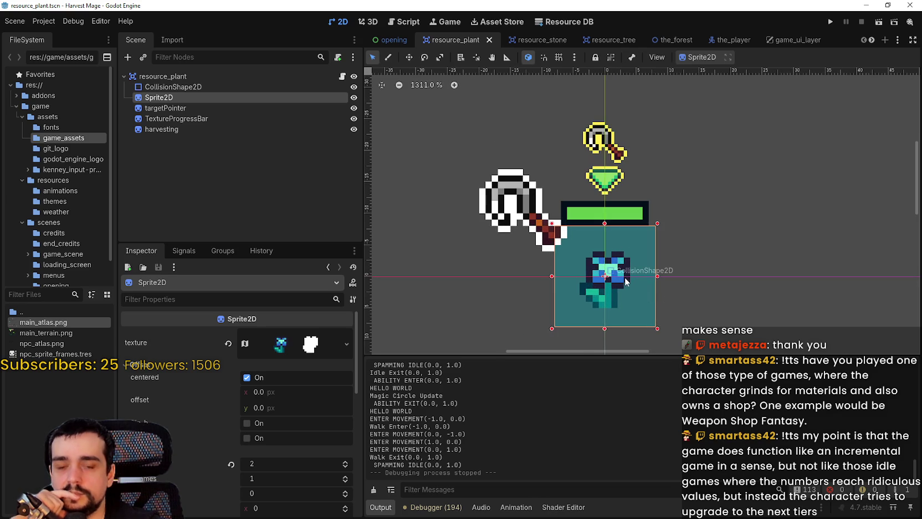
{"action": "scroll", "coordinate": [621, 276], "scroll_direction": "down", "scroll_amount": 2}
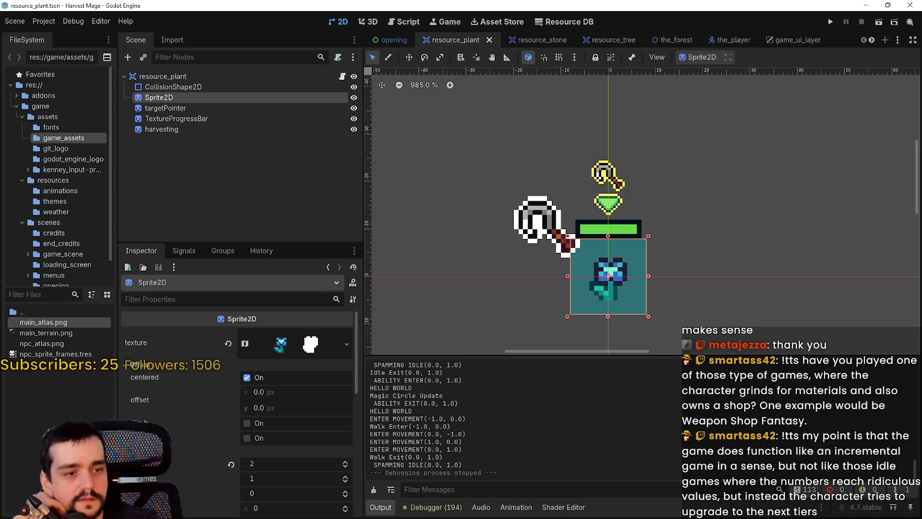
{"action": "key", "text": "alt+Tab"}
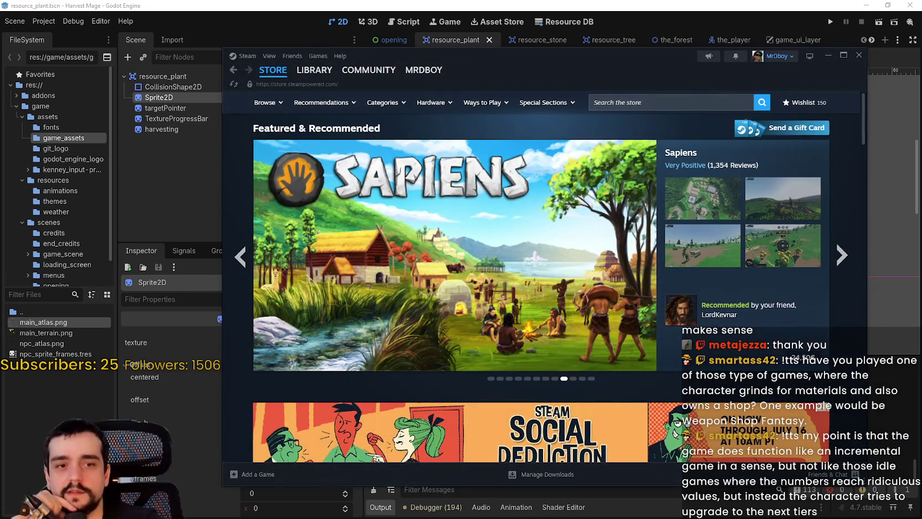
Scroll the Steam store front page, minimize Steam, and switch to main_atlas.png in Aseprite
{"action": "key", "text": "alt+Tab"}
{"action": "key", "text": "alt+Tab"}
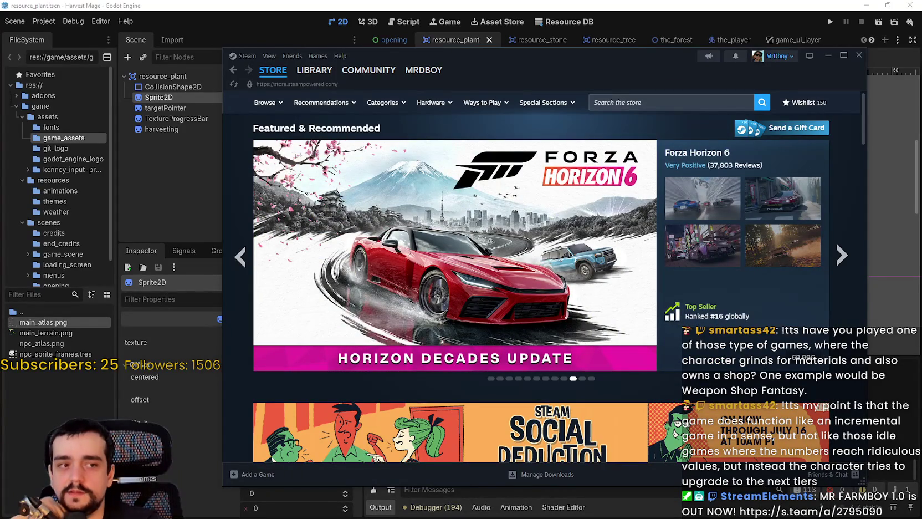
{"action": "scroll", "coordinate": [525, 271], "scroll_direction": "down", "scroll_amount": 2}
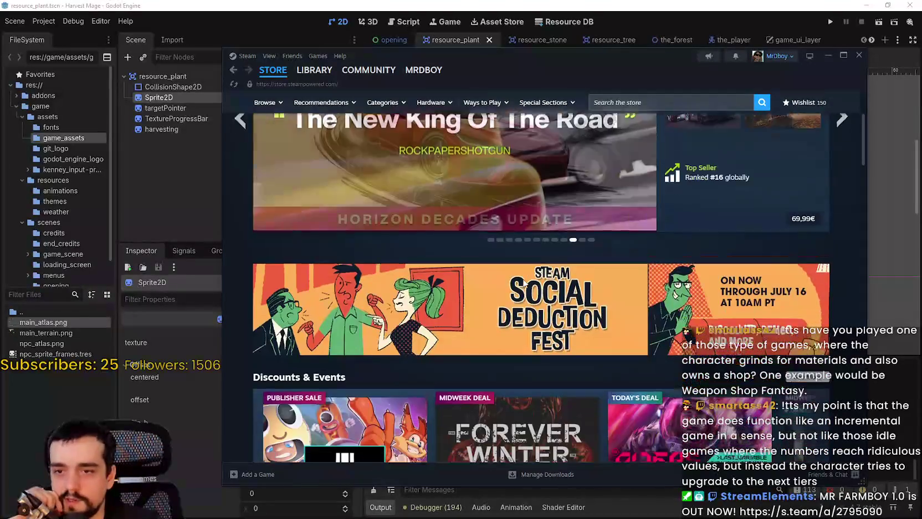
{"action": "scroll", "coordinate": [525, 284], "scroll_direction": "down", "scroll_amount": 7}
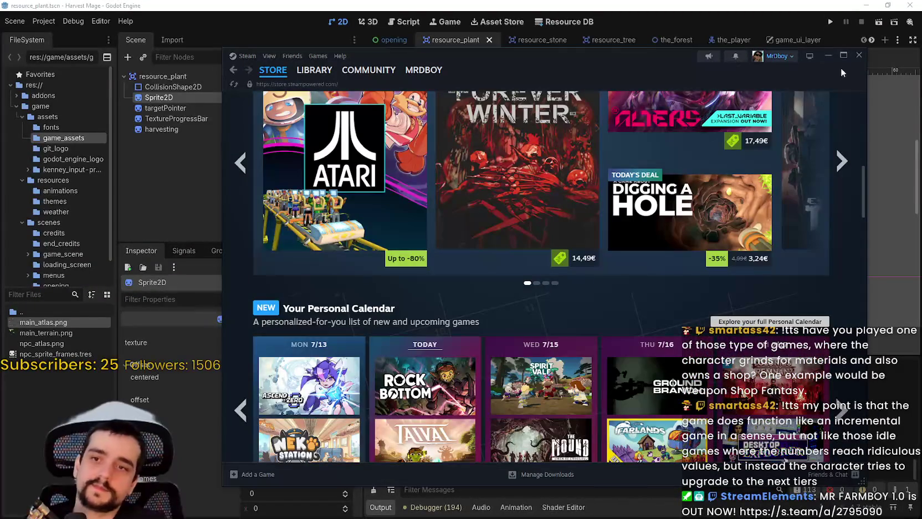
{"action": "left_click", "coordinate": [858, 54]}
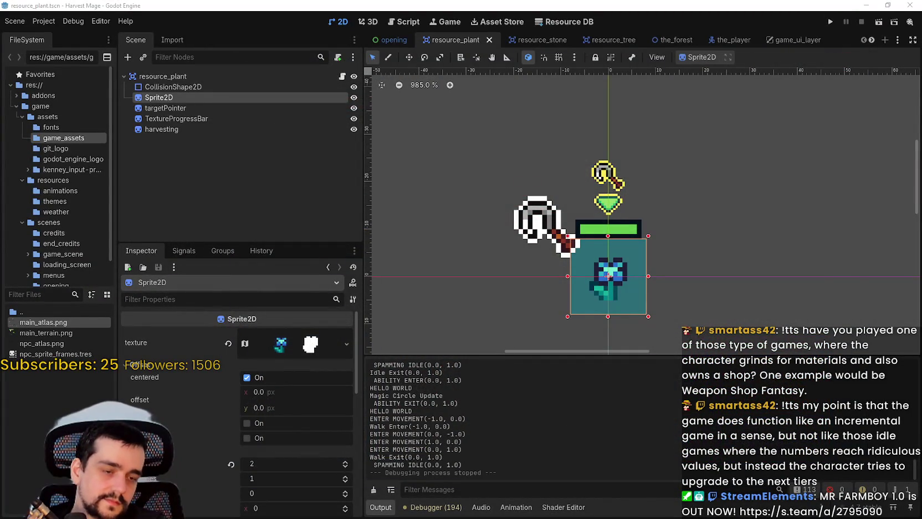
{"action": "key", "text": "alt+Tab"}
Pan and zoom main_atlas.png in Aseprite to the blue flower sprites
{"action": "scroll", "coordinate": [488, 210], "scroll_direction": "down", "scroll_amount": 5}
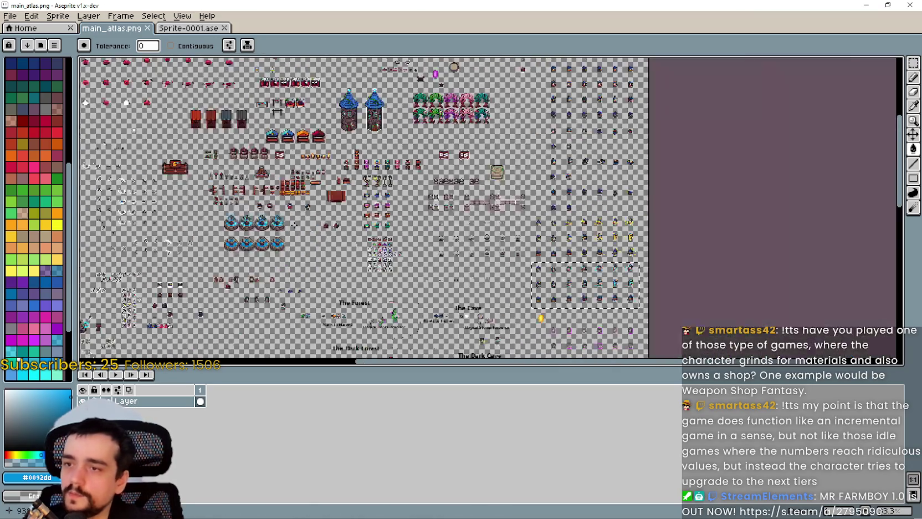
{"action": "scroll", "coordinate": [380, 254], "scroll_direction": "up", "scroll_amount": 3}
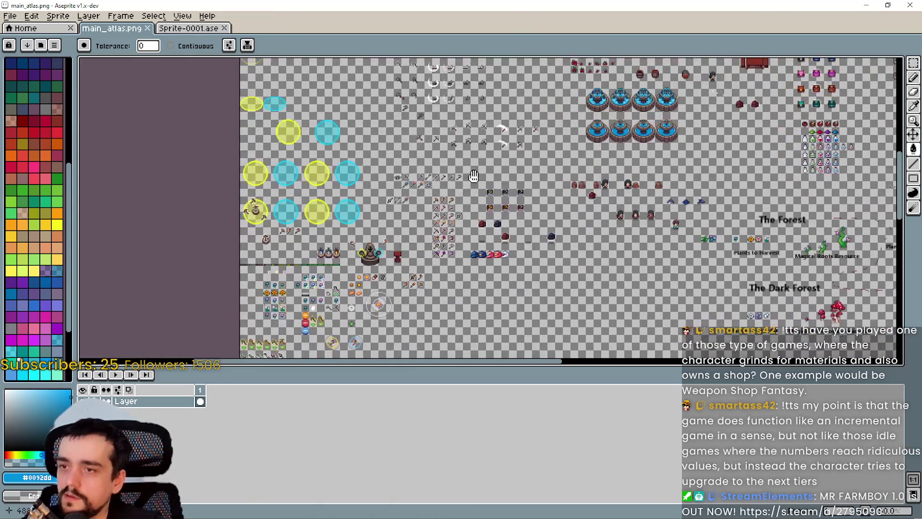
{"action": "scroll", "coordinate": [380, 253], "scroll_direction": "down", "scroll_amount": 3}
{"action": "scroll", "coordinate": [477, 329], "scroll_direction": "up", "scroll_amount": 5}
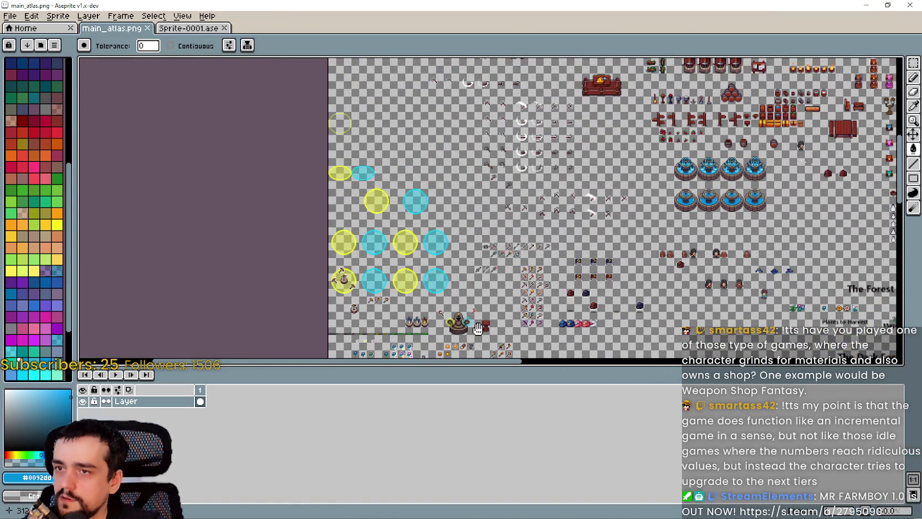
{"action": "scroll", "coordinate": [578, 297], "scroll_direction": "right", "scroll_amount": 5}
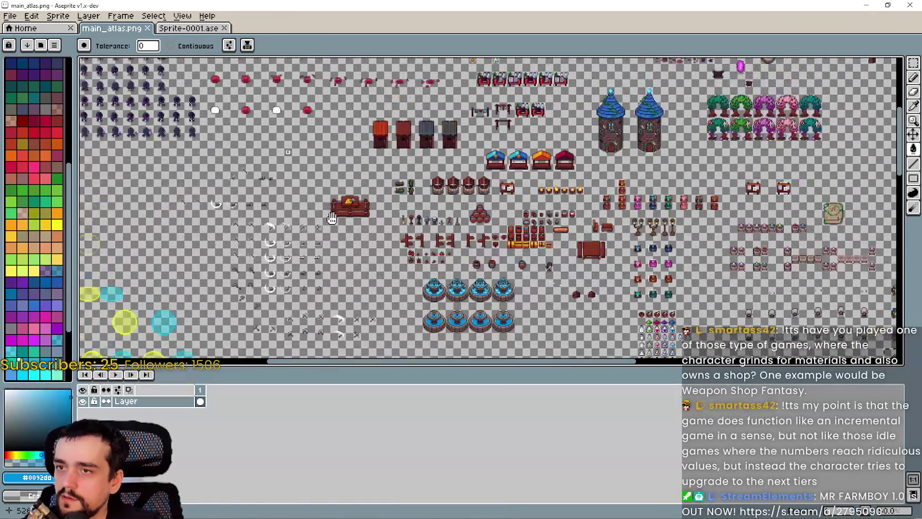
{"action": "scroll", "coordinate": [396, 140], "scroll_direction": "right", "scroll_amount": 5}
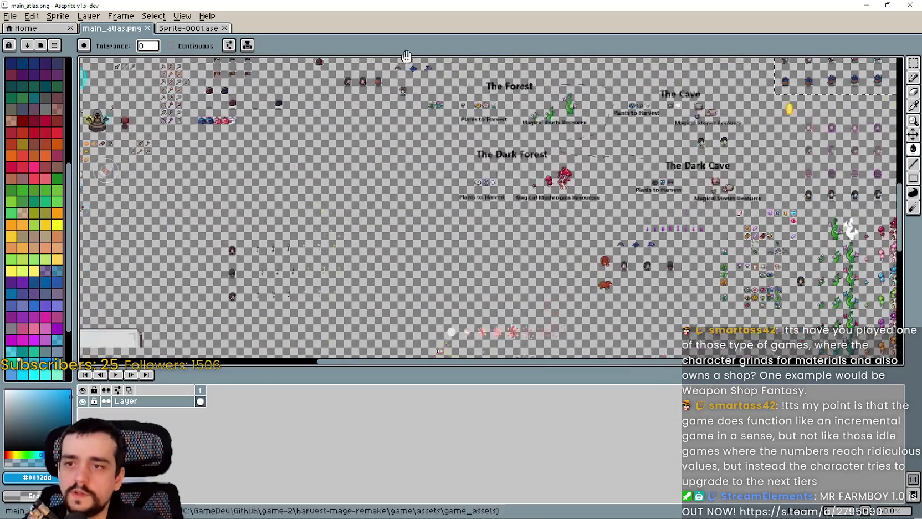
{"action": "scroll", "coordinate": [488, 204], "scroll_direction": "up", "scroll_amount": 10}
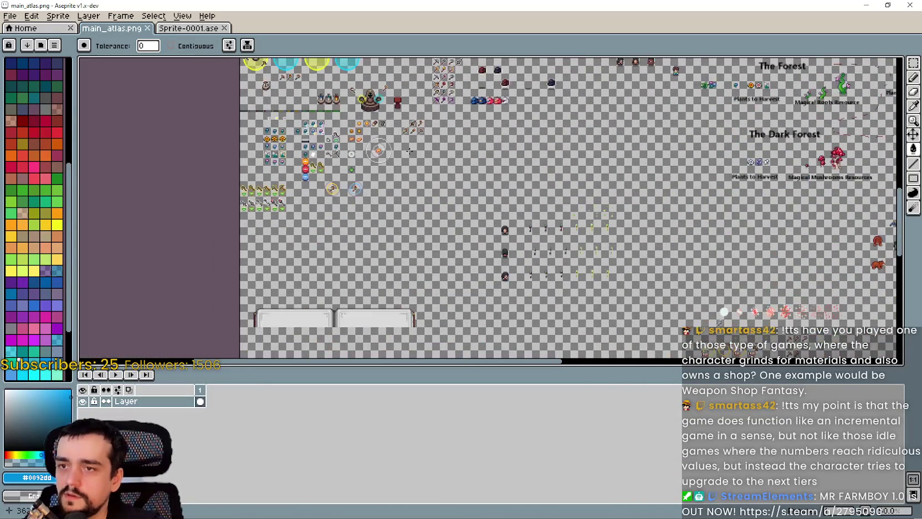
{"action": "scroll", "coordinate": [447, 235], "scroll_direction": "up", "scroll_amount": 5}
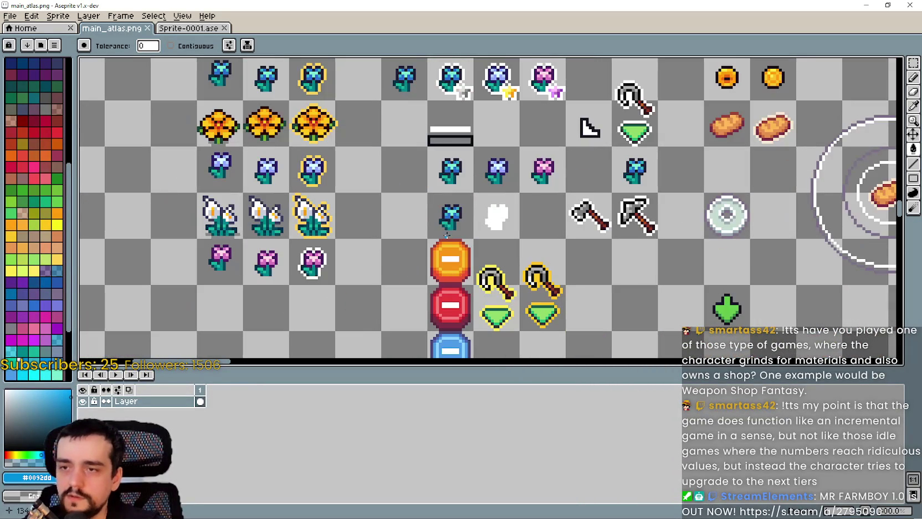
{"action": "scroll", "coordinate": [421, 272], "scroll_direction": "up", "scroll_amount": 1}
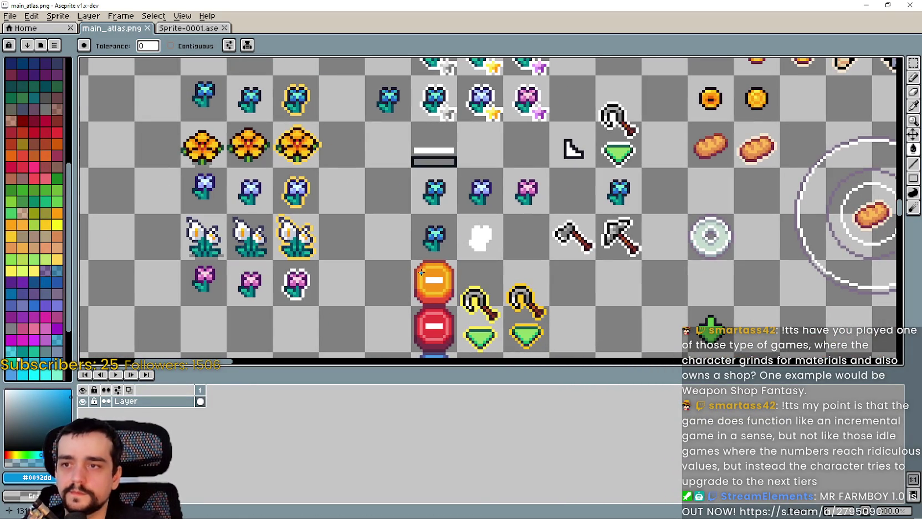
Marquee-select the blue flower, white outline and adjacent empty cell, then clear the selection
{"action": "left_click", "coordinate": [912, 63]}
{"action": "scroll", "coordinate": [392, 281], "scroll_direction": "up", "scroll_amount": 1}
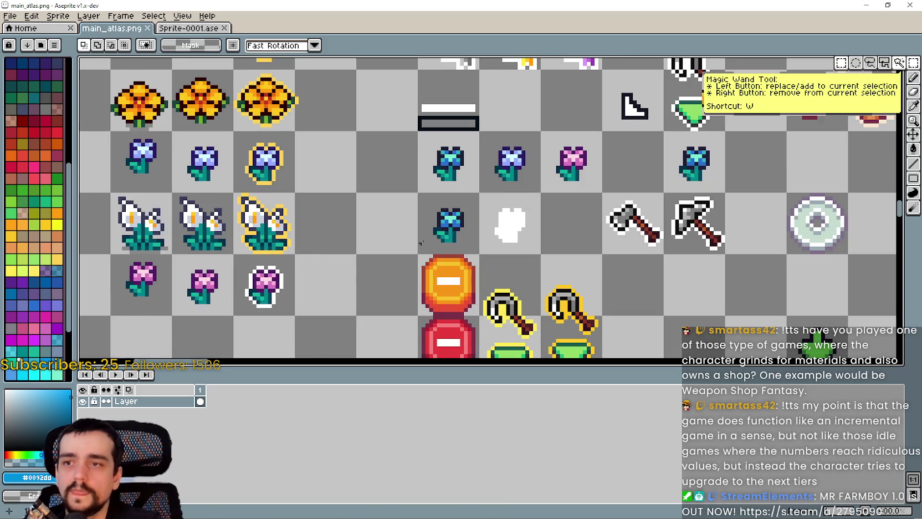
{"action": "left_click", "coordinate": [443, 229]}
{"action": "left_click_drag", "start_coordinate": [443, 230], "coordinate": [512, 229]}
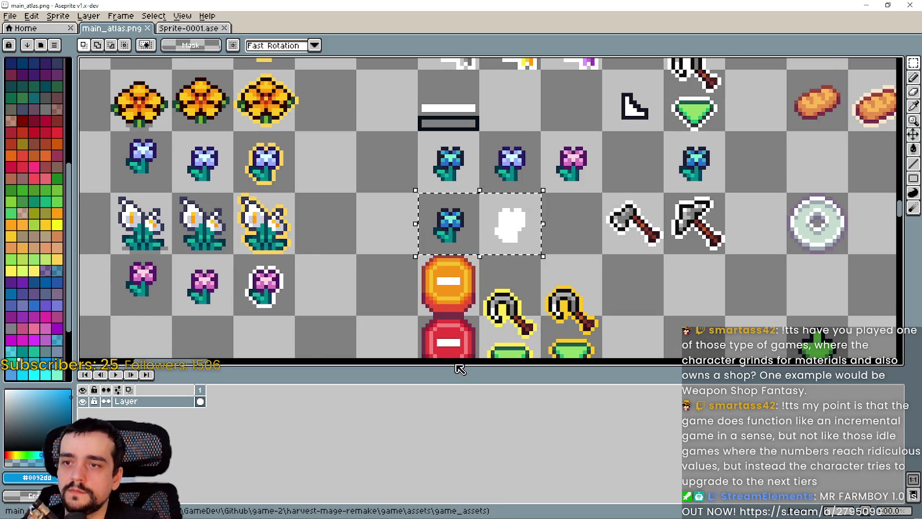
{"action": "left_click_drag", "start_coordinate": [434, 222], "coordinate": [587, 221]}
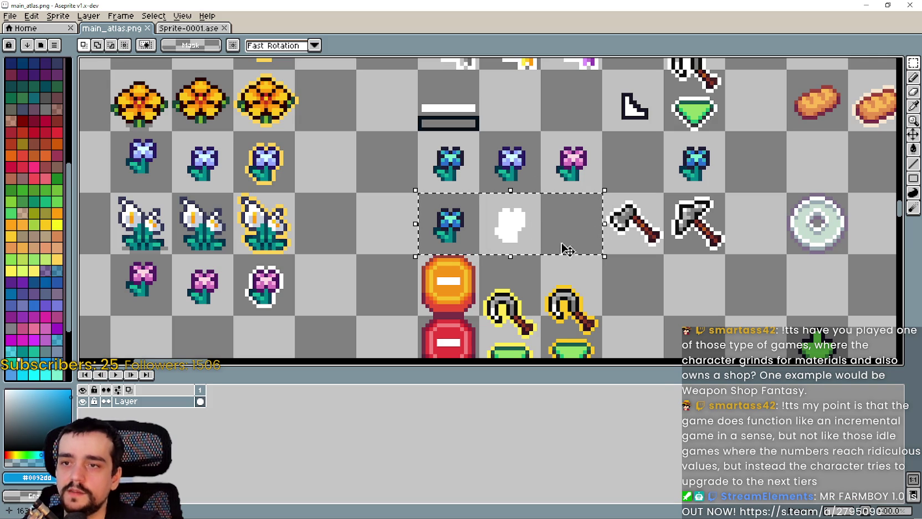
{"action": "left_click", "coordinate": [577, 263]}
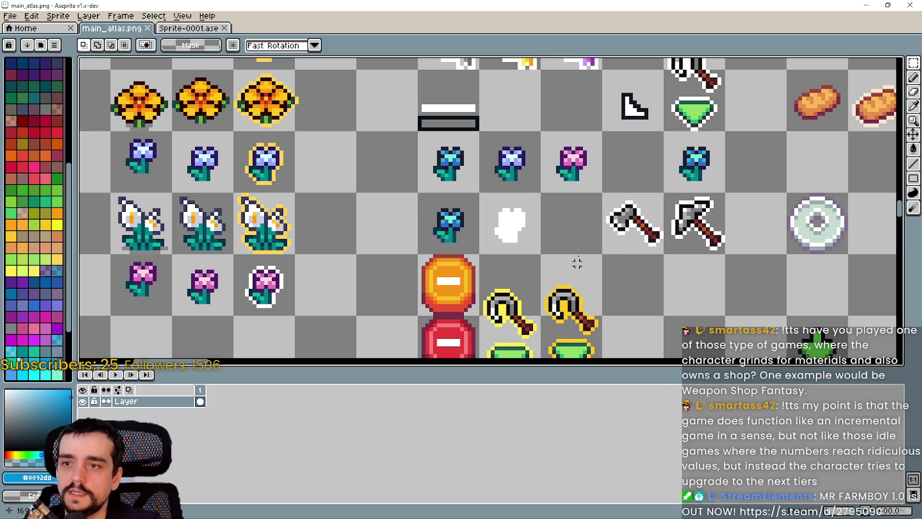
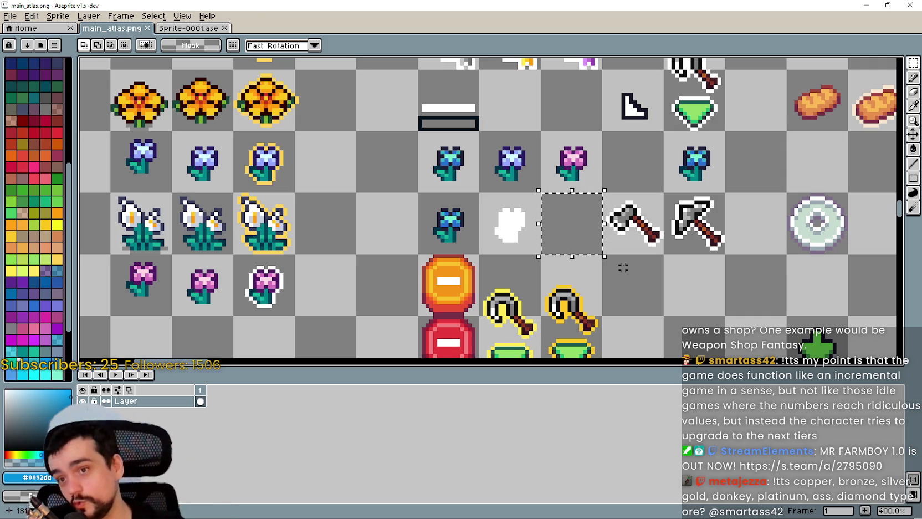
Pan to the upper-left sprites of the atlas and clear the current selection
{"action": "scroll", "coordinate": [464, 164], "scroll_direction": "down", "scroll_amount": 1}
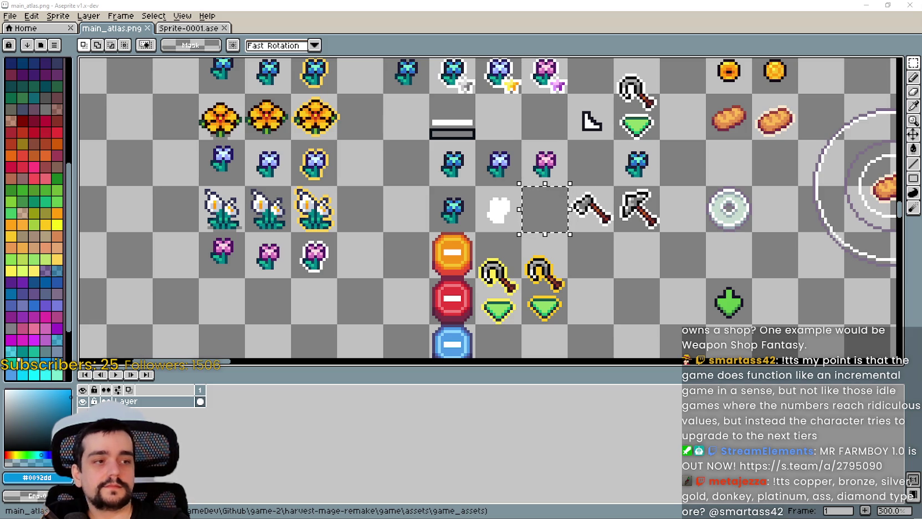
{"action": "scroll", "coordinate": [602, 204], "scroll_direction": "up", "scroll_amount": 1}
{"action": "scroll", "coordinate": [602, 204], "scroll_direction": "down", "scroll_amount": 1}
{"action": "mouse_move", "coordinate": [603, 204]}
{"action": "left_mouse_down"}
{"action": "mouse_move", "coordinate": [622, 219]}
{"action": "mouse_move", "coordinate": [637, 276]}
{"action": "left_mouse_up"}
{"action": "key", "text": "ctrl+d"}
Marquee-select the whole row of coloured progress bars near the top
{"action": "scroll", "coordinate": [588, 195], "scroll_direction": "down", "scroll_amount": 1}
{"action": "left_click_drag", "start_coordinate": [589, 195], "coordinate": [606, 323]}
{"action": "left_click_drag", "start_coordinate": [654, 205], "coordinate": [277, 201]}
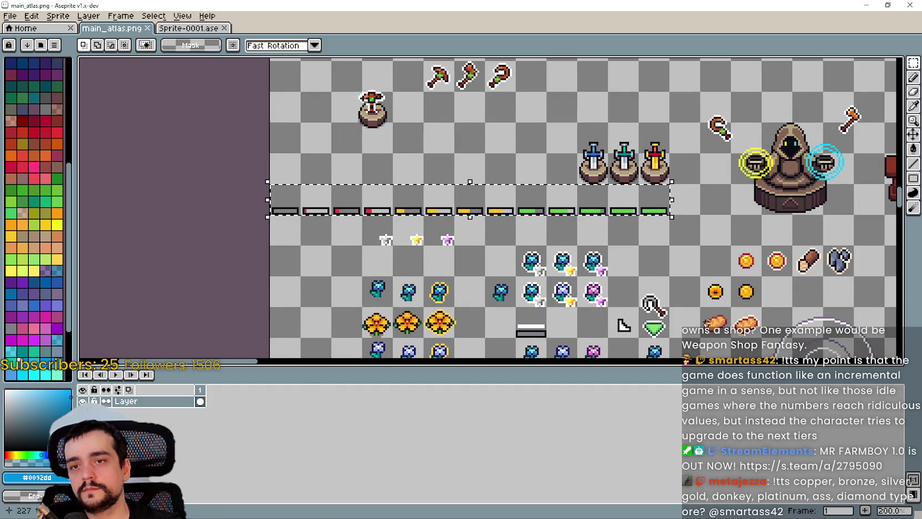
{"action": "left_click_drag", "start_coordinate": [616, 308], "coordinate": [585, 265]}
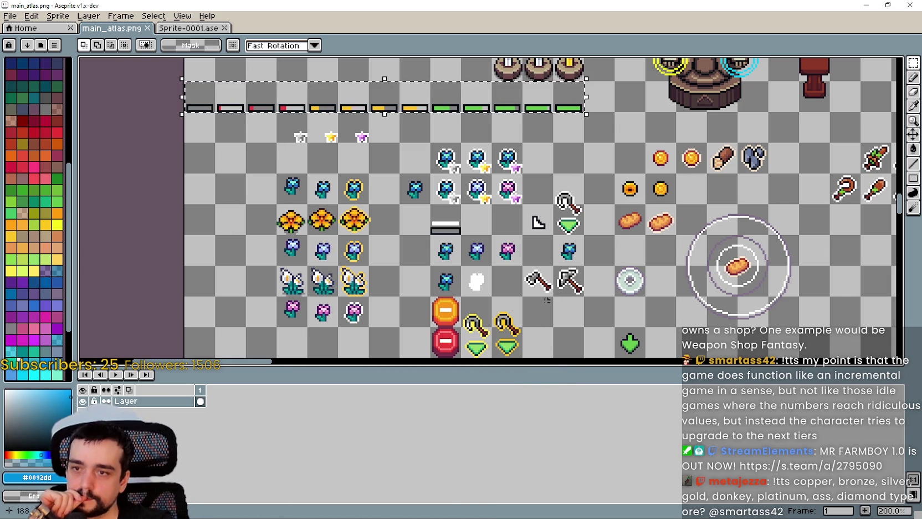
{"action": "scroll", "coordinate": [581, 277], "scroll_direction": "down", "scroll_amount": 3}
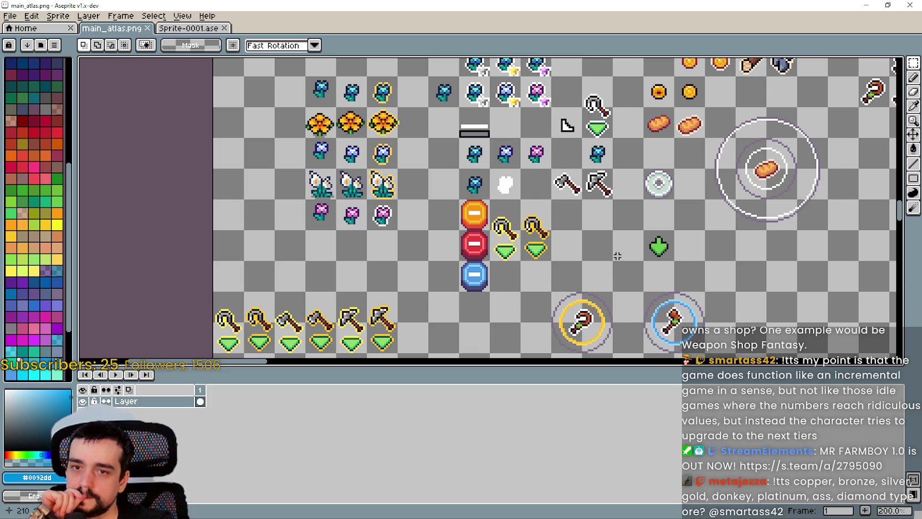
{"action": "scroll", "coordinate": [554, 213], "scroll_direction": "up", "scroll_amount": 1}
{"action": "scroll", "coordinate": [551, 210], "scroll_direction": "down", "scroll_amount": 1}
{"action": "scroll", "coordinate": [551, 210], "scroll_direction": "up", "scroll_amount": 1}
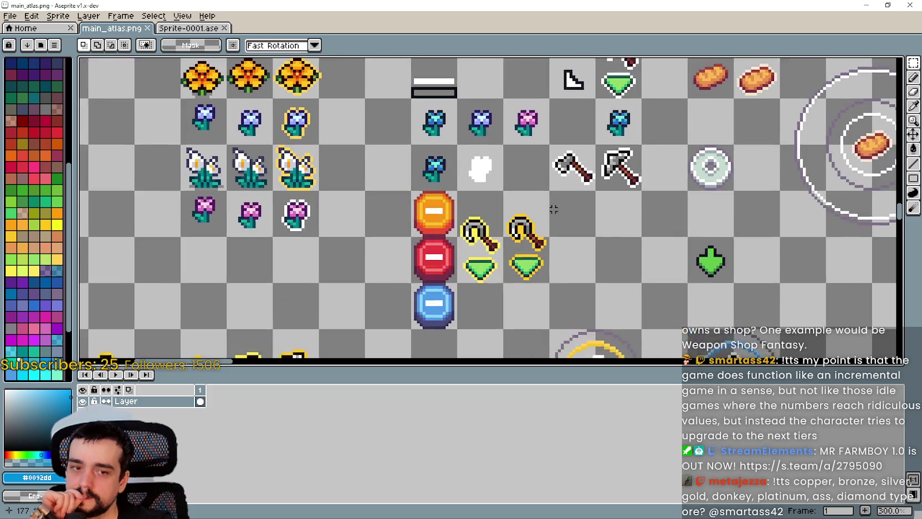
{"action": "left_click_drag", "start_coordinate": [551, 210], "coordinate": [550, 269]}
{"action": "left_click_drag", "start_coordinate": [500, 157], "coordinate": [548, 205]}
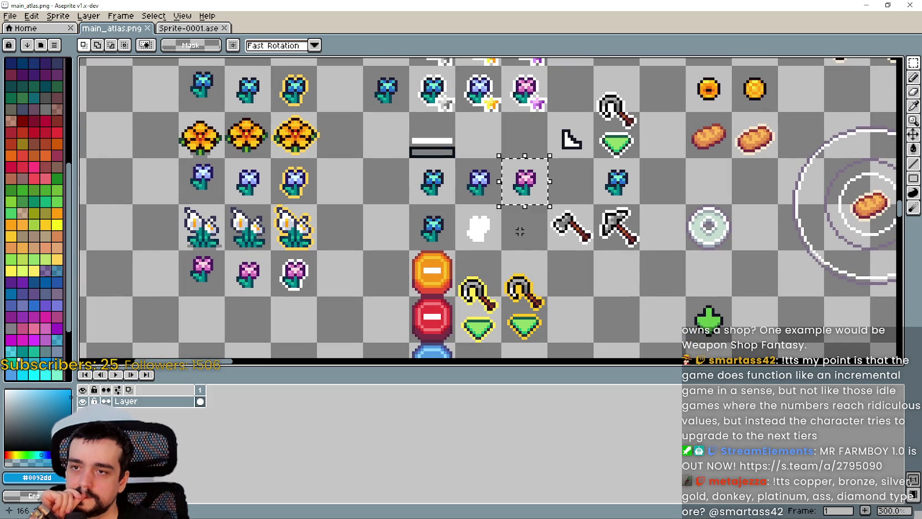
{"action": "mouse_move", "coordinate": [519, 268]}
{"action": "left_mouse_down"}
{"action": "mouse_move", "coordinate": [532, 219]}
{"action": "mouse_move", "coordinate": [412, 206]}
{"action": "left_mouse_up"}
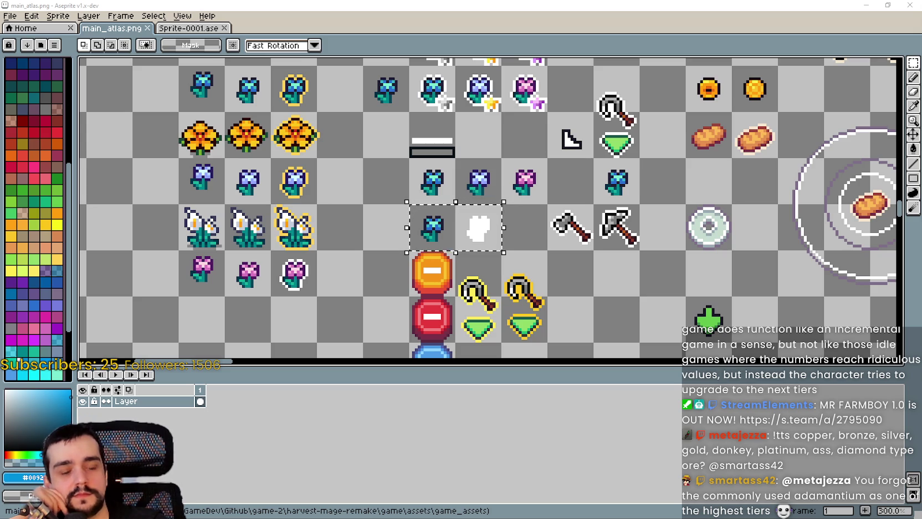
{"action": "scroll", "coordinate": [534, 147], "scroll_direction": "down", "scroll_amount": 2}
{"action": "scroll", "coordinate": [590, 194], "scroll_direction": "up", "scroll_amount": 3}
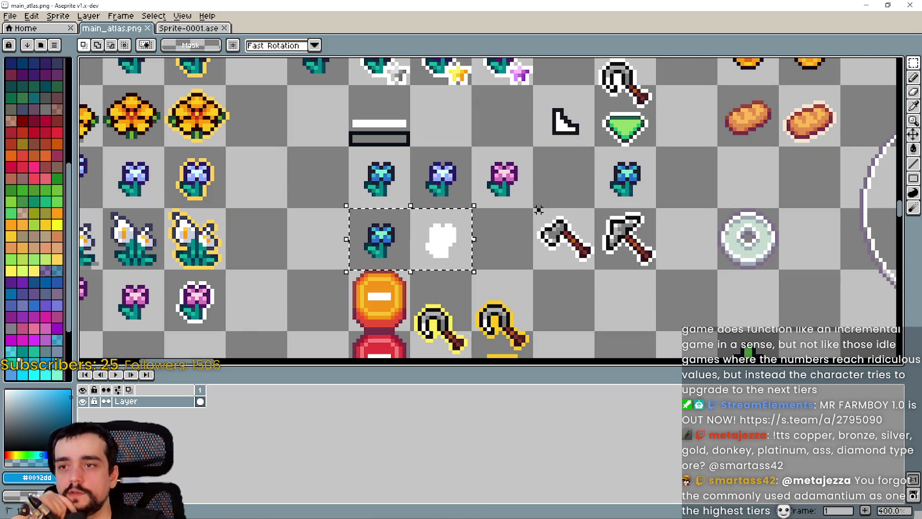
{"action": "scroll", "coordinate": [407, 245], "scroll_direction": "down", "scroll_amount": 2}
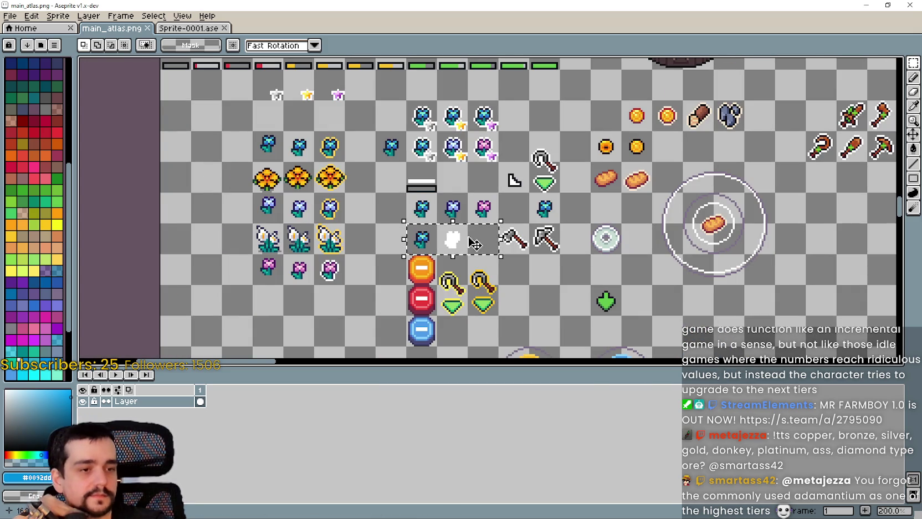
{"action": "scroll", "coordinate": [472, 242], "scroll_direction": "up", "scroll_amount": 2}
{"action": "left_click_drag", "start_coordinate": [454, 170], "coordinate": [472, 171]}
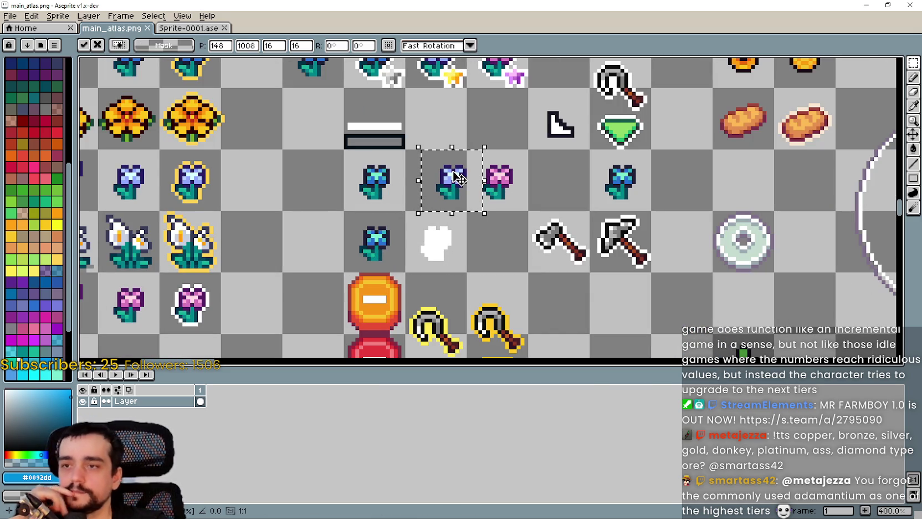
{"action": "key", "text": "Escape"}
{"action": "scroll", "coordinate": [537, 162], "scroll_direction": "down", "scroll_amount": 1}
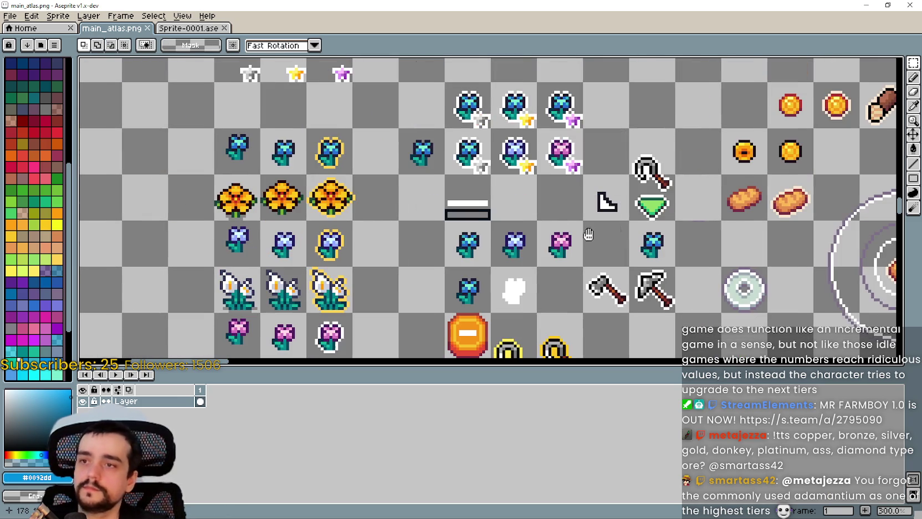
{"action": "scroll", "coordinate": [554, 215], "scroll_direction": "right", "scroll_amount": 2}
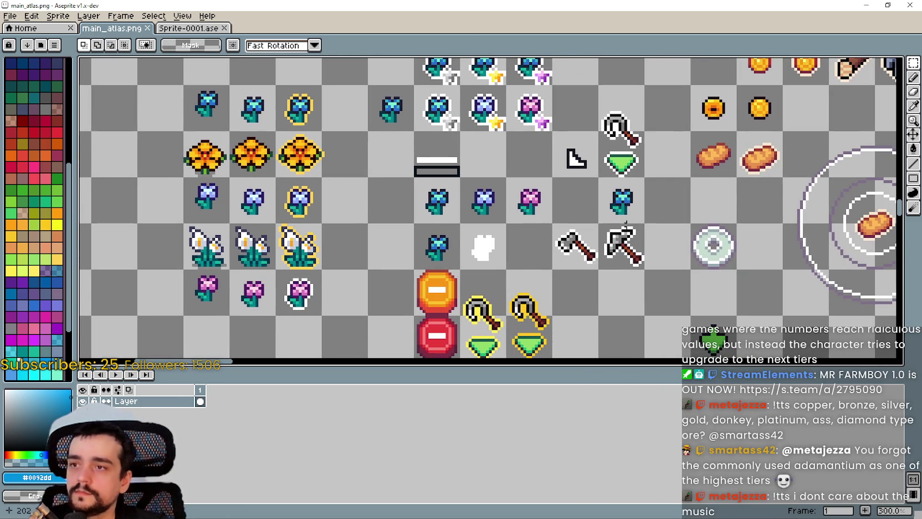
{"action": "scroll", "coordinate": [637, 219], "scroll_direction": "down", "scroll_amount": 1}
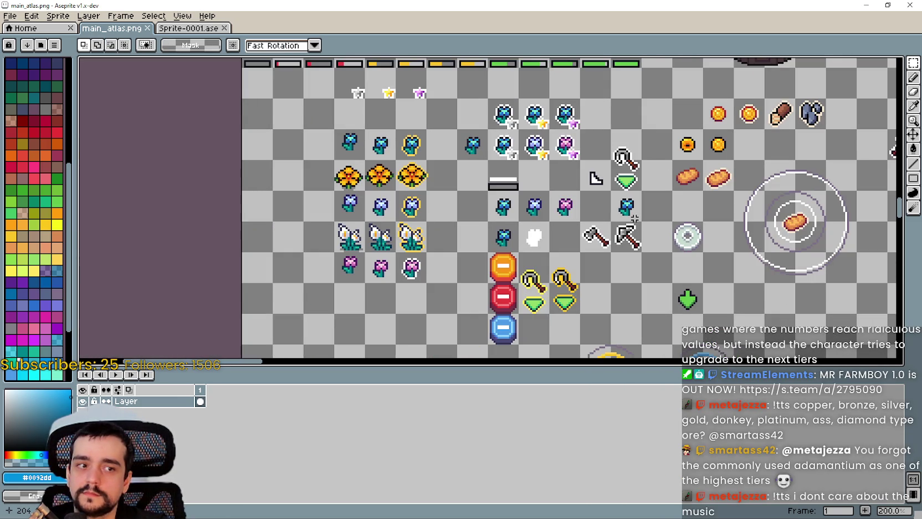
{"action": "scroll", "coordinate": [635, 219], "scroll_direction": "up", "scroll_amount": 3}
{"action": "scroll", "coordinate": [628, 216], "scroll_direction": "down", "scroll_amount": 2}
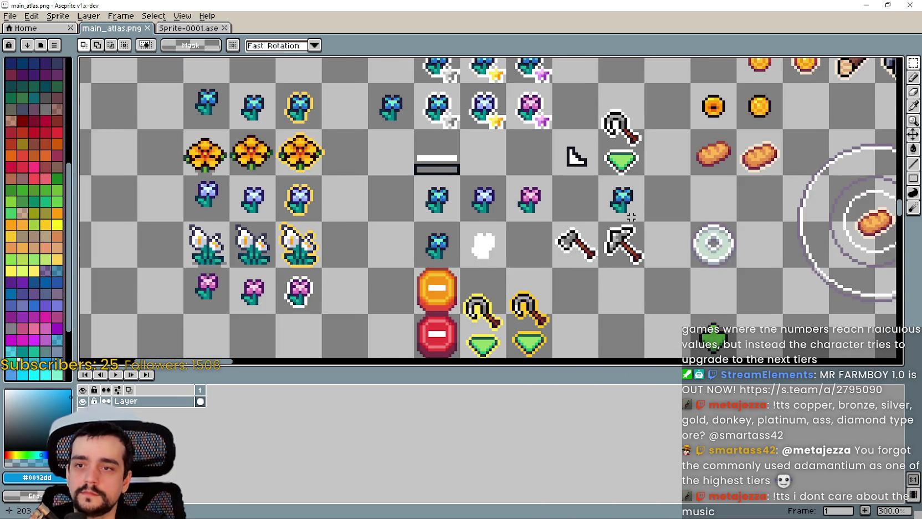
{"action": "scroll", "coordinate": [543, 215], "scroll_direction": "down", "scroll_amount": 1}
{"action": "scroll", "coordinate": [466, 248], "scroll_direction": "up", "scroll_amount": 1}
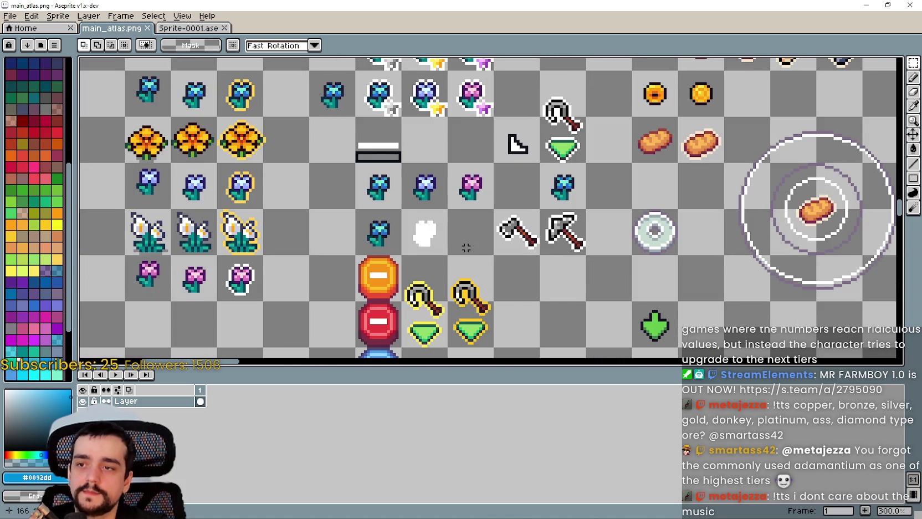
{"action": "scroll", "coordinate": [464, 266], "scroll_direction": "down", "scroll_amount": 2}
{"action": "scroll", "coordinate": [414, 175], "scroll_direction": "up", "scroll_amount": 3}
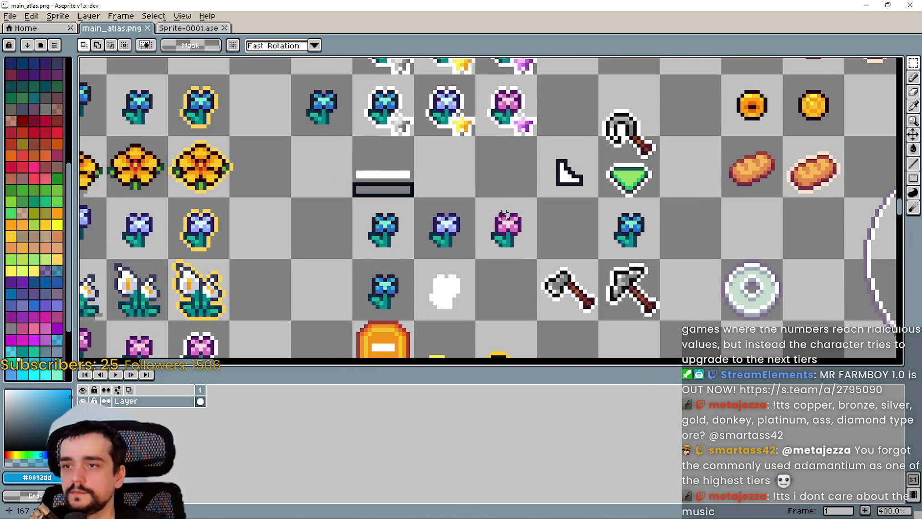
{"action": "scroll", "coordinate": [502, 215], "scroll_direction": "down", "scroll_amount": 2}
{"action": "left_click_drag", "start_coordinate": [542, 252], "coordinate": [513, 198]}
{"action": "mouse_move", "coordinate": [492, 249]}
{"action": "left_mouse_down"}
{"action": "mouse_move", "coordinate": [445, 119]}
{"action": "mouse_move", "coordinate": [400, 215]}
{"action": "mouse_move", "coordinate": [369, 209]}
{"action": "mouse_move", "coordinate": [307, 137]}
{"action": "mouse_move", "coordinate": [235, 155]}
{"action": "mouse_move", "coordinate": [479, 263]}
{"action": "left_mouse_up"}
{"action": "scroll", "coordinate": [237, 152], "scroll_direction": "down", "scroll_amount": 2}
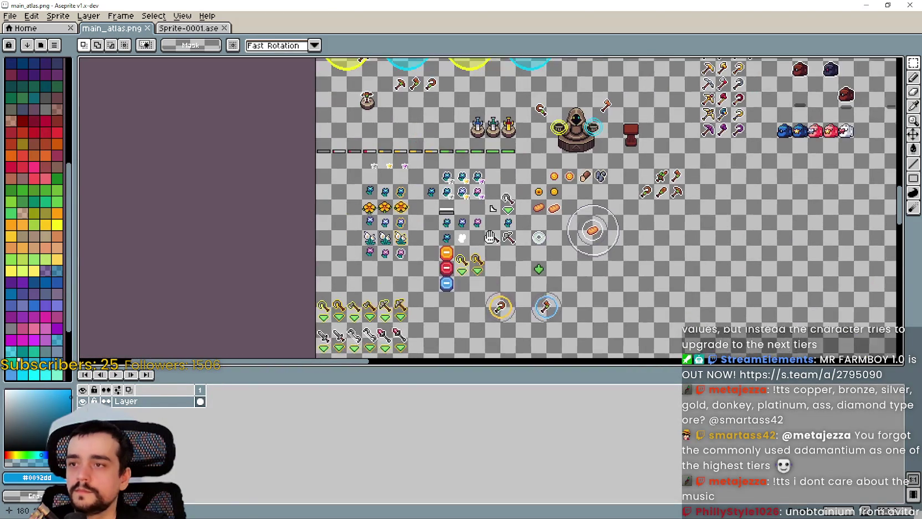
Zoom and pan around the blue flower rows and left flower columns of the atlas
{"action": "scroll", "coordinate": [486, 199], "scroll_direction": "up", "scroll_amount": 2}
{"action": "left_click_drag", "start_coordinate": [418, 281], "coordinate": [414, 212]}
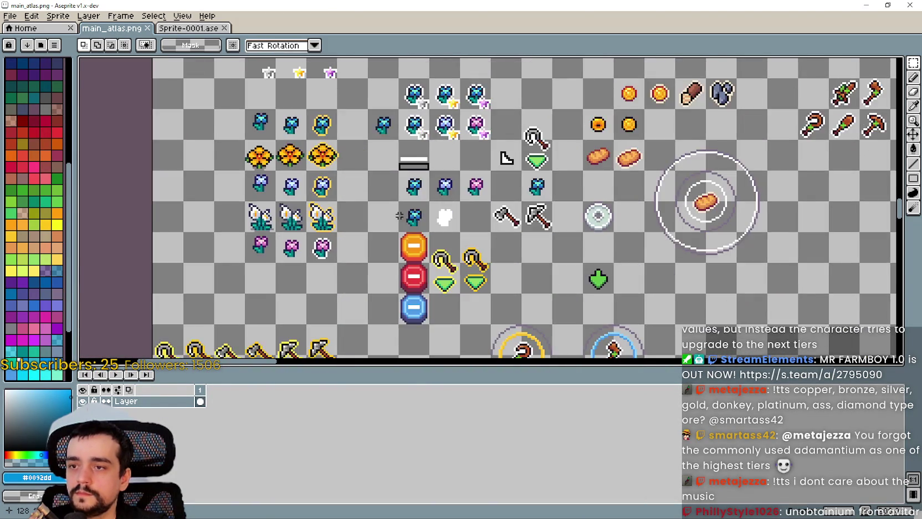
{"action": "scroll", "coordinate": [410, 211], "scroll_direction": "up", "scroll_amount": 2}
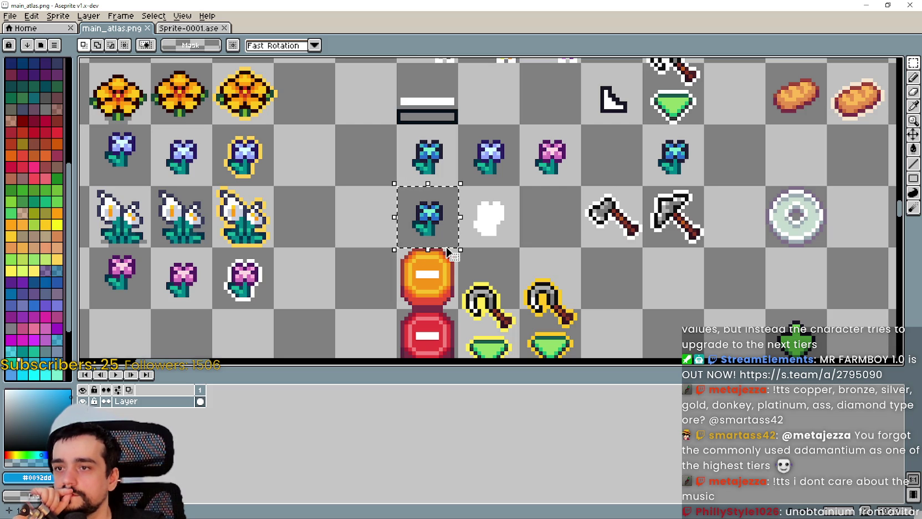
{"action": "left_click_drag", "start_coordinate": [428, 236], "coordinate": [538, 241]}
{"action": "scroll", "coordinate": [537, 242], "scroll_direction": "up", "scroll_amount": 1}
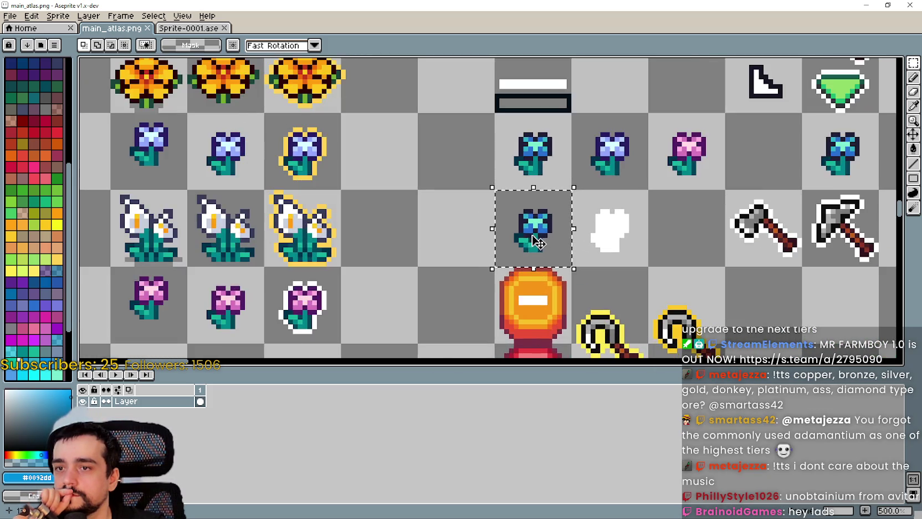
{"action": "scroll", "coordinate": [538, 242], "scroll_direction": "up", "scroll_amount": 3}
{"action": "scroll", "coordinate": [537, 241], "scroll_direction": "down", "scroll_amount": 5}
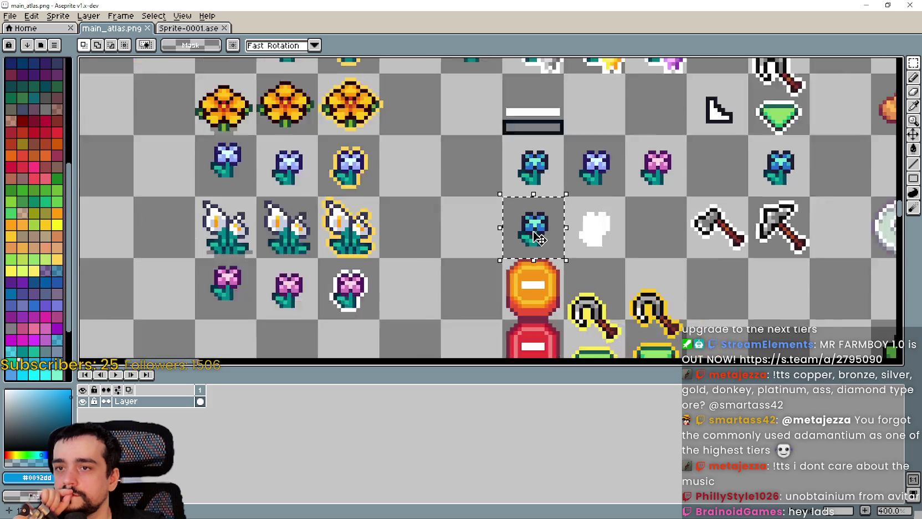
{"action": "scroll", "coordinate": [537, 237], "scroll_direction": "down", "scroll_amount": 2}
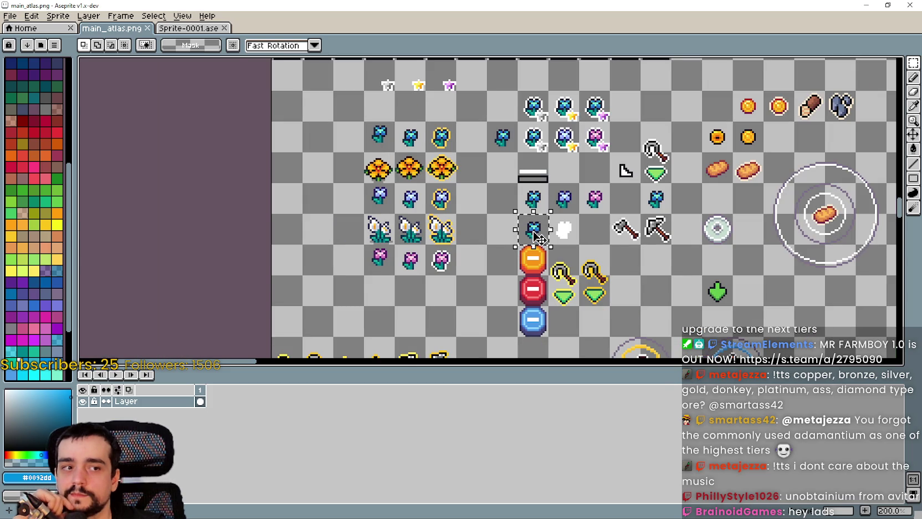
{"action": "scroll", "coordinate": [532, 233], "scroll_direction": "up", "scroll_amount": 3}
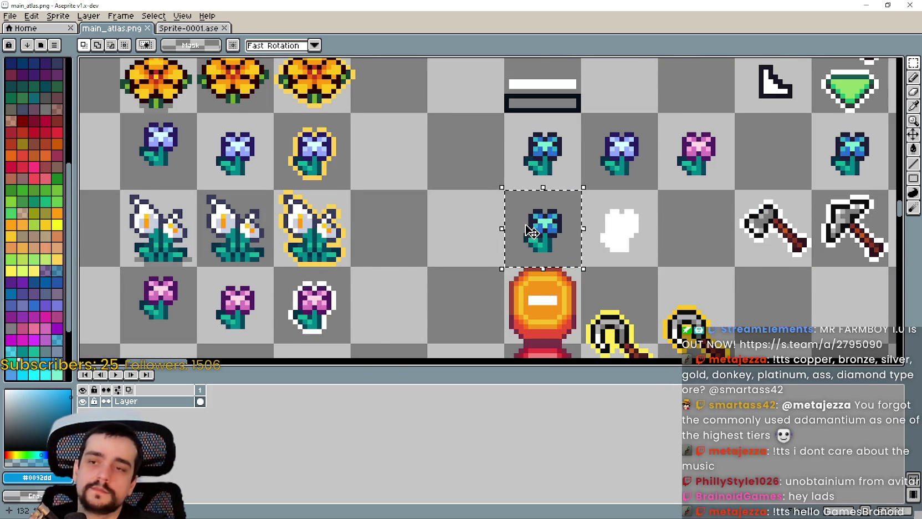
{"action": "scroll", "coordinate": [532, 231], "scroll_direction": "down", "scroll_amount": 1}
{"action": "left_click_drag", "start_coordinate": [659, 237], "coordinate": [526, 219]}
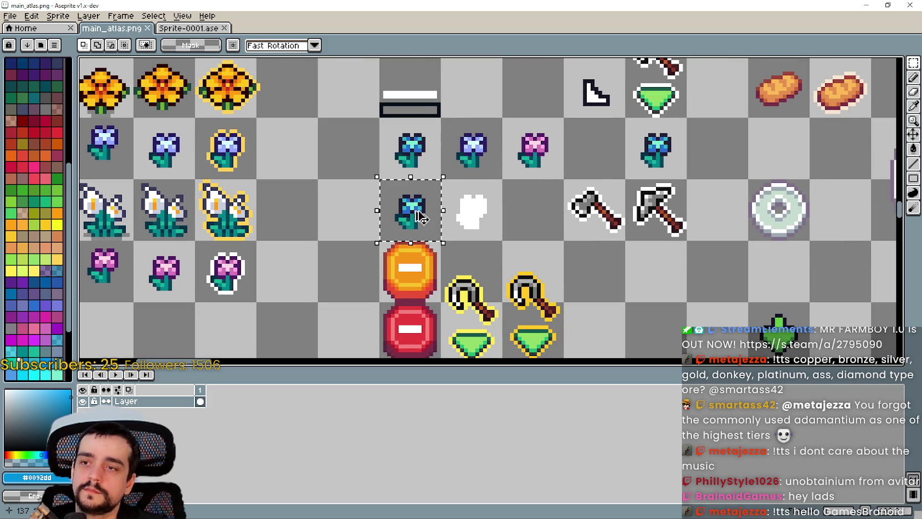
{"action": "scroll", "coordinate": [523, 215], "scroll_direction": "up", "scroll_amount": 1}
{"action": "scroll", "coordinate": [516, 220], "scroll_direction": "down", "scroll_amount": 2}
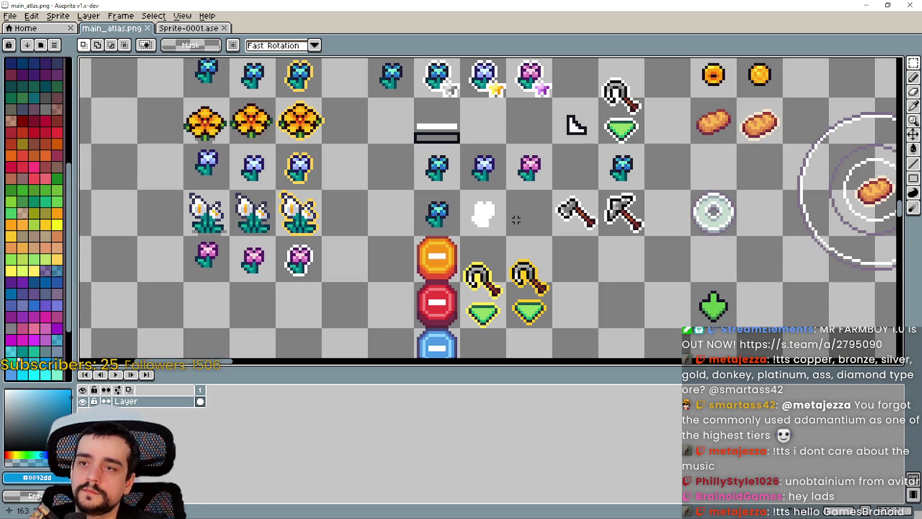
Pan across the upper sprite rows and the axe and bread sprites, then zoom out
{"action": "mouse_move", "coordinate": [515, 219]}
{"action": "left_mouse_down"}
{"action": "mouse_move", "coordinate": [531, 255]}
{"action": "mouse_move", "coordinate": [601, 323]}
{"action": "mouse_move", "coordinate": [563, 223]}
{"action": "mouse_move", "coordinate": [438, 132]}
{"action": "left_mouse_up"}
{"action": "scroll", "coordinate": [526, 227], "scroll_direction": "down", "scroll_amount": 3}
{"action": "scroll", "coordinate": [526, 227], "scroll_direction": "up", "scroll_amount": 3}
{"action": "scroll", "coordinate": [420, 217], "scroll_direction": "down", "scroll_amount": 2}
{"action": "mouse_move", "coordinate": [420, 217]}
{"action": "left_mouse_down"}
{"action": "mouse_move", "coordinate": [523, 102]}
{"action": "mouse_move", "coordinate": [445, 288]}
{"action": "mouse_move", "coordinate": [437, 338]}
{"action": "left_mouse_up"}
{"action": "scroll", "coordinate": [432, 216], "scroll_direction": "up", "scroll_amount": 3}
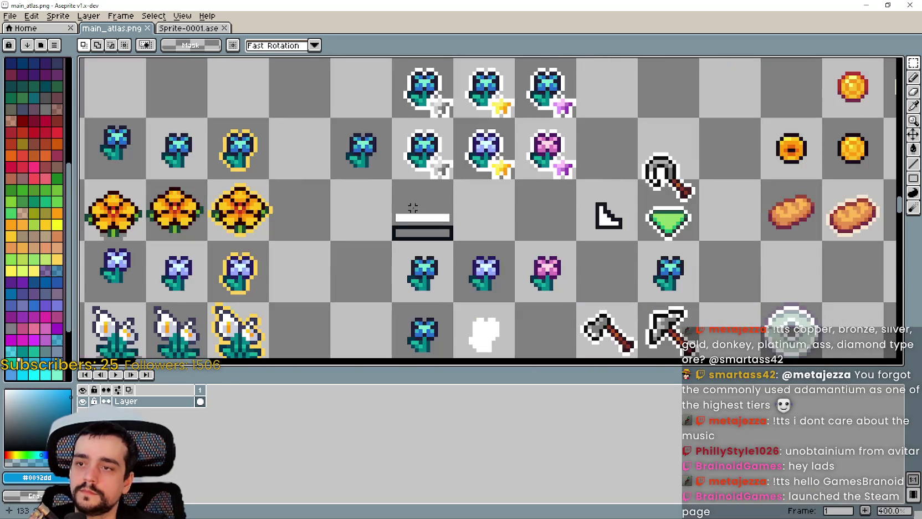
{"action": "left_click_drag", "start_coordinate": [570, 272], "coordinate": [441, 202]}
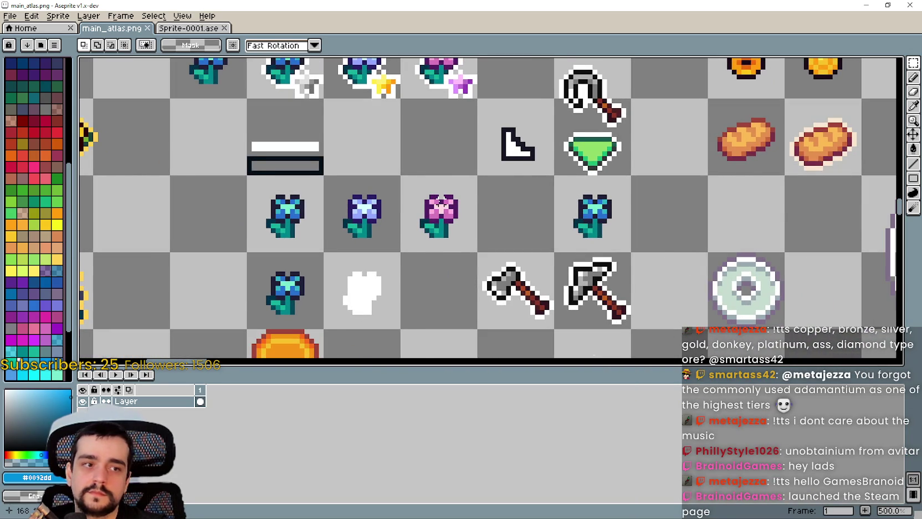
{"action": "scroll", "coordinate": [441, 201], "scroll_direction": "down", "scroll_amount": 2}
{"action": "scroll", "coordinate": [505, 205], "scroll_direction": "up", "scroll_amount": 1}
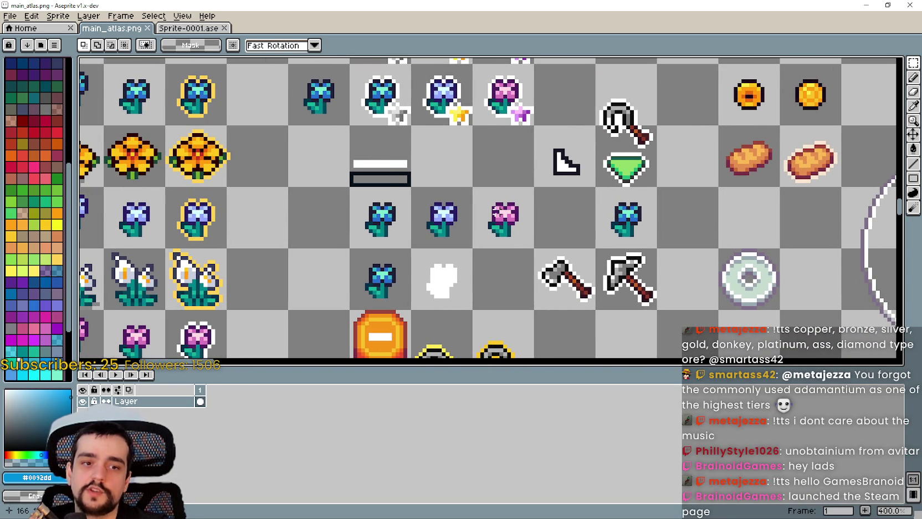
{"action": "left_click_drag", "start_coordinate": [490, 211], "coordinate": [514, 201]}
{"action": "scroll", "coordinate": [473, 213], "scroll_direction": "down", "scroll_amount": 1}
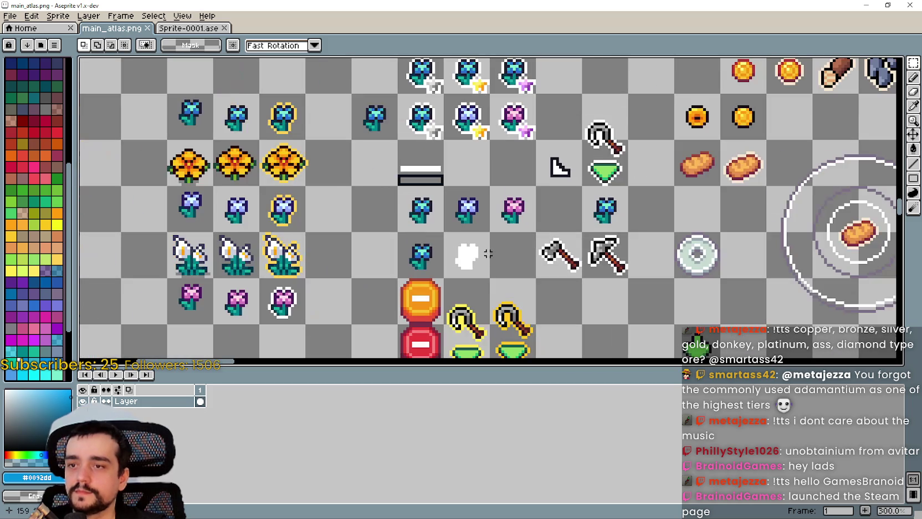
{"action": "scroll", "coordinate": [476, 188], "scroll_direction": "left", "scroll_amount": 2}
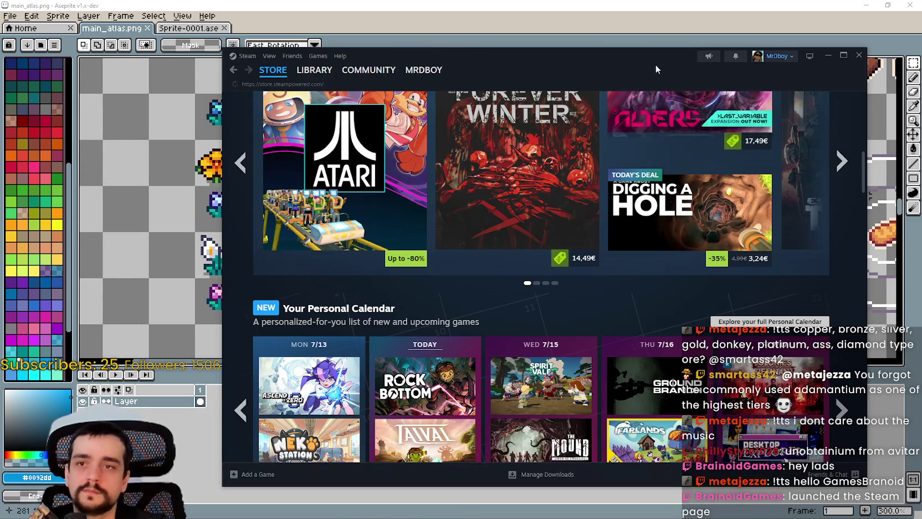
Open The Forever Winter from the store search's Popular searches list
{"action": "scroll", "coordinate": [674, 127], "scroll_direction": "up", "scroll_amount": 2}
{"action": "scroll", "coordinate": [685, 123], "scroll_direction": "up", "scroll_amount": 5}
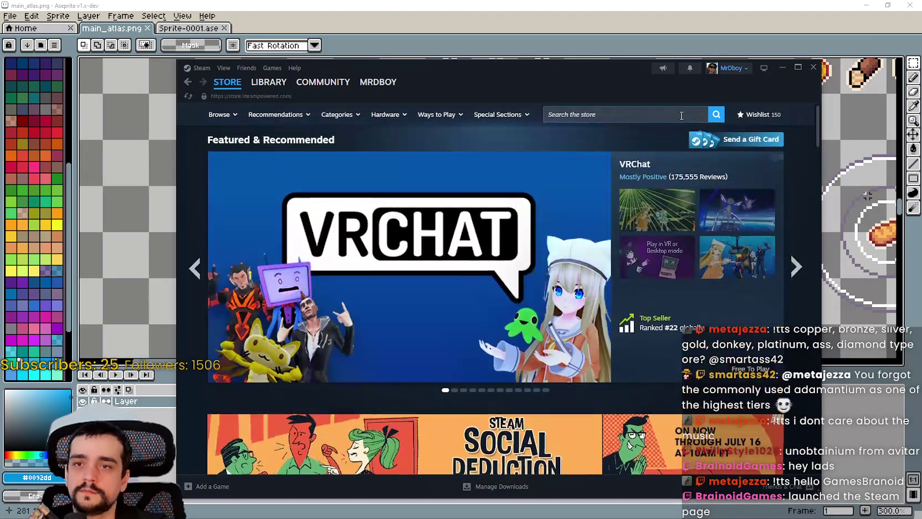
{"action": "left_click", "coordinate": [632, 115]}
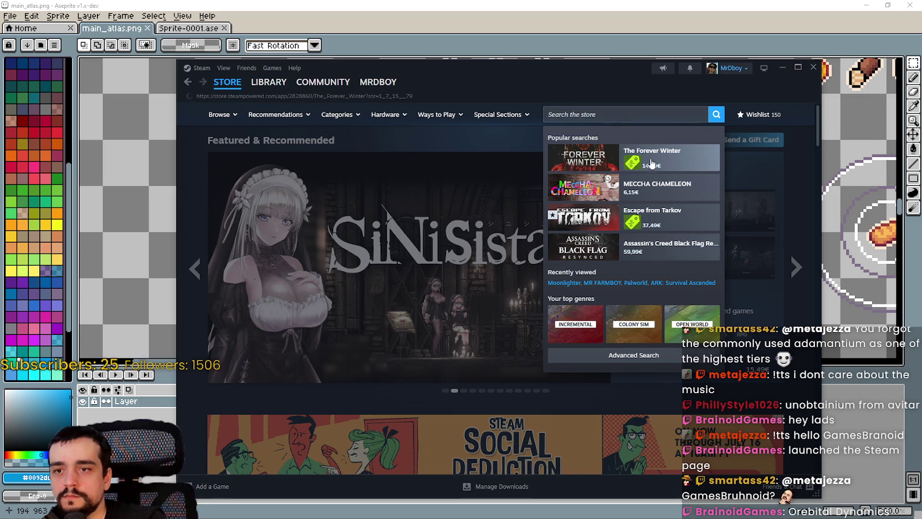
{"action": "left_click", "coordinate": [721, 154]}
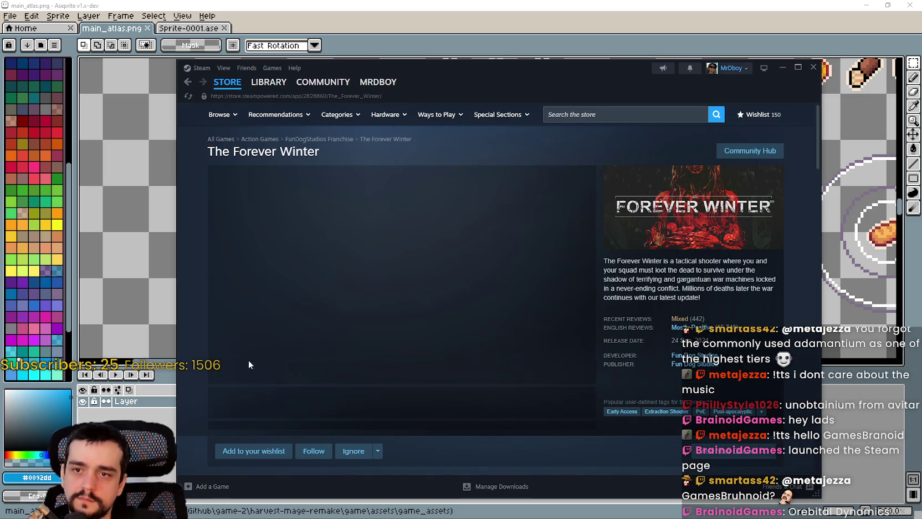
Browse several of The Forever Winter's screenshots in the media gallery
{"action": "left_click", "coordinate": [350, 403]}
{"action": "left_click", "coordinate": [422, 415]}
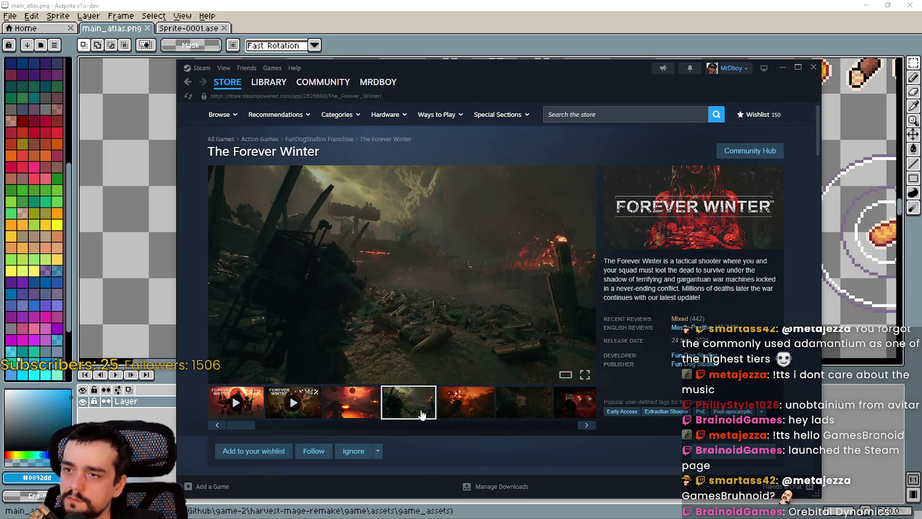
{"action": "left_click", "coordinate": [584, 424]}
{"action": "left_click", "coordinate": [585, 424]}
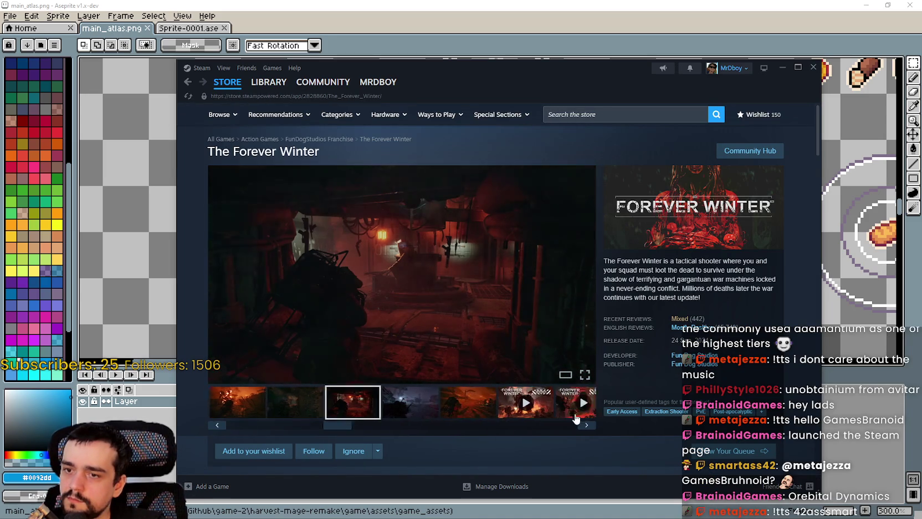
{"action": "left_click", "coordinate": [346, 406]}
{"action": "left_click", "coordinate": [288, 404]}
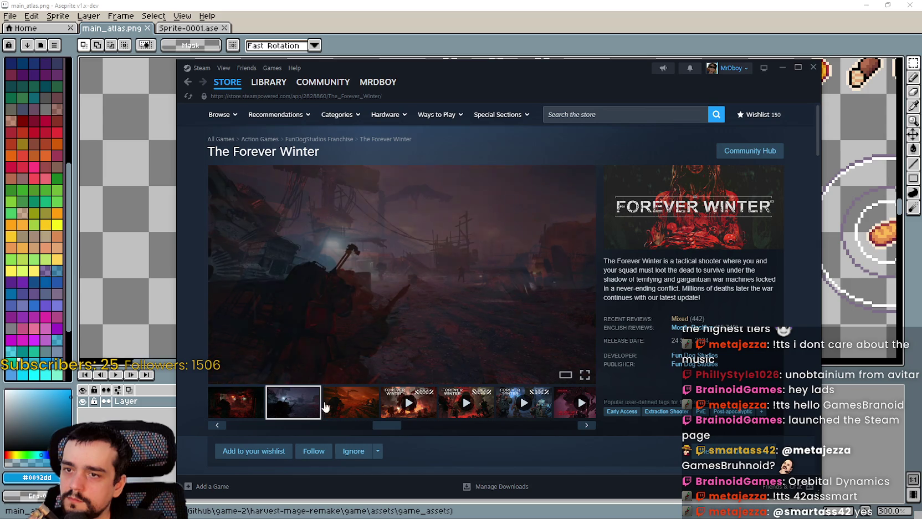
{"action": "mouse_move", "coordinate": [389, 427]}
{"action": "left_mouse_down"}
{"action": "mouse_move", "coordinate": [569, 430]}
{"action": "mouse_move", "coordinate": [290, 420]}
{"action": "left_mouse_up"}
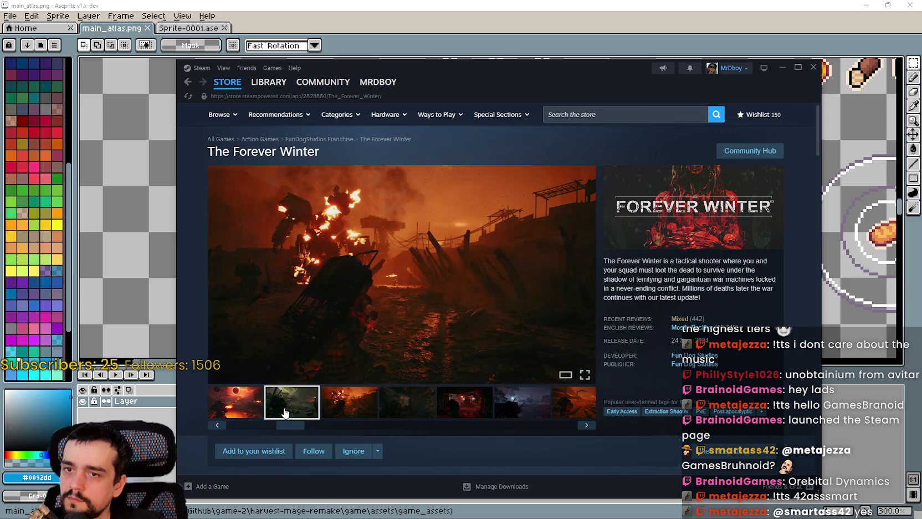
{"action": "left_click", "coordinate": [250, 403]}
{"action": "left_click_drag", "start_coordinate": [289, 427], "coordinate": [209, 415]}
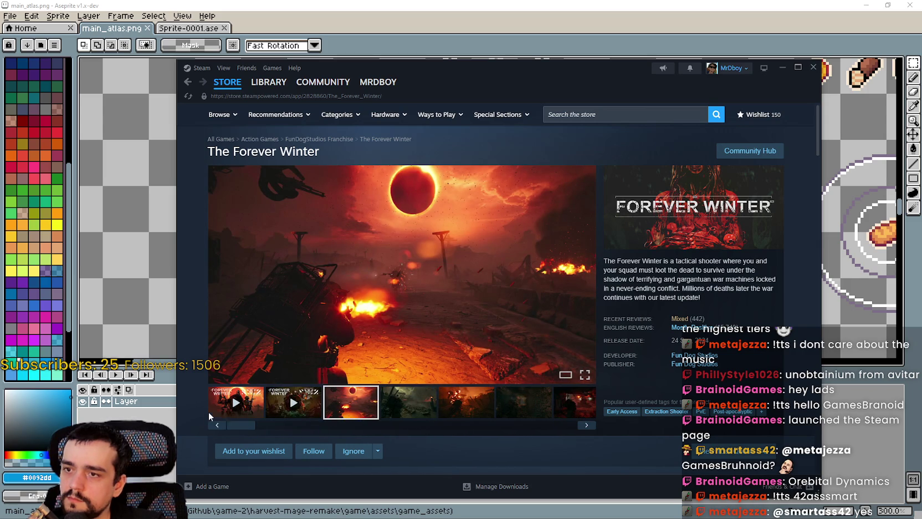
Play the first trailer, skipping ahead to about 0:53, 1:28, 1:57 and 2:22
{"action": "left_click", "coordinate": [245, 406]}
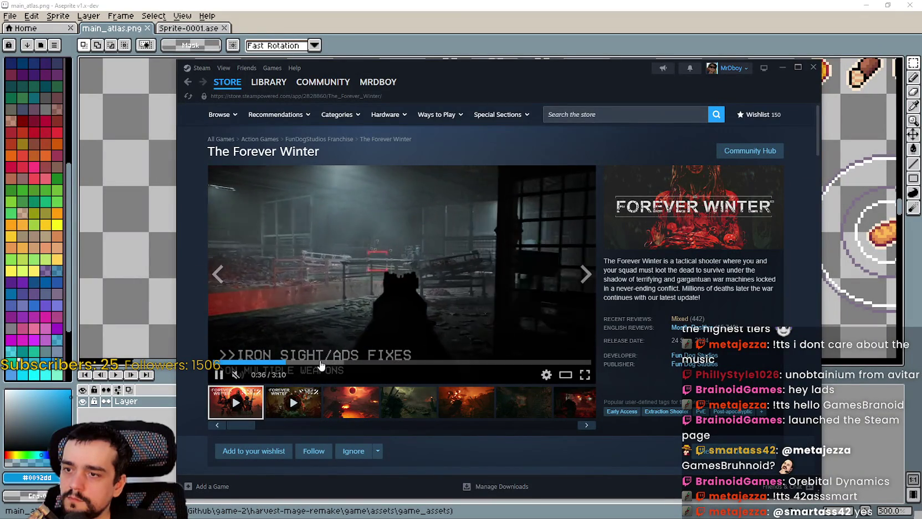
{"action": "left_click", "coordinate": [322, 363]}
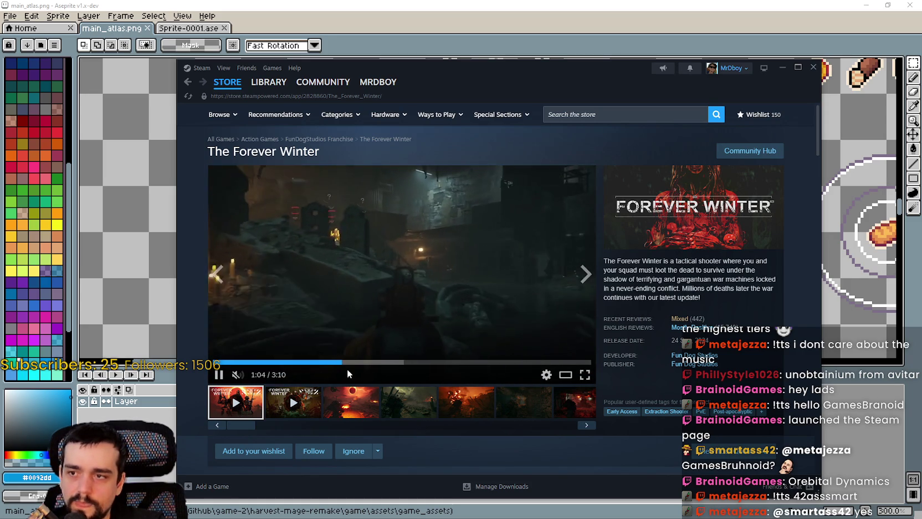
{"action": "left_click", "coordinate": [388, 362]}
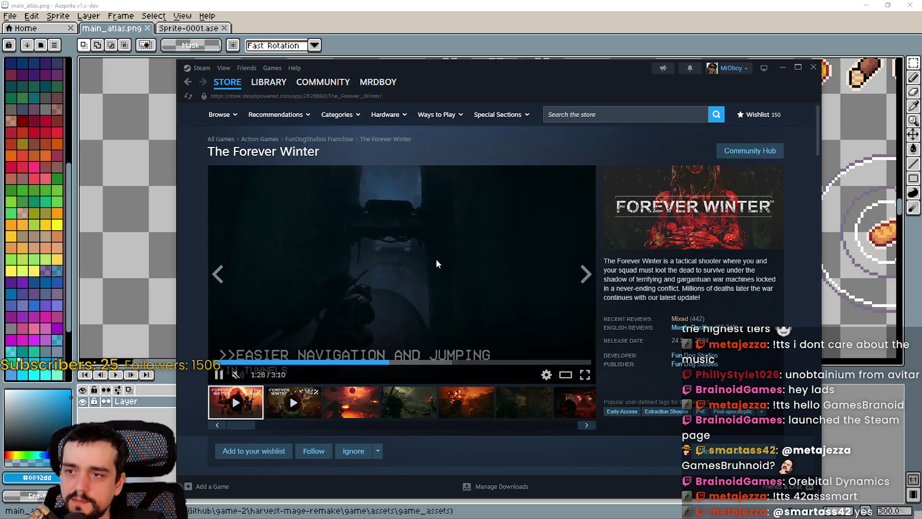
{"action": "left_click", "coordinate": [449, 362]}
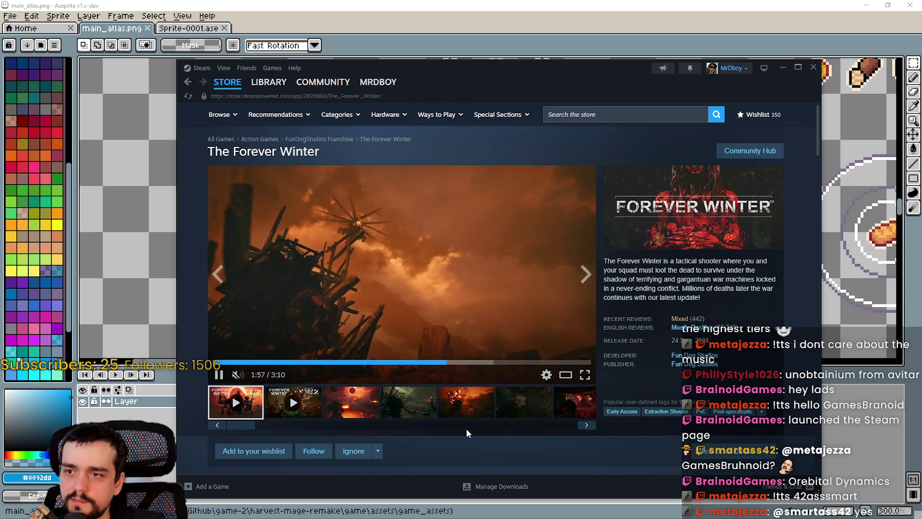
{"action": "left_click", "coordinate": [495, 362]}
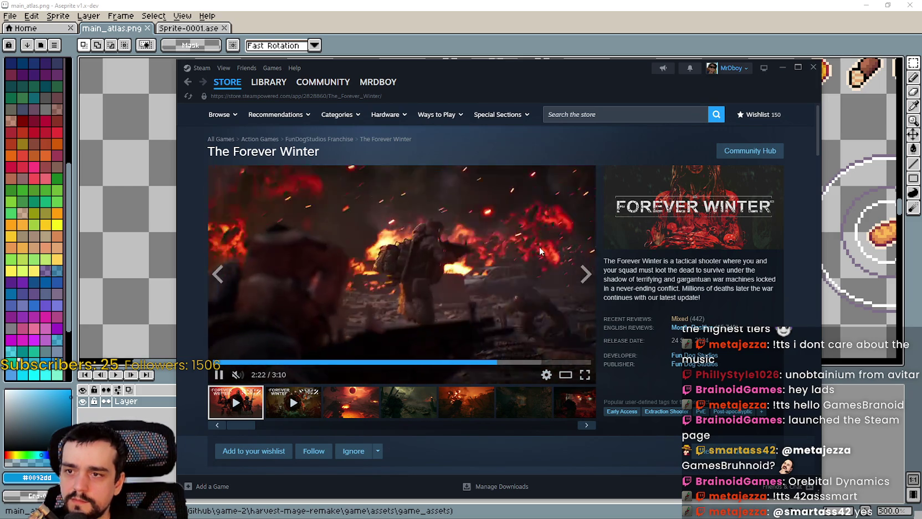
Visit The Forever Winter community hub, scroll through it, then return to the store front page
{"action": "left_click", "coordinate": [749, 150]}
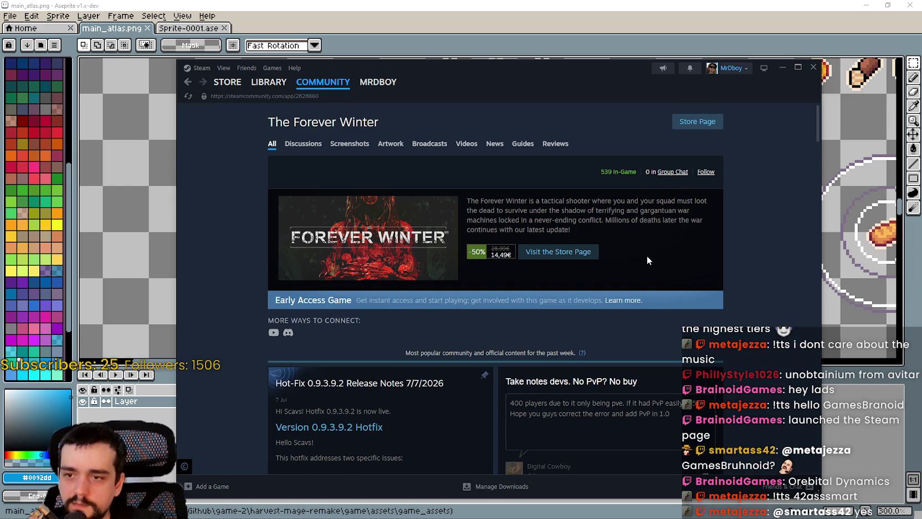
{"action": "scroll", "coordinate": [647, 256], "scroll_direction": "down", "scroll_amount": 3}
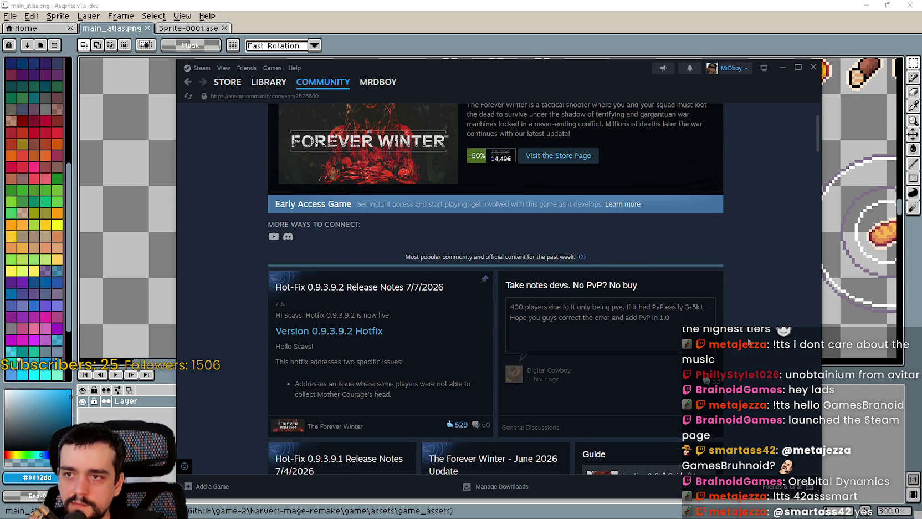
{"action": "scroll", "coordinate": [749, 339], "scroll_direction": "down", "scroll_amount": 6}
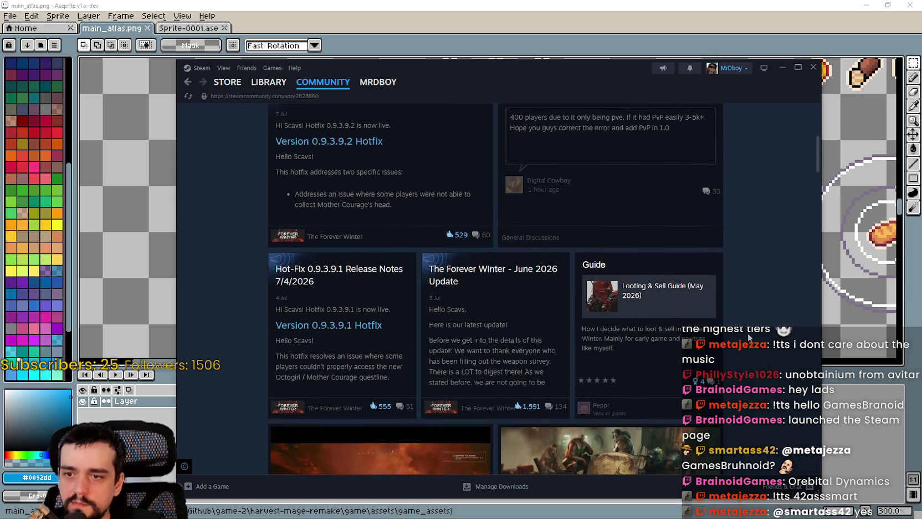
{"action": "scroll", "coordinate": [749, 336], "scroll_direction": "down", "scroll_amount": 5}
{"action": "mouse_move", "coordinate": [228, 89]}
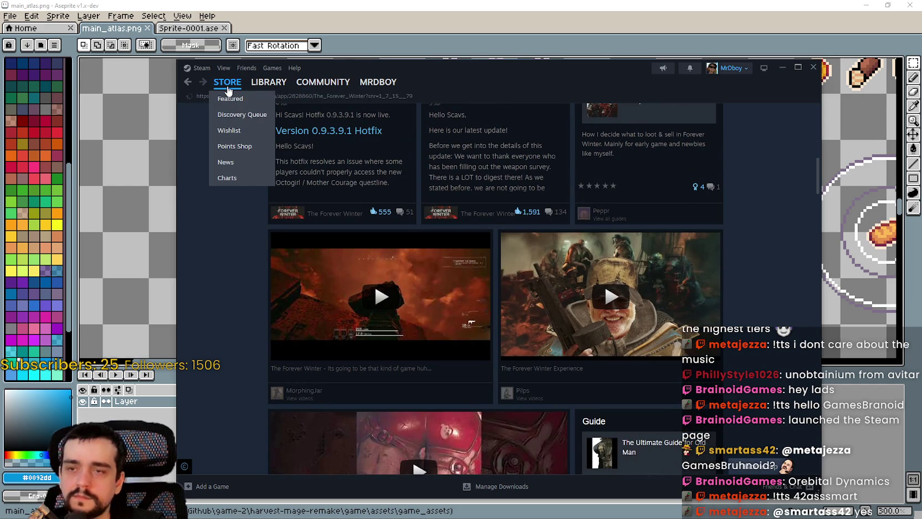
{"action": "left_click", "coordinate": [228, 88]}
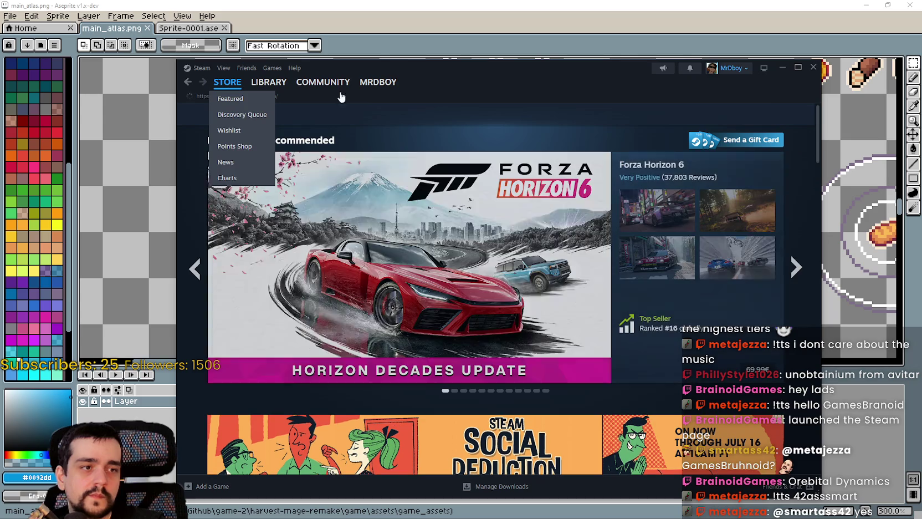
Search for 'Orebital dyn', open Orebital Dynamics and view its gameplay screenshot enlarged
{"action": "type", "text": "Or"}
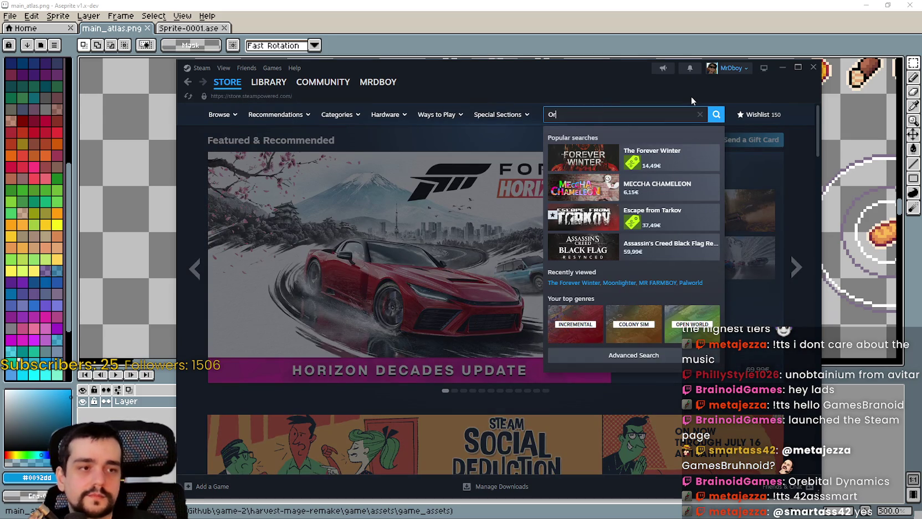
{"action": "type", "text": "ebital dyn"}
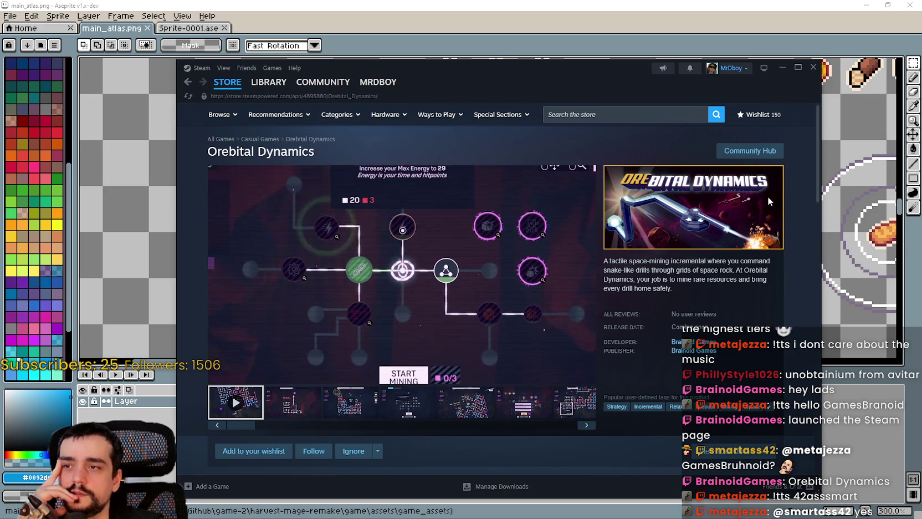
{"action": "double_click", "coordinate": [286, 152]}
{"action": "left_click", "coordinate": [285, 151]}
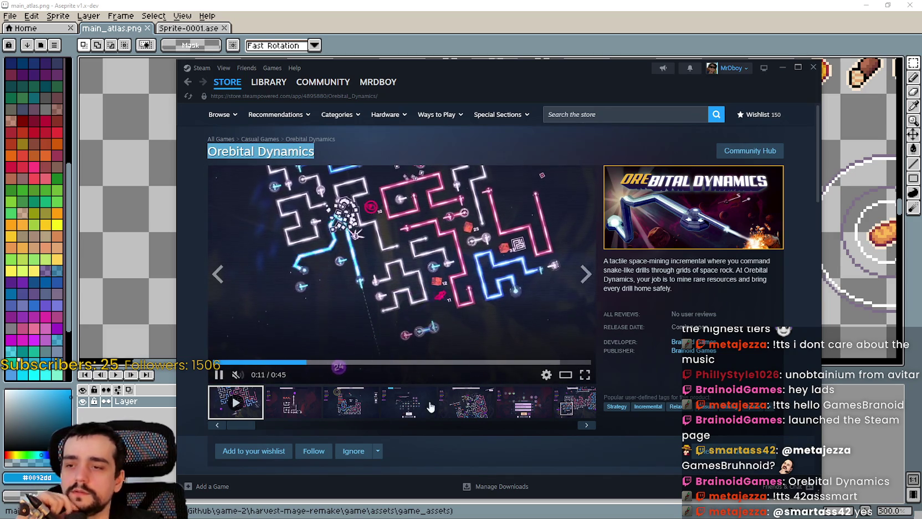
{"action": "left_click", "coordinate": [290, 404]}
{"action": "left_click", "coordinate": [449, 268]}
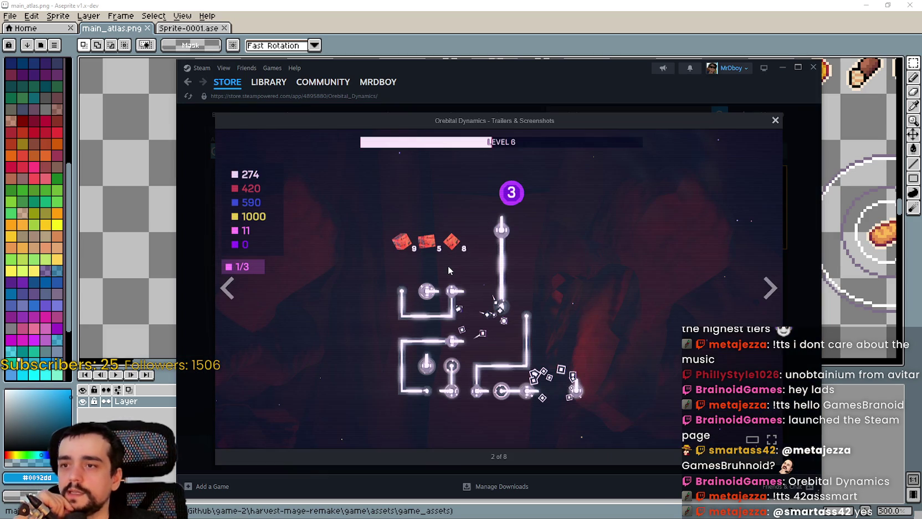
{"action": "left_click", "coordinate": [233, 288]}
{"action": "key", "text": "Escape"}
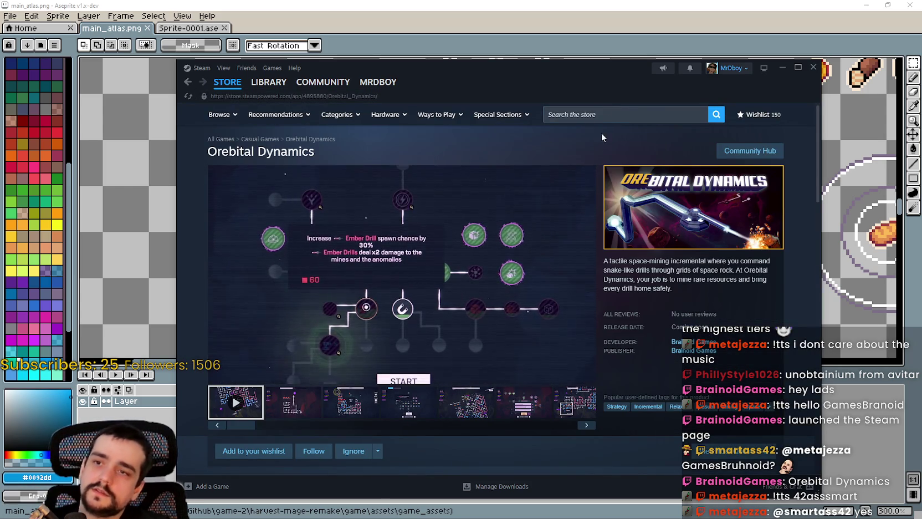
Search 'oreebital' again, dismiss the suggestions, and add Orebital Dynamics to the wishlist
{"action": "left_click", "coordinate": [620, 113]}
{"action": "type", "text": "ore"}
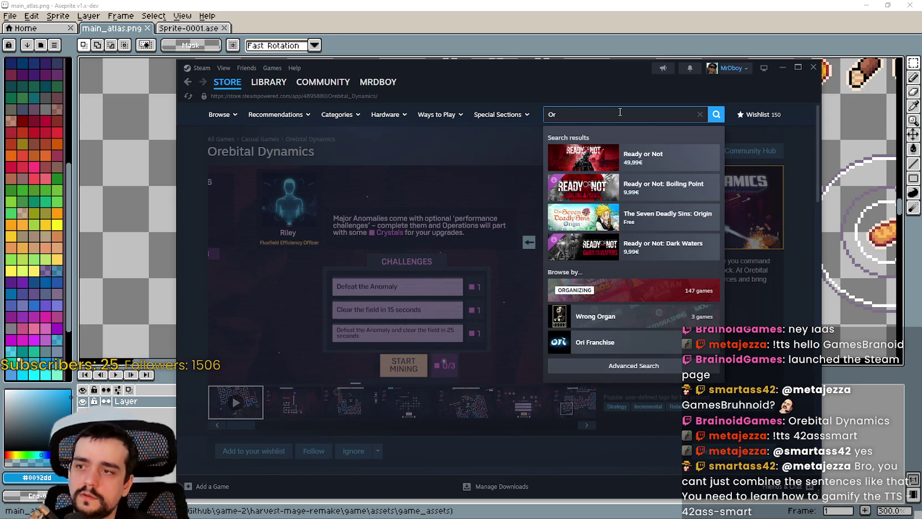
{"action": "type", "text": "ebital"}
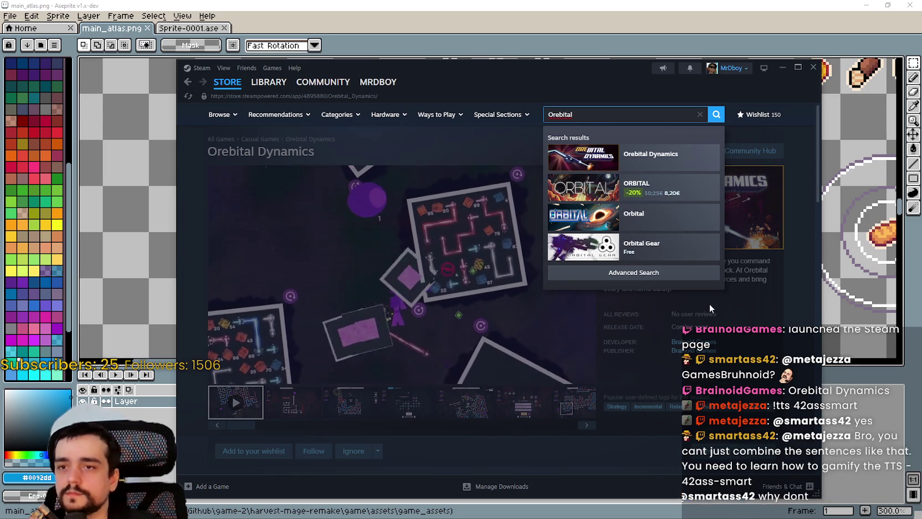
{"action": "left_click", "coordinate": [500, 263]}
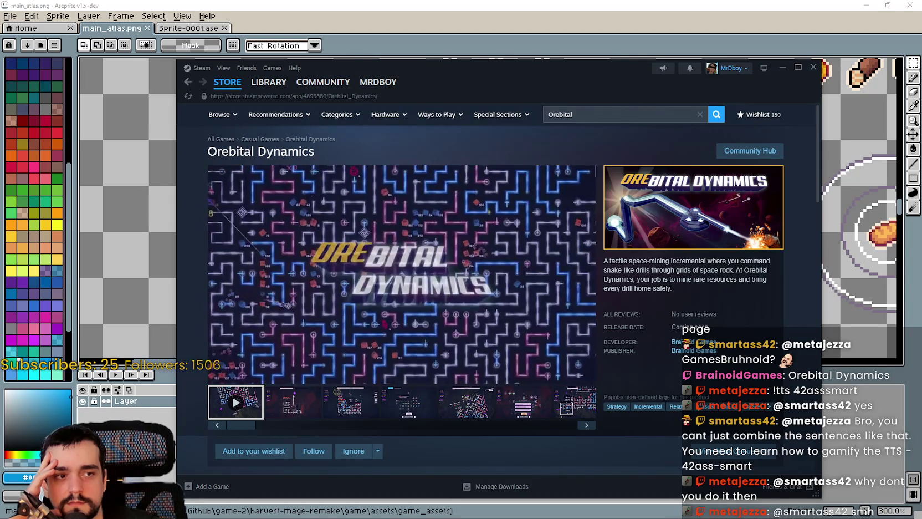
{"action": "left_click", "coordinate": [253, 450]}
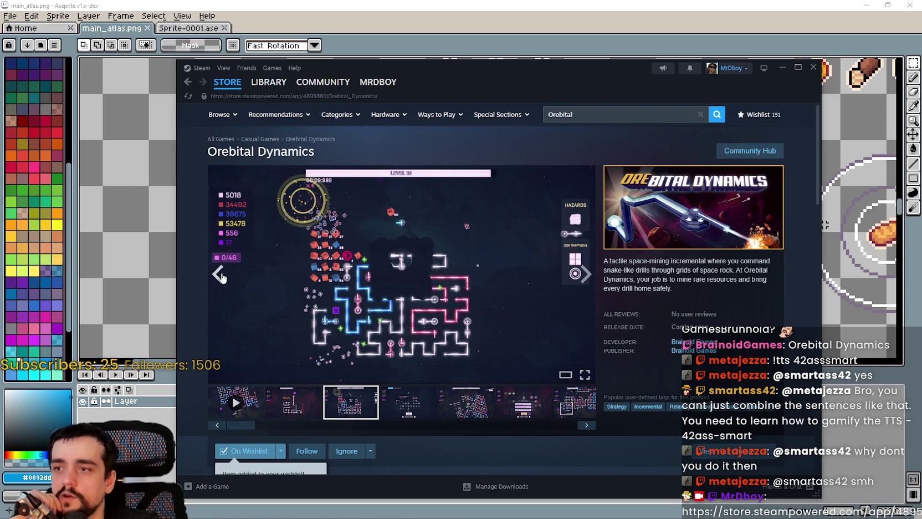
Expand Orebital Dynamics' About section with READ MORE and scroll through the full description
{"action": "scroll", "coordinate": [318, 310], "scroll_direction": "down", "scroll_amount": 1}
{"action": "scroll", "coordinate": [372, 353], "scroll_direction": "down", "scroll_amount": 8}
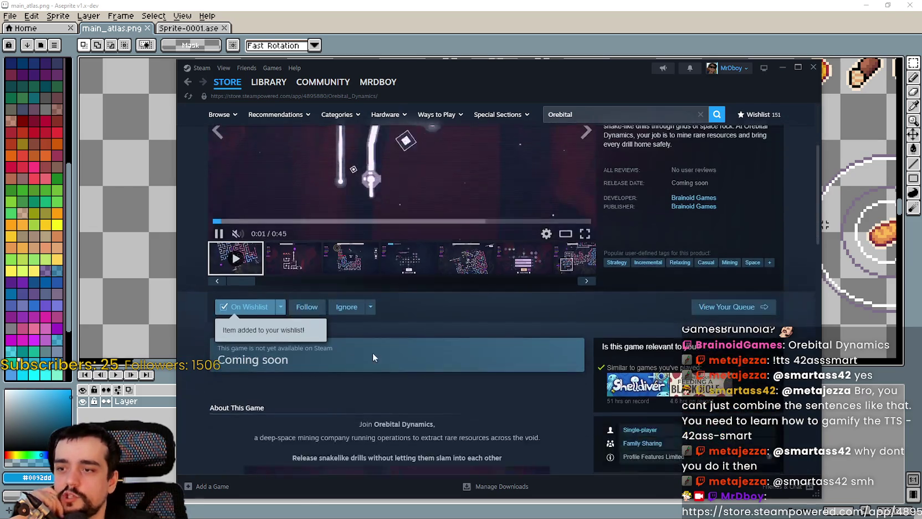
{"action": "scroll", "coordinate": [385, 333], "scroll_direction": "down", "scroll_amount": 2}
{"action": "left_click", "coordinate": [382, 370]}
{"action": "scroll", "coordinate": [455, 368], "scroll_direction": "down", "scroll_amount": 4}
{"action": "scroll", "coordinate": [455, 365], "scroll_direction": "down", "scroll_amount": 4}
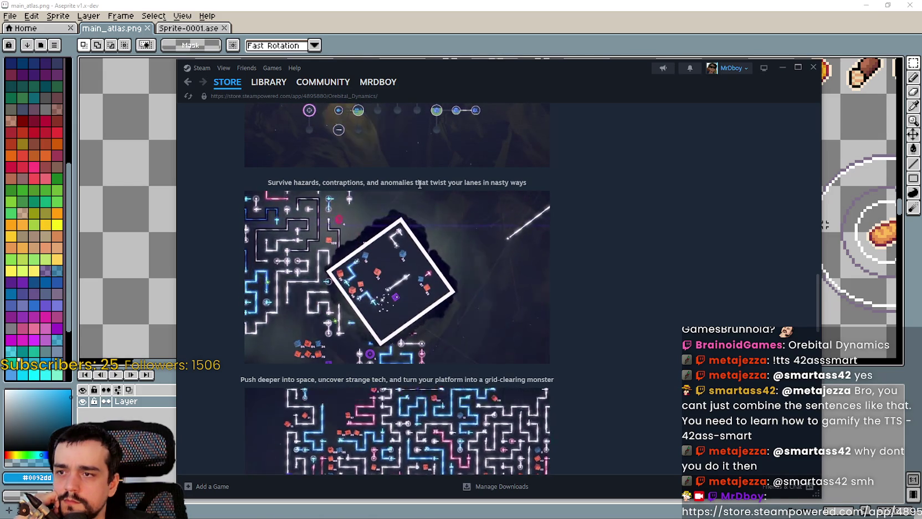
{"action": "scroll", "coordinate": [281, 289], "scroll_direction": "down", "scroll_amount": 3}
{"action": "scroll", "coordinate": [280, 288], "scroll_direction": "down", "scroll_amount": 3}
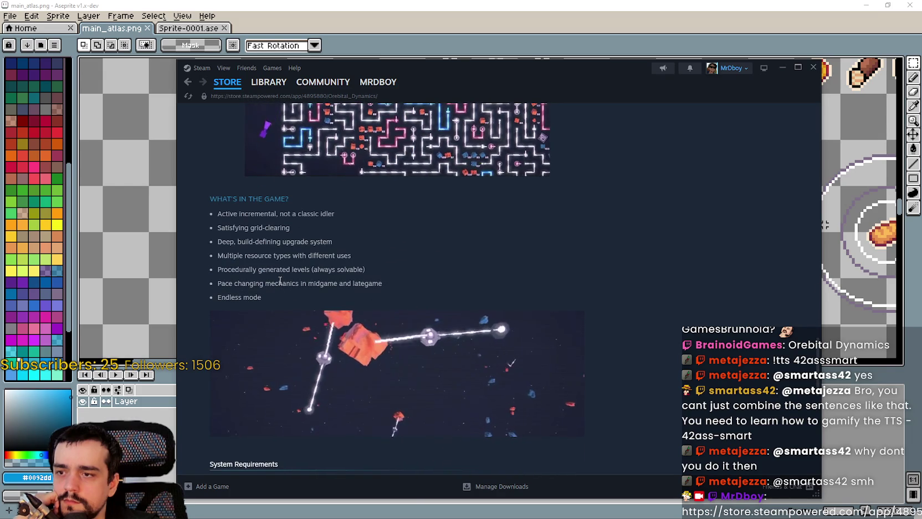
{"action": "scroll", "coordinate": [280, 281], "scroll_direction": "down", "scroll_amount": 2}
{"action": "scroll", "coordinate": [277, 275], "scroll_direction": "up", "scroll_amount": 10}
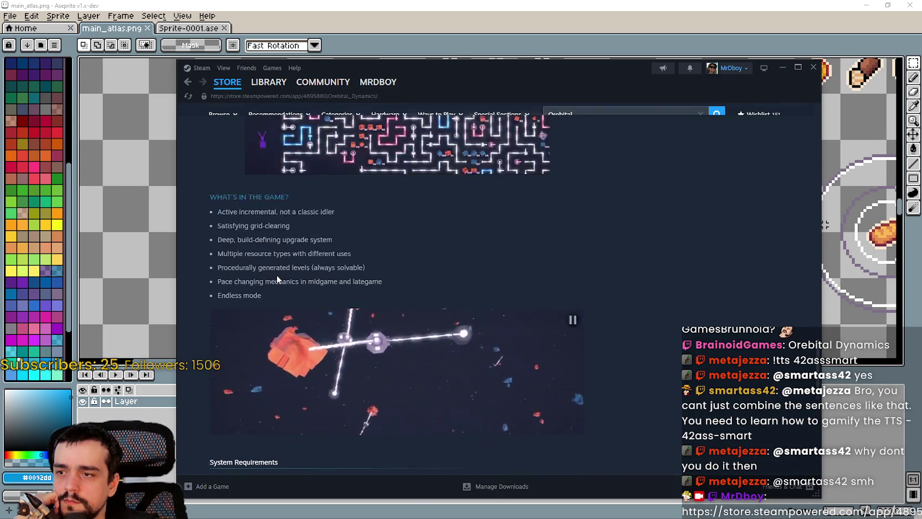
{"action": "scroll", "coordinate": [595, 365], "scroll_direction": "up", "scroll_amount": 5}
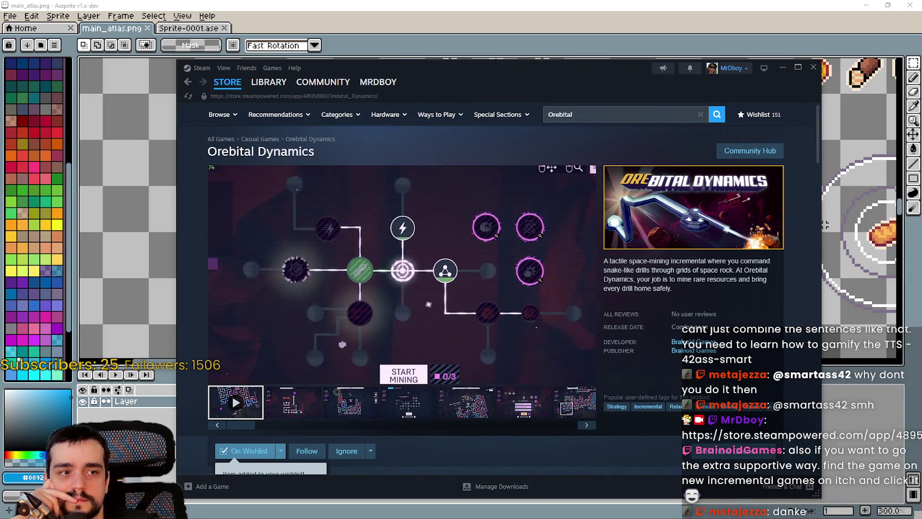
{"action": "scroll", "coordinate": [388, 270], "scroll_direction": "down", "scroll_amount": 3}
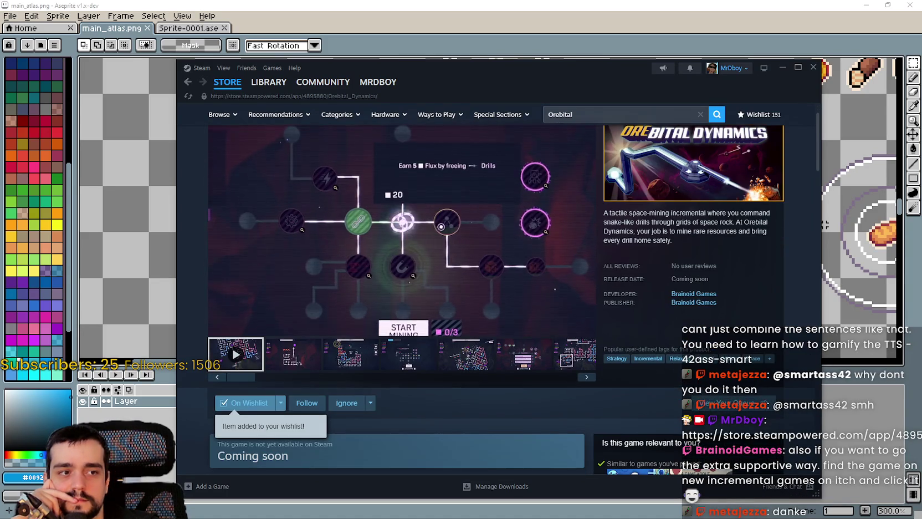
Show the sixth screenshot enlarged and step through to the trailer
{"action": "left_click", "coordinate": [523, 258]}
{"action": "scroll", "coordinate": [488, 320], "scroll_direction": "up", "scroll_amount": 3}
{"action": "left_click", "coordinate": [487, 319]}
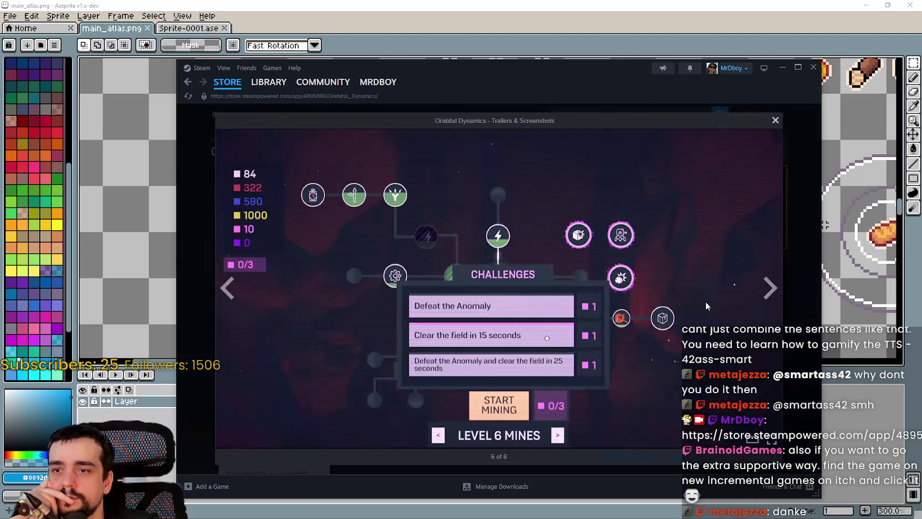
{"action": "left_click", "coordinate": [766, 299]}
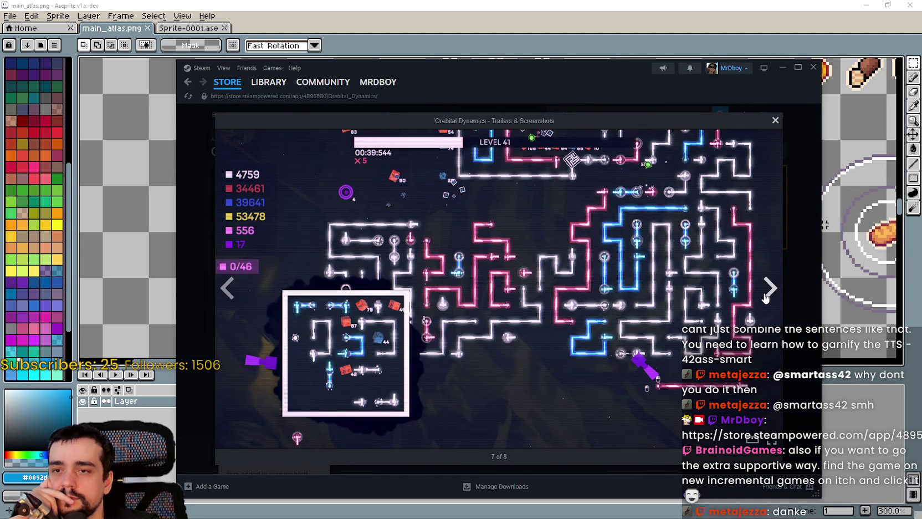
{"action": "left_click", "coordinate": [766, 298]}
{"action": "left_click", "coordinate": [765, 298]}
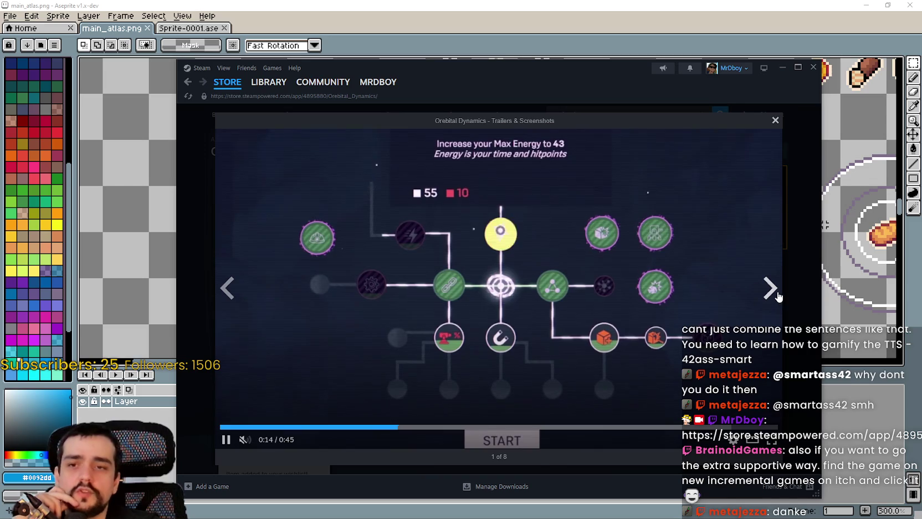
Cycle through the Level 6 to Level 41 screenshots back to the trailer, pausing at 0:20
{"action": "left_click", "coordinate": [769, 288]}
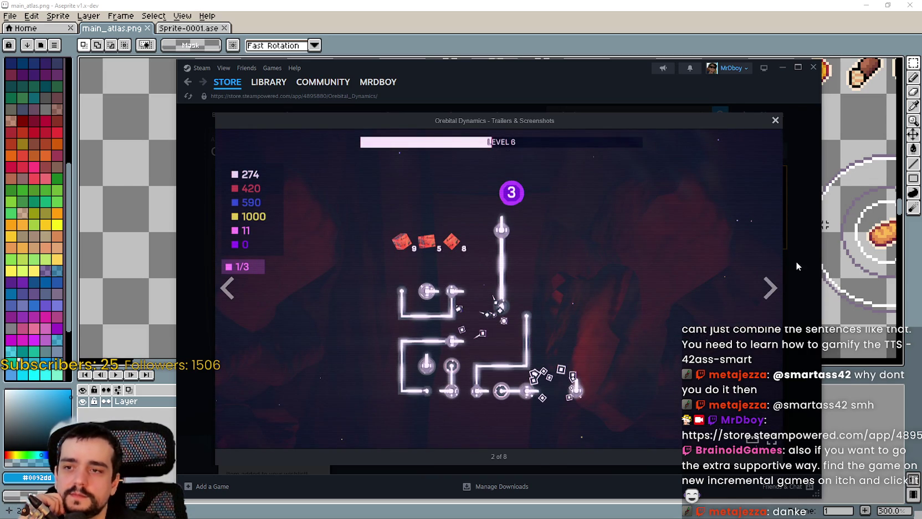
{"action": "left_click", "coordinate": [773, 284]}
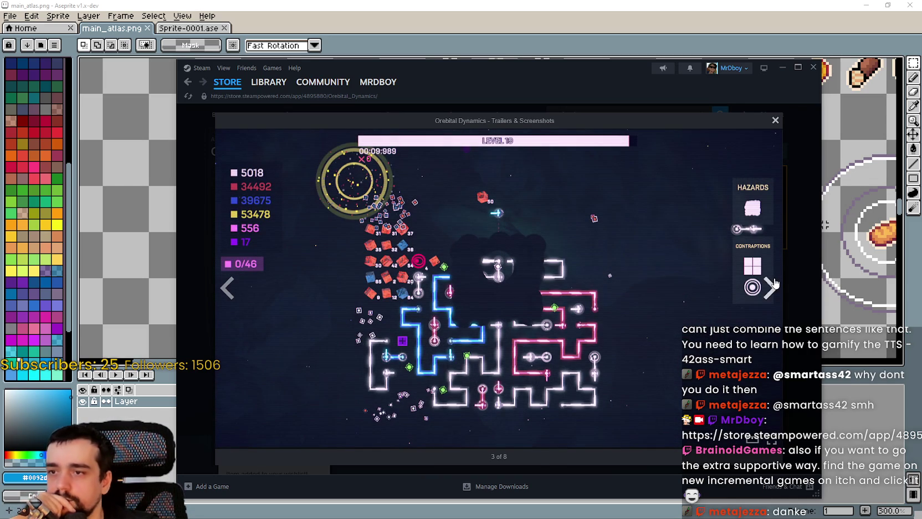
{"action": "left_click", "coordinate": [775, 283]}
{"action": "left_click", "coordinate": [775, 284]}
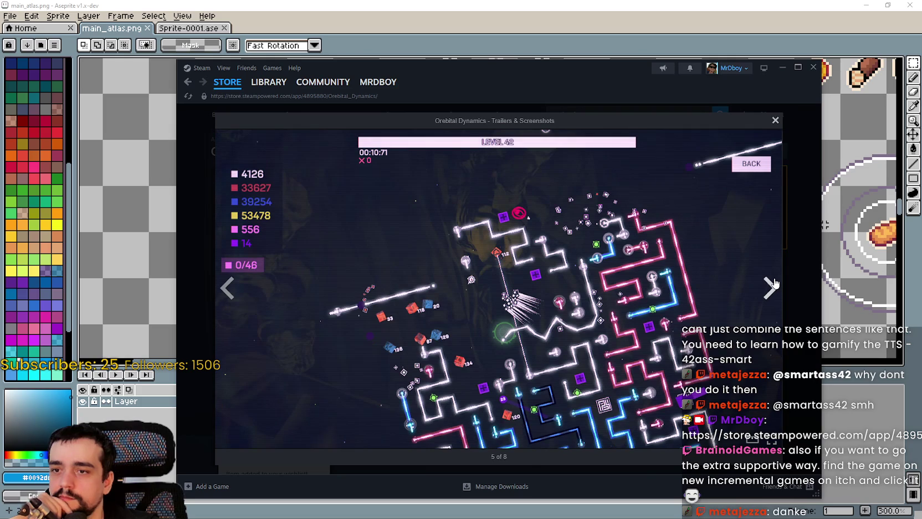
{"action": "left_click", "coordinate": [774, 284]}
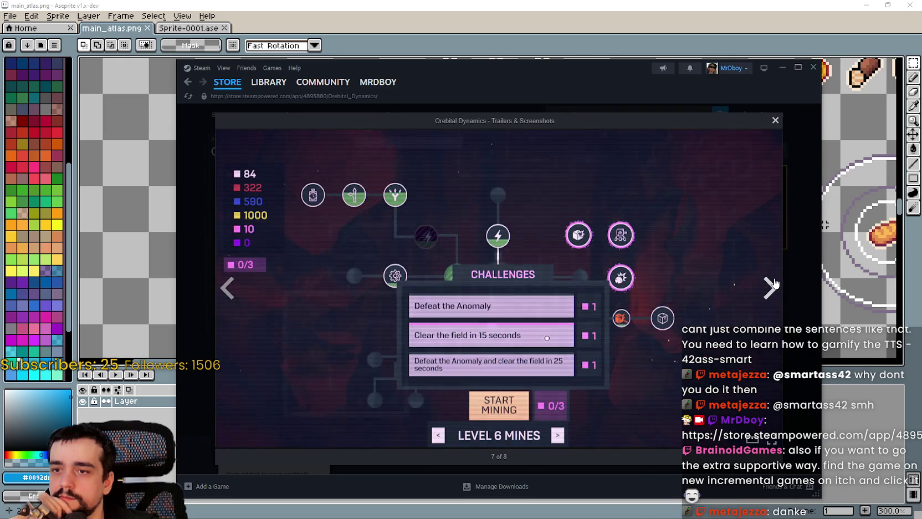
{"action": "left_click", "coordinate": [774, 284]}
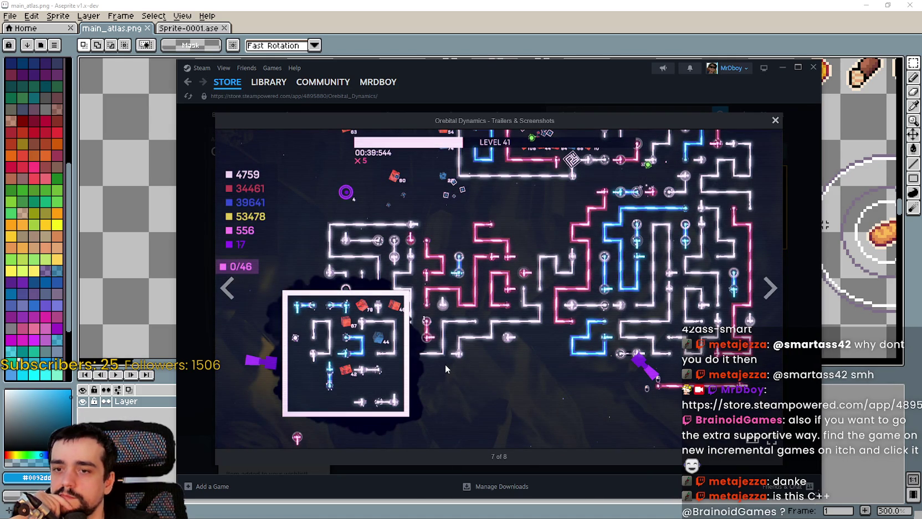
{"action": "left_click", "coordinate": [770, 288]}
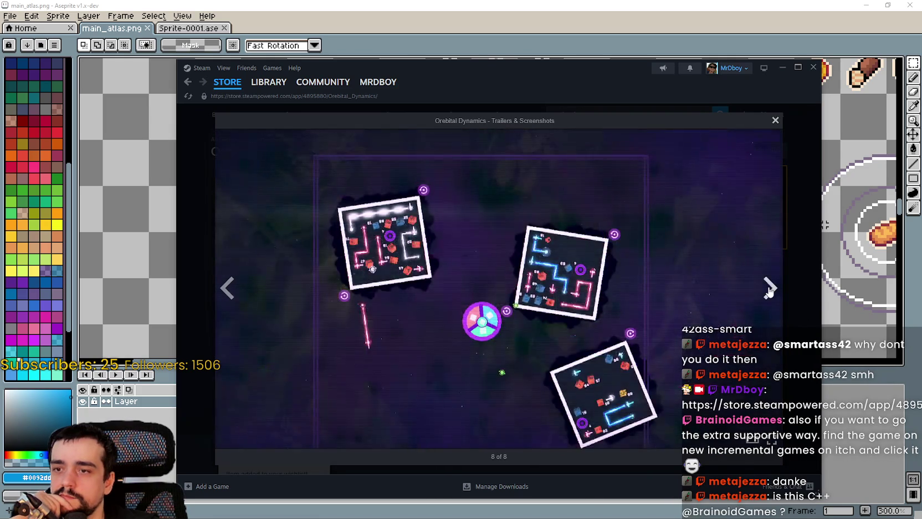
{"action": "left_click", "coordinate": [770, 289]}
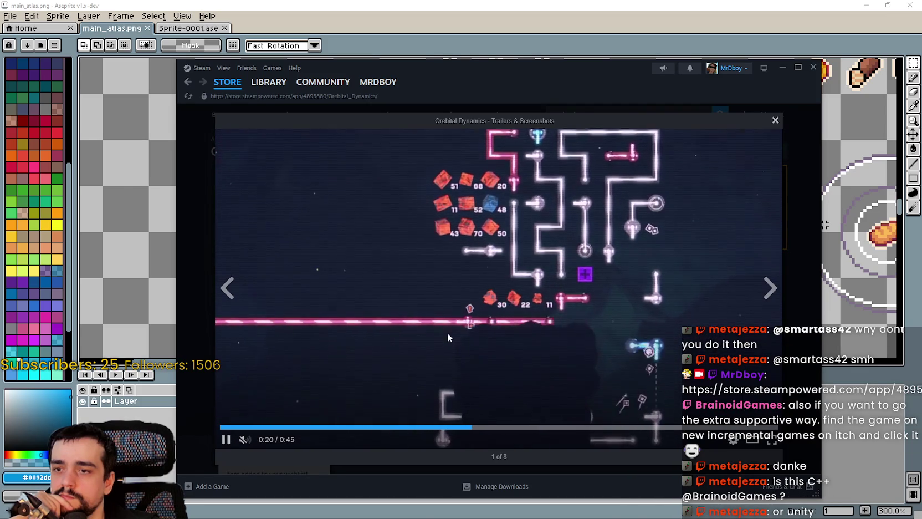
{"action": "left_click", "coordinate": [474, 428]}
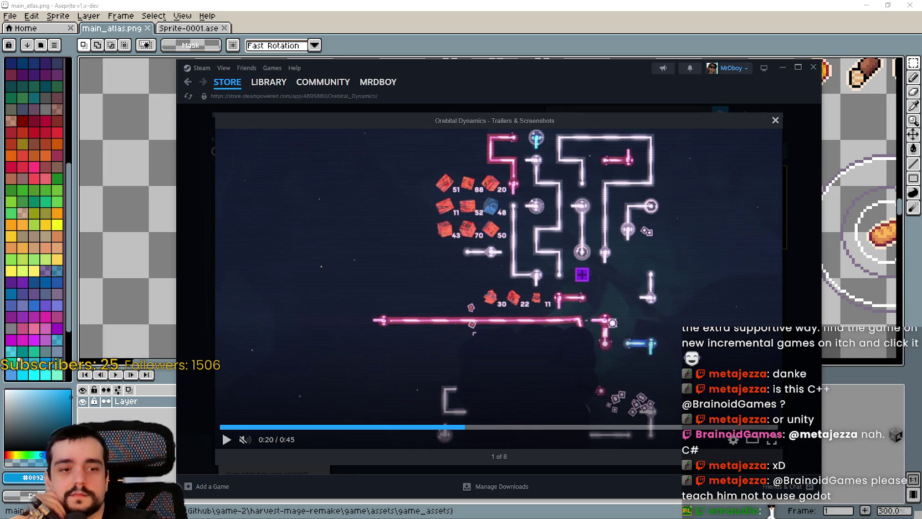
{"action": "key", "text": "alt+Tab"}
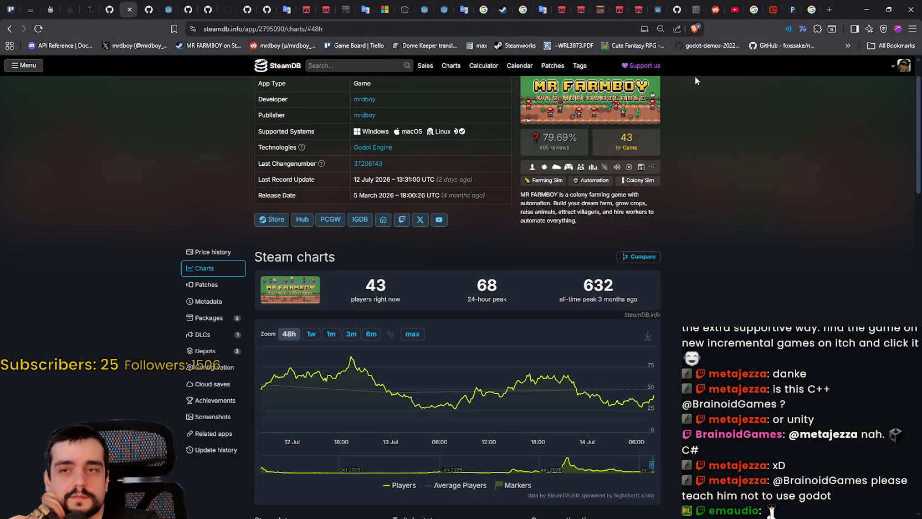
Open the itch.io games listing sorted by New & Popular
{"action": "left_click", "coordinate": [562, 4]}
{"action": "scroll", "coordinate": [210, 144], "scroll_direction": "up", "scroll_amount": 15}
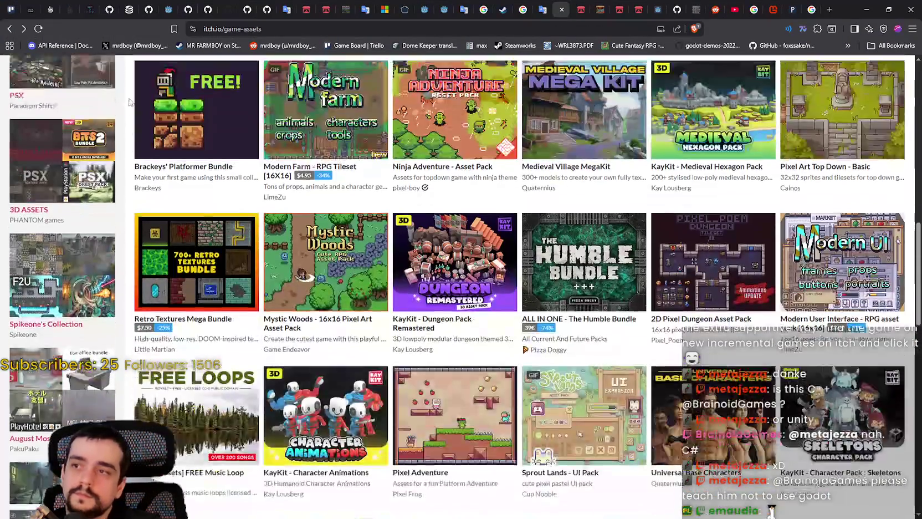
{"action": "scroll", "coordinate": [161, 109], "scroll_direction": "up", "scroll_amount": 1}
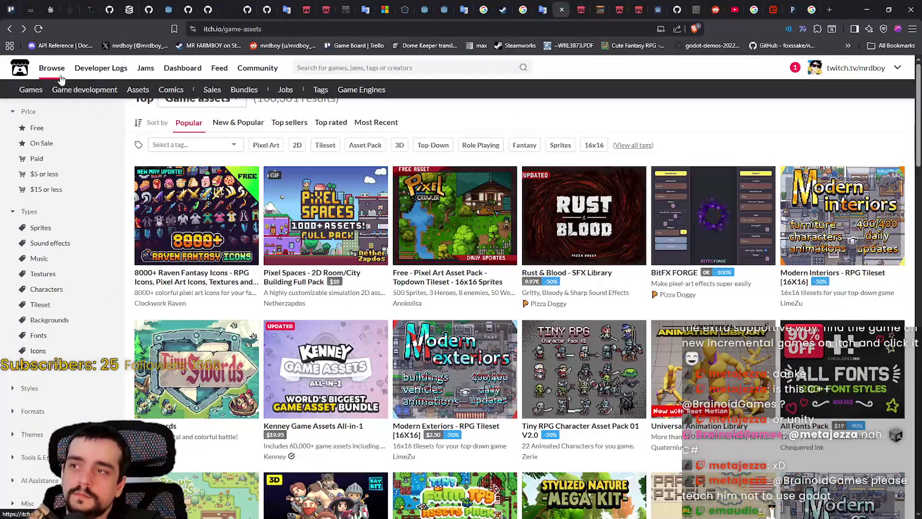
{"action": "left_click", "coordinate": [30, 90]}
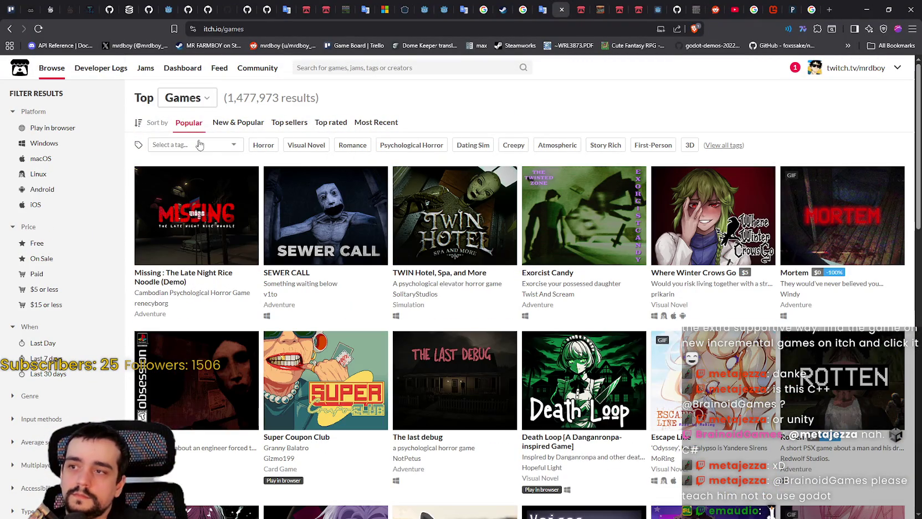
{"action": "left_click", "coordinate": [224, 122]}
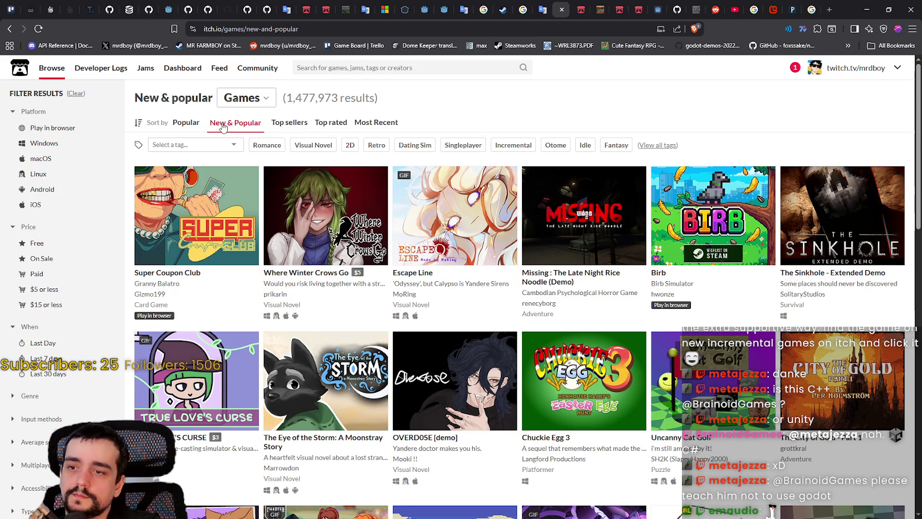
Scroll through the New & Popular listing and back up to the Sort by row
{"action": "scroll", "coordinate": [319, 335], "scroll_direction": "down", "scroll_amount": 5}
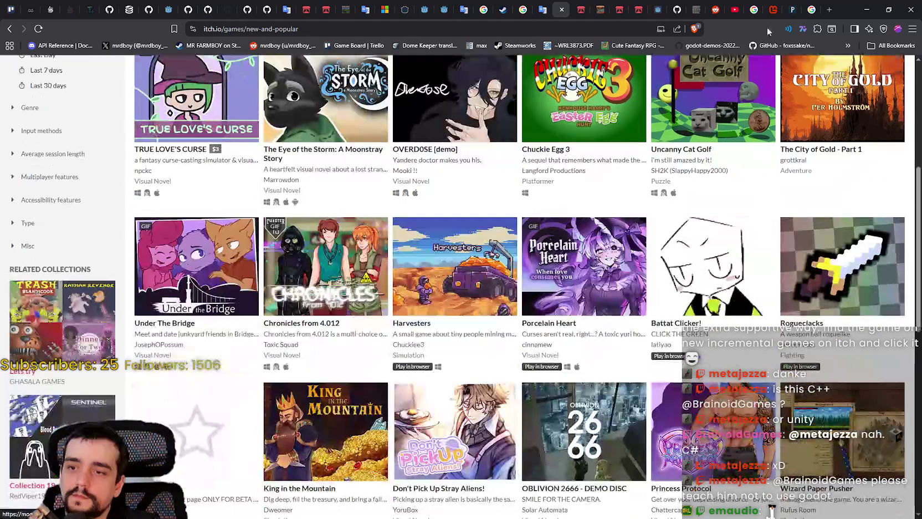
{"action": "scroll", "coordinate": [908, 205], "scroll_direction": "down", "scroll_amount": 2}
{"action": "left_click_drag", "start_coordinate": [917, 228], "coordinate": [918, 473]}
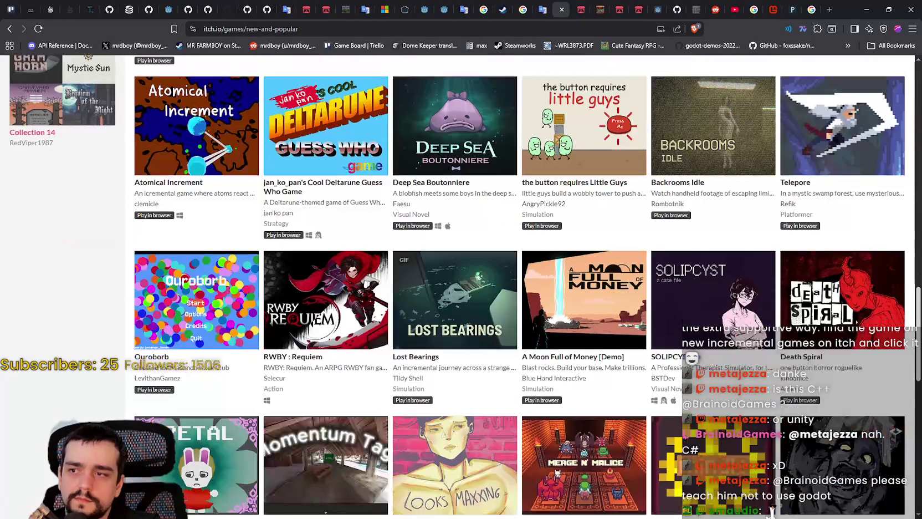
{"action": "scroll", "coordinate": [771, 513], "scroll_direction": "down", "scroll_amount": 3}
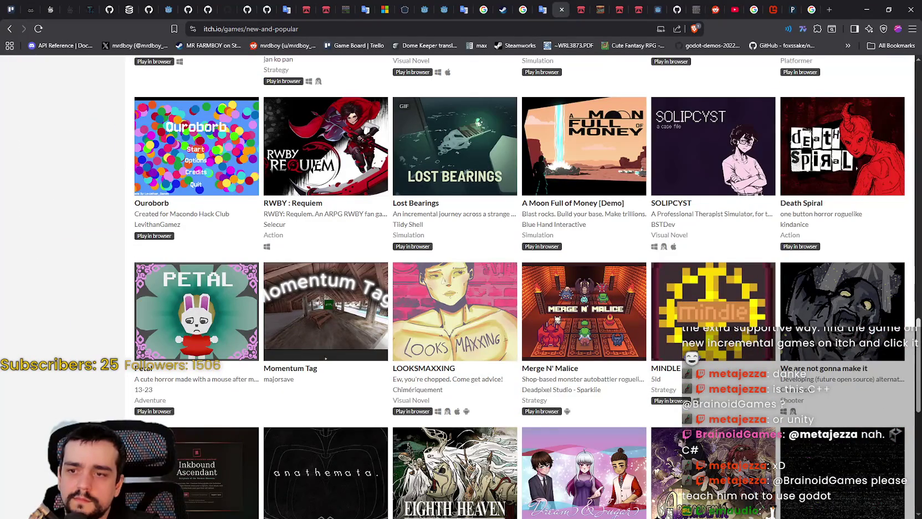
{"action": "scroll", "coordinate": [770, 507], "scroll_direction": "down", "scroll_amount": 3}
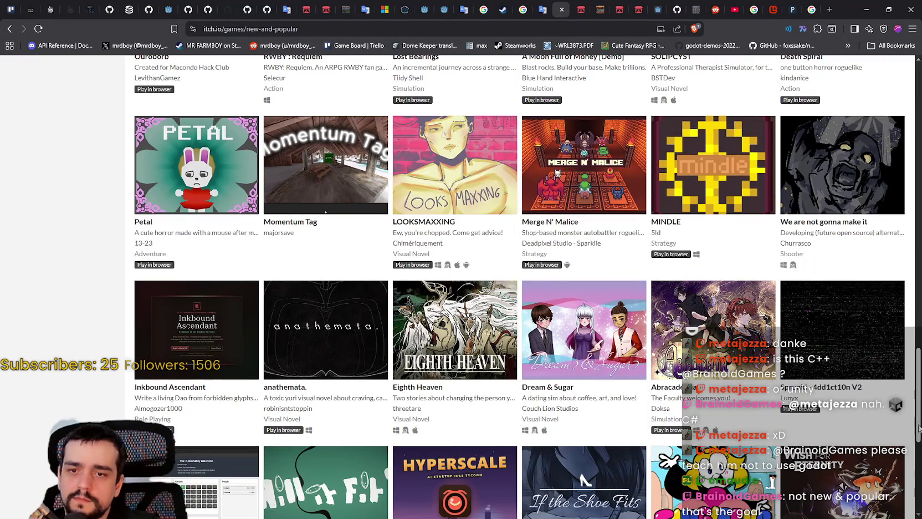
{"action": "scroll", "coordinate": [918, 427], "scroll_direction": "down", "scroll_amount": 5}
{"action": "scroll", "coordinate": [918, 458], "scroll_direction": "down", "scroll_amount": 2}
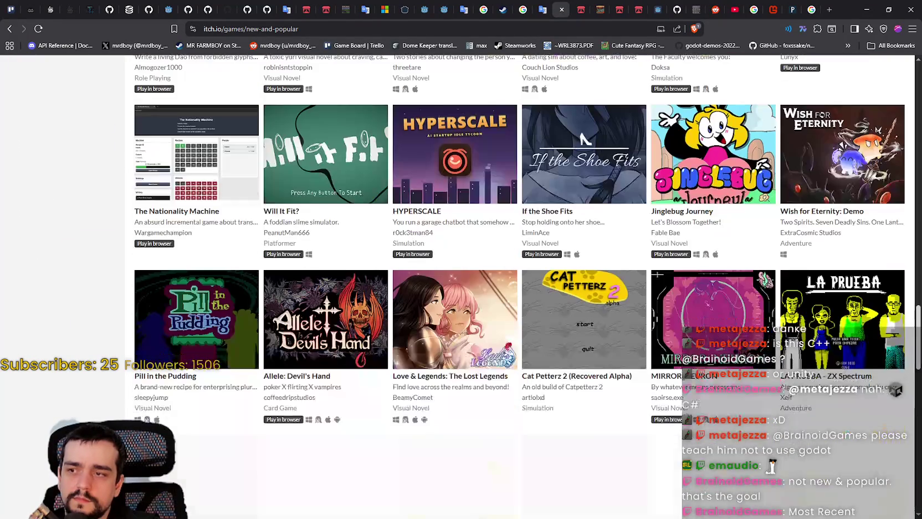
{"action": "scroll", "coordinate": [914, 467], "scroll_direction": "down", "scroll_amount": 3}
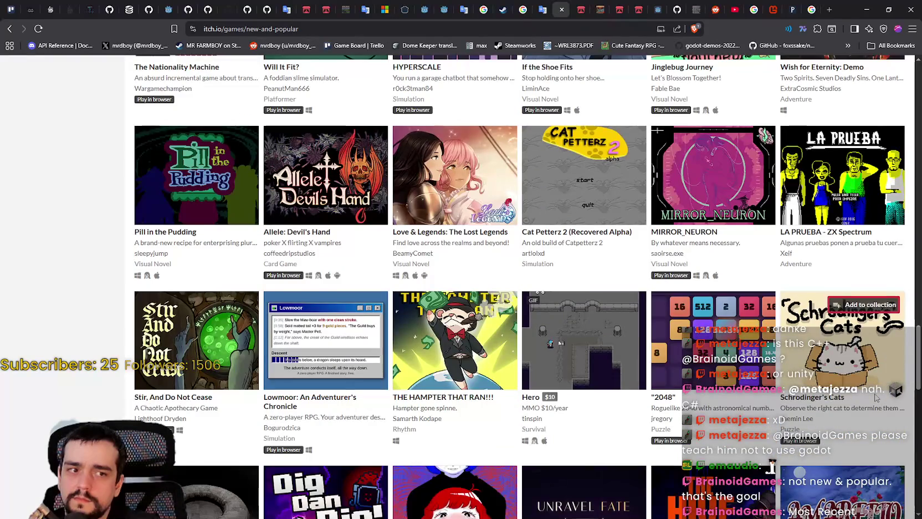
{"action": "scroll", "coordinate": [876, 398], "scroll_direction": "up", "scroll_amount": 10}
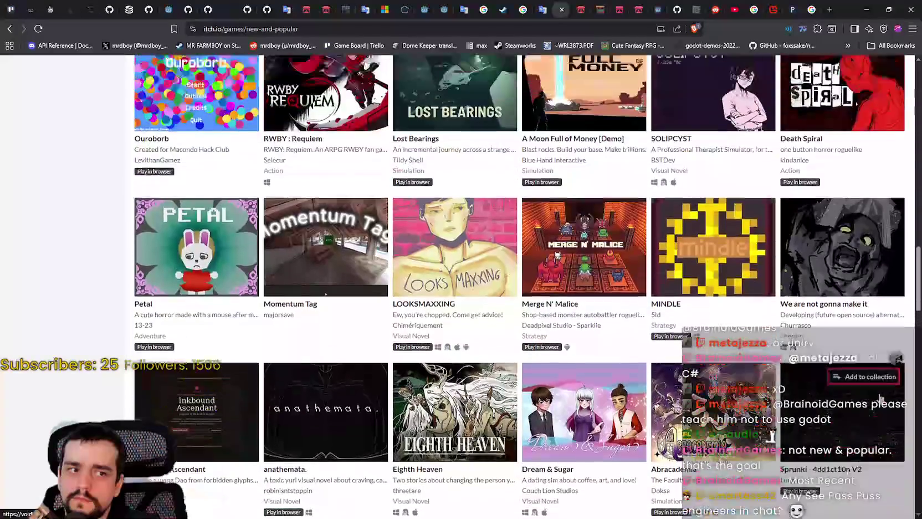
{"action": "scroll", "coordinate": [880, 397], "scroll_direction": "up", "scroll_amount": 20}
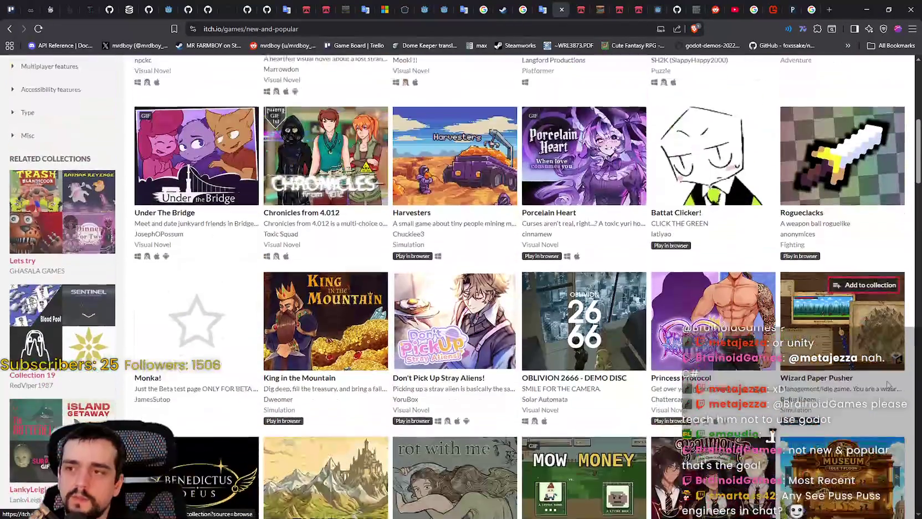
{"action": "scroll", "coordinate": [888, 384], "scroll_direction": "up", "scroll_amount": 8}
{"action": "scroll", "coordinate": [178, 77], "scroll_direction": "down", "scroll_amount": 1}
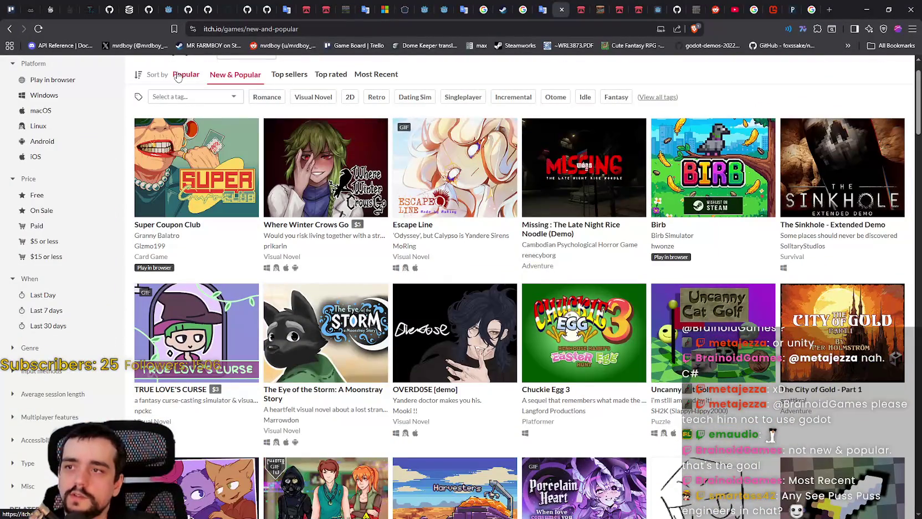
Switch the listing to Most Recent and open the Orebital Dynamics page
{"action": "left_click", "coordinate": [369, 78]}
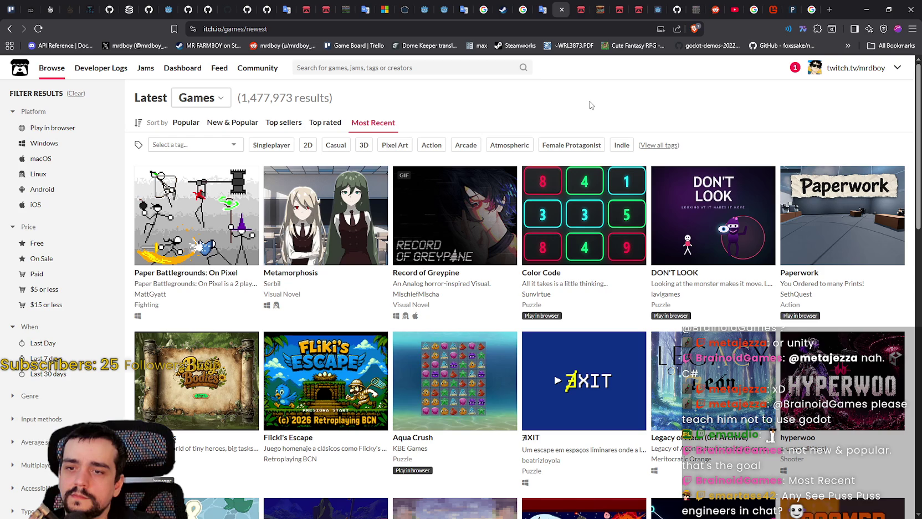
{"action": "left_click_drag", "start_coordinate": [917, 82], "coordinate": [918, 239]}
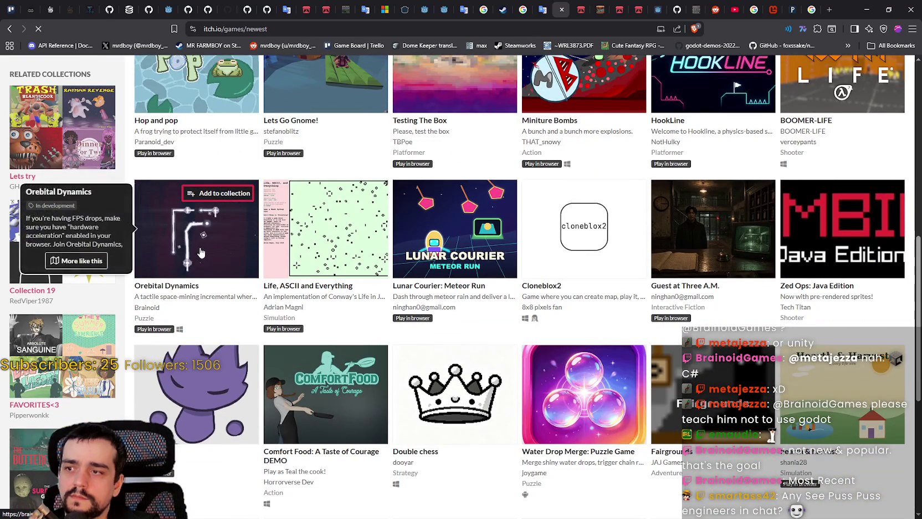
{"action": "left_click", "coordinate": [199, 251]}
Read through the Orebital Dynamics features, then view all games by Brainoid
{"action": "scroll", "coordinate": [777, 257], "scroll_direction": "down", "scroll_amount": 1}
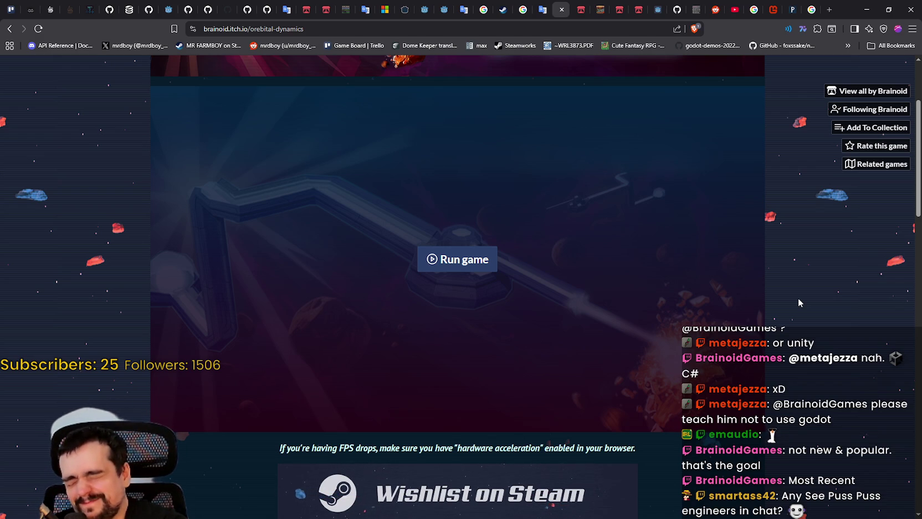
{"action": "scroll", "coordinate": [49, 244], "scroll_direction": "down", "scroll_amount": 6}
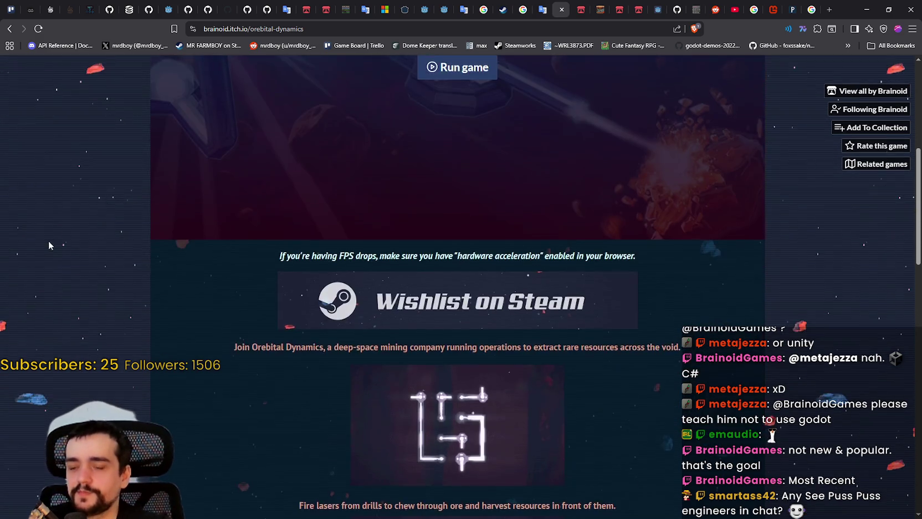
{"action": "scroll", "coordinate": [50, 244], "scroll_direction": "down", "scroll_amount": 15}
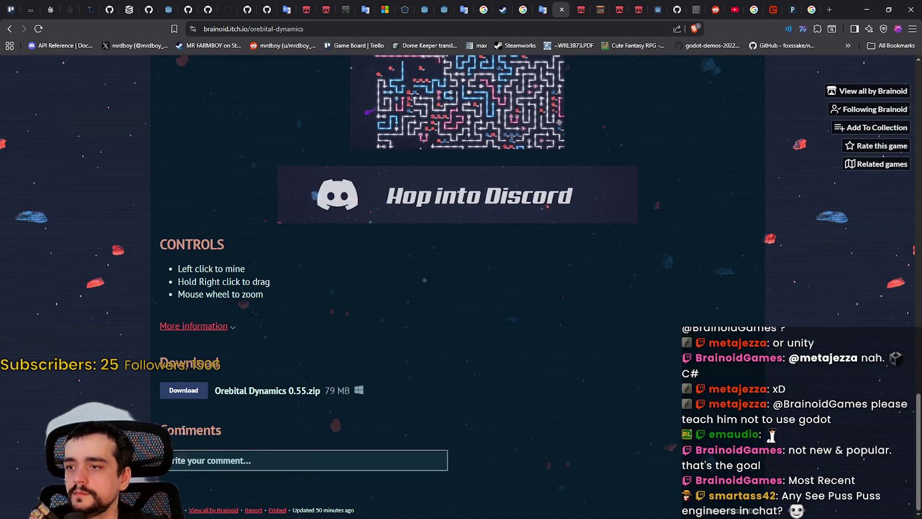
{"action": "scroll", "coordinate": [139, 277], "scroll_direction": "up", "scroll_amount": 8}
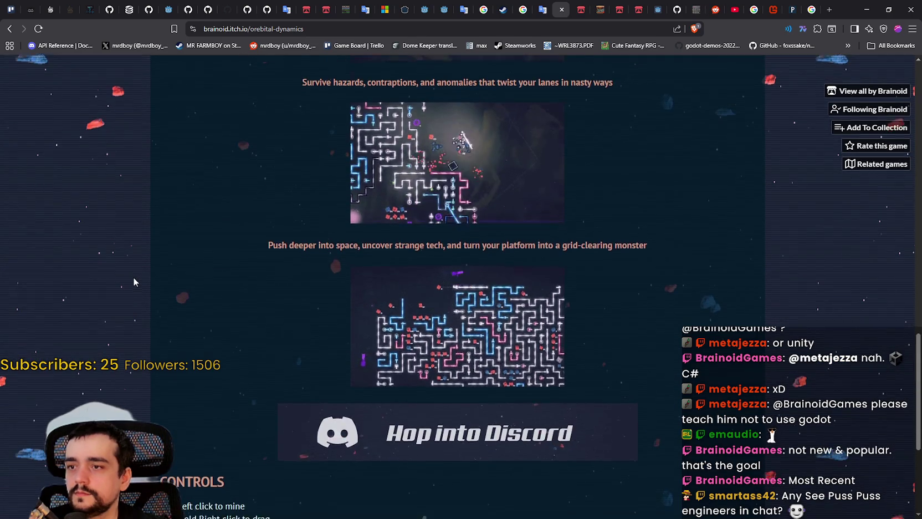
{"action": "scroll", "coordinate": [132, 282], "scroll_direction": "up", "scroll_amount": 12}
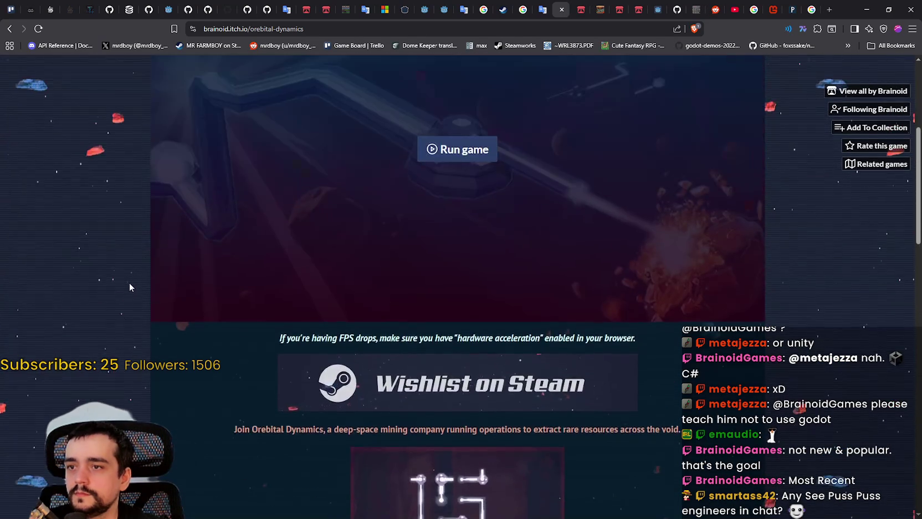
{"action": "scroll", "coordinate": [127, 290], "scroll_direction": "down", "scroll_amount": 5}
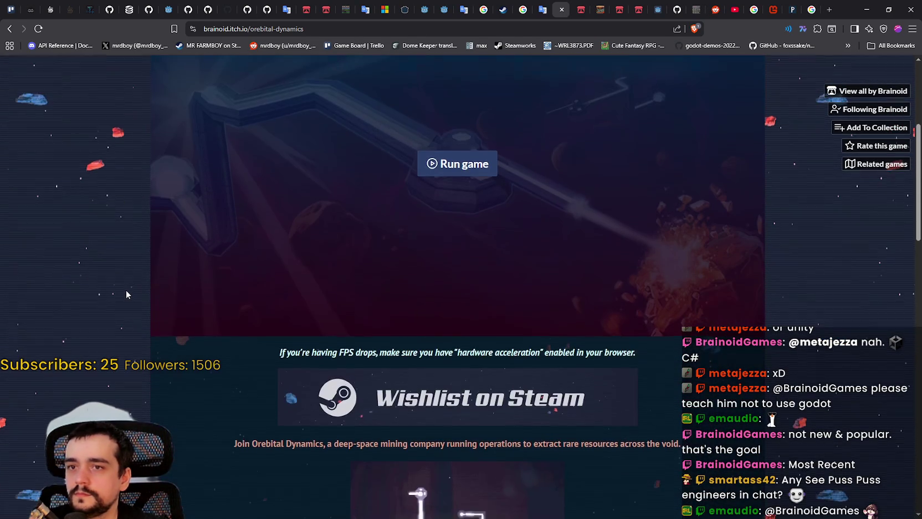
{"action": "scroll", "coordinate": [123, 291], "scroll_direction": "down", "scroll_amount": 7}
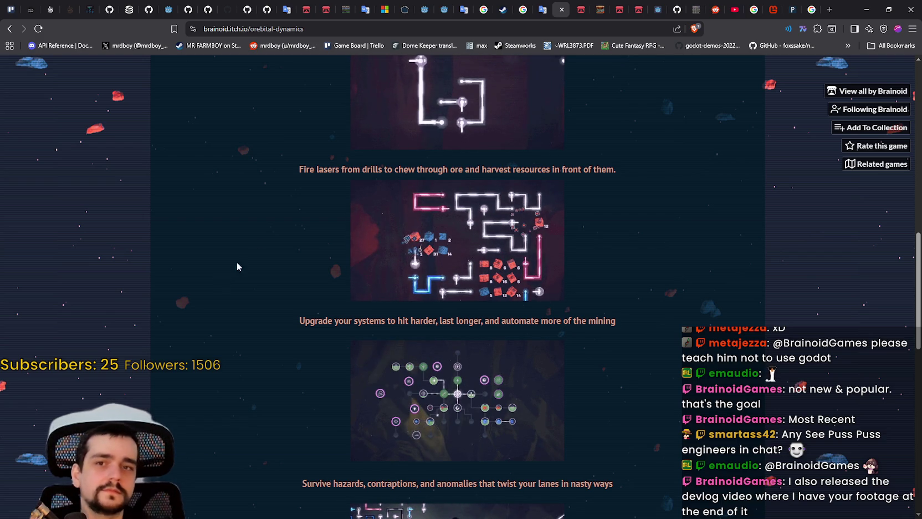
{"action": "left_click", "coordinate": [867, 91]}
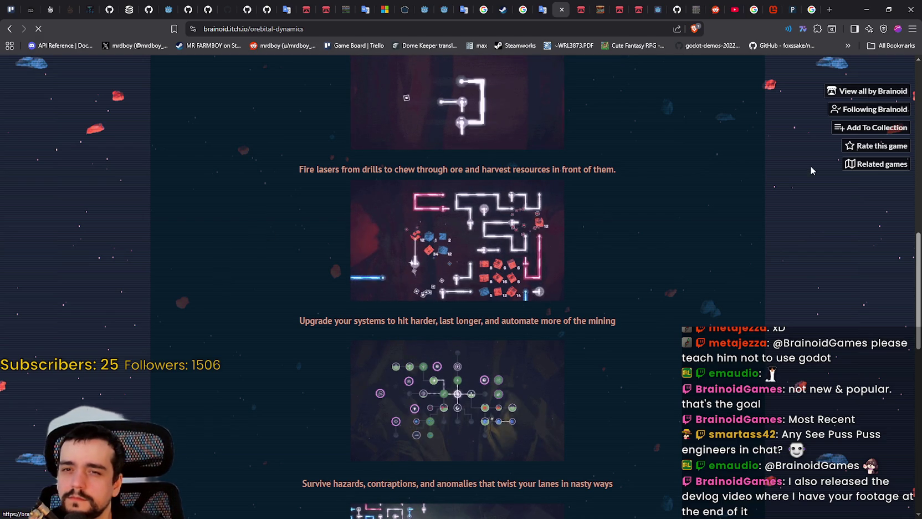
{"action": "scroll", "coordinate": [143, 250], "scroll_direction": "down", "scroll_amount": 4}
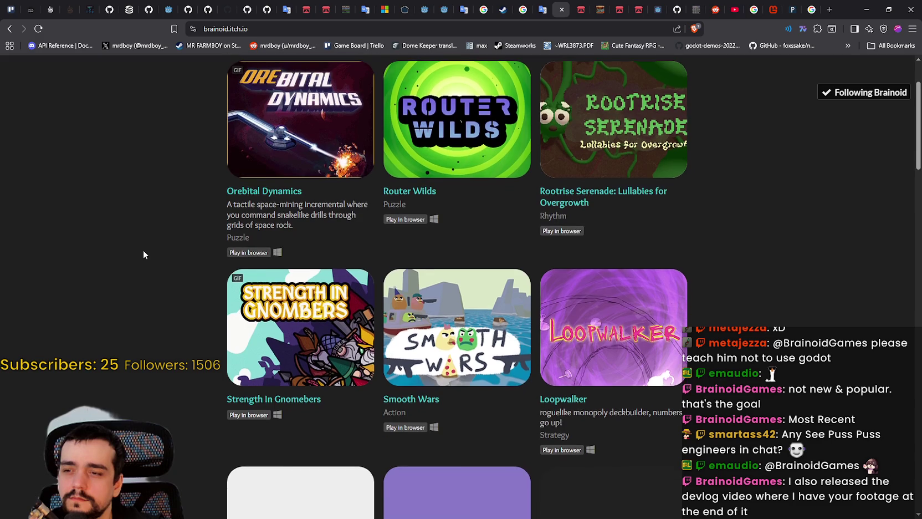
{"action": "scroll", "coordinate": [142, 255], "scroll_direction": "down", "scroll_amount": 2}
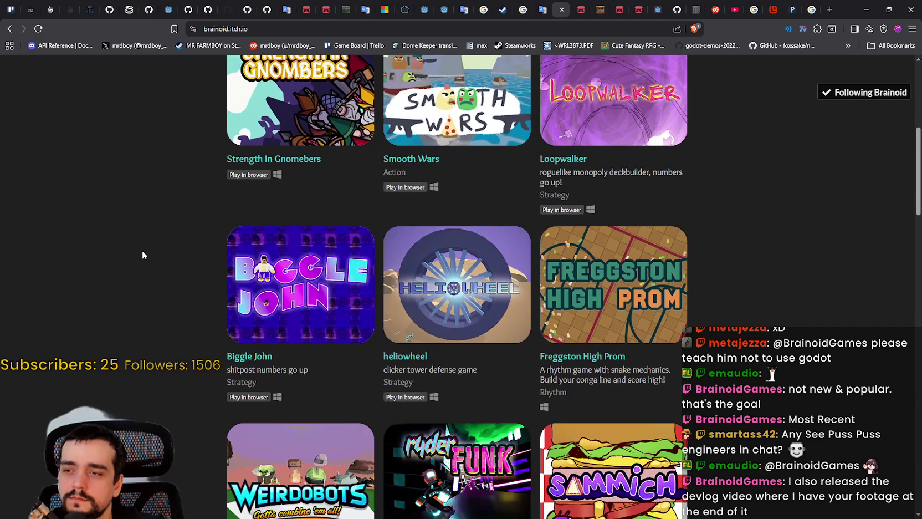
{"action": "scroll", "coordinate": [142, 254], "scroll_direction": "up", "scroll_amount": 2}
{"action": "key", "text": "alt+Tab"}
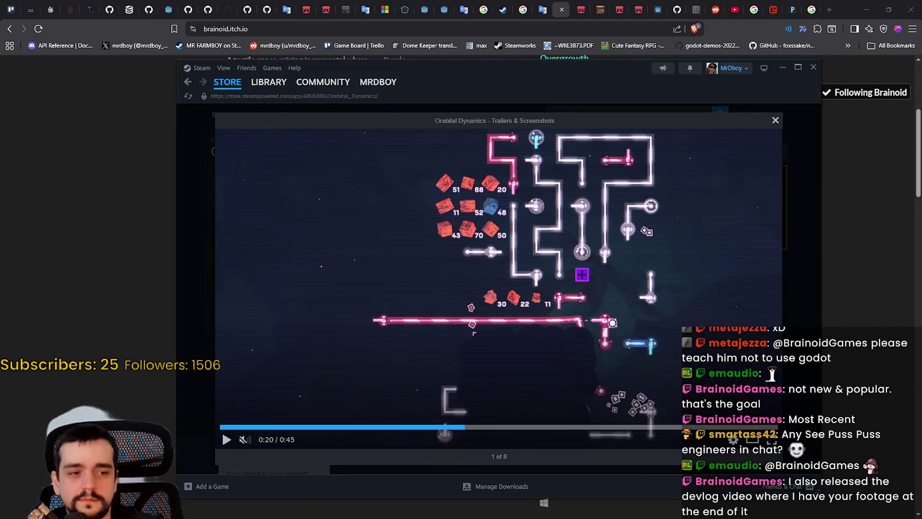
{"action": "left_click", "coordinate": [797, 320]}
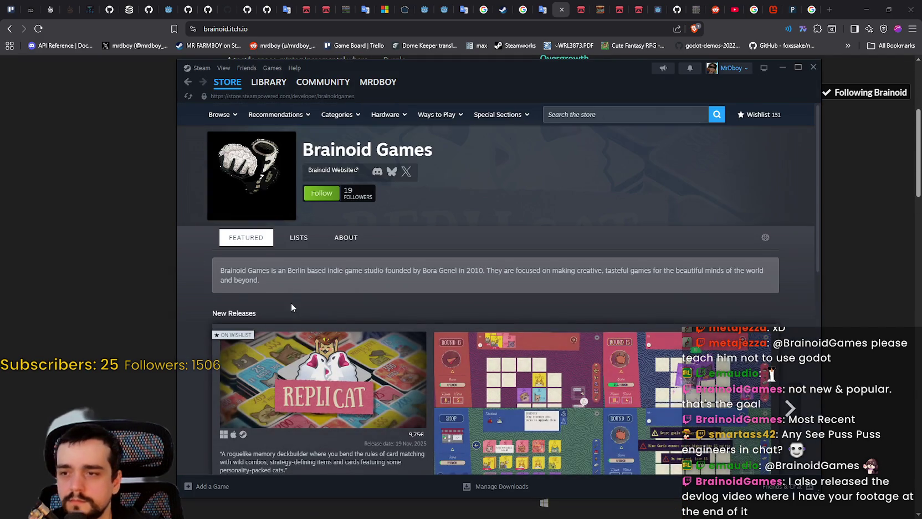
{"action": "scroll", "coordinate": [305, 200], "scroll_direction": "down", "scroll_amount": 1}
{"action": "left_click", "coordinate": [300, 188]}
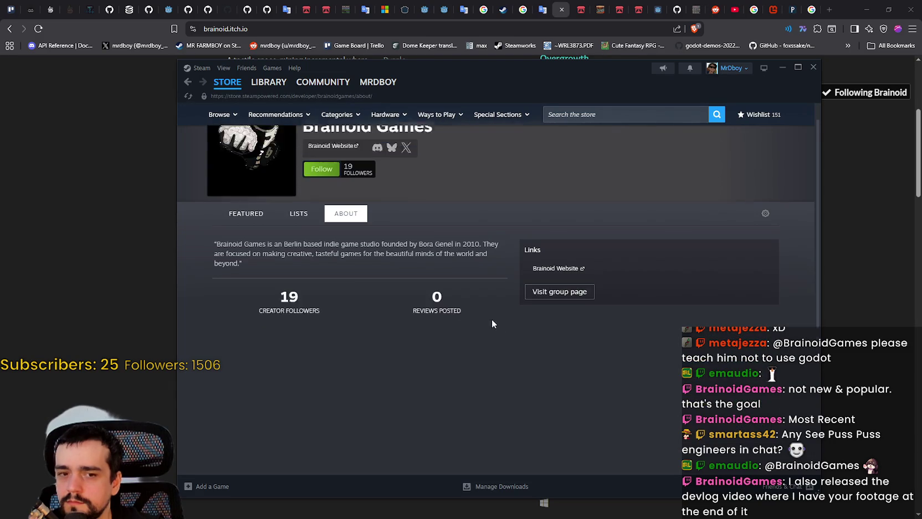
{"action": "left_click", "coordinate": [299, 190]}
{"action": "left_click", "coordinate": [271, 243]}
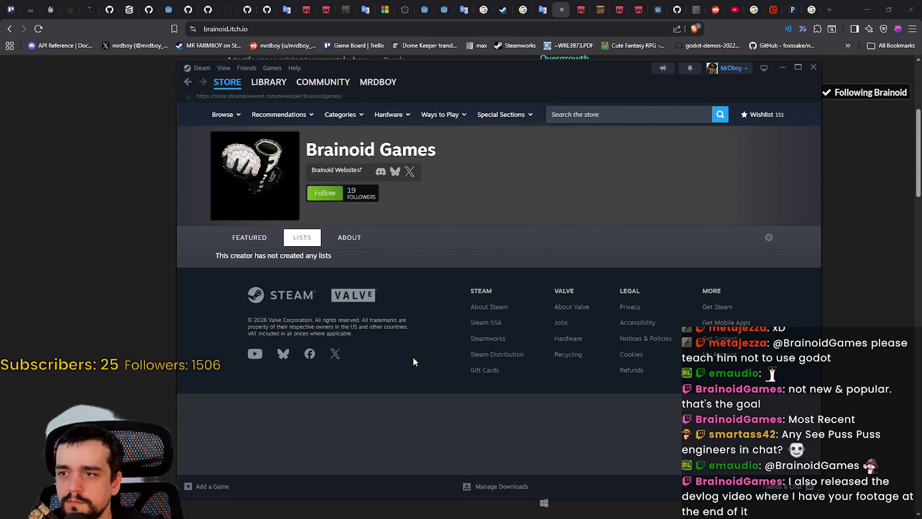
{"action": "scroll", "coordinate": [376, 315], "scroll_direction": "down", "scroll_amount": 5}
{"action": "scroll", "coordinate": [373, 322], "scroll_direction": "down", "scroll_amount": 3}
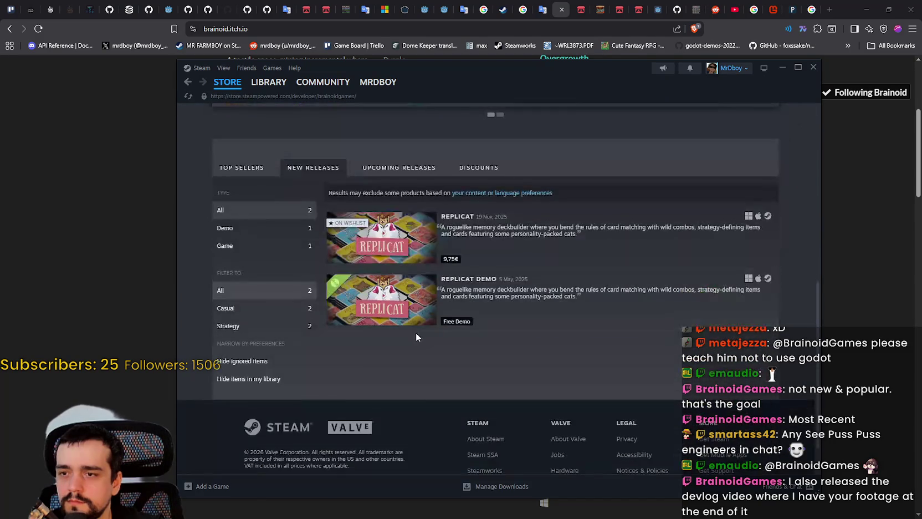
{"action": "left_click", "coordinate": [117, 257]}
{"action": "scroll", "coordinate": [224, 322], "scroll_direction": "down", "scroll_amount": 6}
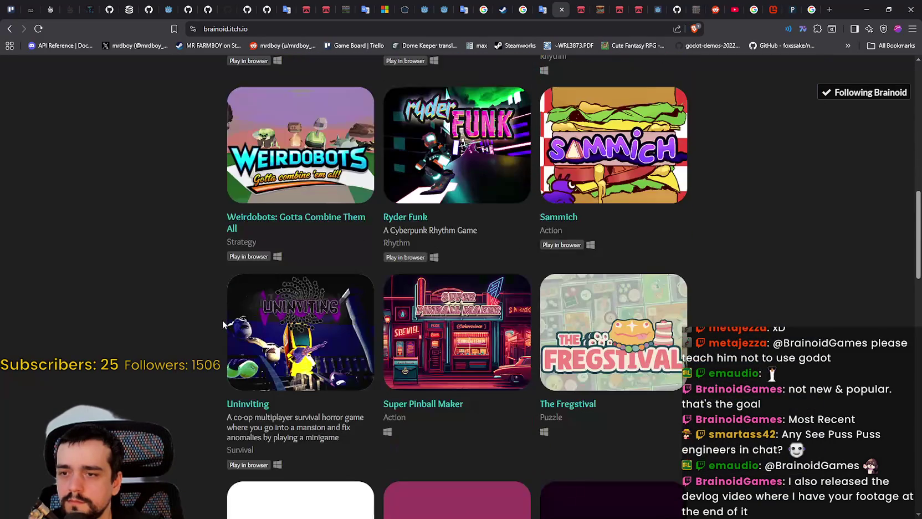
Skim the developer's itch.io games list, then switch to the SteamDB MR FARMBOY player charts
{"action": "scroll", "coordinate": [222, 320], "scroll_direction": "down", "scroll_amount": 3}
{"action": "scroll", "coordinate": [222, 320], "scroll_direction": "down", "scroll_amount": 10}
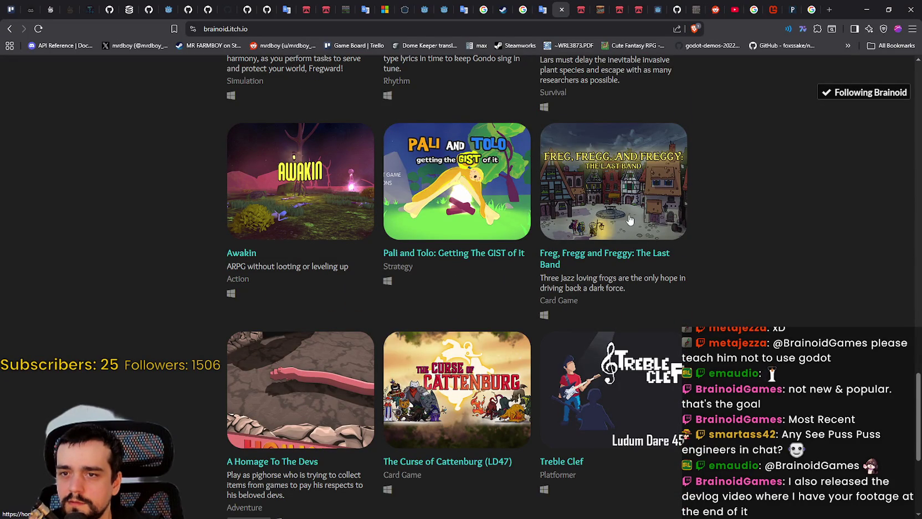
{"action": "scroll", "coordinate": [614, 262], "scroll_direction": "down", "scroll_amount": 5}
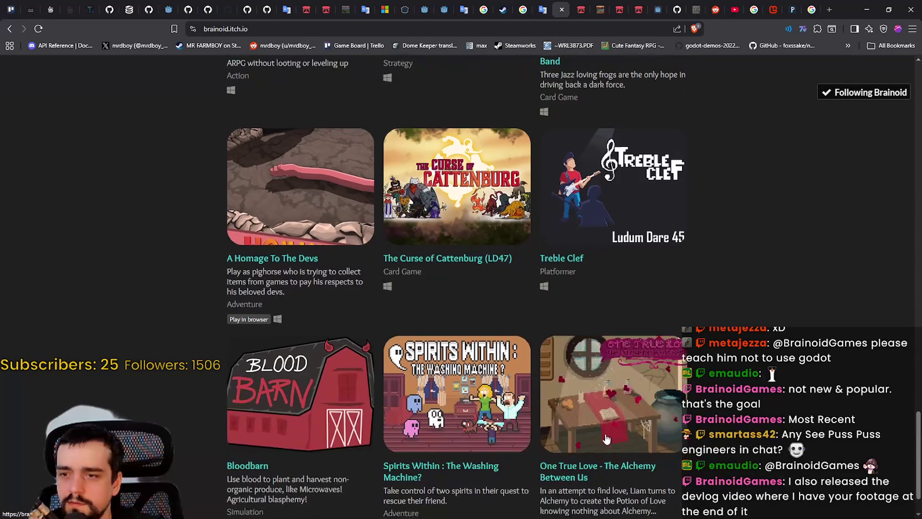
{"action": "scroll", "coordinate": [533, 359], "scroll_direction": "up", "scroll_amount": 20}
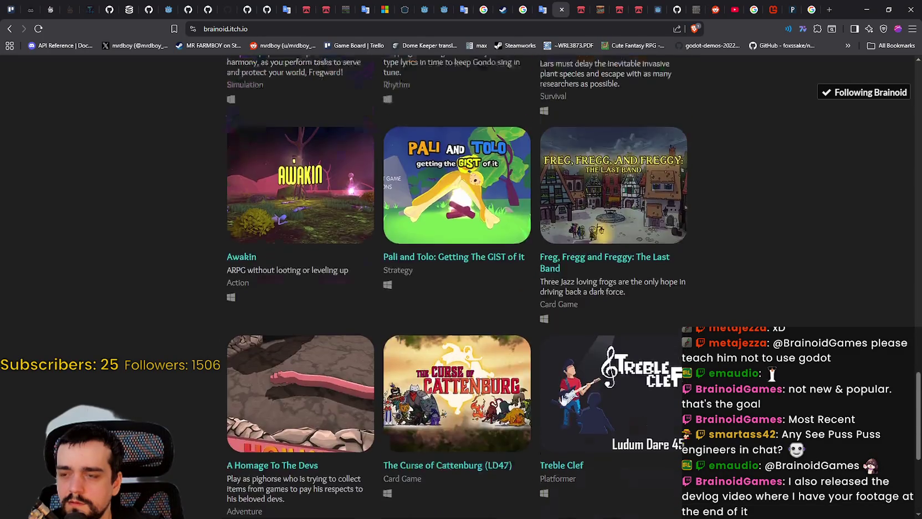
{"action": "scroll", "coordinate": [543, 390], "scroll_direction": "up", "scroll_amount": 10}
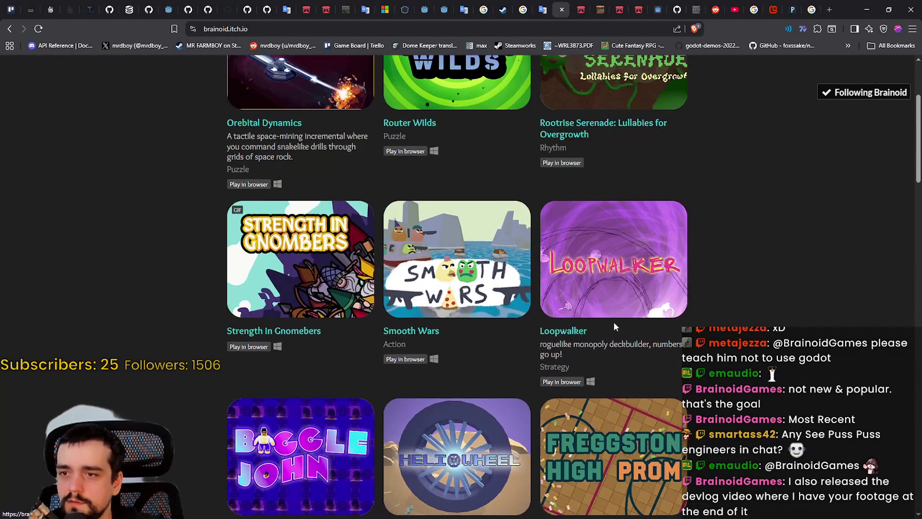
{"action": "scroll", "coordinate": [609, 330], "scroll_direction": "up", "scroll_amount": 3}
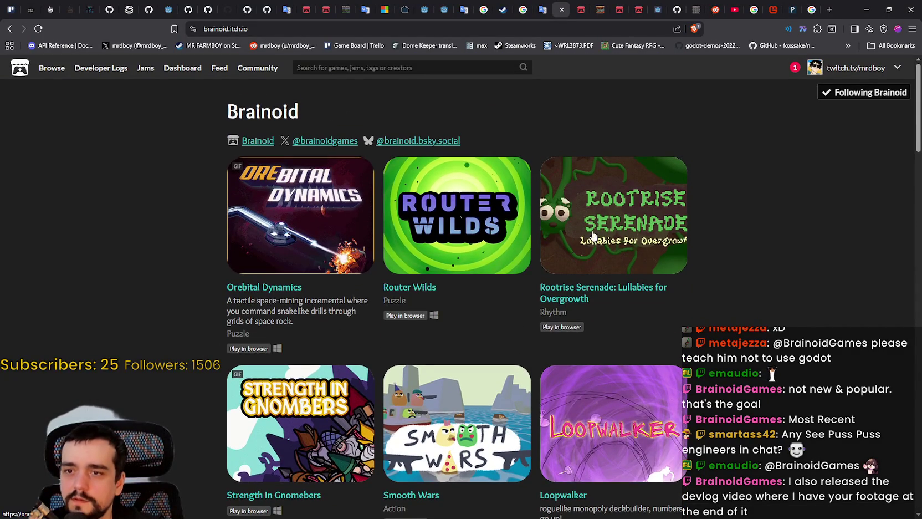
{"action": "scroll", "coordinate": [559, 252], "scroll_direction": "down", "scroll_amount": 5}
{"action": "scroll", "coordinate": [490, 344], "scroll_direction": "up", "scroll_amount": 5}
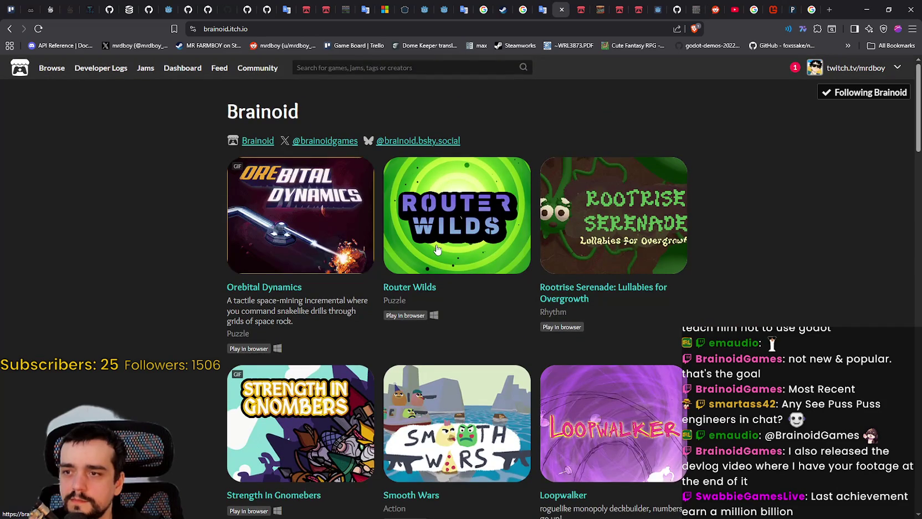
{"action": "scroll", "coordinate": [294, 314], "scroll_direction": "down", "scroll_amount": 18}
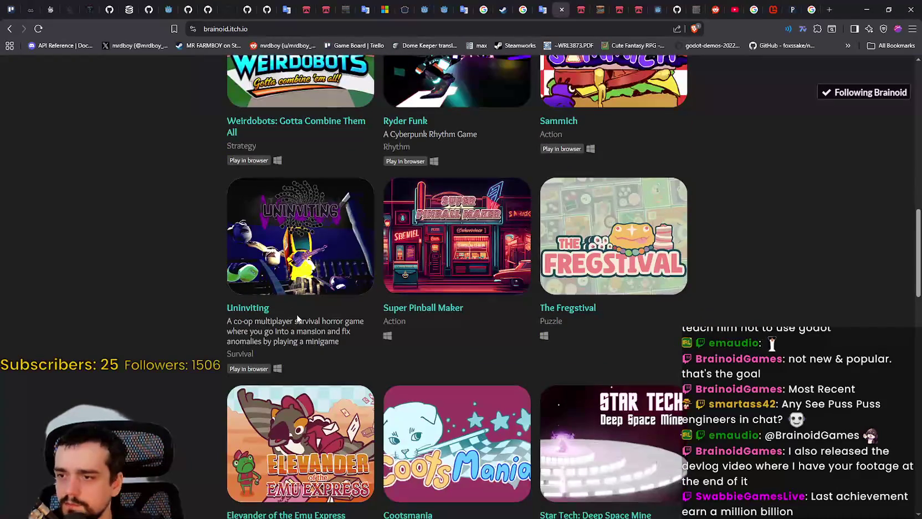
{"action": "scroll", "coordinate": [295, 314], "scroll_direction": "up", "scroll_amount": 3}
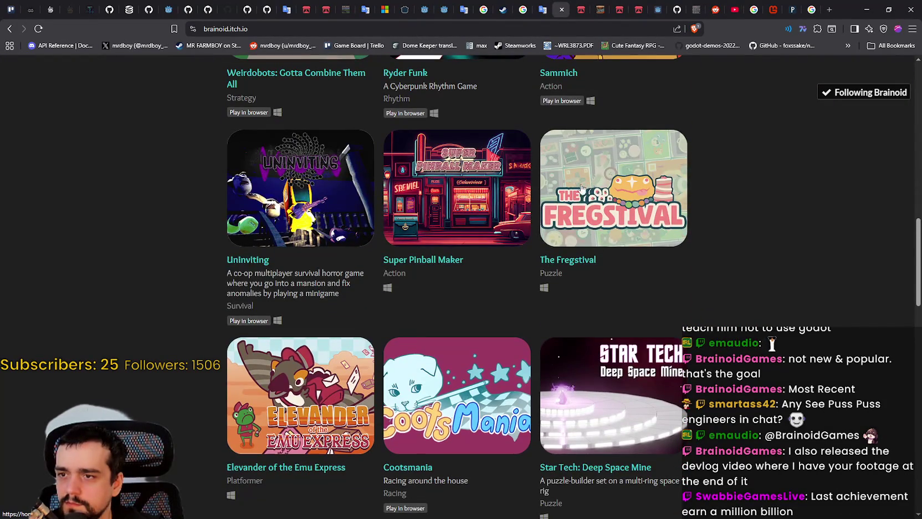
{"action": "scroll", "coordinate": [581, 188], "scroll_direction": "down", "scroll_amount": 12}
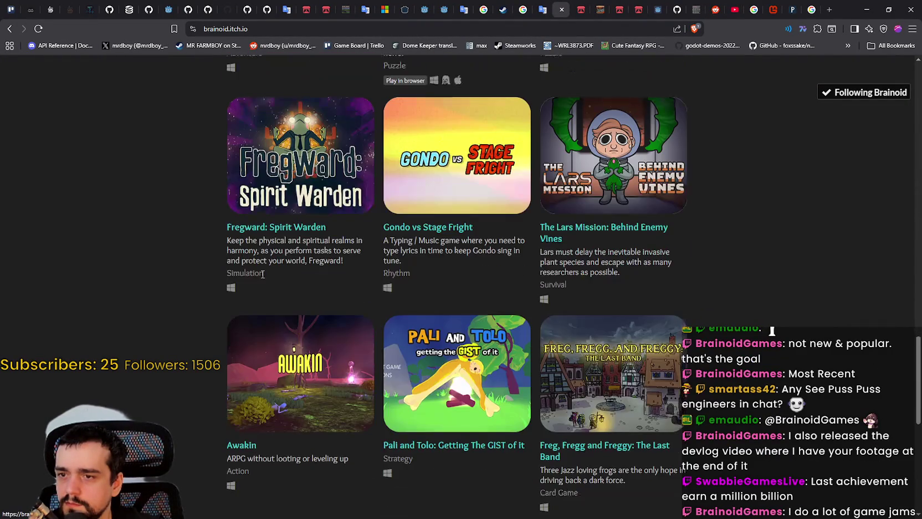
{"action": "scroll", "coordinate": [262, 273], "scroll_direction": "down", "scroll_amount": 6}
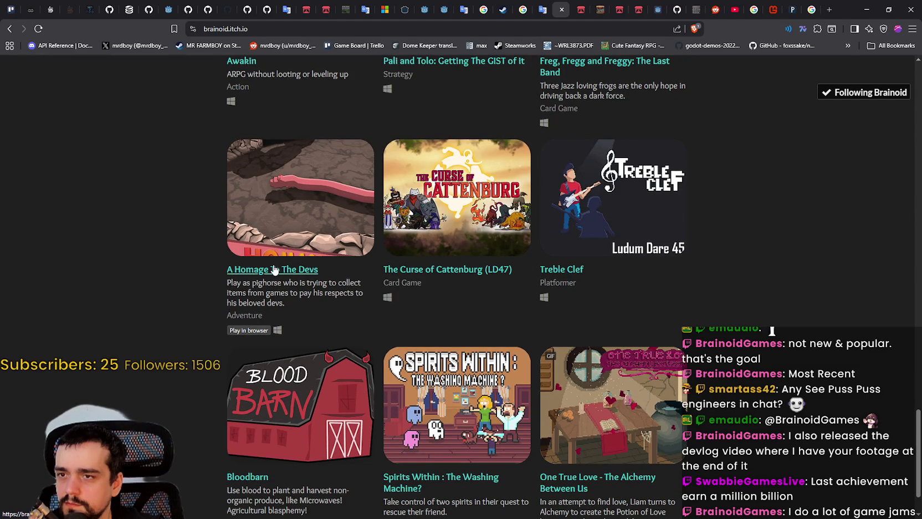
{"action": "scroll", "coordinate": [274, 269], "scroll_direction": "down", "scroll_amount": 1}
{"action": "scroll", "coordinate": [280, 272], "scroll_direction": "up", "scroll_amount": 10}
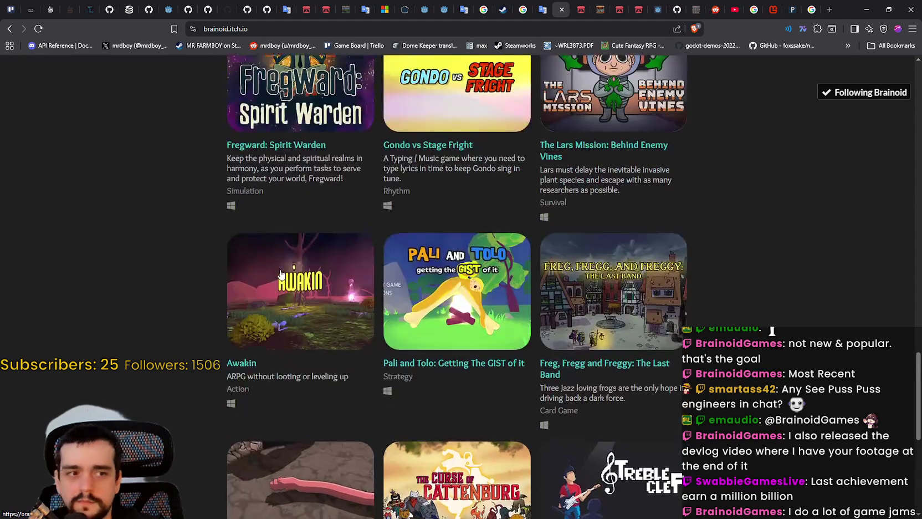
{"action": "scroll", "coordinate": [283, 276], "scroll_direction": "up", "scroll_amount": 15}
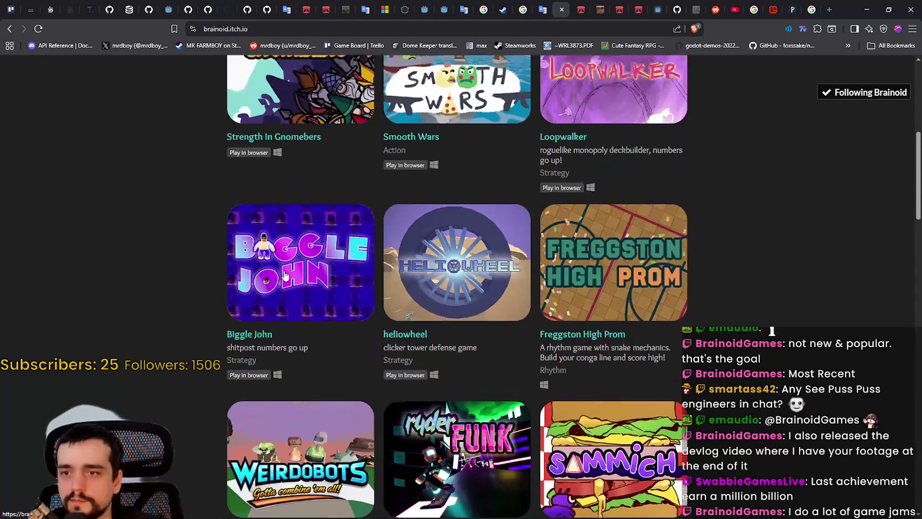
{"action": "scroll", "coordinate": [284, 275], "scroll_direction": "up", "scroll_amount": 5}
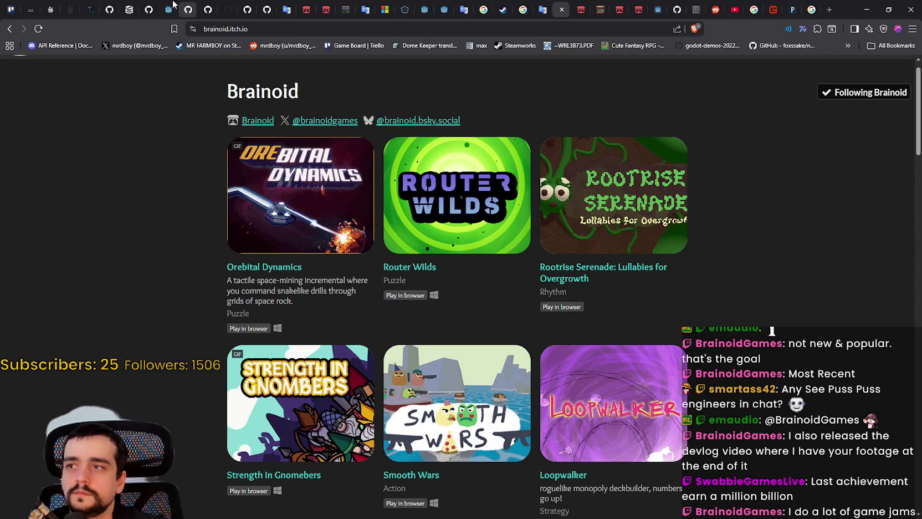
{"action": "left_click", "coordinate": [132, 5]}
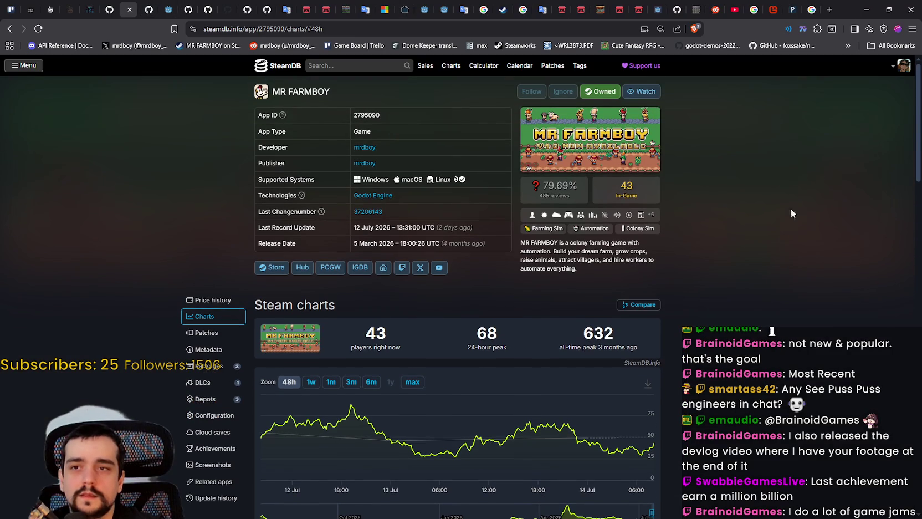
{"action": "left_click", "coordinate": [863, 8]}
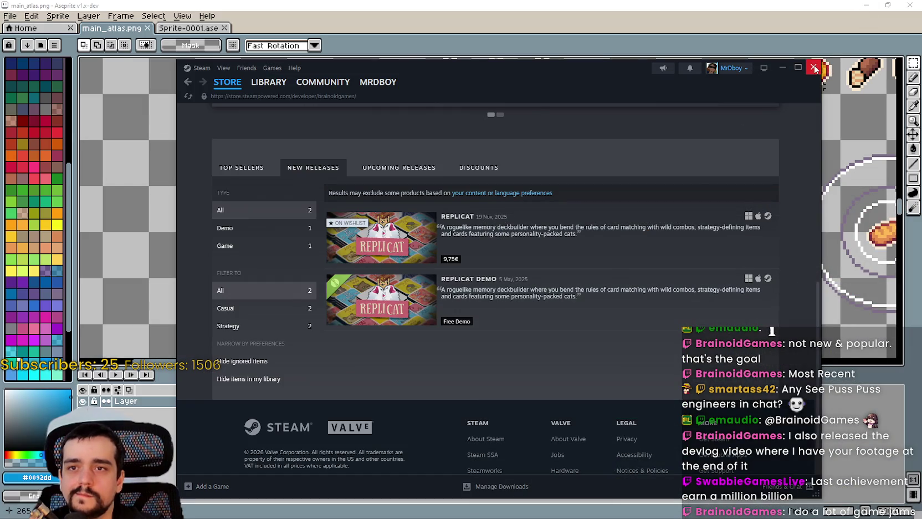
Close the Steam store window and bring the YouTube browser window over the atlas
{"action": "left_click", "coordinate": [814, 68]}
{"action": "scroll", "coordinate": [420, 222], "scroll_direction": "down", "scroll_amount": 2}
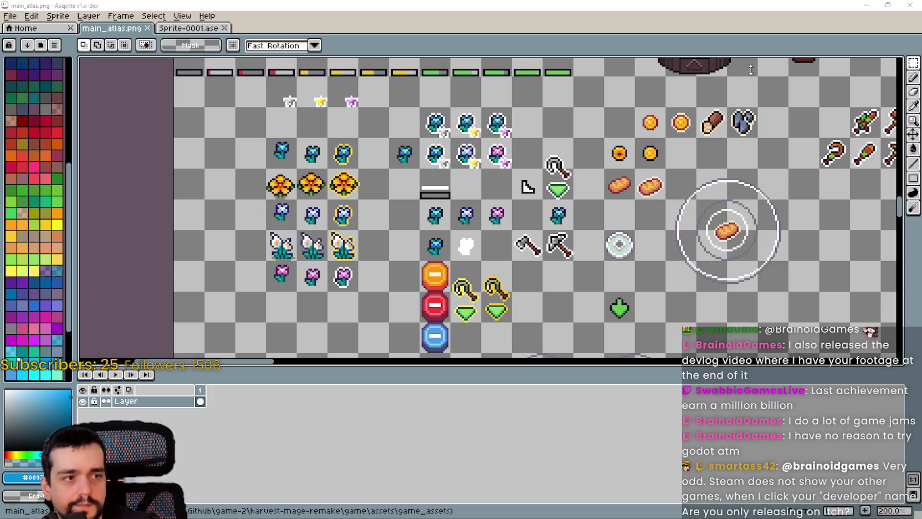
{"action": "left_click_drag", "start_coordinate": [921, 62], "coordinate": [697, 61]}
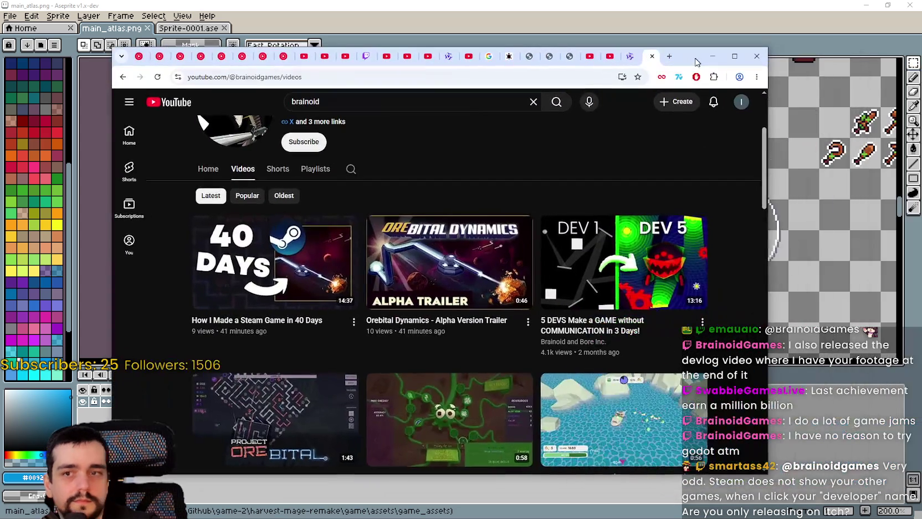
Open Brainoid's 'How I Made a Steam Game in 40 Days' video from the channel's Videos tab
{"action": "scroll", "coordinate": [311, 266], "scroll_direction": "up", "scroll_amount": 3}
{"action": "scroll", "coordinate": [476, 285], "scroll_direction": "down", "scroll_amount": 2}
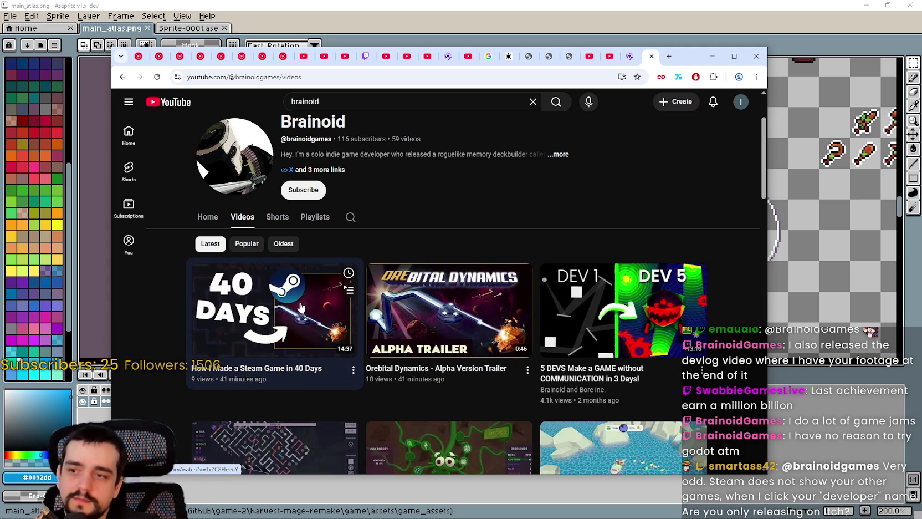
{"action": "mouse_move", "coordinate": [310, 308]}
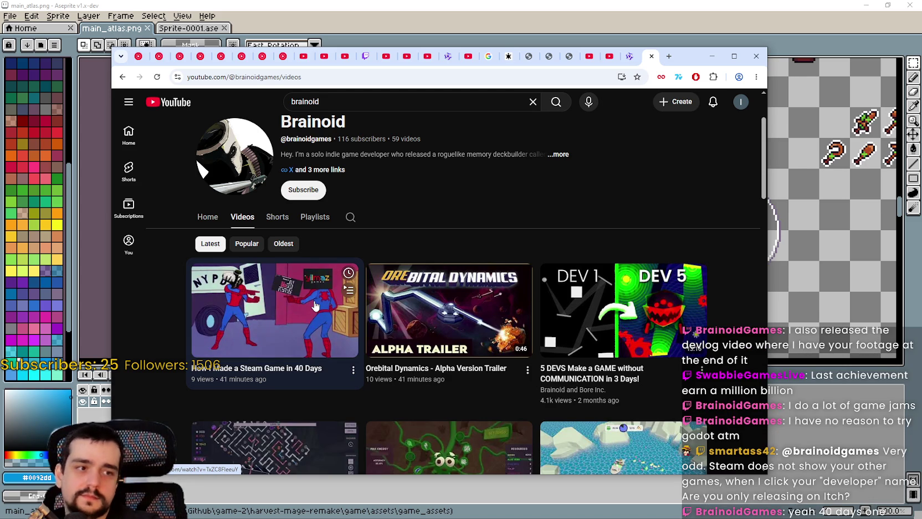
{"action": "left_click", "coordinate": [315, 306]}
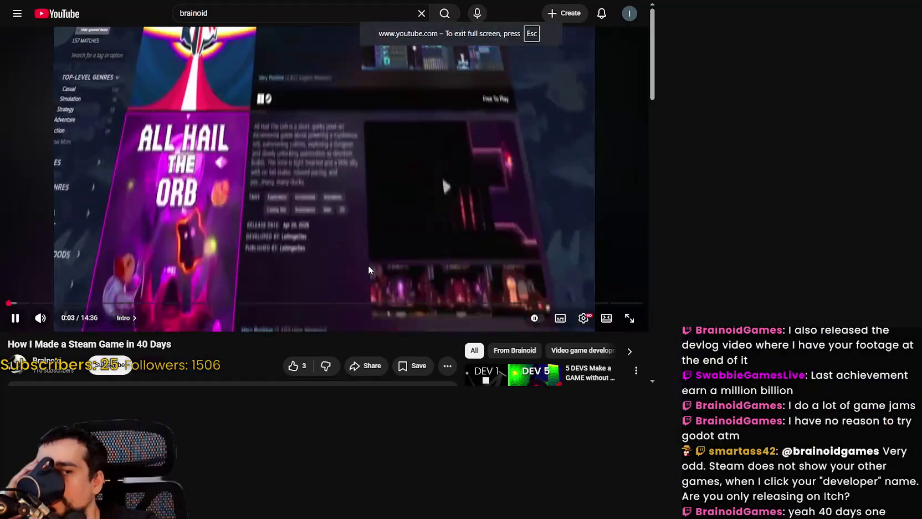
Watch the 40 Days video full screen, seeking ahead past GAMEPLAY DEPTH and pausing briefly
{"action": "double_click", "coordinate": [368, 267]}
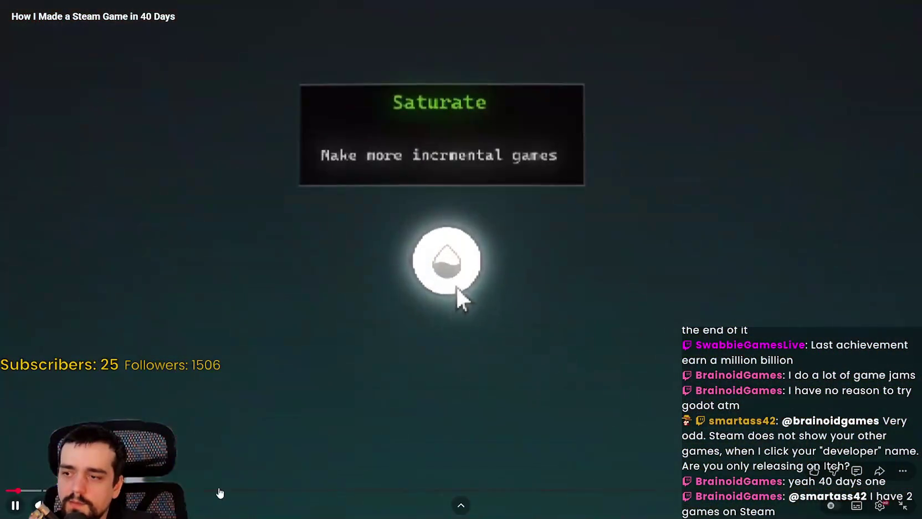
{"action": "left_click", "coordinate": [464, 490]}
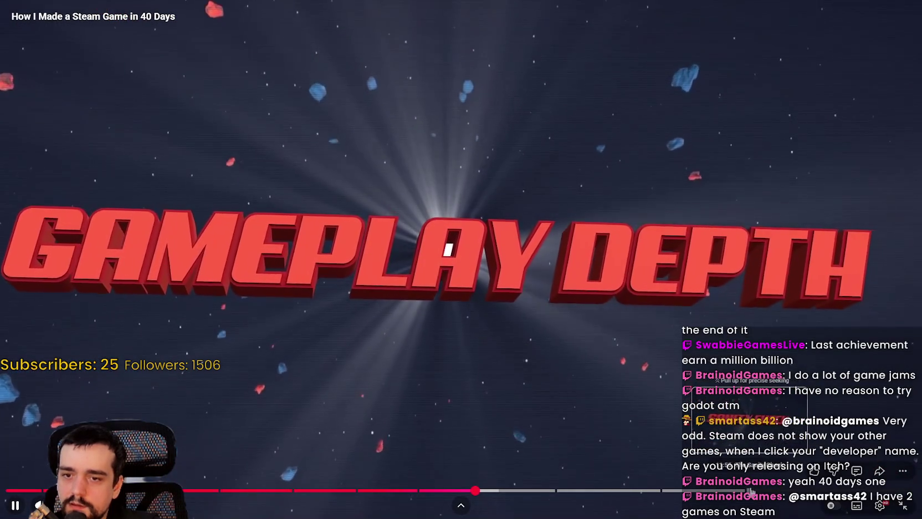
{"action": "left_click", "coordinate": [755, 491]}
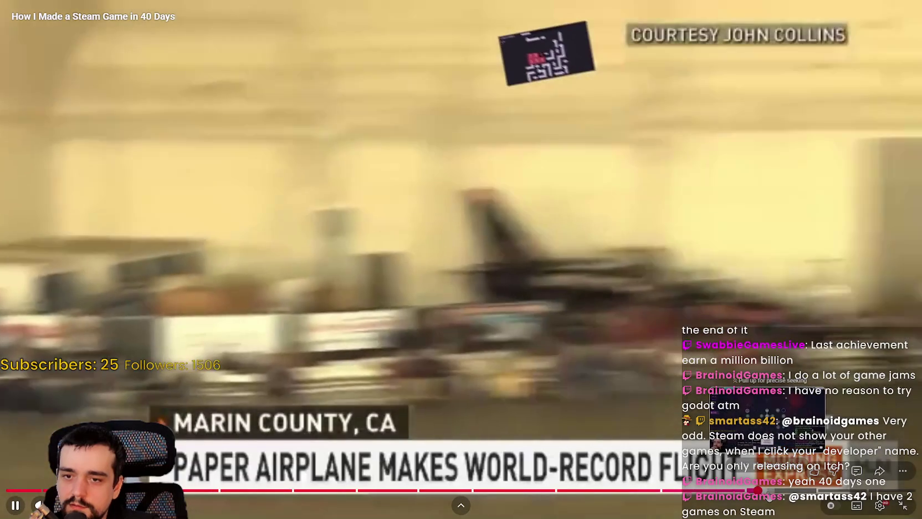
{"action": "mouse_move", "coordinate": [767, 491]}
{"action": "left_mouse_down"}
{"action": "mouse_move", "coordinate": [779, 492]}
{"action": "mouse_move", "coordinate": [770, 491]}
{"action": "left_mouse_up"}
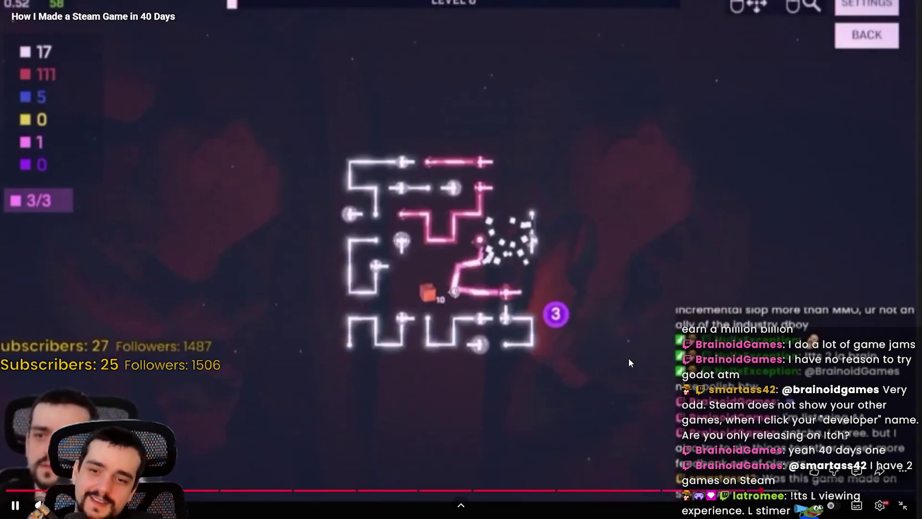
{"action": "left_click", "coordinate": [626, 361]}
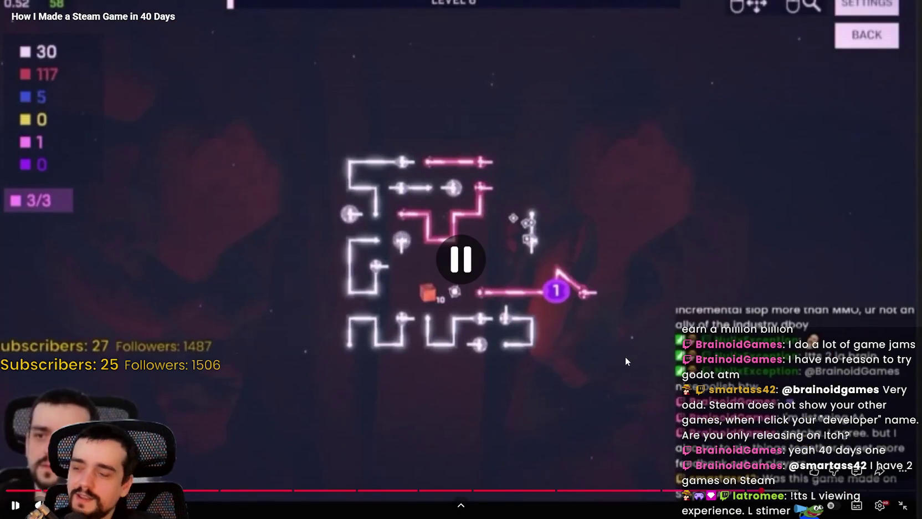
{"action": "left_click", "coordinate": [612, 360]}
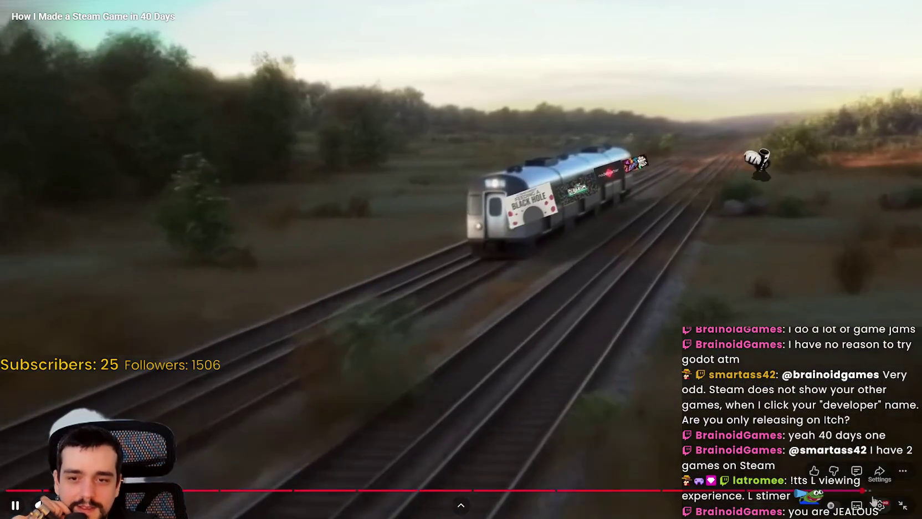
{"action": "left_click_drag", "start_coordinate": [842, 490], "coordinate": [873, 491]}
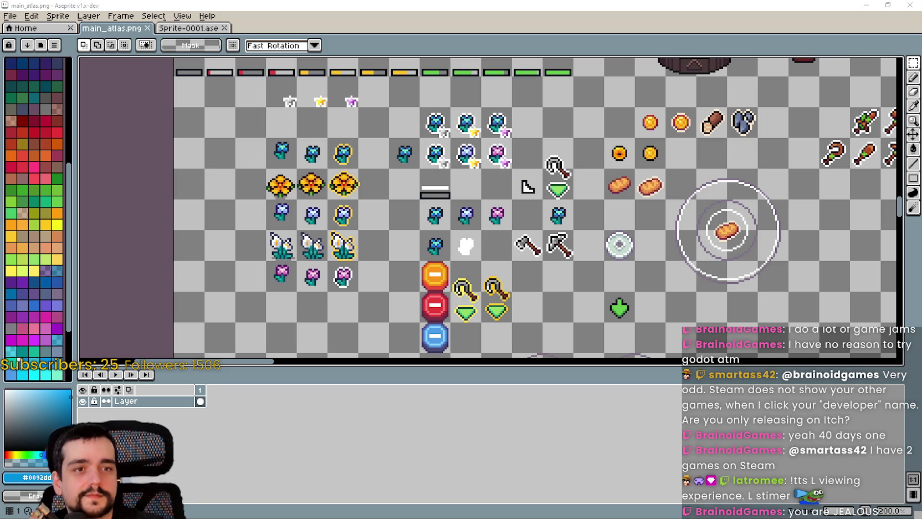
{"action": "scroll", "coordinate": [448, 198], "scroll_direction": "down", "scroll_amount": 2}
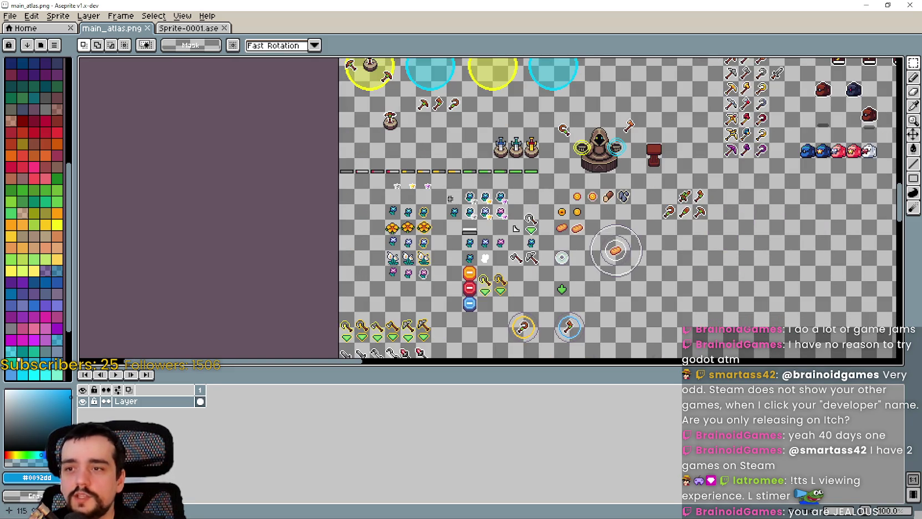
{"action": "scroll", "coordinate": [447, 199], "scroll_direction": "up", "scroll_amount": 3}
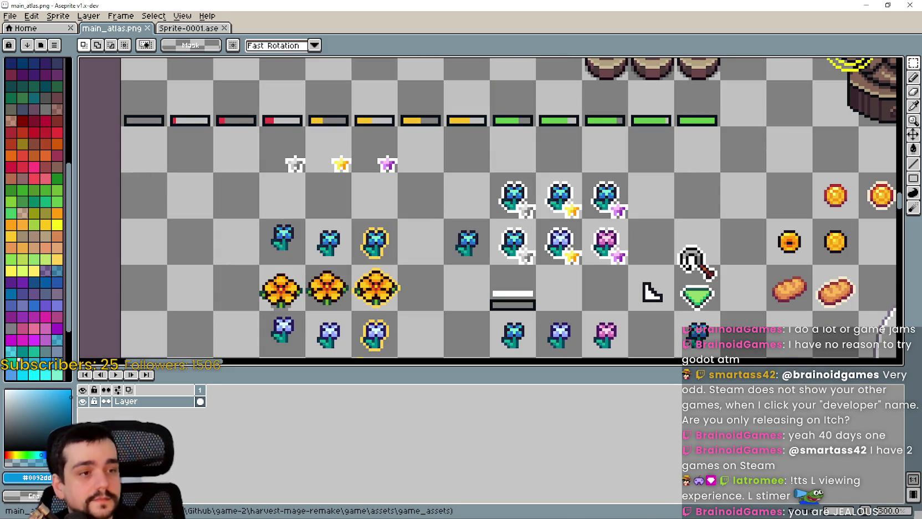
{"action": "scroll", "coordinate": [712, 285], "scroll_direction": "down", "scroll_amount": 2}
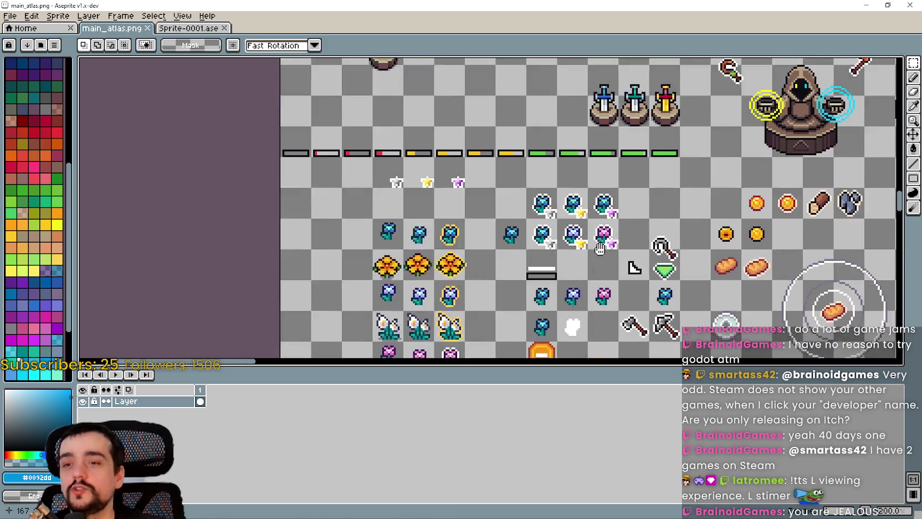
{"action": "scroll", "coordinate": [712, 286], "scroll_direction": "up", "scroll_amount": 1}
{"action": "scroll", "coordinate": [474, 263], "scroll_direction": "up", "scroll_amount": 2}
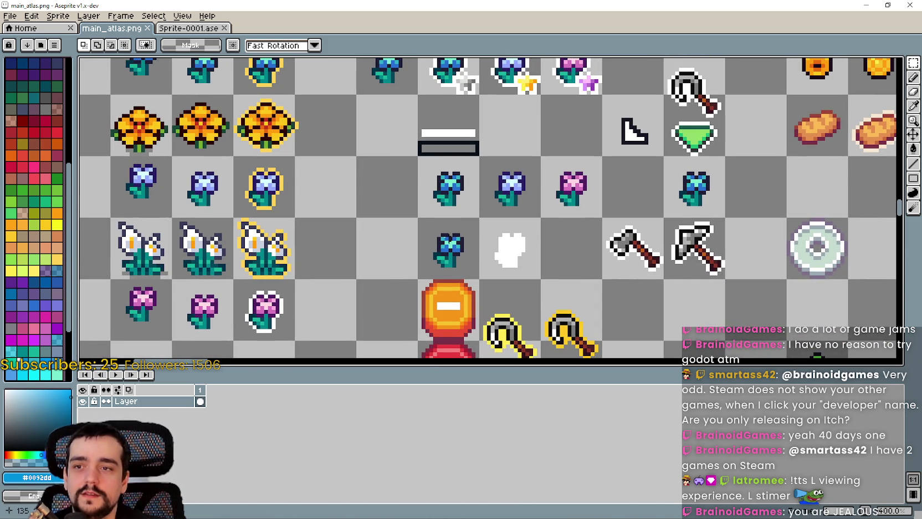
{"action": "left_click_drag", "start_coordinate": [411, 242], "coordinate": [581, 269]}
{"action": "key", "text": "ctrl+c"}
{"action": "key", "text": "ctrl+v"}
Commit the copied blue flower in the empty cell beside the white sprite
{"action": "key", "text": "Return"}
{"action": "scroll", "coordinate": [587, 248], "scroll_direction": "up", "scroll_amount": 2}
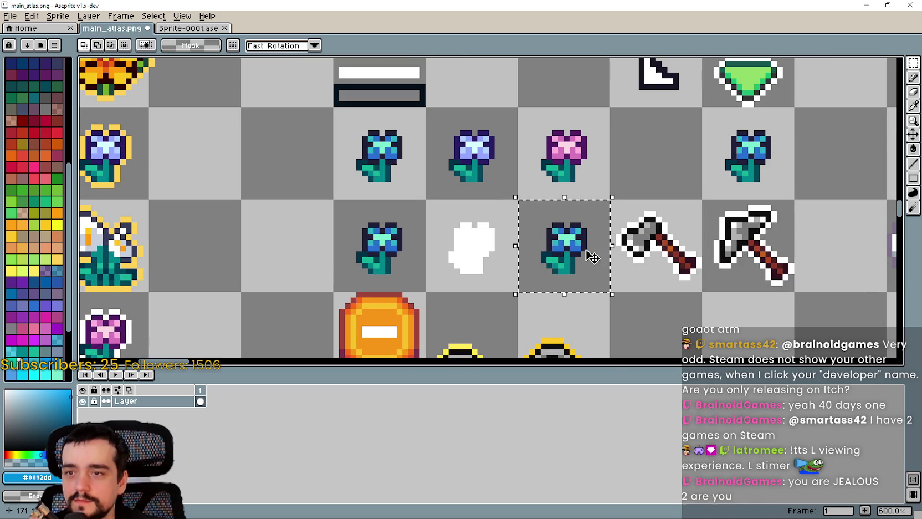
{"action": "key", "text": "ctrl+o"}
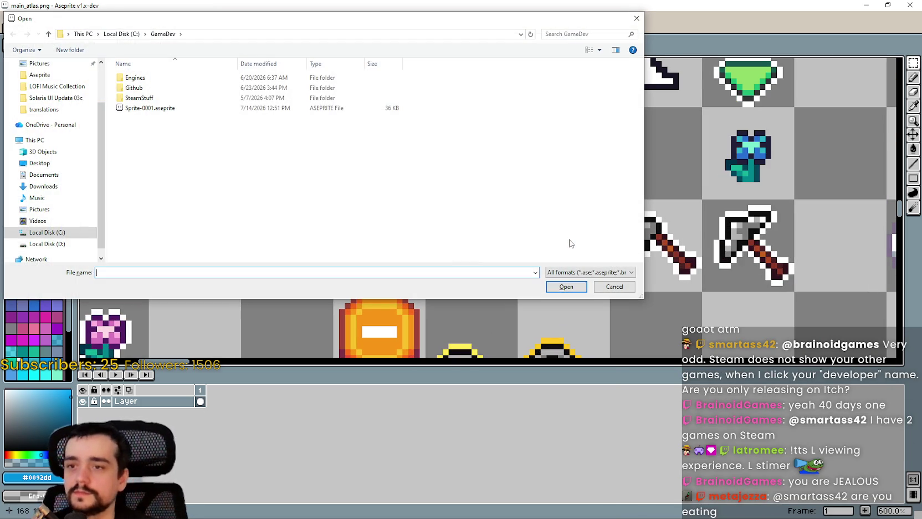
{"action": "left_click", "coordinate": [612, 286]}
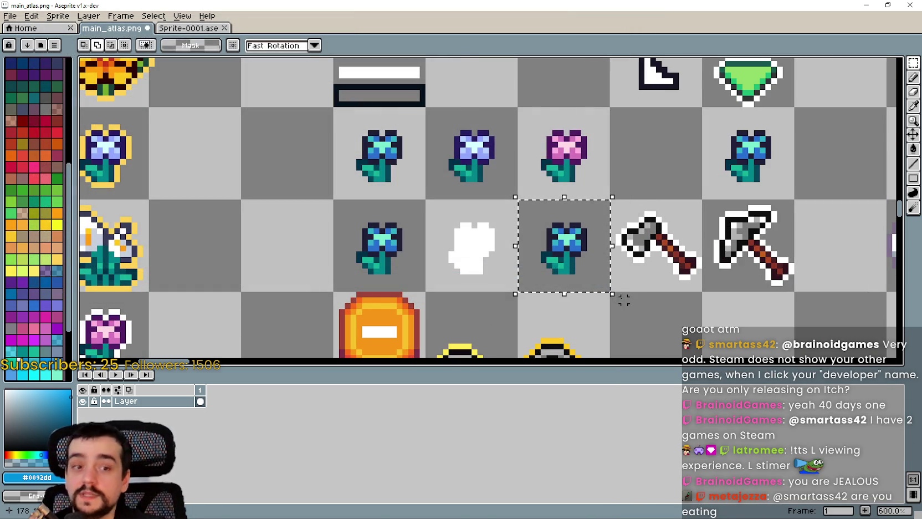
Give the copied flower a white (palette index 255) outline, then deselect it
{"action": "key", "text": "shift+o"}
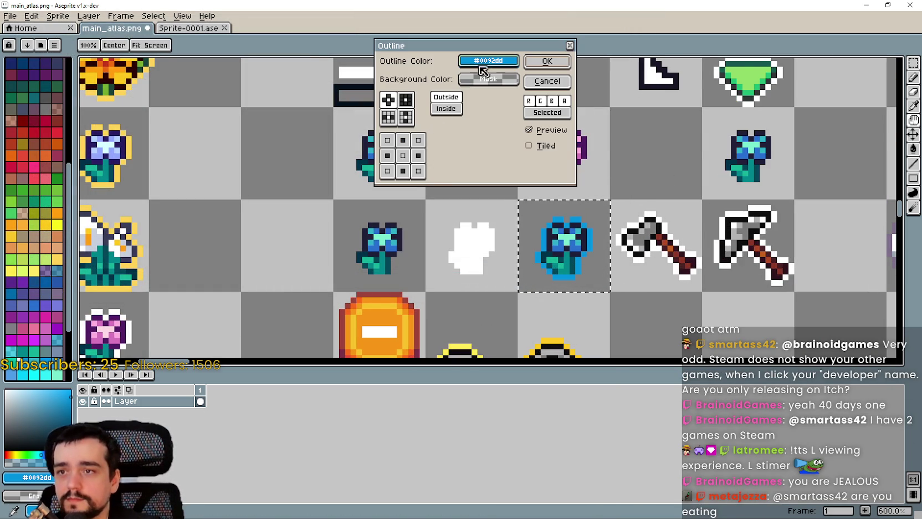
{"action": "left_click", "coordinate": [485, 62]}
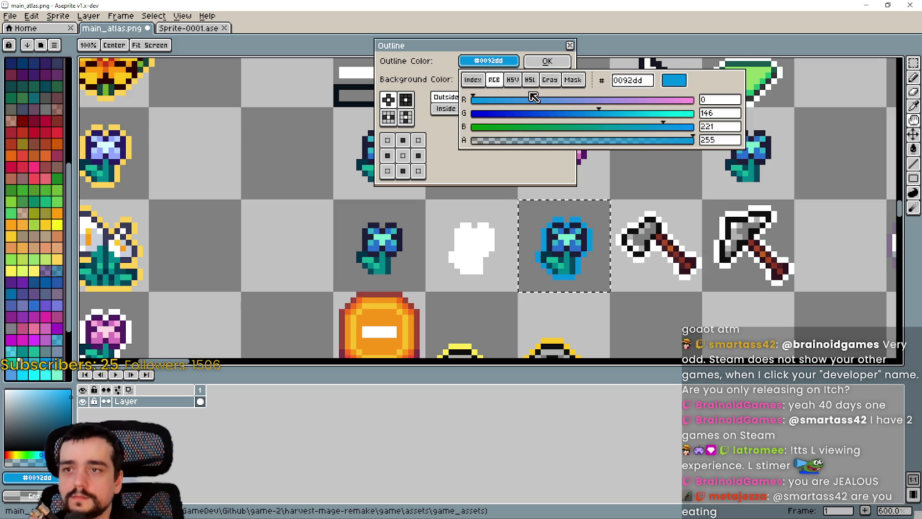
{"action": "left_click", "coordinate": [475, 80]}
{"action": "left_click", "coordinate": [599, 139]}
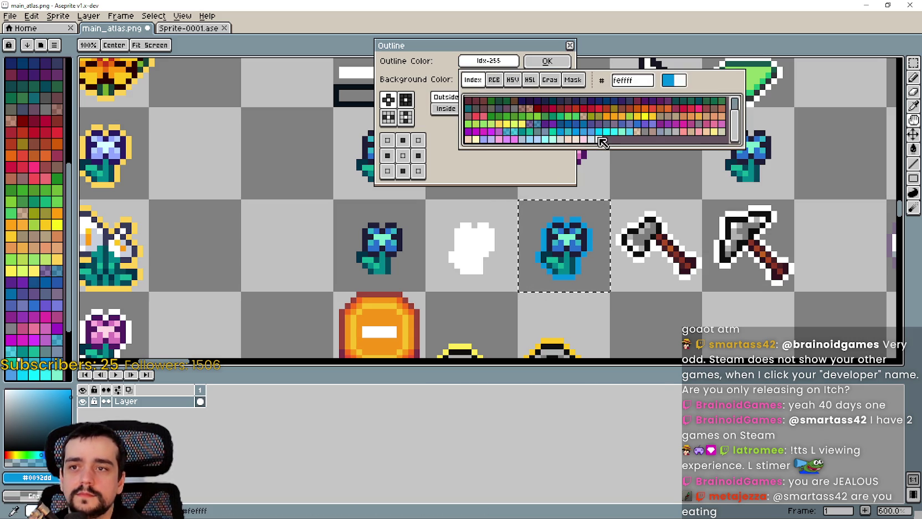
{"action": "left_click", "coordinate": [547, 62]}
{"action": "scroll", "coordinate": [567, 284], "scroll_direction": "down", "scroll_amount": 1}
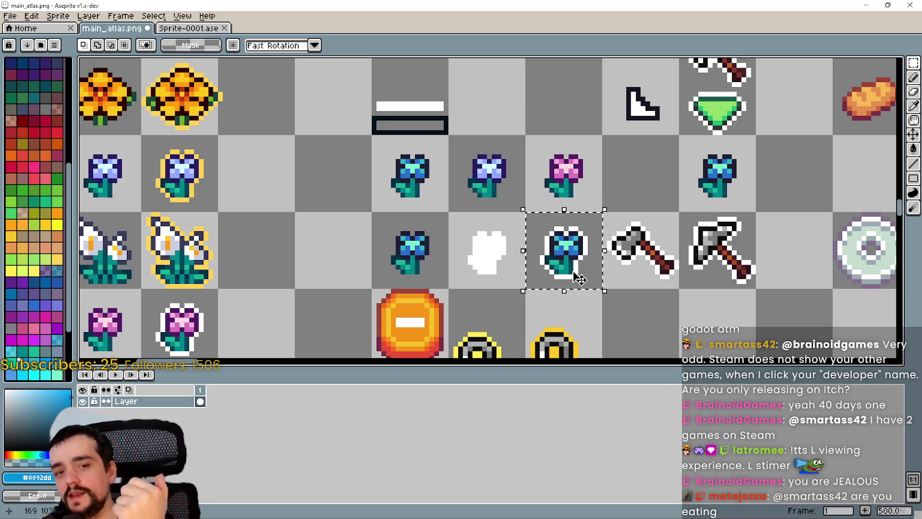
{"action": "key", "text": "ctrl+d"}
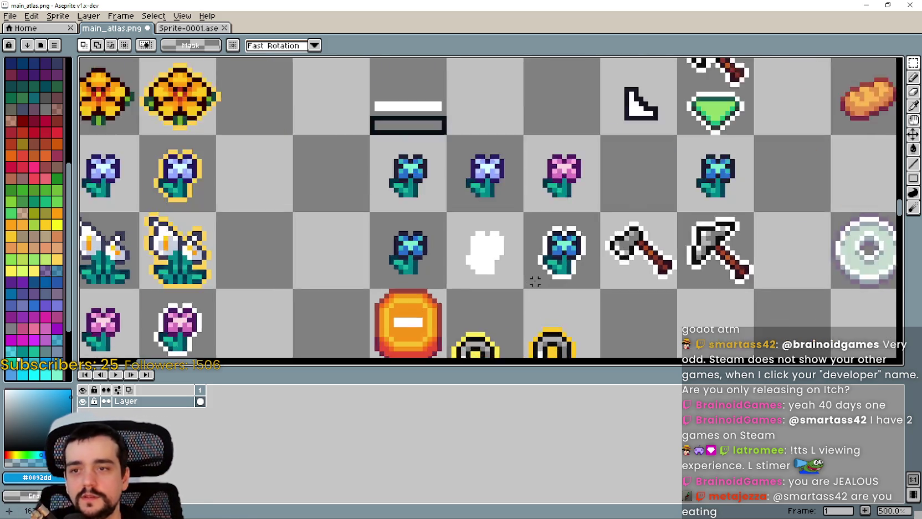
Zoom and pan around the atlas to inspect the sprites
{"action": "scroll", "coordinate": [535, 282], "scroll_direction": "up", "scroll_amount": 1}
{"action": "scroll", "coordinate": [538, 276], "scroll_direction": "down", "scroll_amount": 1}
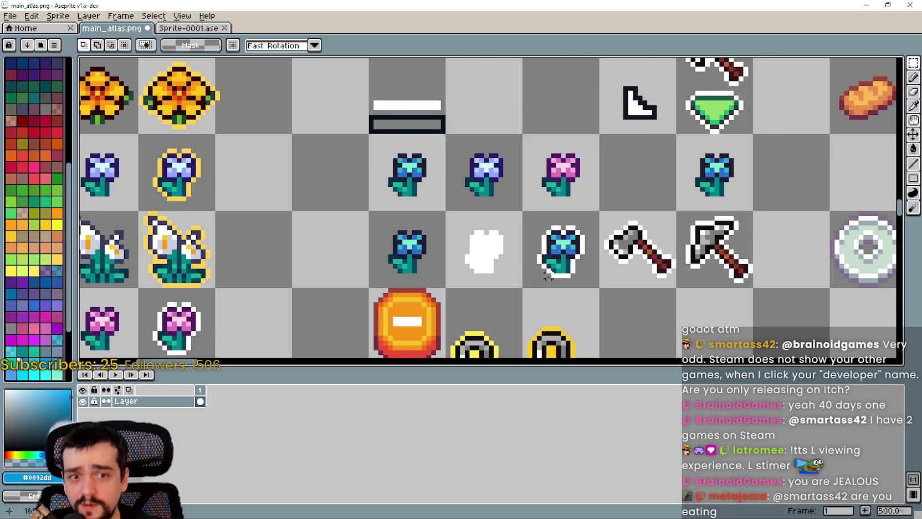
{"action": "scroll", "coordinate": [547, 276], "scroll_direction": "down", "scroll_amount": 1}
{"action": "scroll", "coordinate": [548, 276], "scroll_direction": "up", "scroll_amount": 1}
{"action": "scroll", "coordinate": [548, 276], "scroll_direction": "down", "scroll_amount": 1}
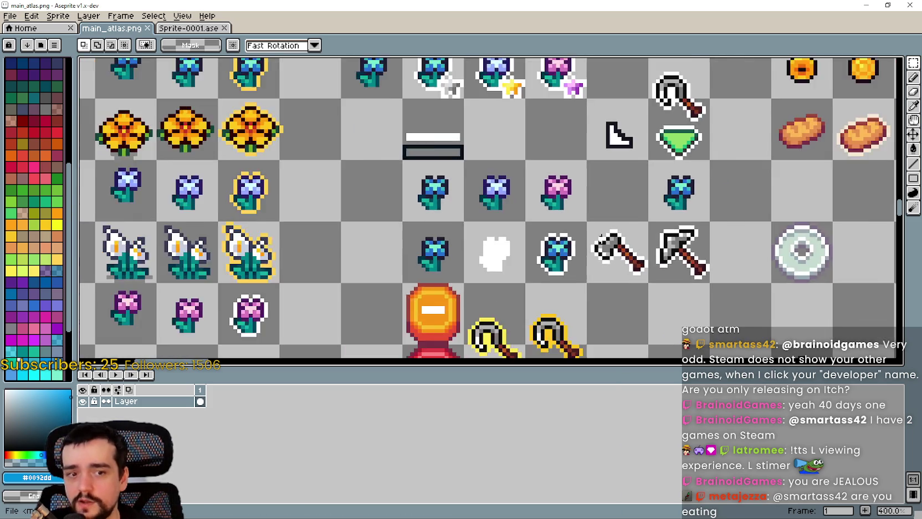
{"action": "scroll", "coordinate": [273, 321], "scroll_direction": "down", "scroll_amount": 4}
{"action": "scroll", "coordinate": [451, 183], "scroll_direction": "up", "scroll_amount": 4}
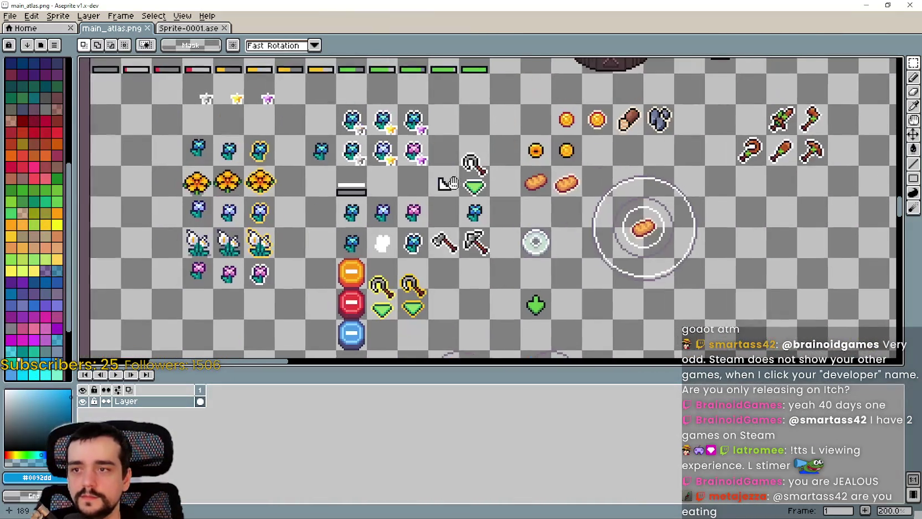
{"action": "scroll", "coordinate": [395, 232], "scroll_direction": "up", "scroll_amount": 3}
{"action": "scroll", "coordinate": [383, 237], "scroll_direction": "up", "scroll_amount": 1}
{"action": "scroll", "coordinate": [362, 241], "scroll_direction": "down", "scroll_amount": 4}
{"action": "scroll", "coordinate": [391, 241], "scroll_direction": "up", "scroll_amount": 1}
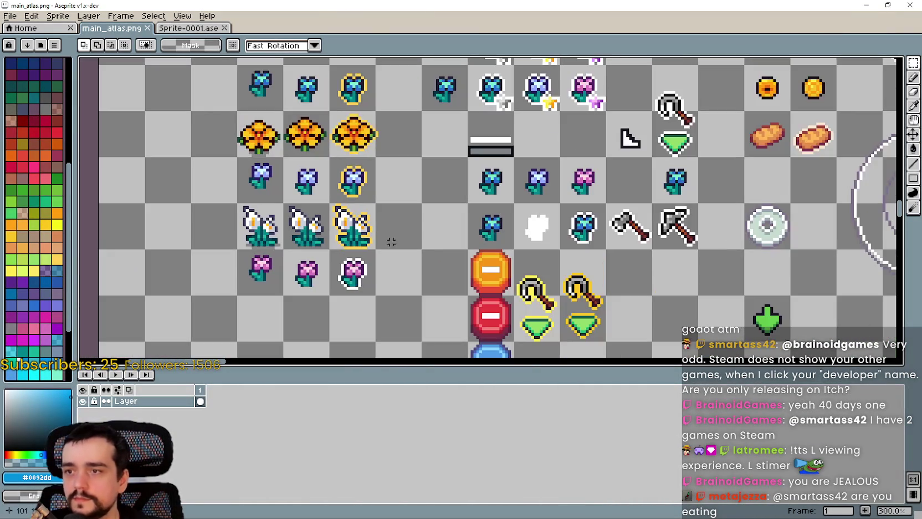
{"action": "scroll", "coordinate": [421, 233], "scroll_direction": "right", "scroll_amount": 1}
{"action": "scroll", "coordinate": [459, 238], "scroll_direction": "right", "scroll_amount": 1}
{"action": "scroll", "coordinate": [471, 254], "scroll_direction": "right", "scroll_amount": 1}
{"action": "scroll", "coordinate": [484, 255], "scroll_direction": "up", "scroll_amount": 1}
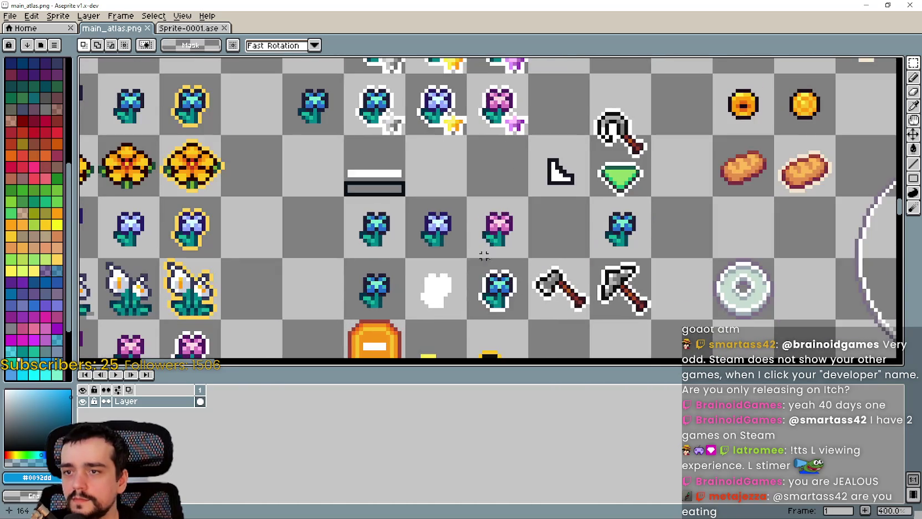
{"action": "scroll", "coordinate": [484, 255], "scroll_direction": "down", "scroll_amount": 1}
{"action": "scroll", "coordinate": [484, 255], "scroll_direction": "up", "scroll_amount": 2}
{"action": "scroll", "coordinate": [542, 230], "scroll_direction": "left", "scroll_amount": 2}
{"action": "scroll", "coordinate": [542, 230], "scroll_direction": "down", "scroll_amount": 1}
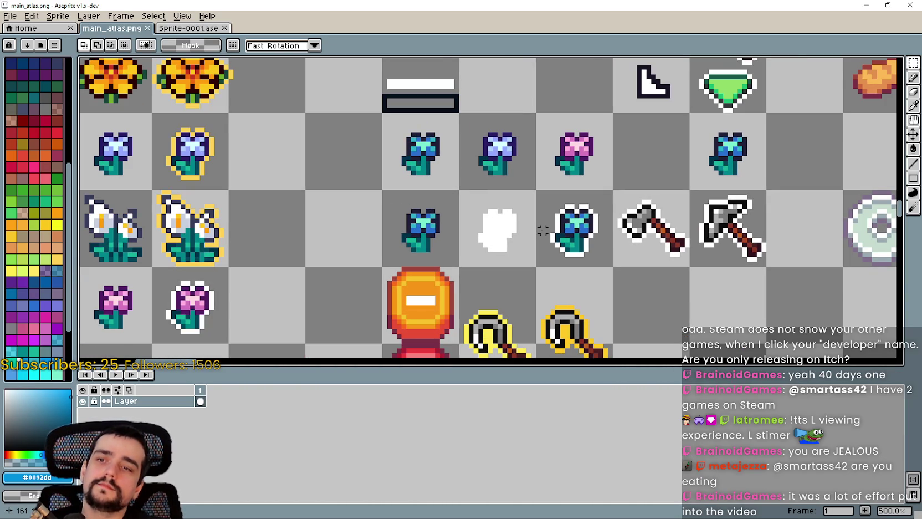
{"action": "scroll", "coordinate": [543, 230], "scroll_direction": "down", "scroll_amount": 1}
{"action": "scroll", "coordinate": [543, 229], "scroll_direction": "down", "scroll_amount": 2}
{"action": "scroll", "coordinate": [532, 243], "scroll_direction": "right", "scroll_amount": 3}
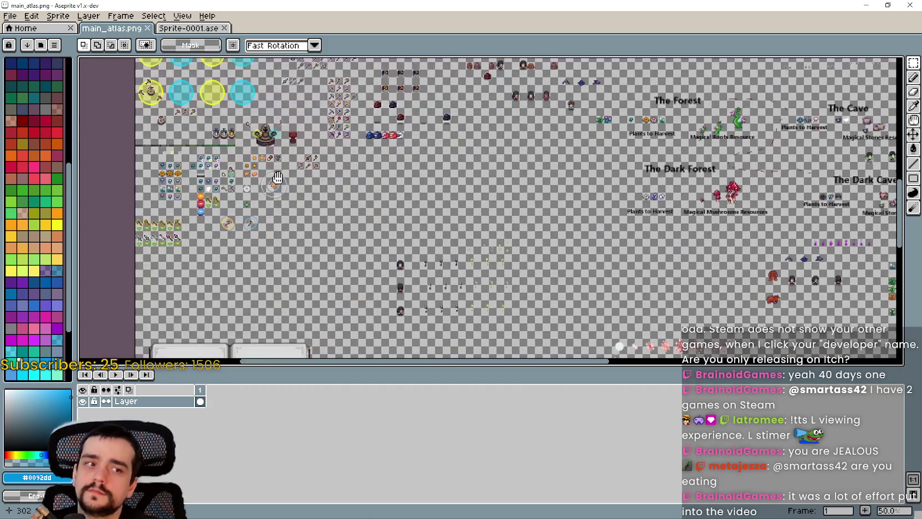
{"action": "scroll", "coordinate": [524, 261], "scroll_direction": "up", "scroll_amount": 2}
{"action": "scroll", "coordinate": [524, 261], "scroll_direction": "up", "scroll_amount": 4}
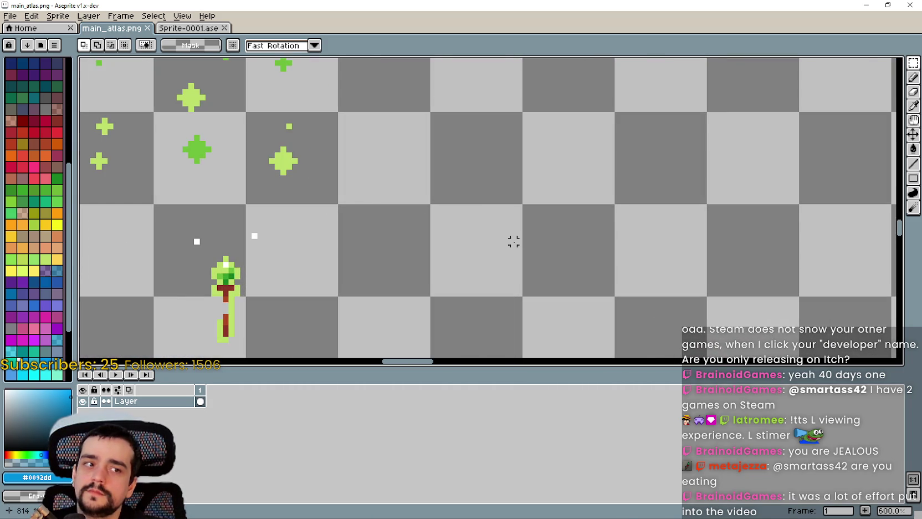
{"action": "scroll", "coordinate": [513, 241], "scroll_direction": "down", "scroll_amount": 3}
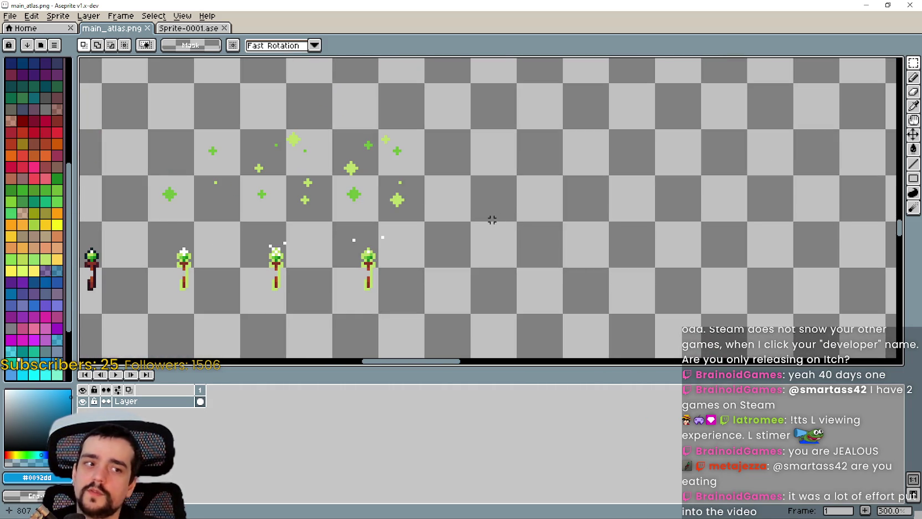
{"action": "scroll", "coordinate": [476, 204], "scroll_direction": "down", "scroll_amount": 2}
{"action": "scroll", "coordinate": [477, 203], "scroll_direction": "down", "scroll_amount": 2}
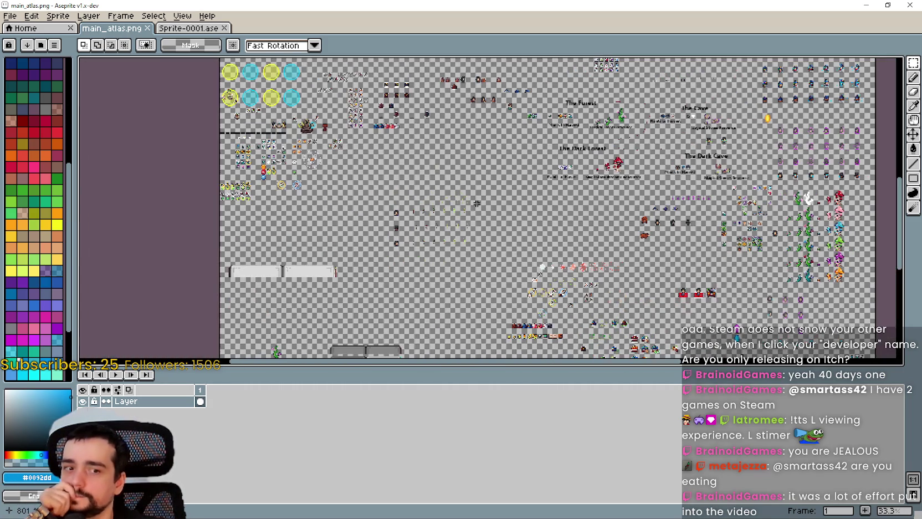
{"action": "scroll", "coordinate": [437, 184], "scroll_direction": "up", "scroll_amount": 4}
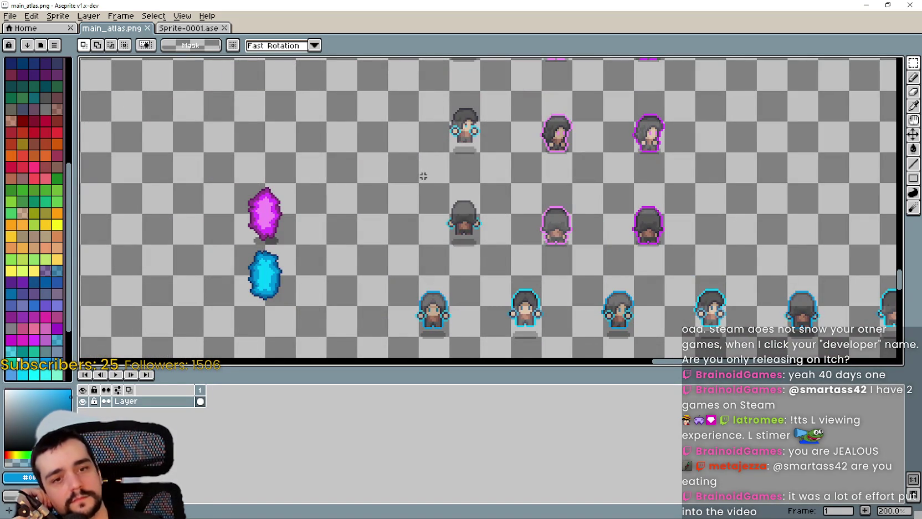
{"action": "scroll", "coordinate": [423, 176], "scroll_direction": "down", "scroll_amount": 2}
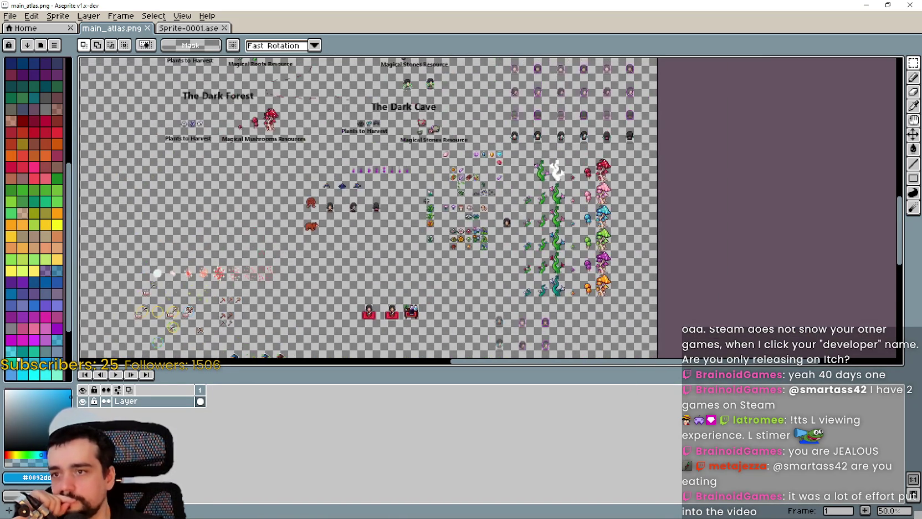
{"action": "scroll", "coordinate": [426, 200], "scroll_direction": "up", "scroll_amount": 2}
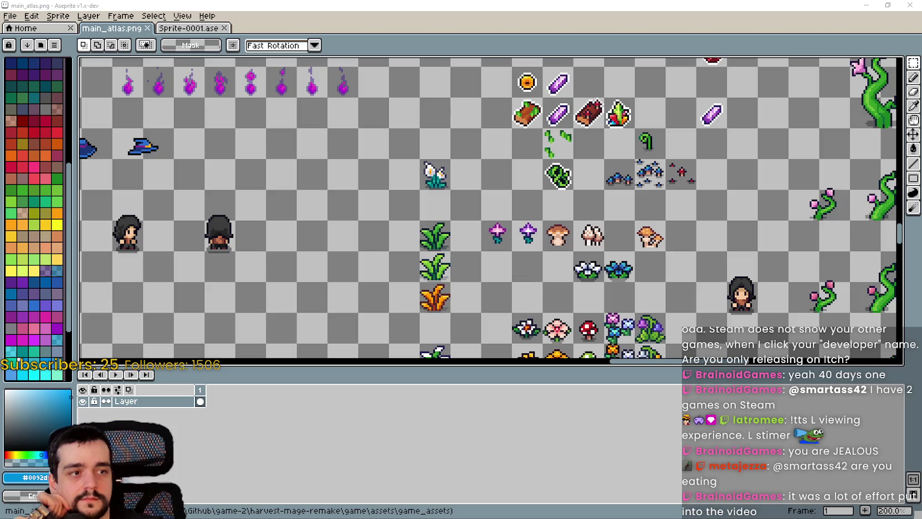
{"action": "scroll", "coordinate": [486, 168], "scroll_direction": "down", "scroll_amount": 4}
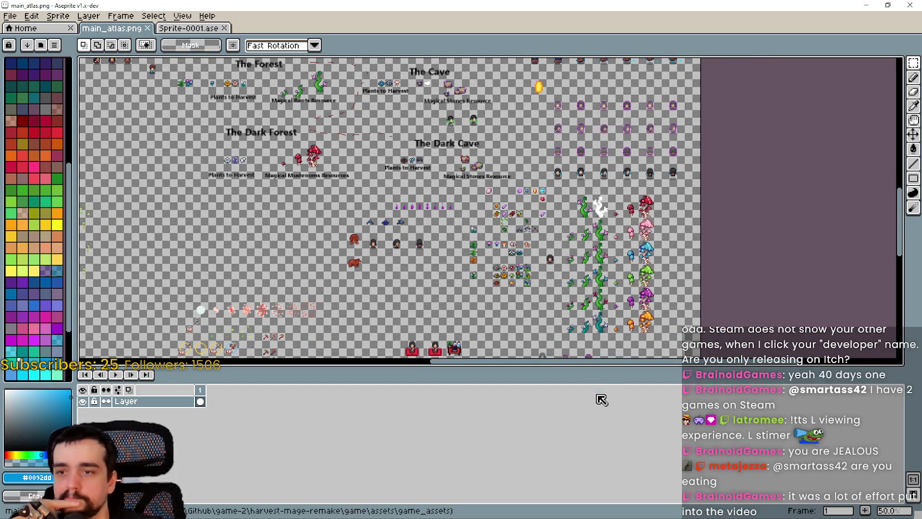
Drag the timeline splitter down to give the canvas more room
{"action": "left_click_drag", "start_coordinate": [590, 366], "coordinate": [595, 412]}
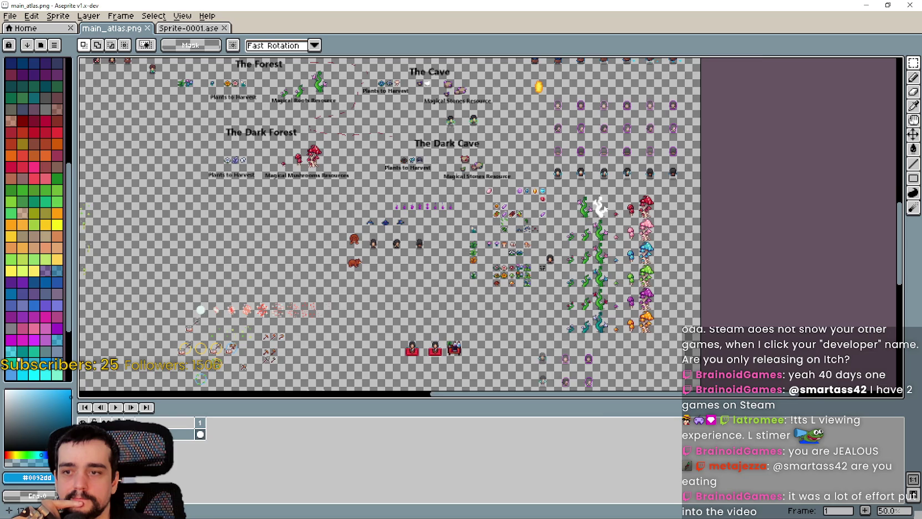
{"action": "scroll", "coordinate": [497, 250], "scroll_direction": "up", "scroll_amount": 3}
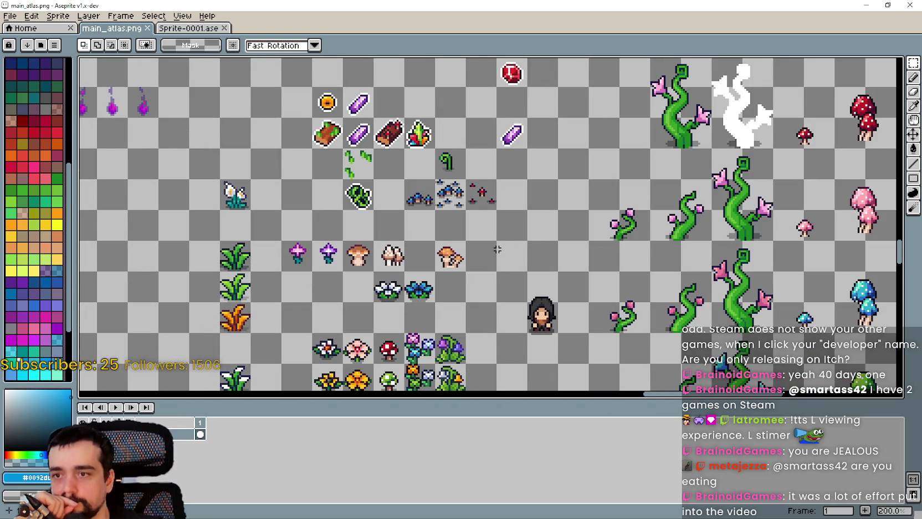
{"action": "scroll", "coordinate": [601, 154], "scroll_direction": "up", "scroll_amount": 3}
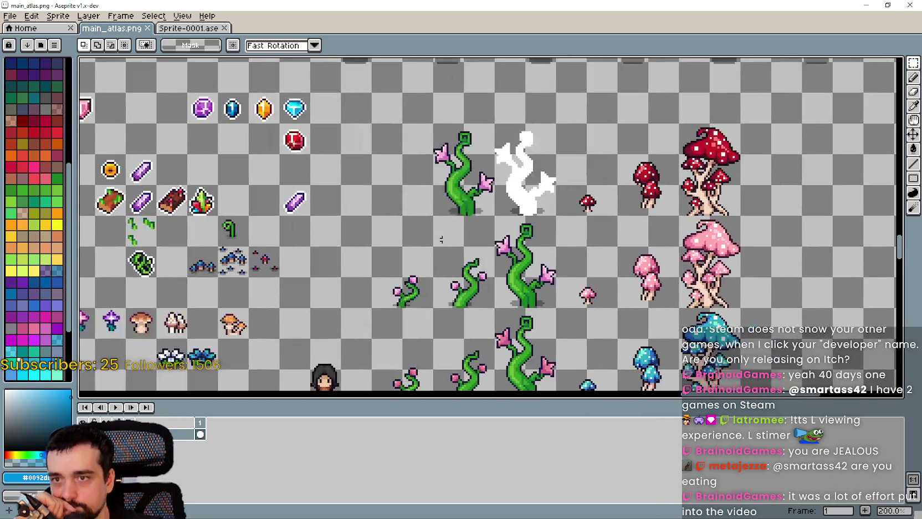
{"action": "scroll", "coordinate": [515, 255], "scroll_direction": "up", "scroll_amount": 1}
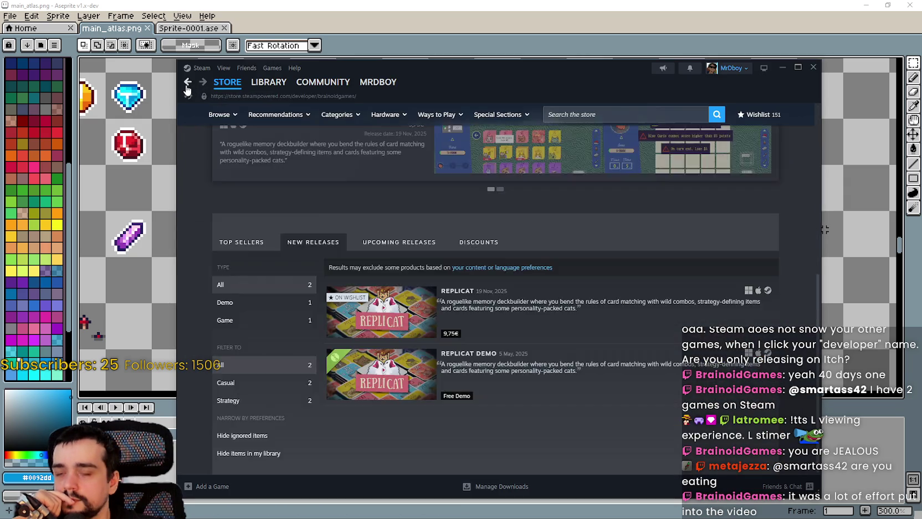
Go back in Steam to the Orebital Dynamics store page, skim it, then return to Aseprite
{"action": "left_click", "coordinate": [188, 83]}
{"action": "left_click", "coordinate": [188, 84]}
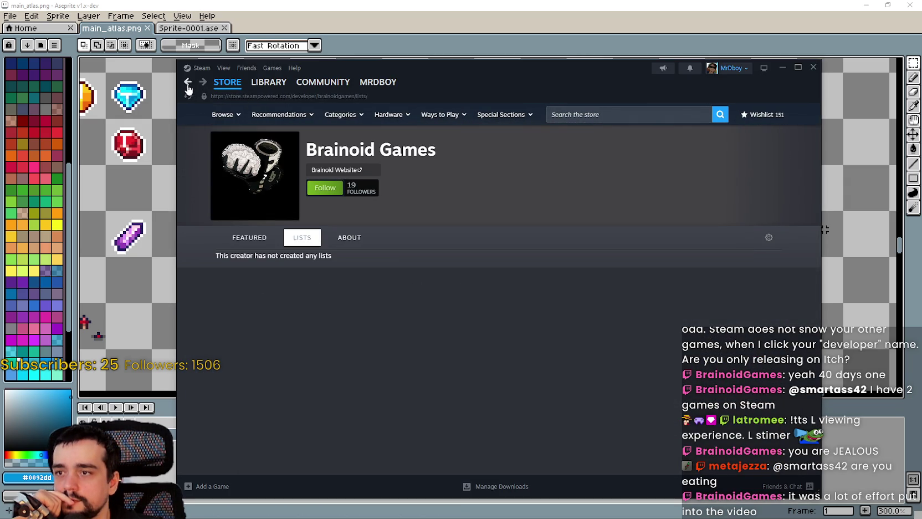
{"action": "left_click", "coordinate": [187, 84]}
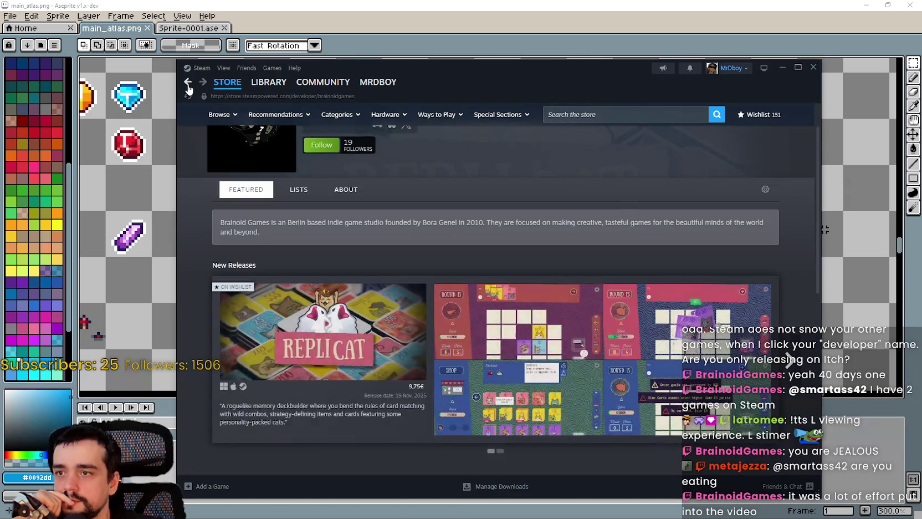
{"action": "left_click", "coordinate": [188, 84]}
{"action": "scroll", "coordinate": [417, 321], "scroll_direction": "down", "scroll_amount": 5}
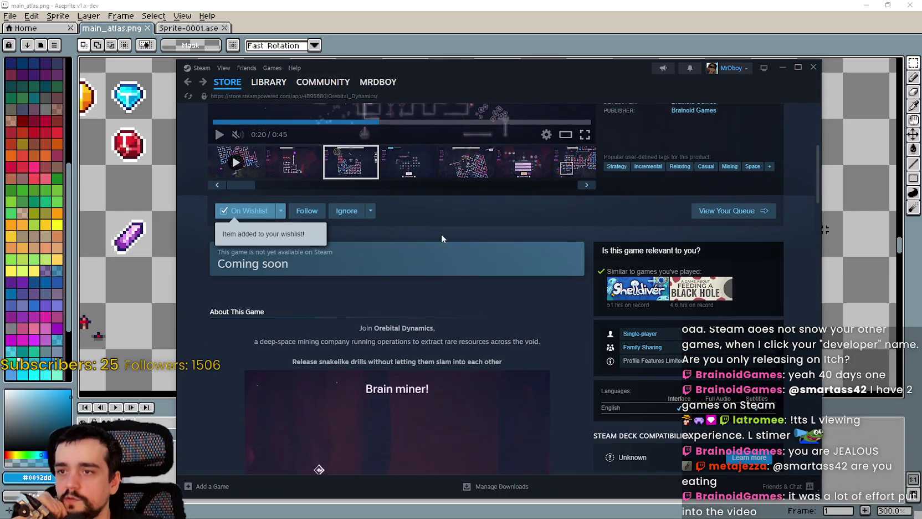
{"action": "scroll", "coordinate": [429, 226], "scroll_direction": "down", "scroll_amount": 10}
{"action": "scroll", "coordinate": [428, 224], "scroll_direction": "down", "scroll_amount": 5}
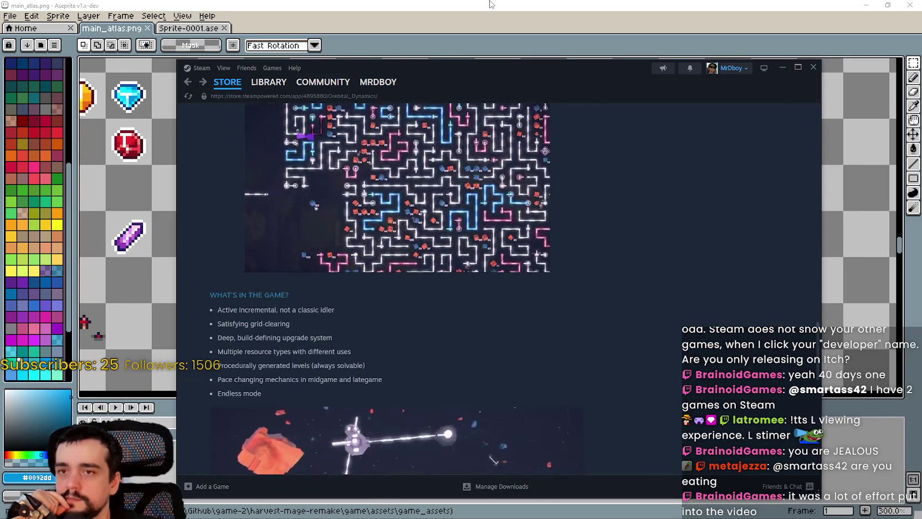
{"action": "key", "text": "alt+Tab"}
{"action": "scroll", "coordinate": [433, 301], "scroll_direction": "down", "scroll_amount": 5}
{"action": "scroll", "coordinate": [433, 301], "scroll_direction": "up", "scroll_amount": 4}
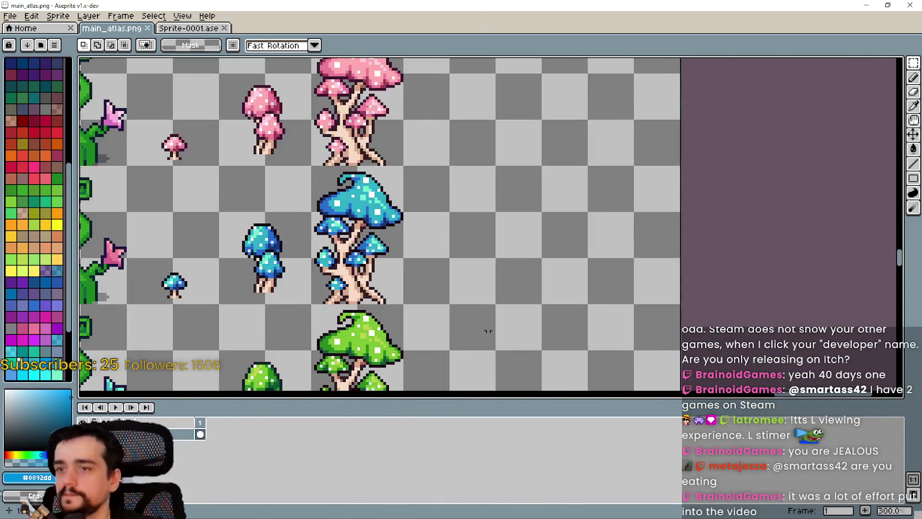
Pan to the vines and select the green beanstalk together with the white silhouette
{"action": "scroll", "coordinate": [487, 330], "scroll_direction": "down", "scroll_amount": 2}
{"action": "mouse_move", "coordinate": [494, 232]}
{"action": "left_mouse_down"}
{"action": "mouse_move", "coordinate": [400, 355]}
{"action": "mouse_move", "coordinate": [389, 273]}
{"action": "mouse_move", "coordinate": [886, 68]}
{"action": "left_mouse_up"}
{"action": "left_click_drag", "start_coordinate": [463, 186], "coordinate": [491, 215]}
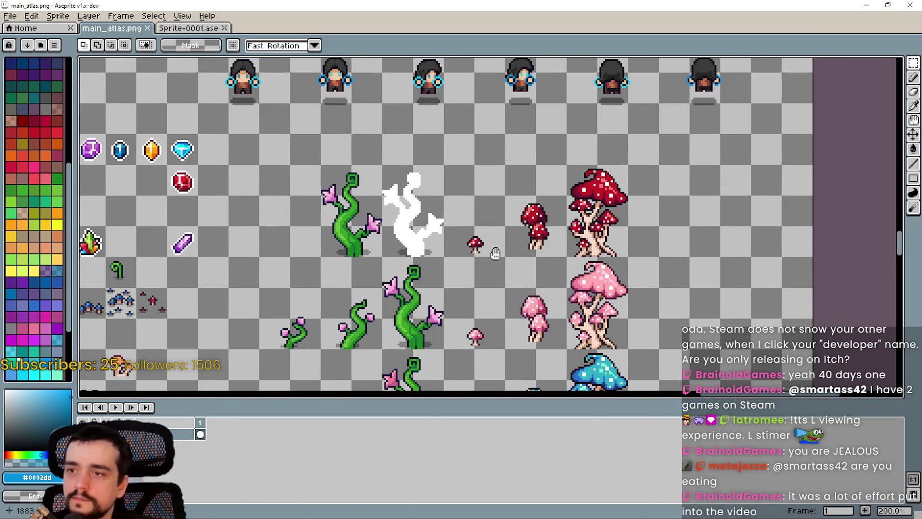
{"action": "scroll", "coordinate": [491, 215], "scroll_direction": "left", "scroll_amount": 4}
{"action": "scroll", "coordinate": [520, 248], "scroll_direction": "right", "scroll_amount": 2}
{"action": "scroll", "coordinate": [520, 248], "scroll_direction": "up", "scroll_amount": 1}
{"action": "scroll", "coordinate": [460, 266], "scroll_direction": "left", "scroll_amount": 2}
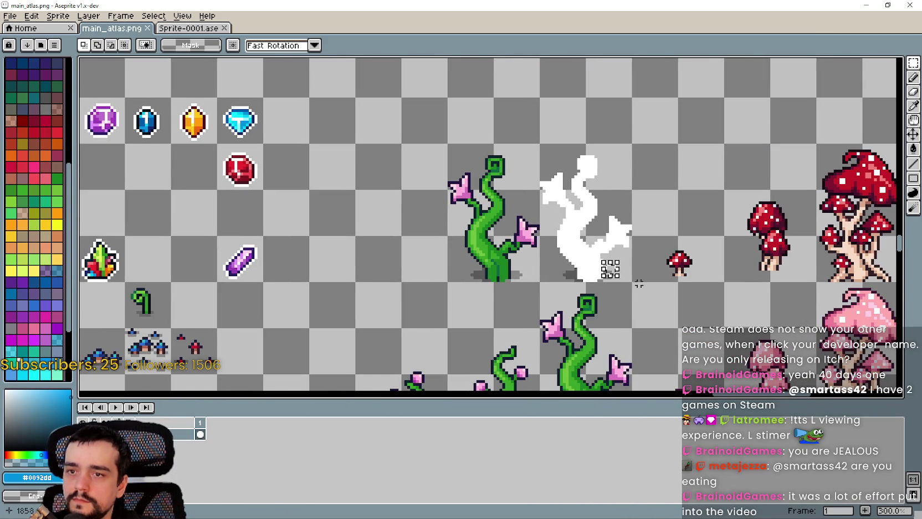
{"action": "left_click_drag", "start_coordinate": [606, 276], "coordinate": [470, 155]}
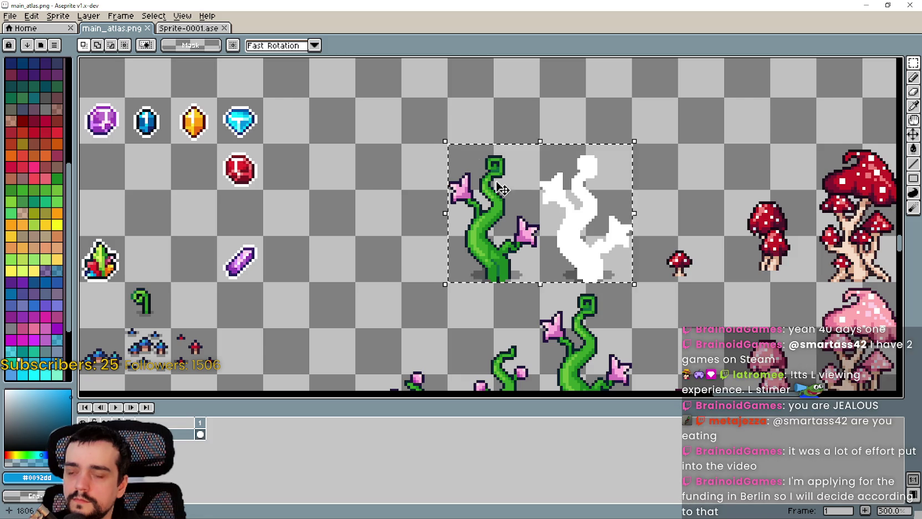
{"action": "scroll", "coordinate": [524, 261], "scroll_direction": "down", "scroll_amount": 2}
{"action": "scroll", "coordinate": [550, 270], "scroll_direction": "down", "scroll_amount": 5}
{"action": "scroll", "coordinate": [550, 270], "scroll_direction": "up", "scroll_amount": 6}
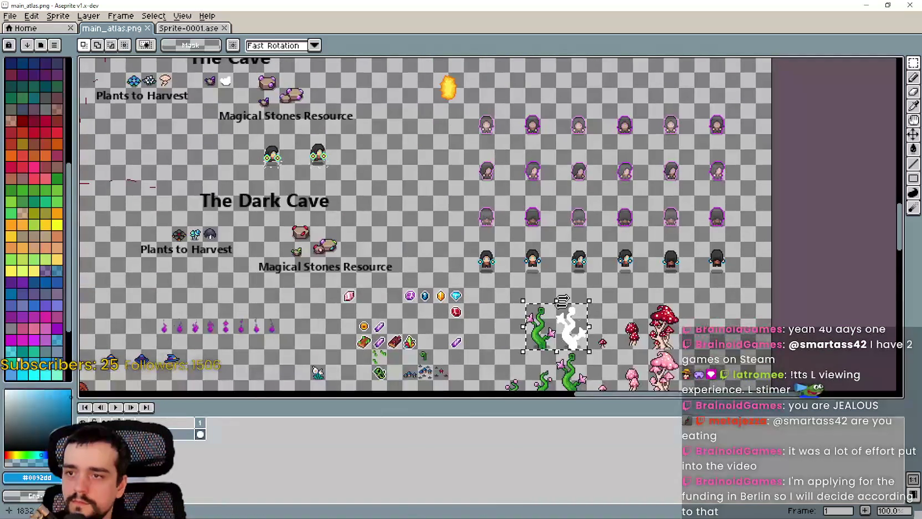
{"action": "scroll", "coordinate": [550, 270], "scroll_direction": "up", "scroll_amount": 2}
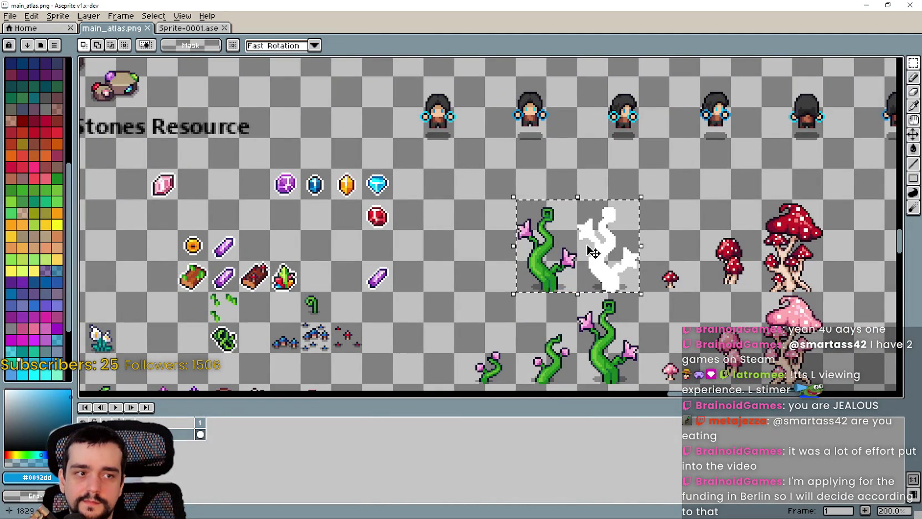
{"action": "left_click_drag", "start_coordinate": [556, 271], "coordinate": [618, 272]}
{"action": "scroll", "coordinate": [622, 260], "scroll_direction": "up", "scroll_amount": 1}
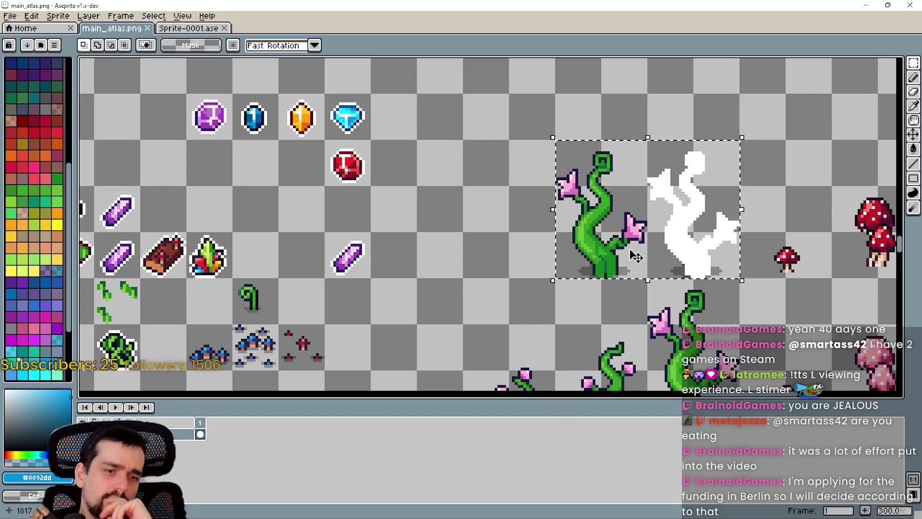
Move the beanstalk and white silhouette one cell left and commit
{"action": "left_click", "coordinate": [665, 218]}
{"action": "left_click_drag", "start_coordinate": [661, 232], "coordinate": [570, 229]}
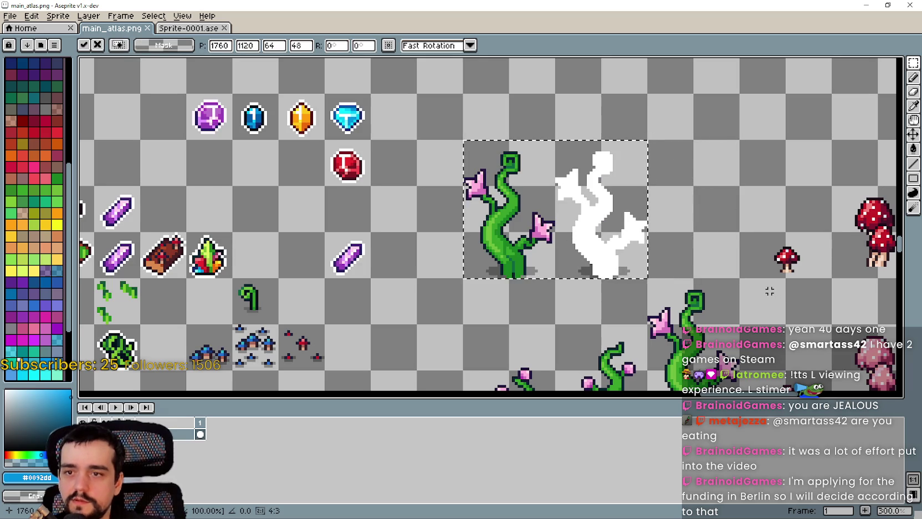
{"action": "key", "text": "Return"}
{"action": "scroll", "coordinate": [539, 269], "scroll_direction": "down", "scroll_amount": 1}
{"action": "scroll", "coordinate": [539, 269], "scroll_direction": "up", "scroll_amount": 1}
Select the beanstalk and place a copy of it in the cell right of the silhouette
{"action": "left_click_drag", "start_coordinate": [557, 277], "coordinate": [462, 137]}
{"action": "scroll", "coordinate": [660, 255], "scroll_direction": "right", "scroll_amount": 5}
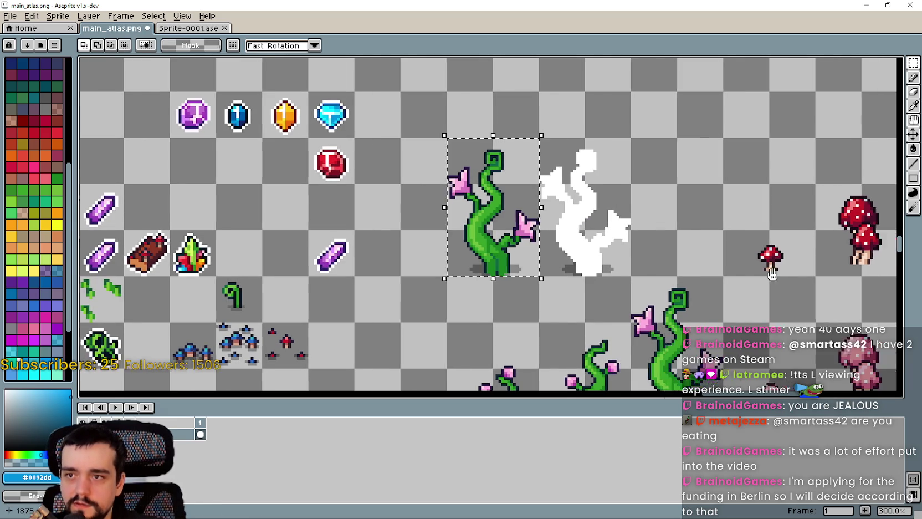
{"action": "scroll", "coordinate": [525, 239], "scroll_direction": "up", "scroll_amount": 2}
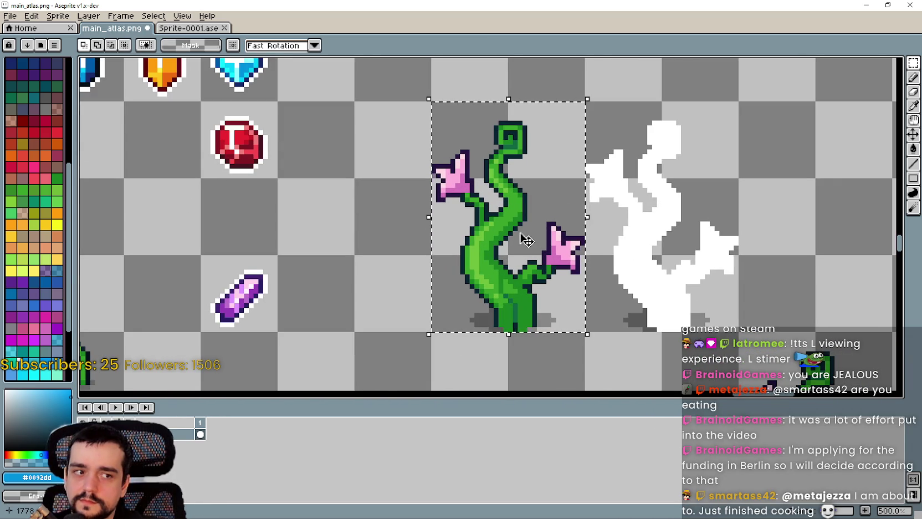
{"action": "scroll", "coordinate": [526, 239], "scroll_direction": "right", "scroll_amount": 5}
{"action": "scroll", "coordinate": [551, 238], "scroll_direction": "down", "scroll_amount": 3}
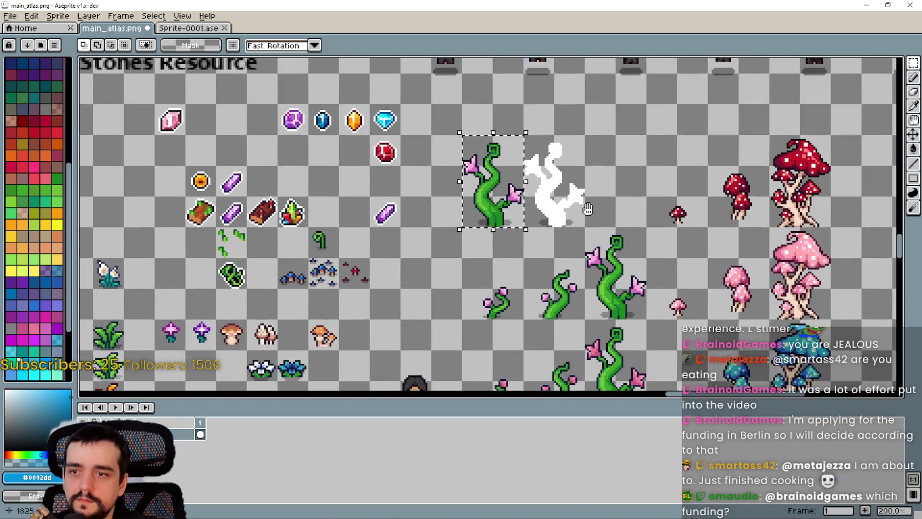
{"action": "mouse_move", "coordinate": [587, 208]}
{"action": "left_mouse_down"}
{"action": "mouse_move", "coordinate": [582, 244]}
{"action": "mouse_move", "coordinate": [476, 247]}
{"action": "mouse_move", "coordinate": [478, 261]}
{"action": "mouse_move", "coordinate": [496, 229]}
{"action": "left_mouse_up"}
{"action": "scroll", "coordinate": [478, 261], "scroll_direction": "up", "scroll_amount": 1}
{"action": "mouse_move", "coordinate": [432, 221]}
{"action": "left_mouse_down"}
{"action": "mouse_move", "coordinate": [658, 222]}
{"action": "mouse_move", "coordinate": [614, 222]}
{"action": "left_mouse_up"}
{"action": "key", "text": "Return"}
{"action": "scroll", "coordinate": [637, 232], "scroll_direction": "up", "scroll_amount": 3}
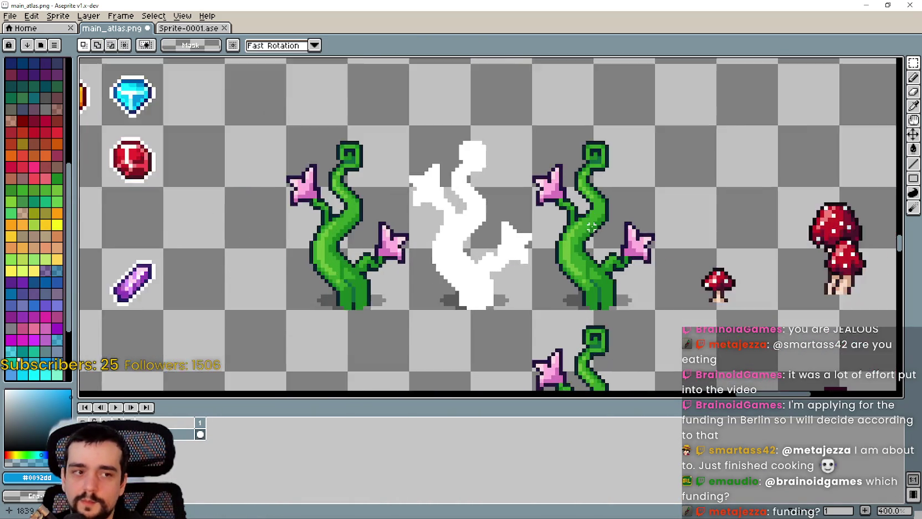
{"action": "scroll", "coordinate": [689, 292], "scroll_direction": "down", "scroll_amount": 1}
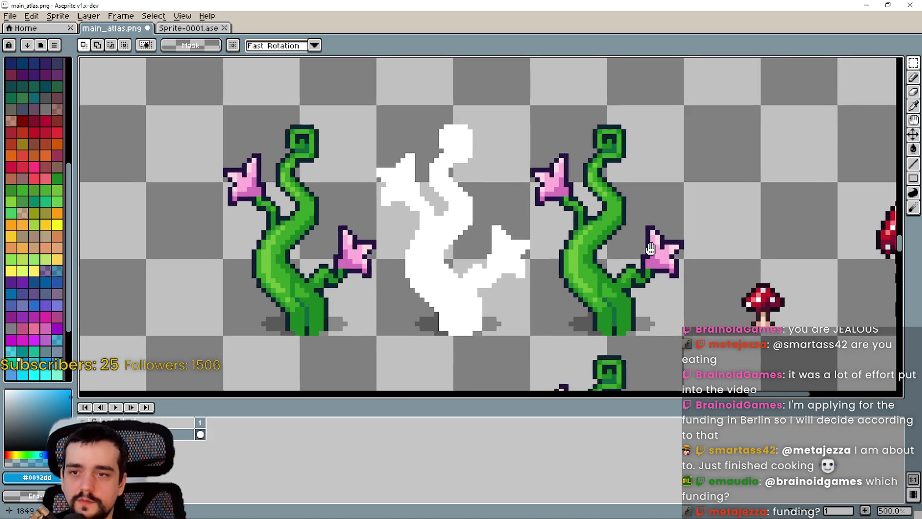
{"action": "scroll", "coordinate": [610, 194], "scroll_direction": "up", "scroll_amount": 1}
{"action": "scroll", "coordinate": [545, 170], "scroll_direction": "down", "scroll_amount": 1}
{"action": "scroll", "coordinate": [608, 169], "scroll_direction": "up", "scroll_amount": 2}
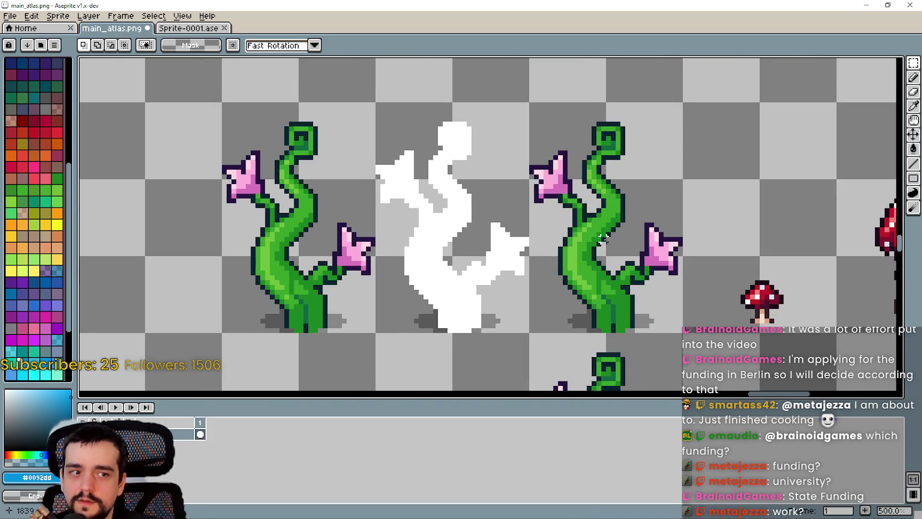
{"action": "scroll", "coordinate": [621, 209], "scroll_direction": "up", "scroll_amount": 1}
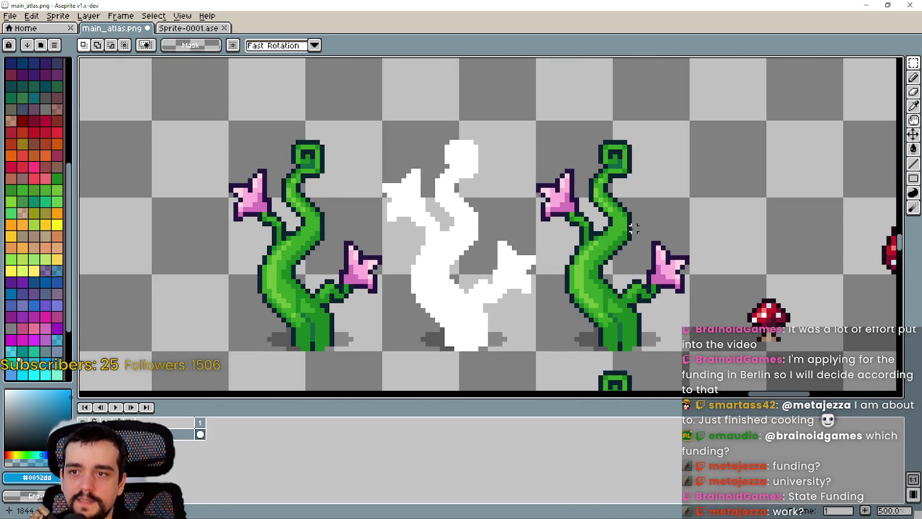
{"action": "scroll", "coordinate": [623, 214], "scroll_direction": "down", "scroll_amount": 3}
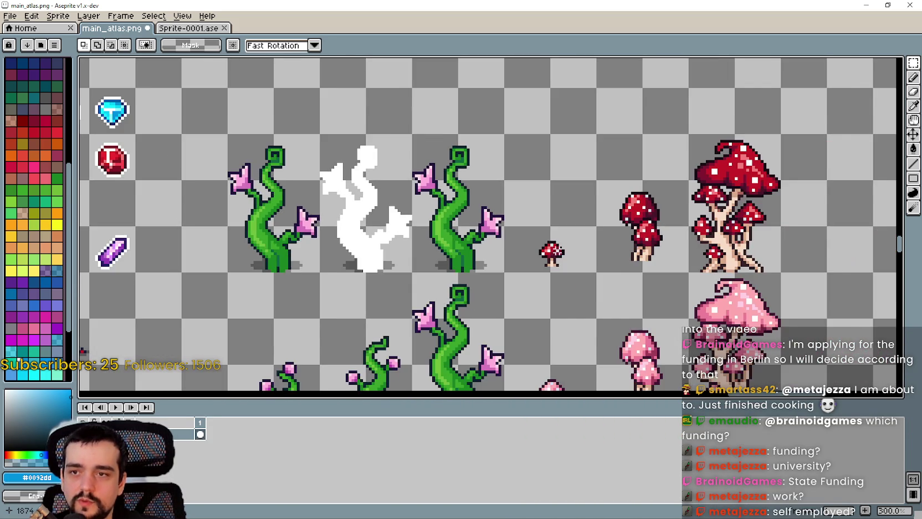
{"action": "scroll", "coordinate": [622, 263], "scroll_direction": "down", "scroll_amount": 3}
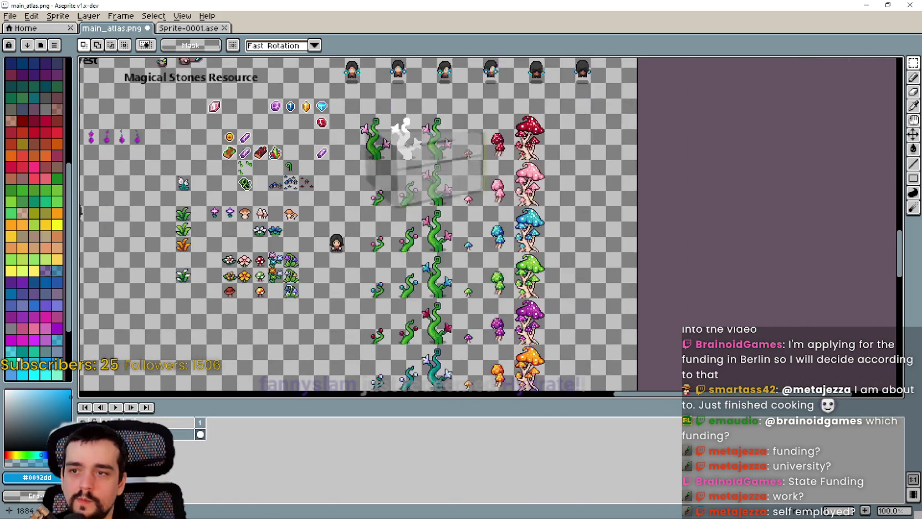
Zoom the view over the beanstalks and mushroom columns of the atlas
{"action": "scroll", "coordinate": [621, 263], "scroll_direction": "up", "scroll_amount": 1}
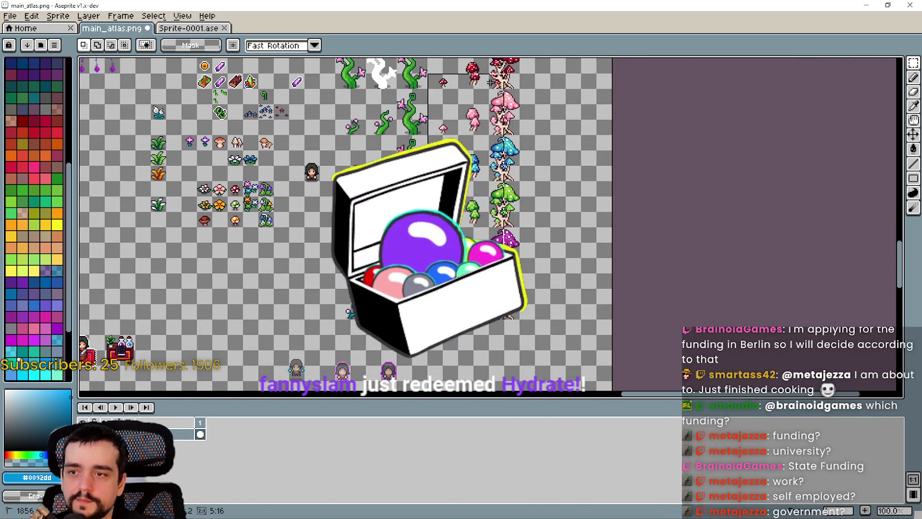
{"action": "scroll", "coordinate": [515, 131], "scroll_direction": "up", "scroll_amount": 3}
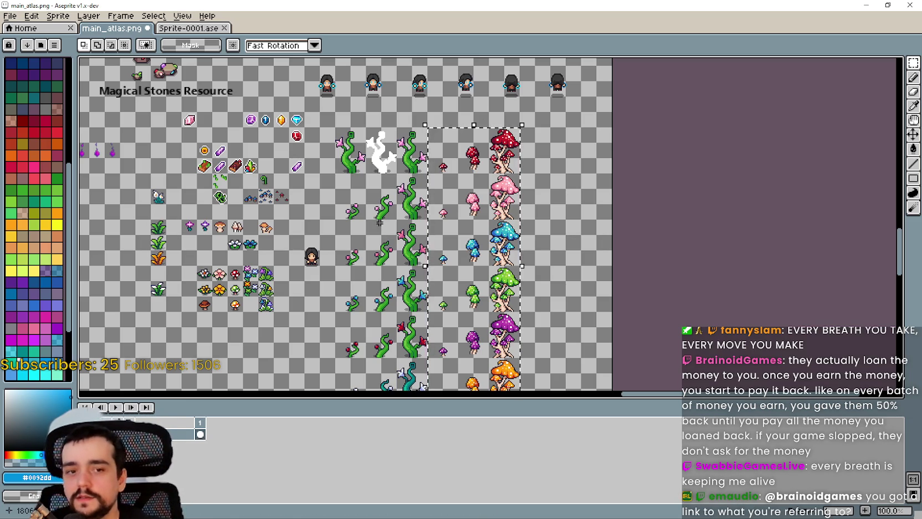
Shrink the timeline by dragging its splitter down to give the canvas more height
{"action": "left_click_drag", "start_coordinate": [570, 398], "coordinate": [571, 440]}
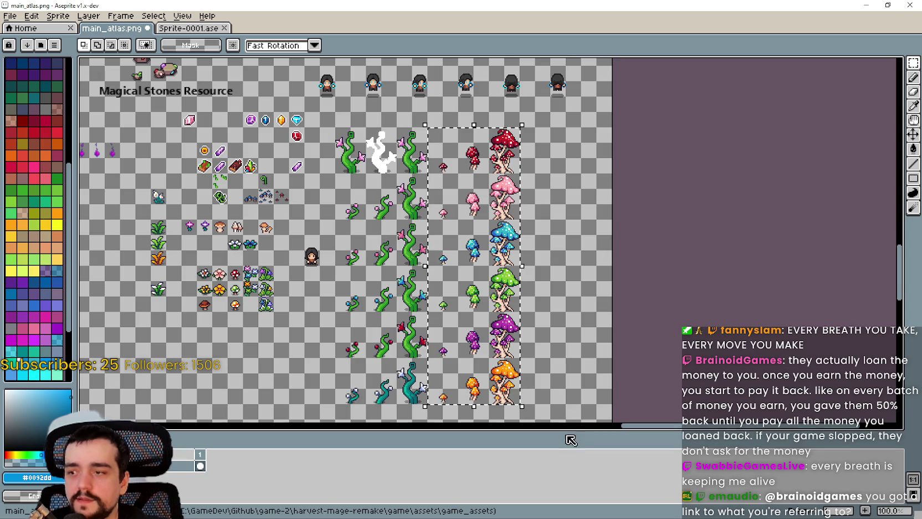
{"action": "scroll", "coordinate": [483, 133], "scroll_direction": "up", "scroll_amount": 2}
{"action": "scroll", "coordinate": [490, 226], "scroll_direction": "down", "scroll_amount": 4}
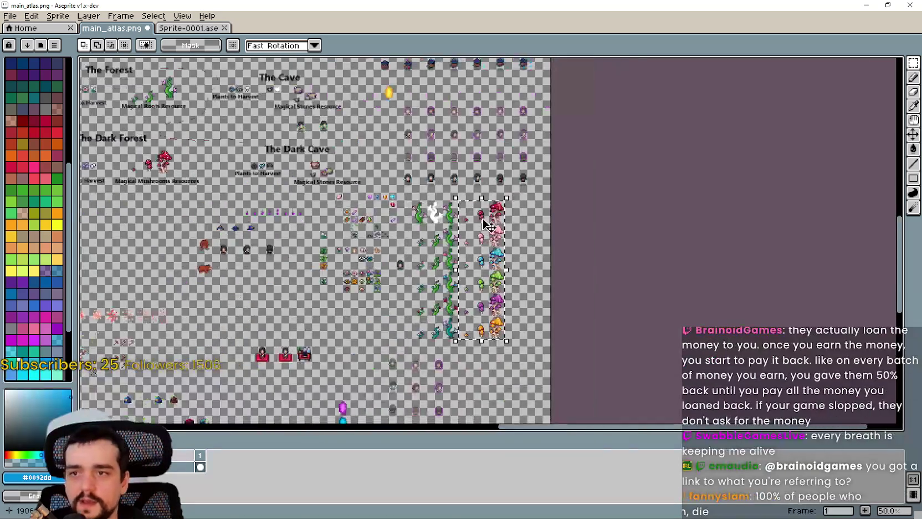
{"action": "scroll", "coordinate": [489, 226], "scroll_direction": "up", "scroll_amount": 1}
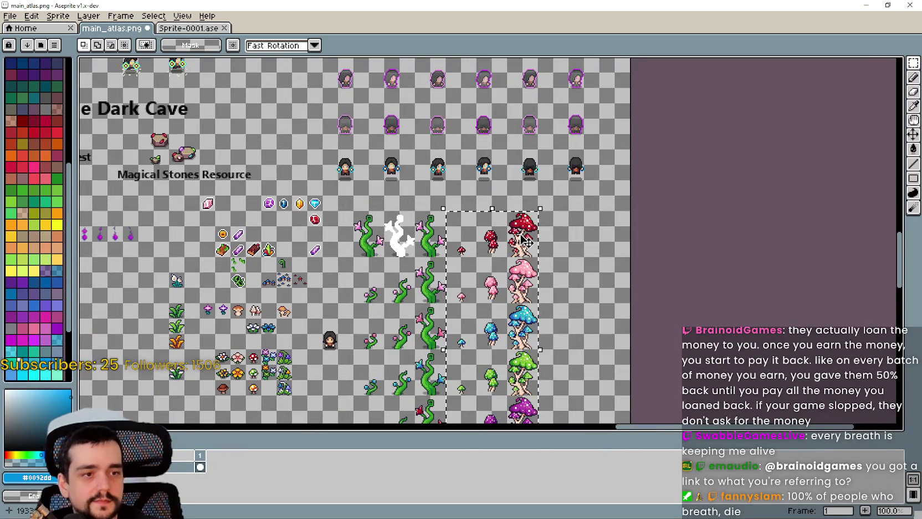
Move the mushroom block right onto the grid cells beside the beanstalks and commit it
{"action": "mouse_move", "coordinate": [502, 255]}
{"action": "left_mouse_down"}
{"action": "mouse_move", "coordinate": [493, 222]}
{"action": "mouse_move", "coordinate": [489, 255]}
{"action": "mouse_move", "coordinate": [471, 252]}
{"action": "mouse_move", "coordinate": [483, 252]}
{"action": "left_mouse_up"}
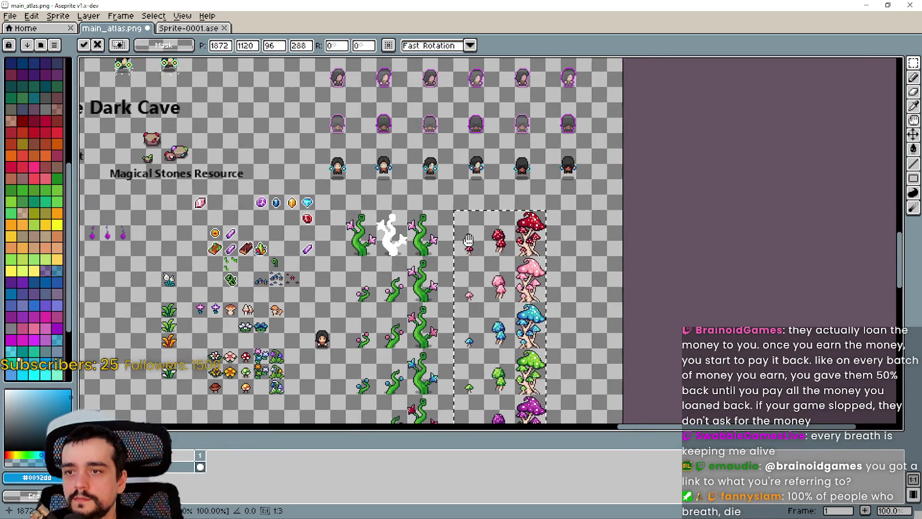
{"action": "scroll", "coordinate": [447, 220], "scroll_direction": "up", "scroll_amount": 3}
{"action": "scroll", "coordinate": [449, 222], "scroll_direction": "down", "scroll_amount": 2}
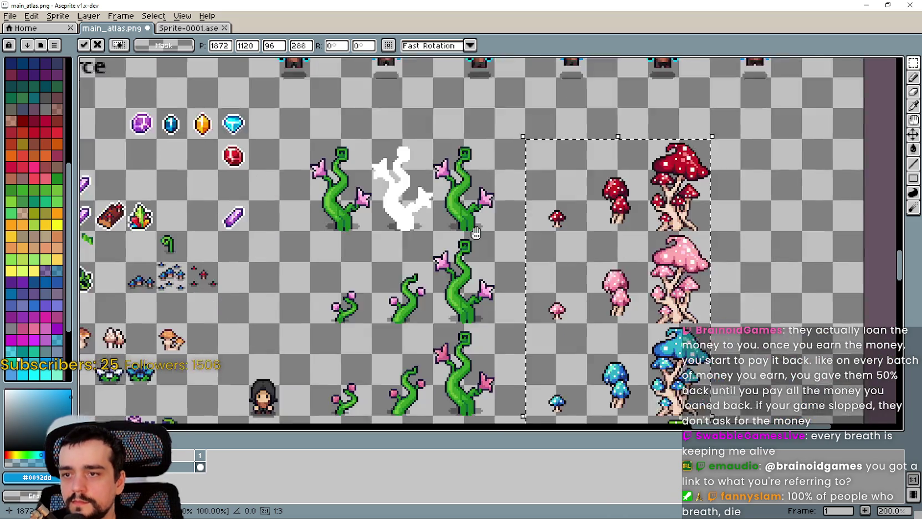
{"action": "mouse_move", "coordinate": [476, 233]}
{"action": "left_mouse_down"}
{"action": "mouse_move", "coordinate": [349, 214]}
{"action": "mouse_move", "coordinate": [326, 288]}
{"action": "left_mouse_up"}
{"action": "key", "text": "shift+Right"}
{"action": "key", "text": "Return"}
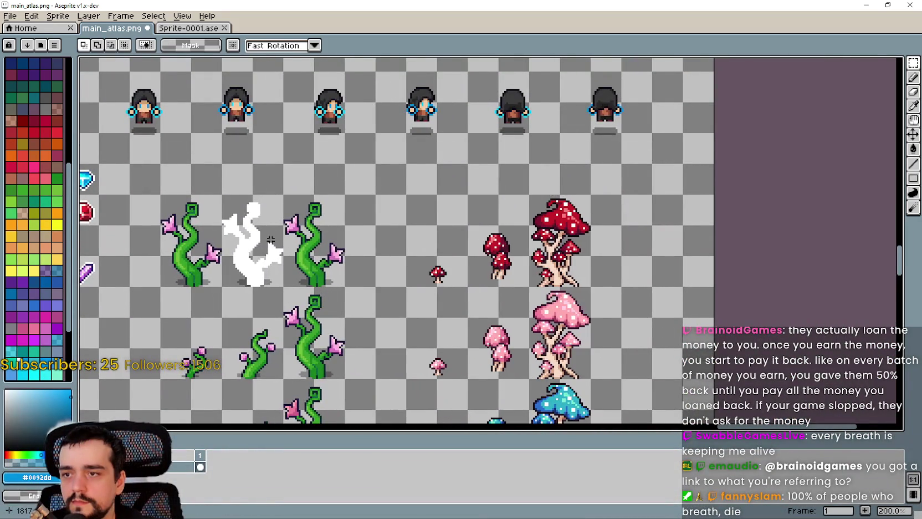
{"action": "scroll", "coordinate": [111, 234], "scroll_direction": "up", "scroll_amount": 1}
Marquee-select the right-hand beanstalk in its grid cell
{"action": "left_click_drag", "start_coordinate": [526, 399], "coordinate": [475, 339]}
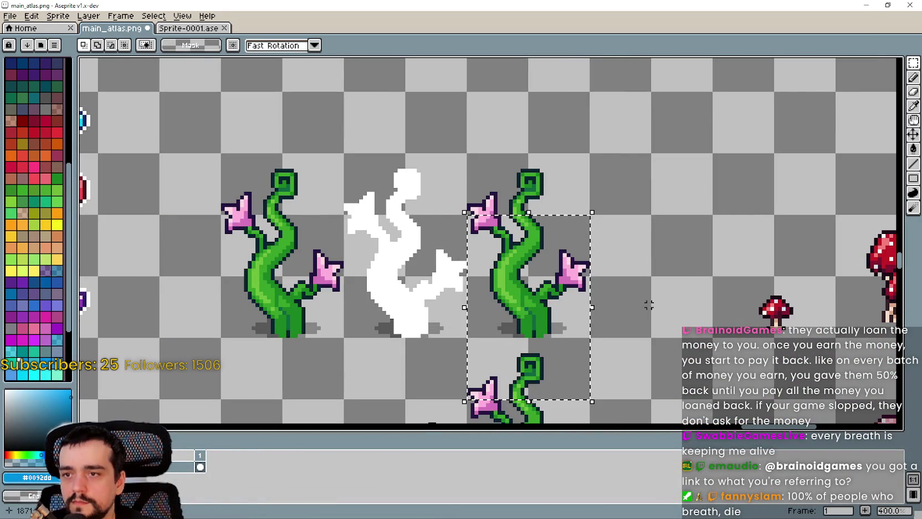
{"action": "mouse_move", "coordinate": [551, 332]}
{"action": "left_mouse_down"}
{"action": "mouse_move", "coordinate": [527, 299]}
{"action": "mouse_move", "coordinate": [502, 193]}
{"action": "left_mouse_up"}
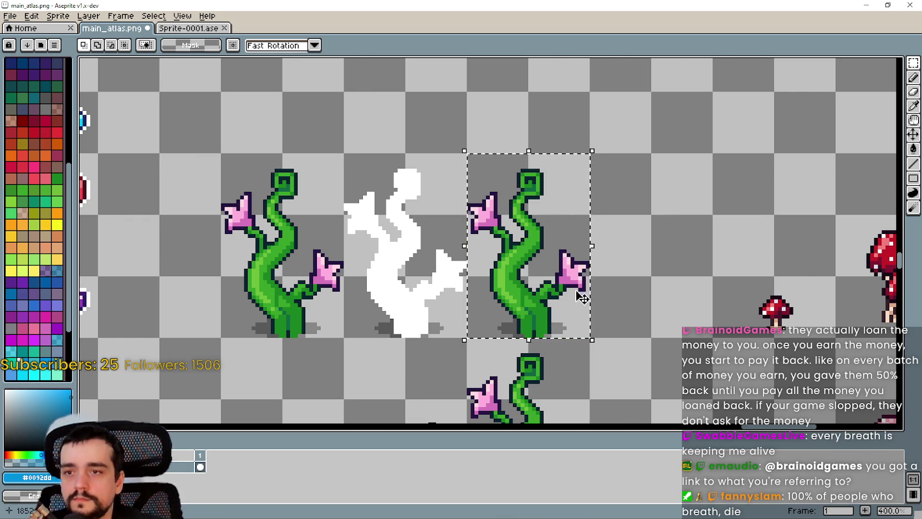
{"action": "scroll", "coordinate": [555, 249], "scroll_direction": "down", "scroll_amount": 1}
{"action": "scroll", "coordinate": [557, 288], "scroll_direction": "up", "scroll_amount": 1}
{"action": "scroll", "coordinate": [556, 291], "scroll_direction": "down", "scroll_amount": 1}
{"action": "mouse_move", "coordinate": [556, 291]}
{"action": "left_mouse_down"}
{"action": "mouse_move", "coordinate": [568, 183]}
{"action": "mouse_move", "coordinate": [569, 370]}
{"action": "left_mouse_up"}
{"action": "scroll", "coordinate": [569, 370], "scroll_direction": "up", "scroll_amount": 2}
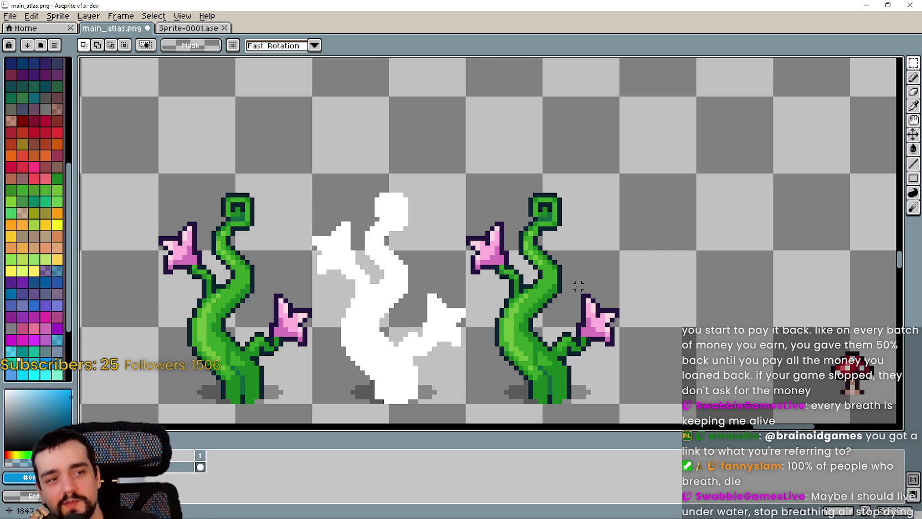
{"action": "scroll", "coordinate": [578, 285], "scroll_direction": "down", "scroll_amount": 1}
{"action": "scroll", "coordinate": [478, 294], "scroll_direction": "down", "scroll_amount": 1}
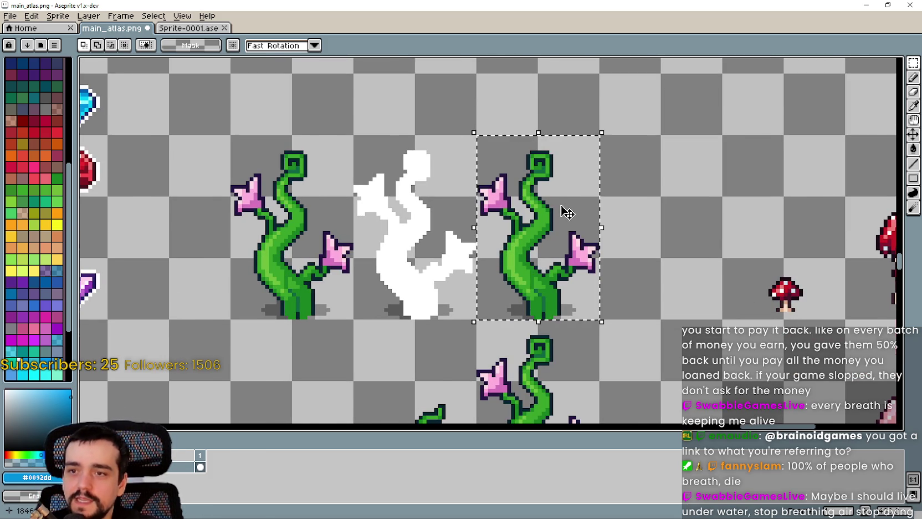
{"action": "scroll", "coordinate": [561, 206], "scroll_direction": "down", "scroll_amount": 1}
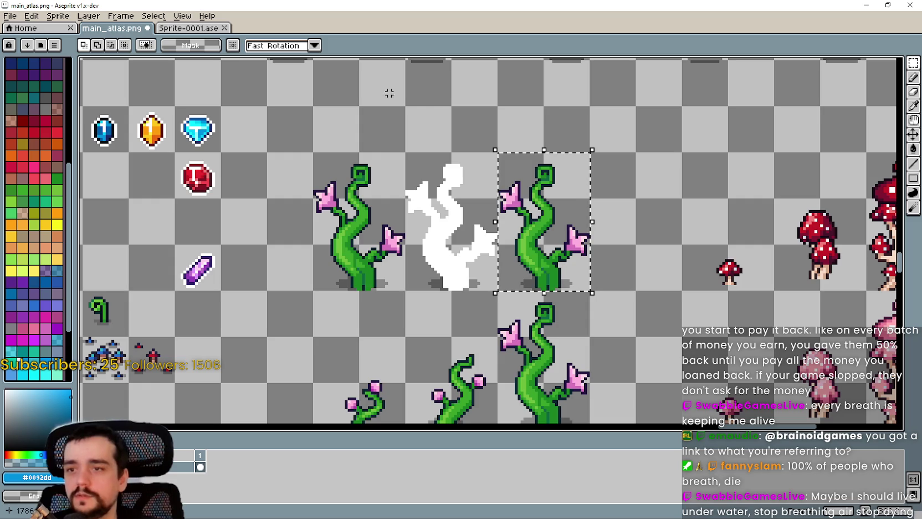
{"action": "scroll", "coordinate": [588, 230], "scroll_direction": "up", "scroll_amount": 2}
{"action": "scroll", "coordinate": [587, 230], "scroll_direction": "down", "scroll_amount": 2}
{"action": "scroll", "coordinate": [587, 230], "scroll_direction": "up", "scroll_amount": 2}
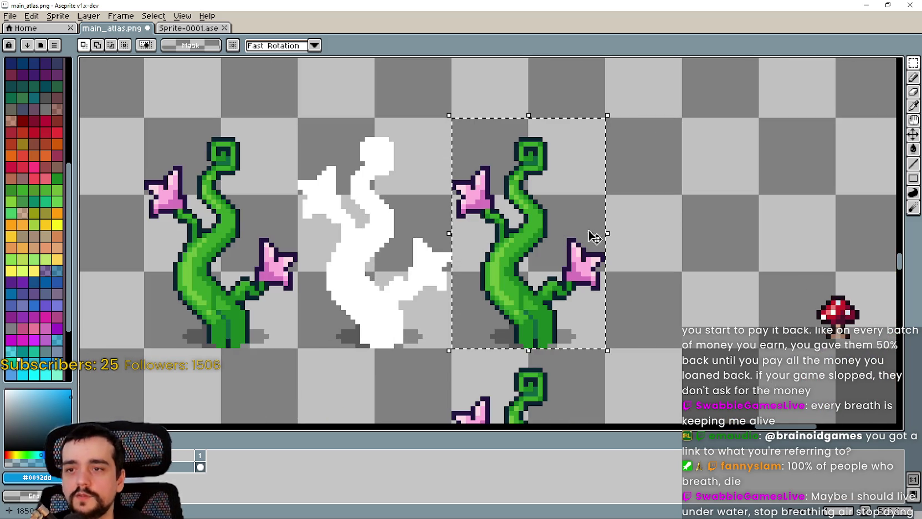
{"action": "scroll", "coordinate": [594, 238], "scroll_direction": "down", "scroll_amount": 2}
{"action": "scroll", "coordinate": [594, 305], "scroll_direction": "down", "scroll_amount": 1}
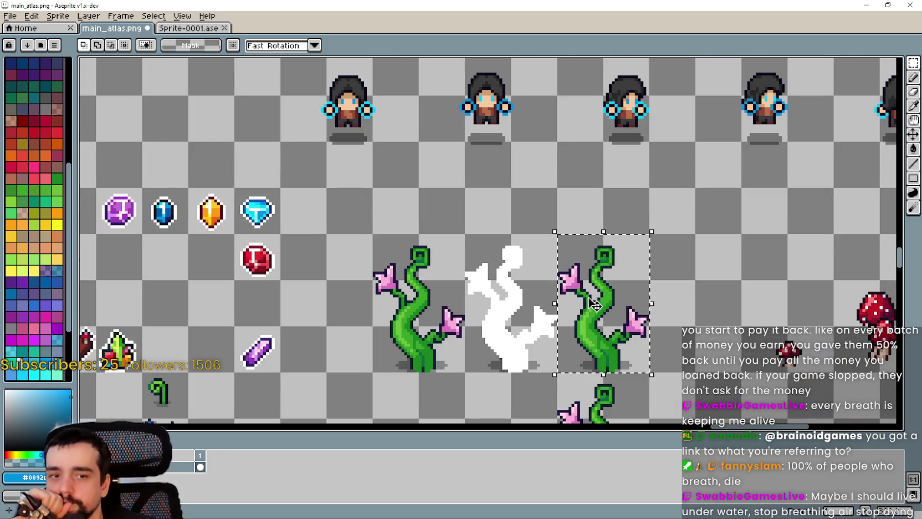
{"action": "scroll", "coordinate": [594, 305], "scroll_direction": "up", "scroll_amount": 1}
{"action": "scroll", "coordinate": [604, 410], "scroll_direction": "down", "scroll_amount": 2}
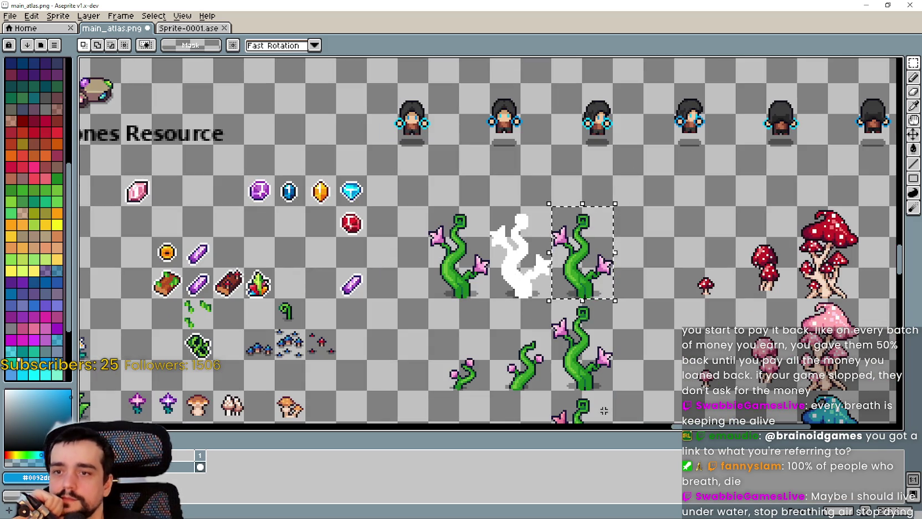
{"action": "mouse_move", "coordinate": [614, 392]}
{"action": "left_mouse_down"}
{"action": "mouse_move", "coordinate": [582, 359]}
{"action": "mouse_move", "coordinate": [549, 299]}
{"action": "left_mouse_up"}
{"action": "left_click_drag", "start_coordinate": [623, 356], "coordinate": [604, 343]}
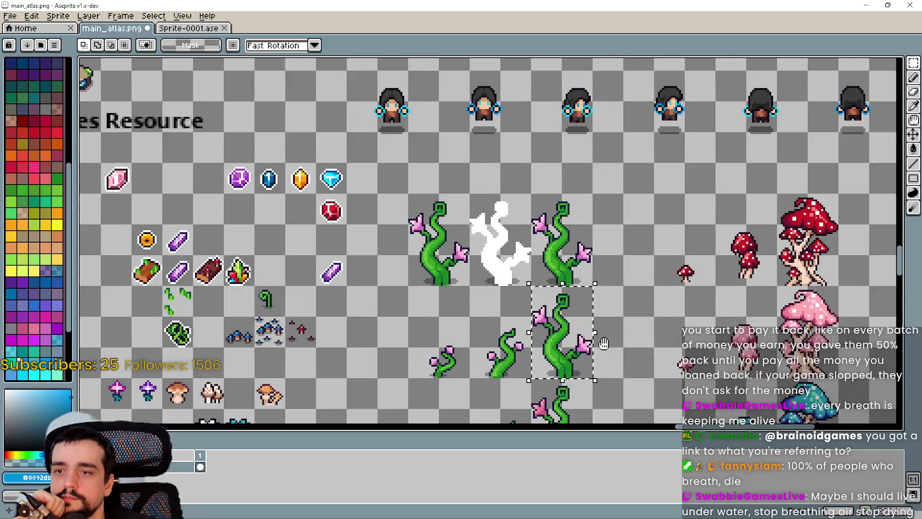
{"action": "scroll", "coordinate": [604, 344], "scroll_direction": "up", "scroll_amount": 2}
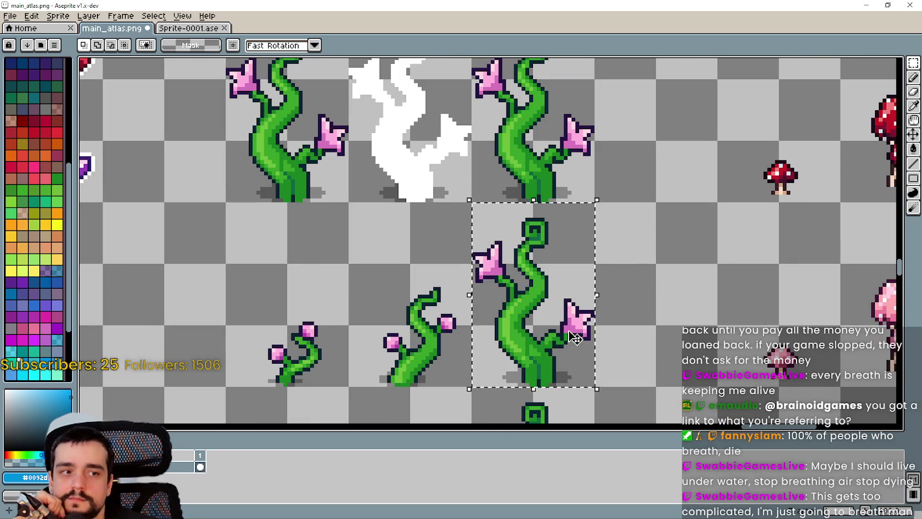
{"action": "scroll", "coordinate": [575, 337], "scroll_direction": "down", "scroll_amount": 3}
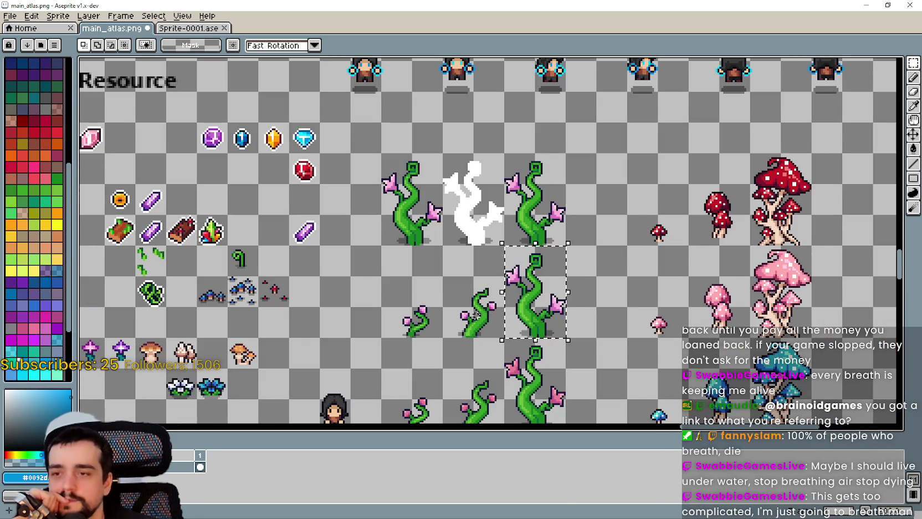
{"action": "left_click_drag", "start_coordinate": [475, 315], "coordinate": [507, 340]}
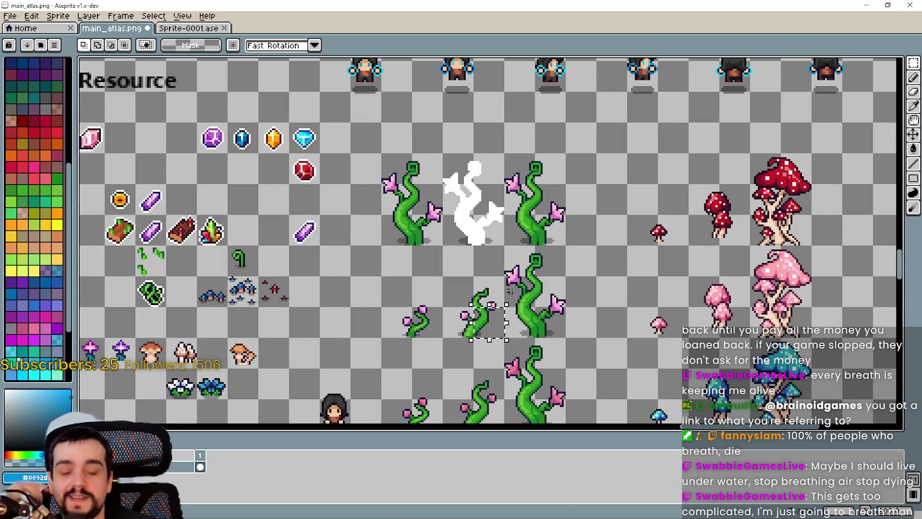
{"action": "left_click_drag", "start_coordinate": [380, 339], "coordinate": [568, 243]}
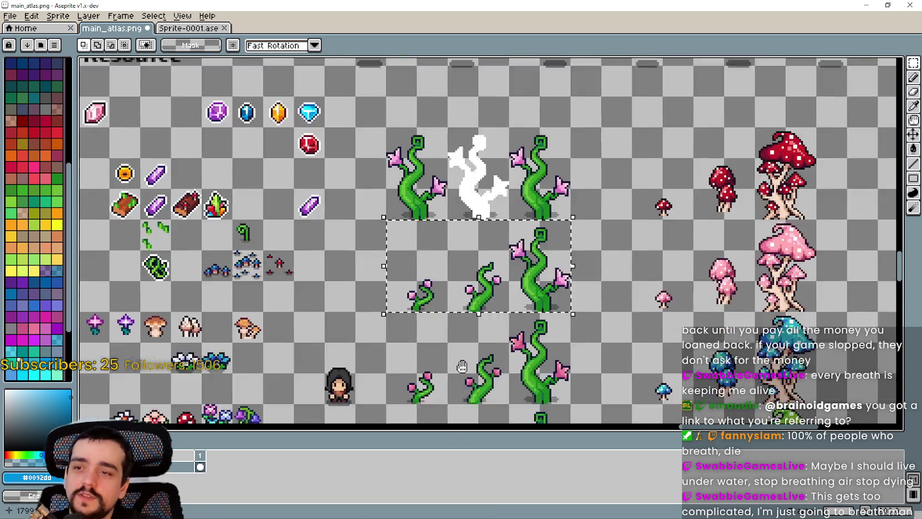
{"action": "scroll", "coordinate": [464, 290], "scroll_direction": "down", "scroll_amount": 2}
{"action": "scroll", "coordinate": [464, 290], "scroll_direction": "up", "scroll_amount": 3}
{"action": "mouse_move", "coordinate": [430, 278]}
{"action": "left_mouse_down"}
{"action": "mouse_move", "coordinate": [493, 215]}
{"action": "mouse_move", "coordinate": [860, 90]}
{"action": "mouse_move", "coordinate": [782, 134]}
{"action": "left_mouse_up"}
{"action": "left_click", "coordinate": [783, 134]}
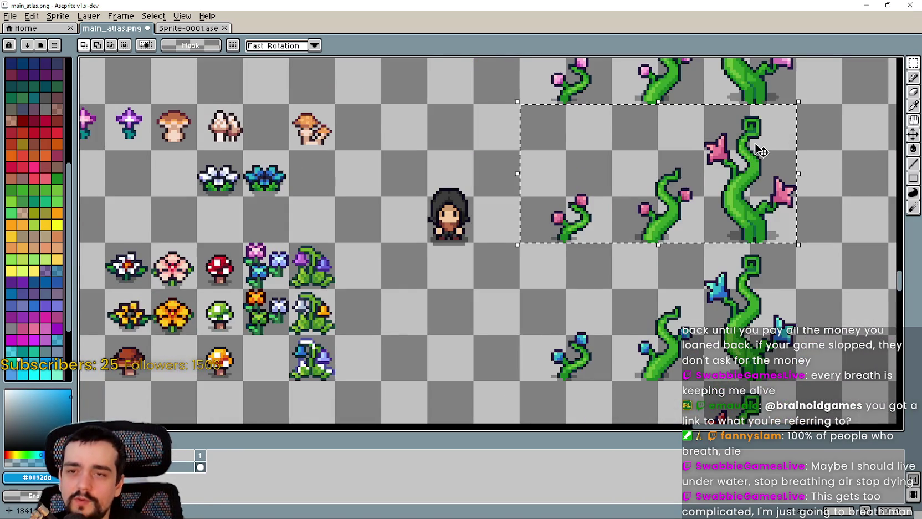
{"action": "scroll", "coordinate": [443, 211], "scroll_direction": "down", "scroll_amount": 2}
{"action": "scroll", "coordinate": [513, 299], "scroll_direction": "up", "scroll_amount": 3}
{"action": "scroll", "coordinate": [513, 299], "scroll_direction": "down", "scroll_amount": 3}
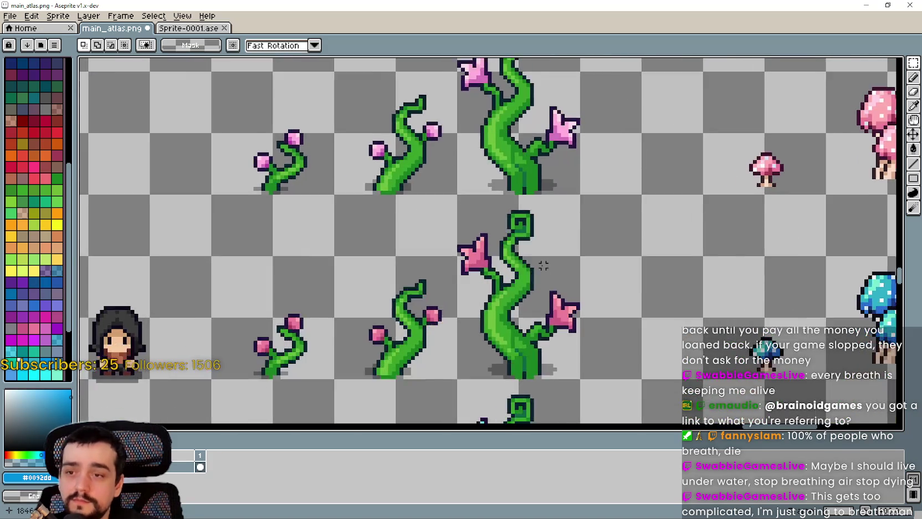
{"action": "scroll", "coordinate": [600, 297], "scroll_direction": "up", "scroll_amount": 2}
{"action": "mouse_move", "coordinate": [637, 291]}
{"action": "left_mouse_down"}
{"action": "mouse_move", "coordinate": [589, 243]}
{"action": "mouse_move", "coordinate": [497, 198]}
{"action": "mouse_move", "coordinate": [359, 151]}
{"action": "left_mouse_up"}
{"action": "scroll", "coordinate": [418, 227], "scroll_direction": "down", "scroll_amount": 2}
{"action": "left_click_drag", "start_coordinate": [418, 228], "coordinate": [437, 280]}
{"action": "scroll", "coordinate": [437, 281], "scroll_direction": "up", "scroll_amount": 2}
{"action": "scroll", "coordinate": [436, 281], "scroll_direction": "down", "scroll_amount": 3}
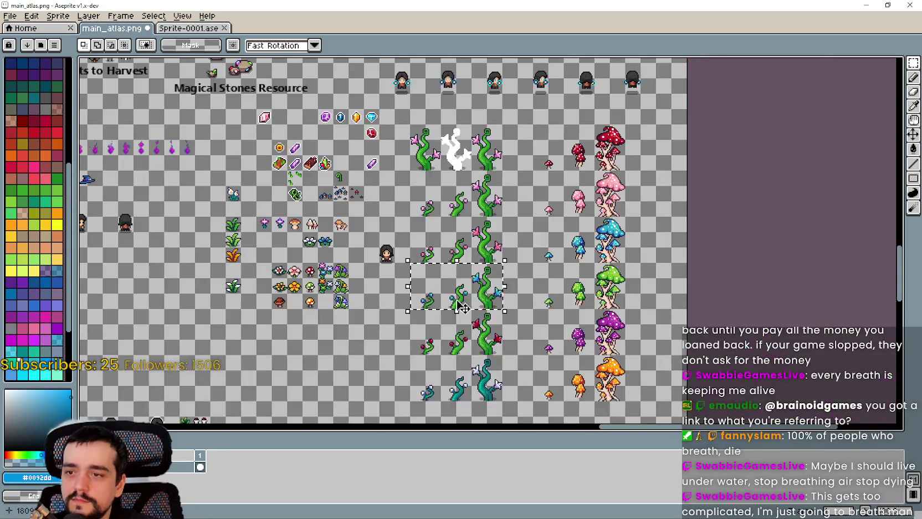
{"action": "left_click_drag", "start_coordinate": [432, 231], "coordinate": [432, 264]}
{"action": "scroll", "coordinate": [461, 299], "scroll_direction": "up", "scroll_amount": 2}
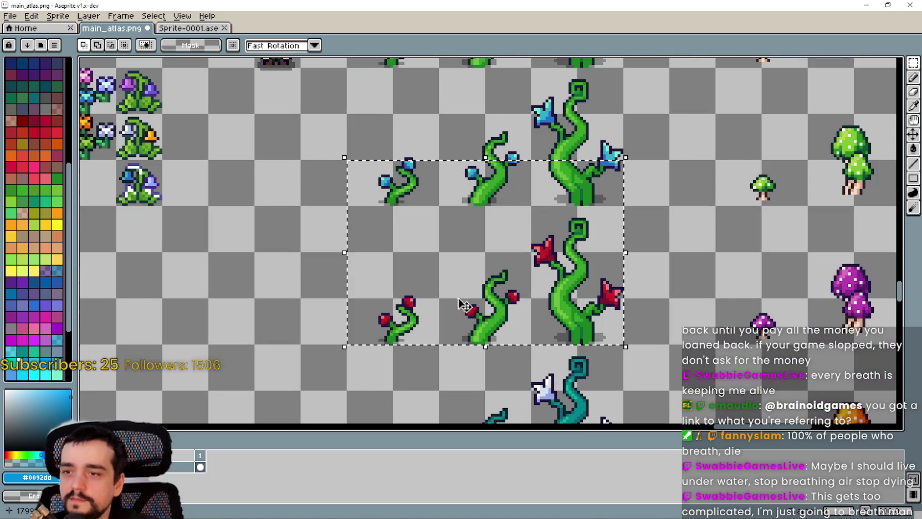
{"action": "scroll", "coordinate": [466, 294], "scroll_direction": "down", "scroll_amount": 3}
{"action": "scroll", "coordinate": [467, 293], "scroll_direction": "up", "scroll_amount": 1}
{"action": "scroll", "coordinate": [467, 292], "scroll_direction": "up", "scroll_amount": 2}
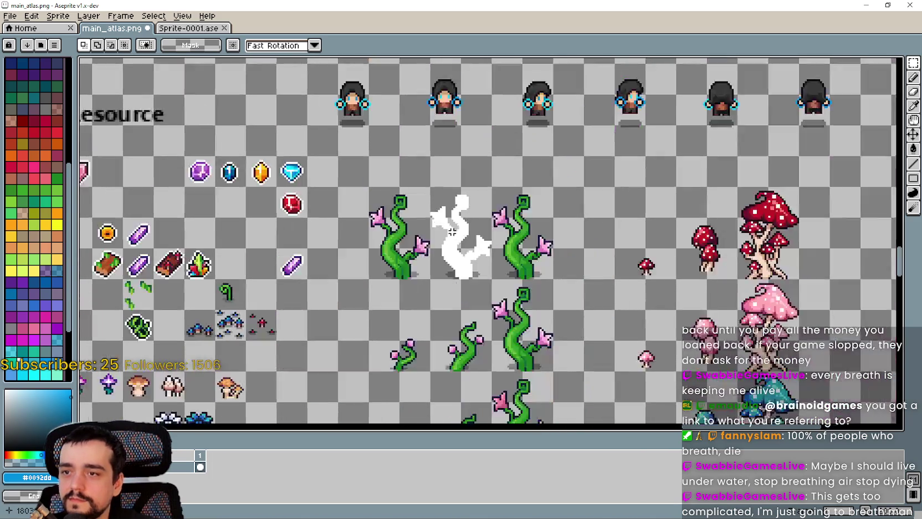
{"action": "scroll", "coordinate": [428, 207], "scroll_direction": "down", "scroll_amount": 1}
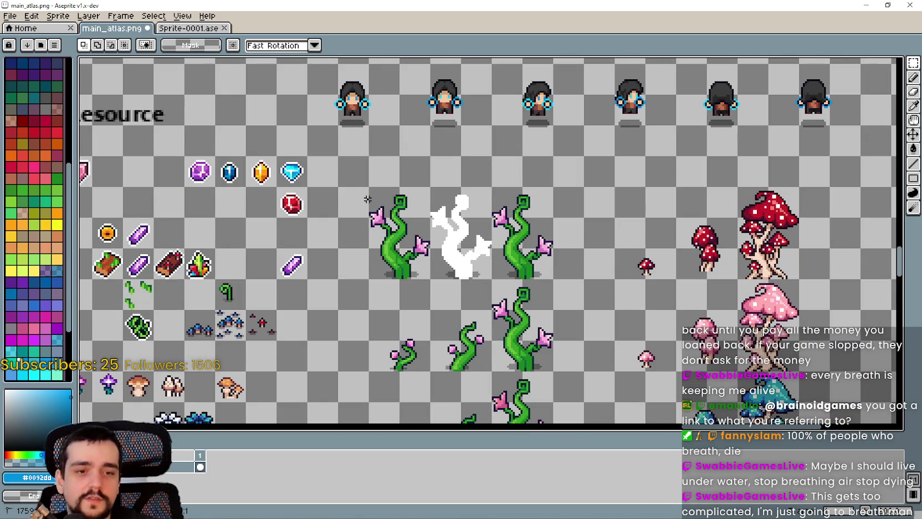
{"action": "left_click_drag", "start_coordinate": [367, 199], "coordinate": [559, 268]}
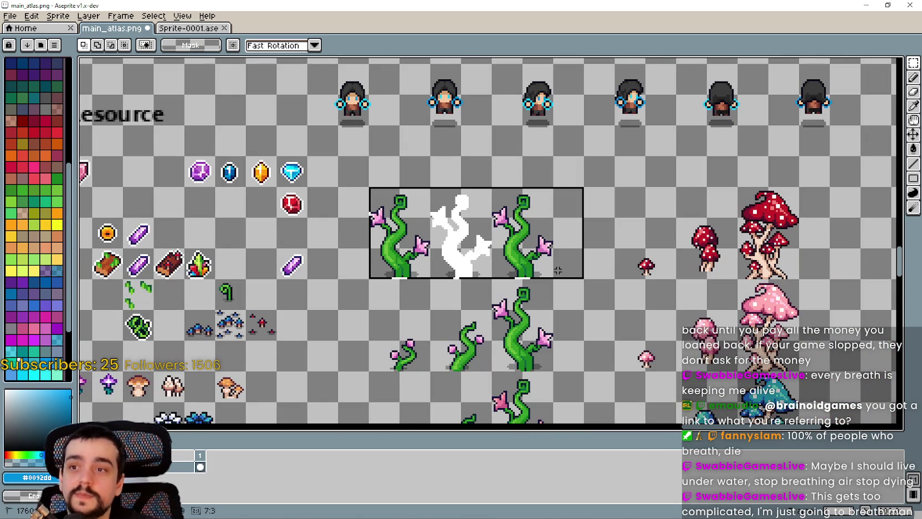
Clear the vine selection and pan the sheet to reveal the sprites below the vines
{"action": "left_click", "coordinate": [548, 266]}
{"action": "left_click_drag", "start_coordinate": [544, 210], "coordinate": [624, 224]}
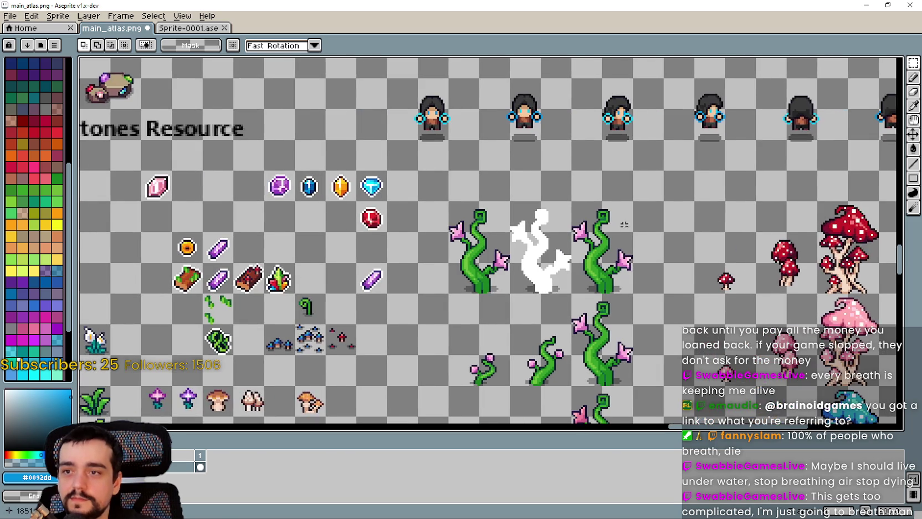
{"action": "left_click_drag", "start_coordinate": [520, 298], "coordinate": [547, 243]}
{"action": "scroll", "coordinate": [537, 259], "scroll_direction": "up", "scroll_amount": 1}
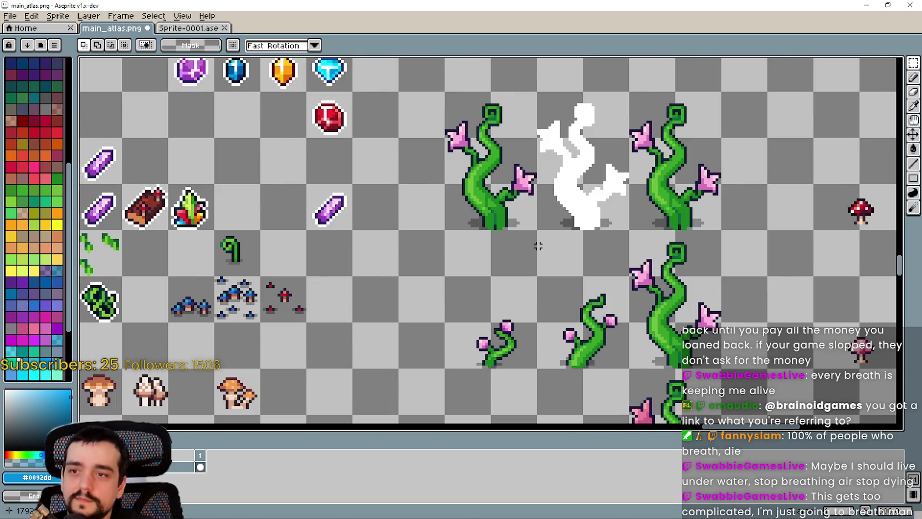
{"action": "scroll", "coordinate": [582, 277], "scroll_direction": "up", "scroll_amount": 3}
{"action": "scroll", "coordinate": [620, 298], "scroll_direction": "down", "scroll_amount": 1}
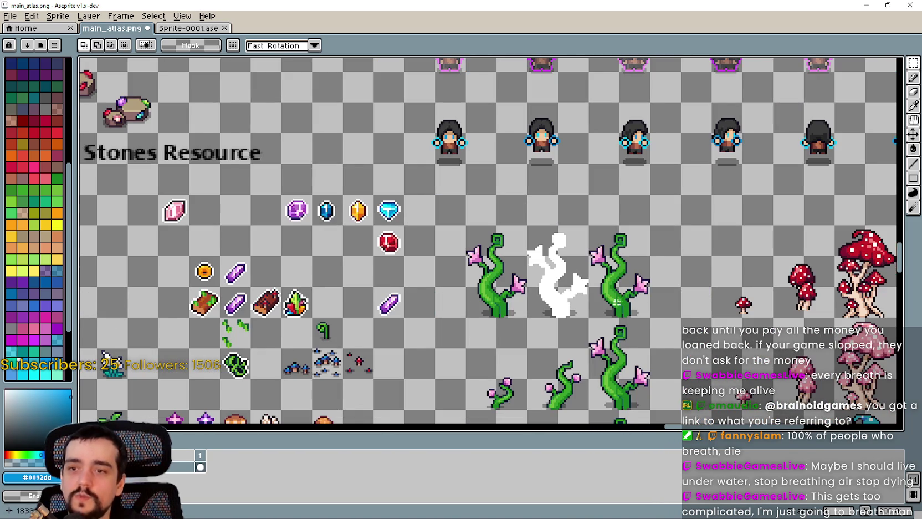
{"action": "scroll", "coordinate": [603, 288], "scroll_direction": "up", "scroll_amount": 2}
{"action": "scroll", "coordinate": [592, 262], "scroll_direction": "up", "scroll_amount": 1}
{"action": "scroll", "coordinate": [592, 262], "scroll_direction": "down", "scroll_amount": 1}
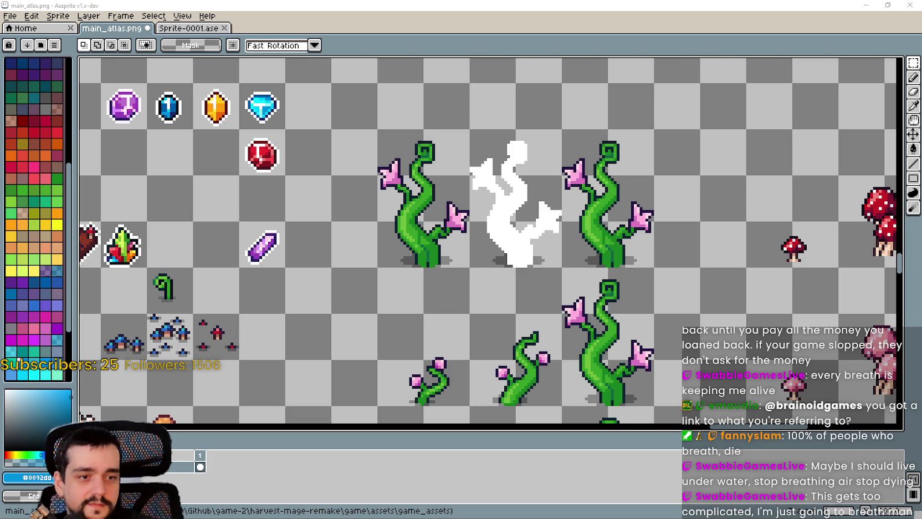
{"action": "mouse_move", "coordinate": [514, 310]}
{"action": "left_mouse_down"}
{"action": "mouse_move", "coordinate": [489, 310]}
{"action": "mouse_move", "coordinate": [514, 371]}
{"action": "mouse_move", "coordinate": [473, 213]}
{"action": "left_mouse_up"}
{"action": "left_click_drag", "start_coordinate": [373, 199], "coordinate": [604, 206]}
Draw a grid-snapped, tile-sized selection around the tall right pink beanstalk
{"action": "scroll", "coordinate": [609, 247], "scroll_direction": "down", "scroll_amount": 1}
{"action": "scroll", "coordinate": [610, 247], "scroll_direction": "up", "scroll_amount": 1}
{"action": "scroll", "coordinate": [610, 247], "scroll_direction": "down", "scroll_amount": 2}
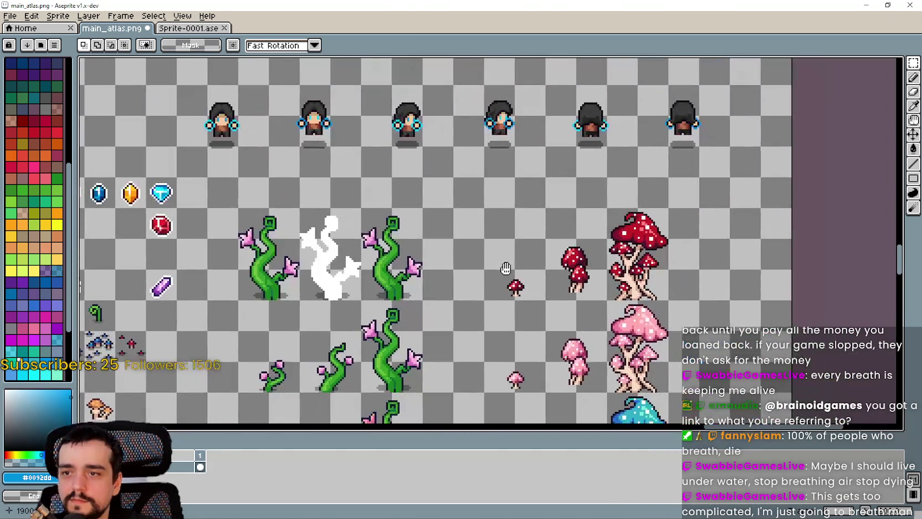
{"action": "scroll", "coordinate": [507, 267], "scroll_direction": "up", "scroll_amount": 1}
{"action": "mouse_move", "coordinate": [650, 227]}
{"action": "left_mouse_down"}
{"action": "mouse_move", "coordinate": [659, 209]}
{"action": "mouse_move", "coordinate": [584, 227]}
{"action": "mouse_move", "coordinate": [553, 251]}
{"action": "mouse_move", "coordinate": [691, 239]}
{"action": "left_mouse_up"}
{"action": "scroll", "coordinate": [560, 224], "scroll_direction": "up", "scroll_amount": 1}
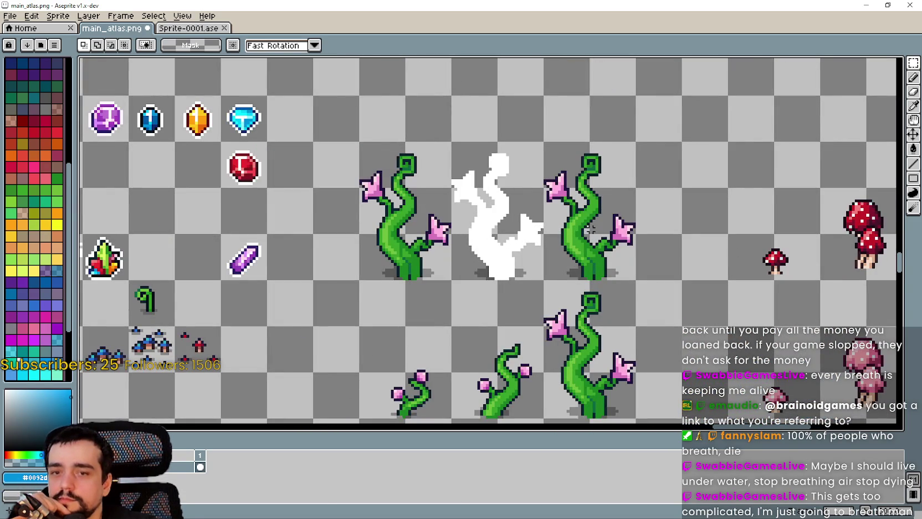
{"action": "scroll", "coordinate": [643, 254], "scroll_direction": "up", "scroll_amount": 1}
{"action": "left_click_drag", "start_coordinate": [628, 277], "coordinate": [521, 104]}
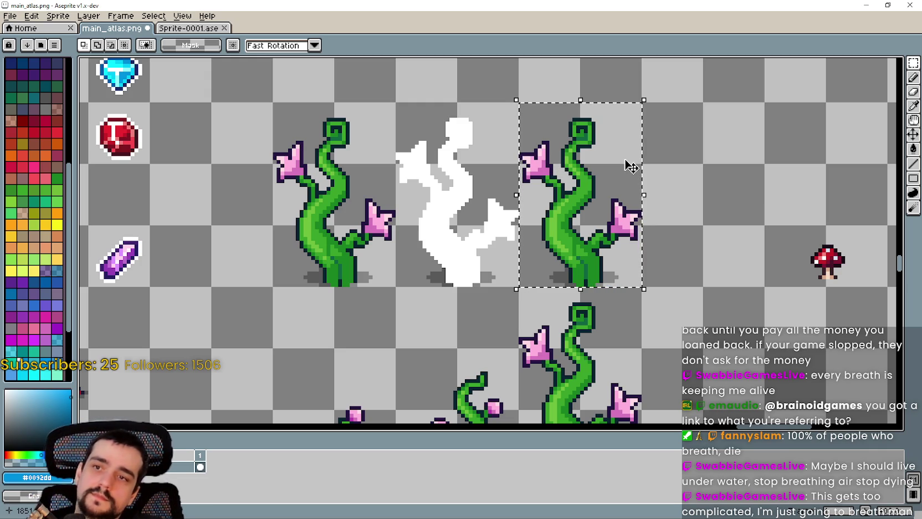
{"action": "left_click_drag", "start_coordinate": [590, 238], "coordinate": [498, 243]}
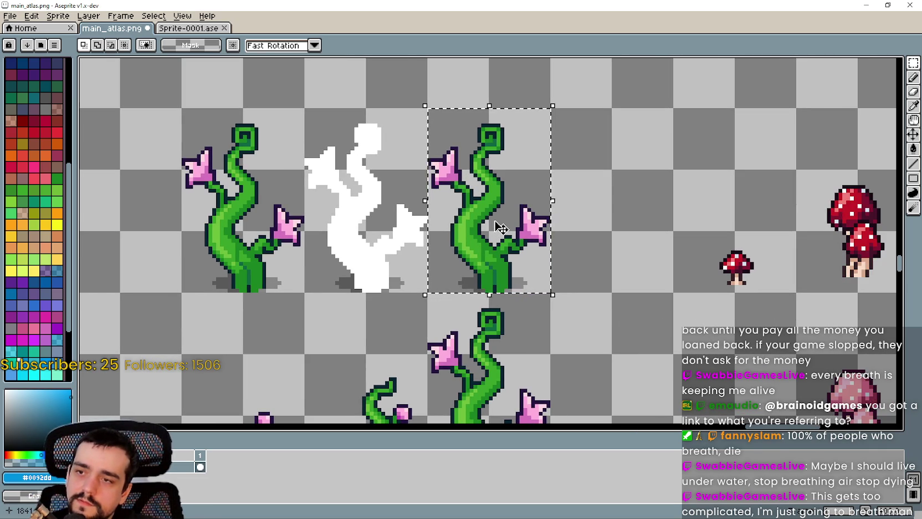
{"action": "mouse_move", "coordinate": [501, 229]}
{"action": "left_mouse_down"}
{"action": "mouse_move", "coordinate": [662, 241]}
{"action": "mouse_move", "coordinate": [348, 206]}
{"action": "mouse_move", "coordinate": [632, 247]}
{"action": "left_mouse_up"}
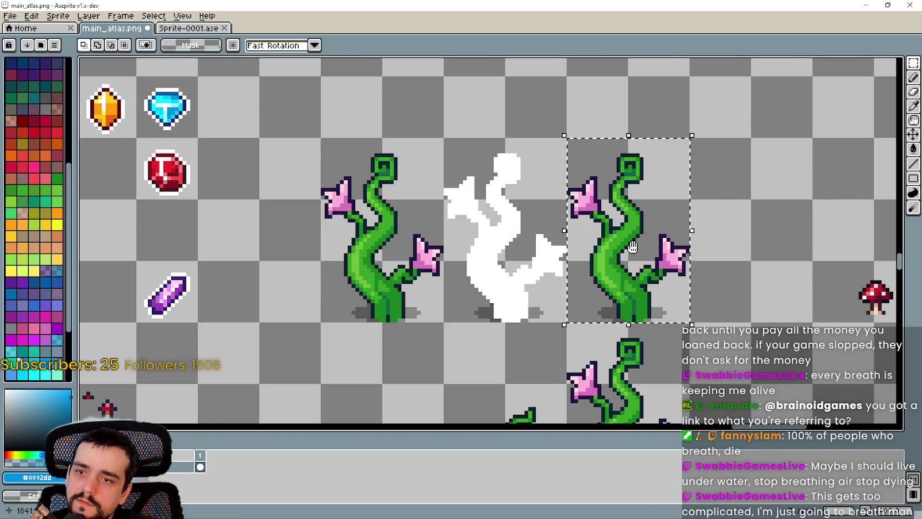
{"action": "left_click_drag", "start_coordinate": [632, 247], "coordinate": [494, 225]}
{"action": "scroll", "coordinate": [494, 224], "scroll_direction": "down", "scroll_amount": 1}
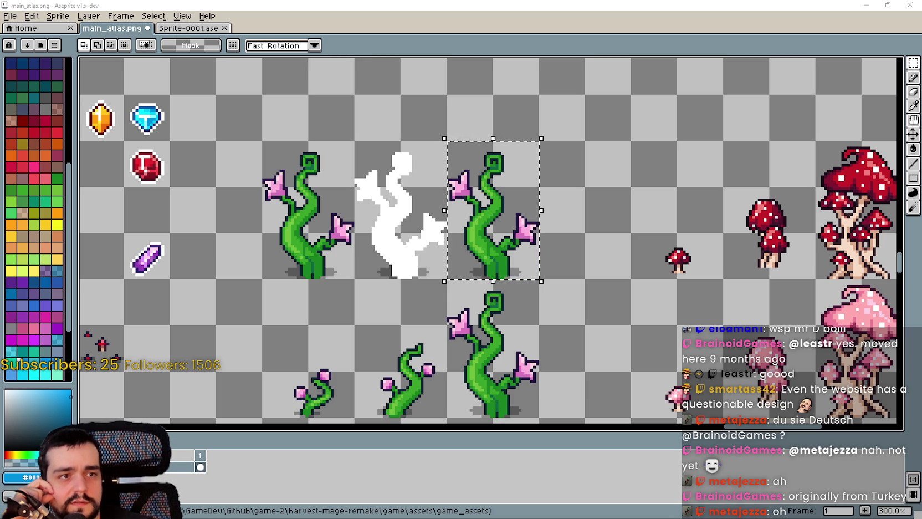
Bring the Brave window to the front and move it up and to the right
{"action": "key", "text": "alt+Tab"}
{"action": "left_click_drag", "start_coordinate": [495, 54], "coordinate": [571, 21]}
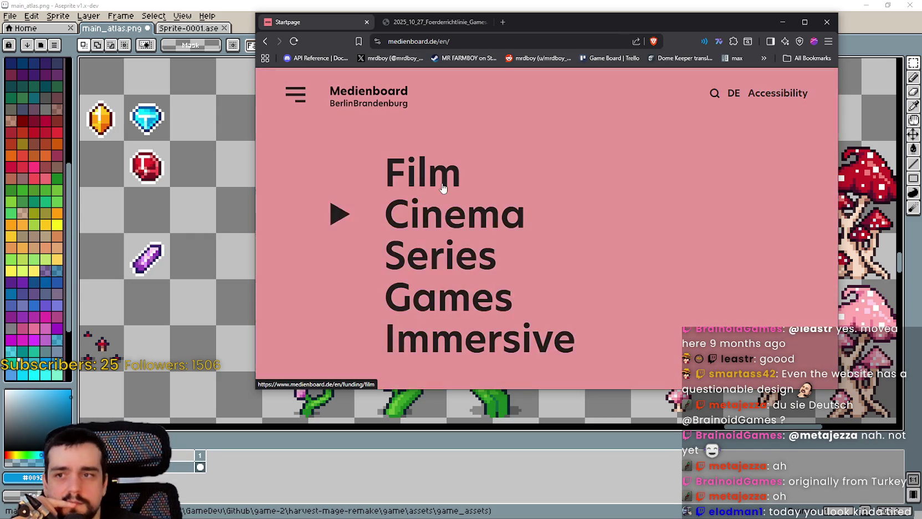
Expand the Film, Cinema, Series and Immersive funding categories on the Medienboard page
{"action": "left_click", "coordinate": [512, 216]}
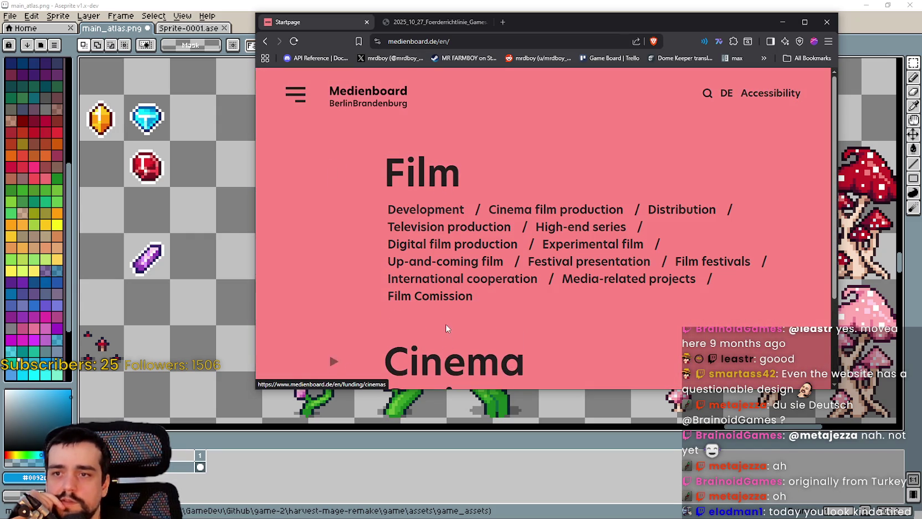
{"action": "scroll", "coordinate": [476, 277], "scroll_direction": "down", "scroll_amount": 3}
{"action": "left_click", "coordinate": [477, 243]}
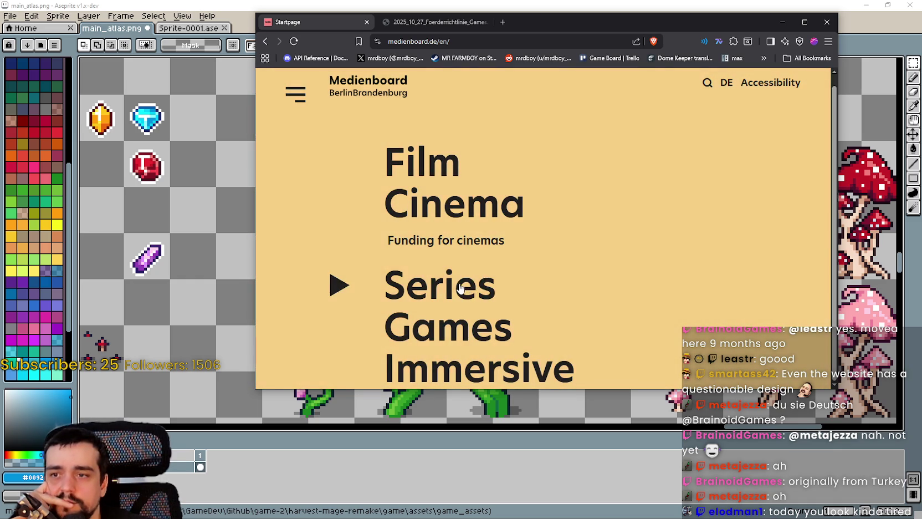
{"action": "left_click", "coordinate": [464, 287]}
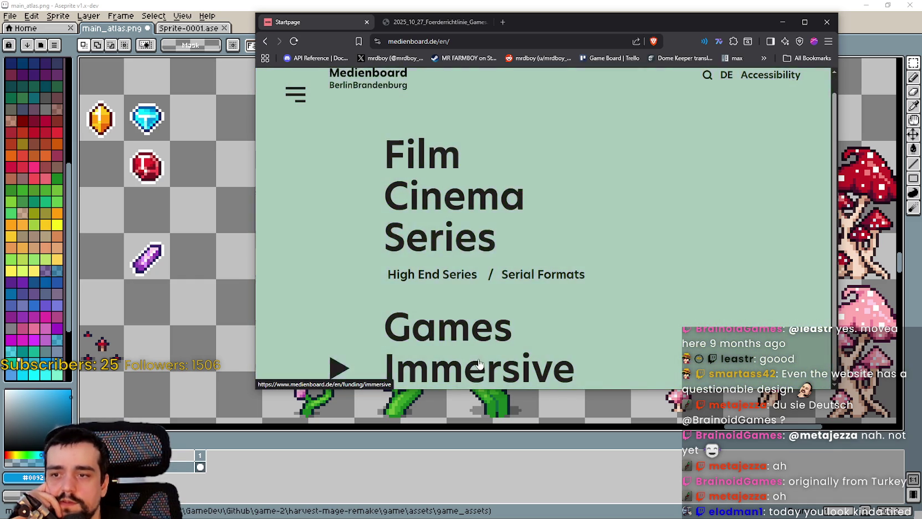
{"action": "left_click", "coordinate": [473, 366]}
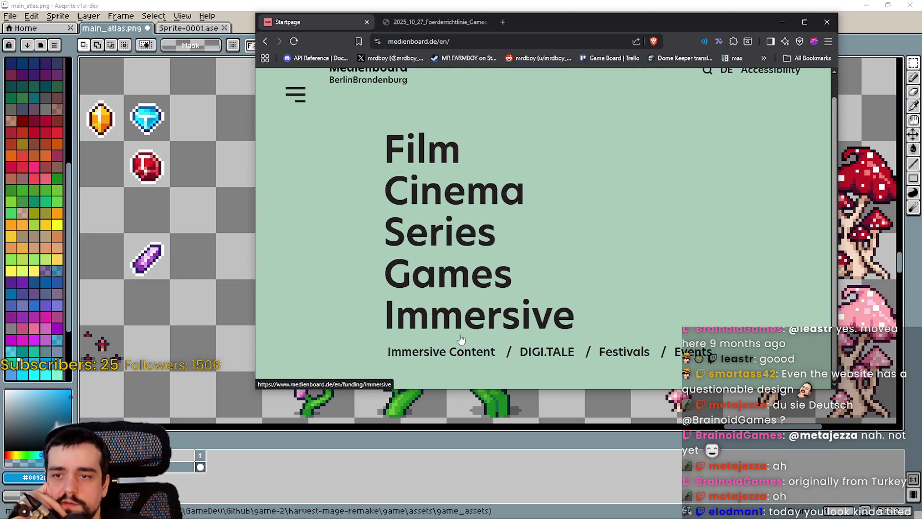
{"action": "scroll", "coordinate": [513, 233], "scroll_direction": "up", "scroll_amount": 1}
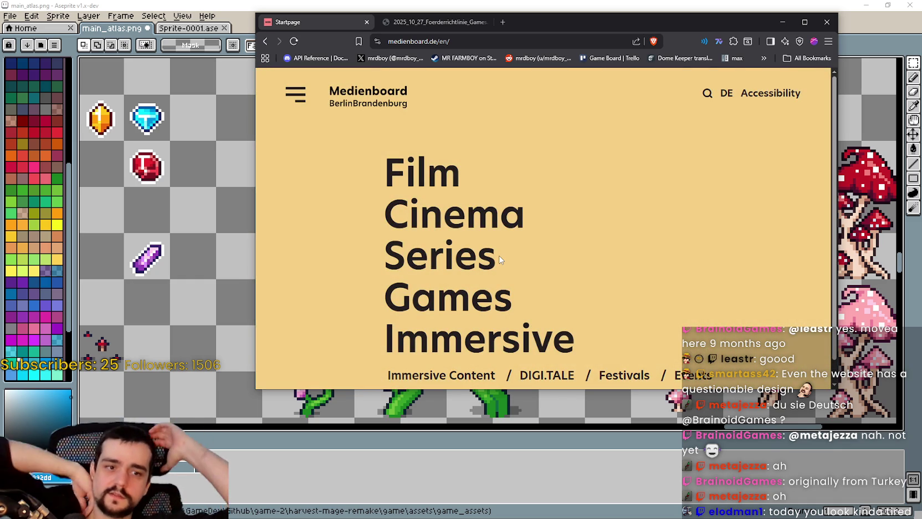
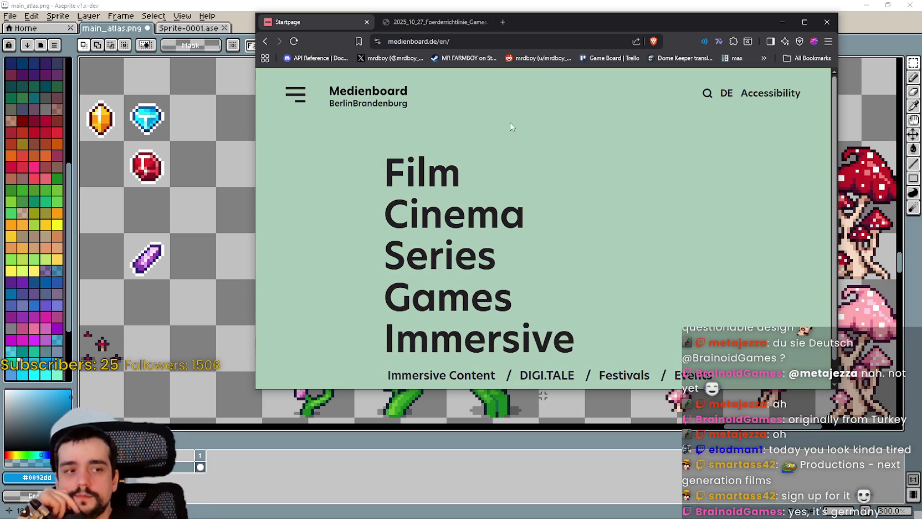
Close the Medienboard browser window and all its tabs to return to the Aseprite atlas
{"action": "scroll", "coordinate": [600, 278], "scroll_direction": "down", "scroll_amount": 1}
{"action": "scroll", "coordinate": [642, 298], "scroll_direction": "up", "scroll_amount": 1}
{"action": "scroll", "coordinate": [642, 293], "scroll_direction": "down", "scroll_amount": 1}
{"action": "left_click_drag", "start_coordinate": [621, 29], "coordinate": [599, 39]}
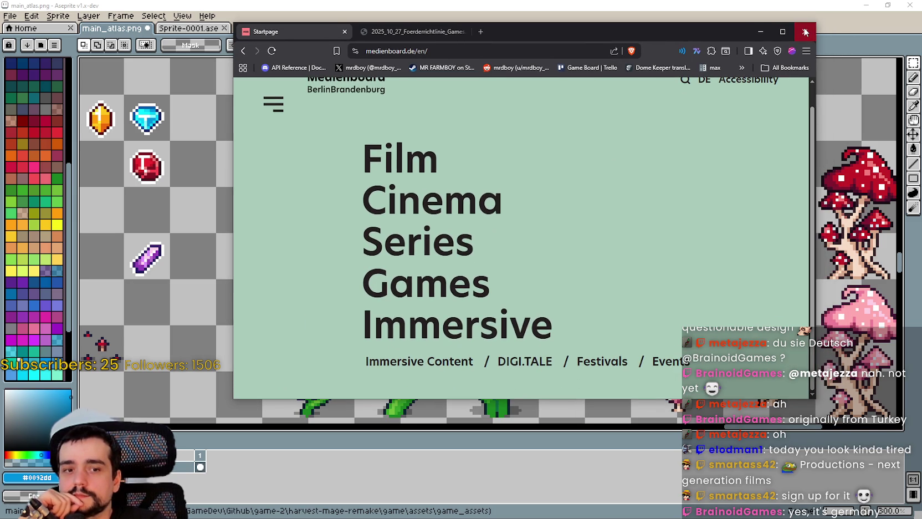
{"action": "left_click", "coordinate": [805, 32]}
{"action": "key", "text": "Return"}
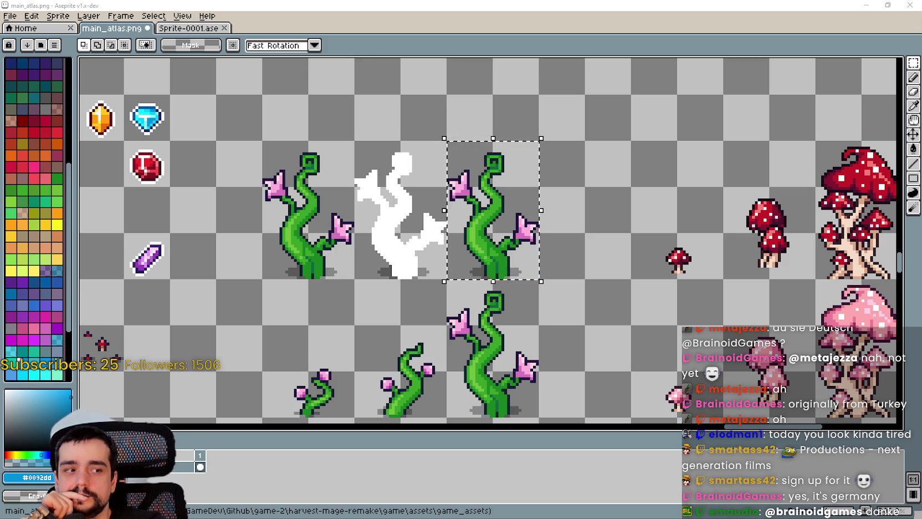
Eyedropper white from the silhouette sprite as the active colour
{"action": "left_click_drag", "start_coordinate": [558, 317], "coordinate": [568, 309]}
{"action": "scroll", "coordinate": [570, 294], "scroll_direction": "up", "scroll_amount": 1}
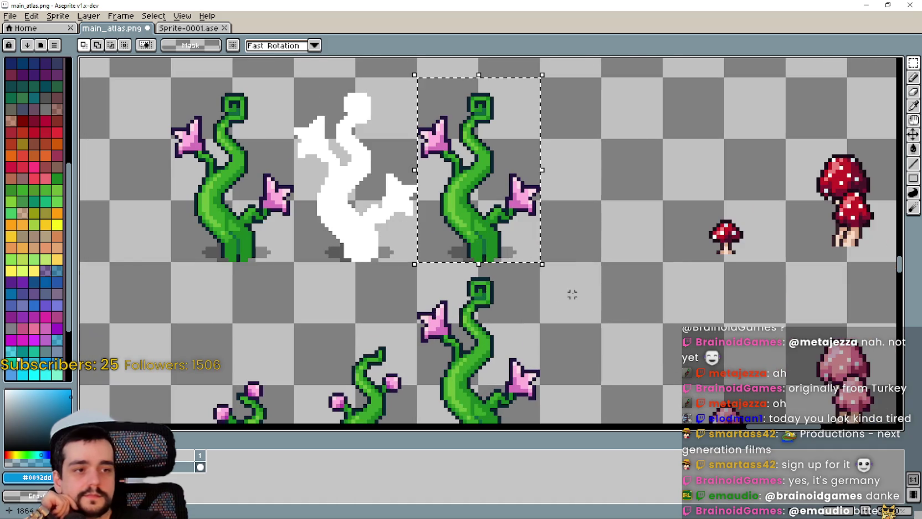
{"action": "scroll", "coordinate": [576, 269], "scroll_direction": "up", "scroll_amount": 2}
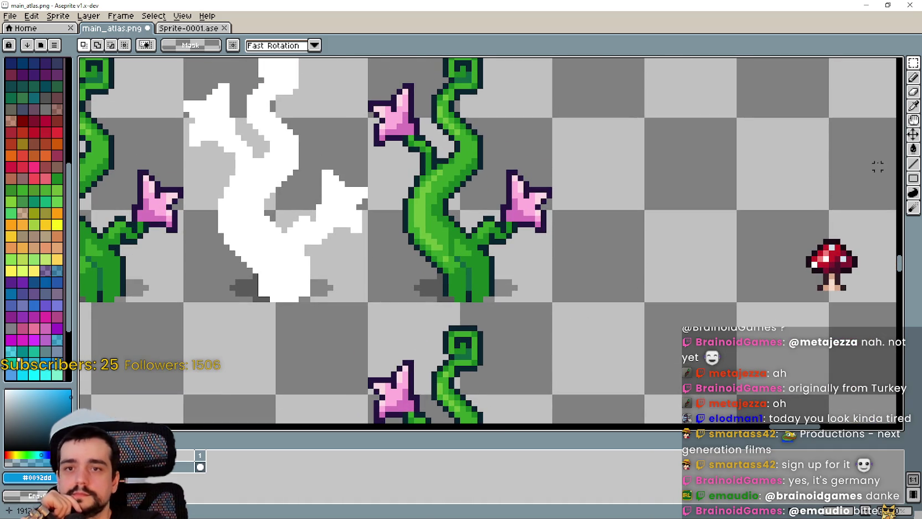
{"action": "left_click", "coordinate": [911, 107]}
{"action": "scroll", "coordinate": [497, 205], "scroll_direction": "down", "scroll_amount": 2}
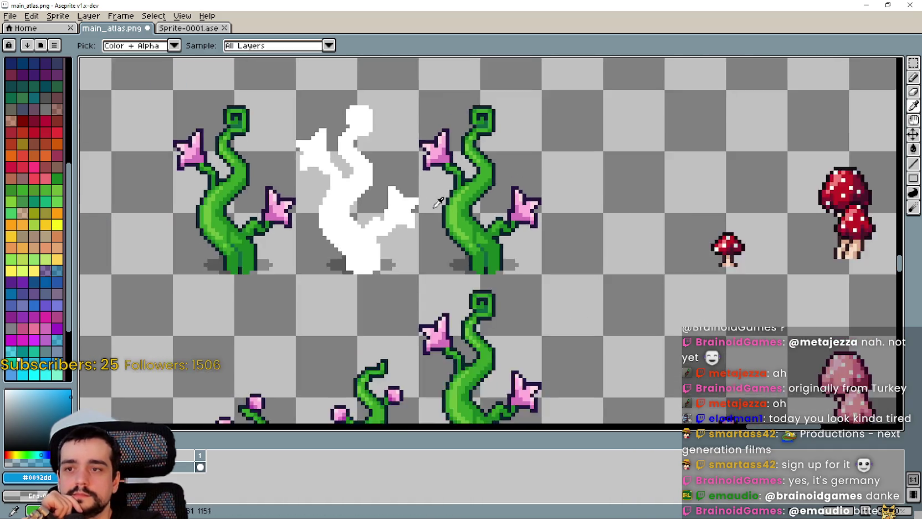
{"action": "left_click_drag", "start_coordinate": [304, 194], "coordinate": [465, 192]}
{"action": "scroll", "coordinate": [465, 193], "scroll_direction": "up", "scroll_amount": 3}
{"action": "left_click", "coordinate": [500, 214]}
Marquee-select the whole cell of the right vine in the top row
{"action": "scroll", "coordinate": [597, 237], "scroll_direction": "down", "scroll_amount": 3}
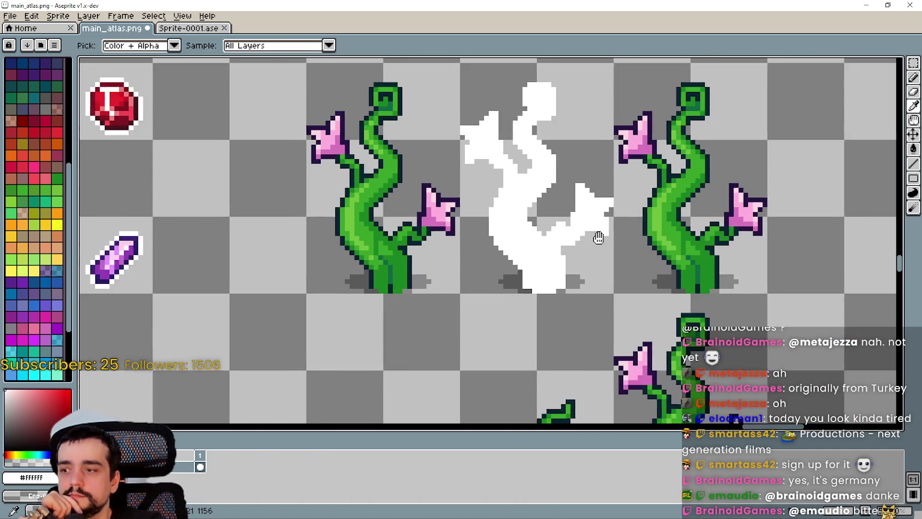
{"action": "scroll", "coordinate": [805, 251], "scroll_direction": "right", "scroll_amount": 2}
{"action": "scroll", "coordinate": [805, 251], "scroll_direction": "right", "scroll_amount": 3}
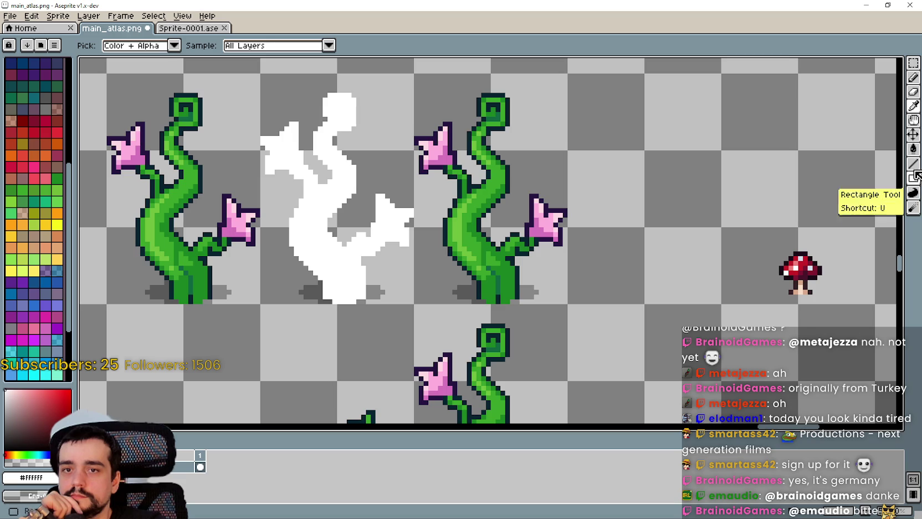
{"action": "left_click", "coordinate": [913, 63]}
{"action": "left_click_drag", "start_coordinate": [533, 194], "coordinate": [538, 200]}
{"action": "mouse_move", "coordinate": [417, 77]}
{"action": "left_mouse_down"}
{"action": "mouse_move", "coordinate": [487, 218]}
{"action": "mouse_move", "coordinate": [548, 204]}
{"action": "left_mouse_up"}
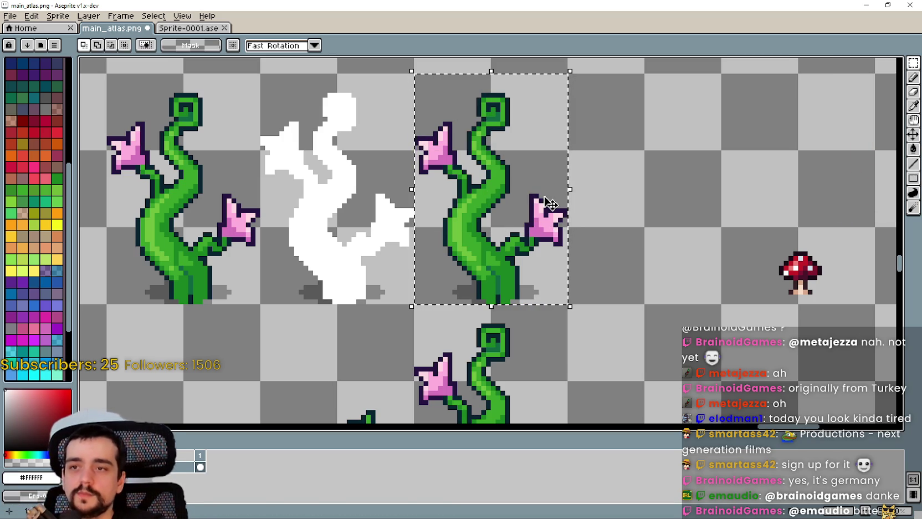
Move the right vine several pixels right to 1840,1120 and commit the move
{"action": "key", "text": "Right"}
{"action": "key", "text": "Right"}
{"action": "key", "text": "Right"}
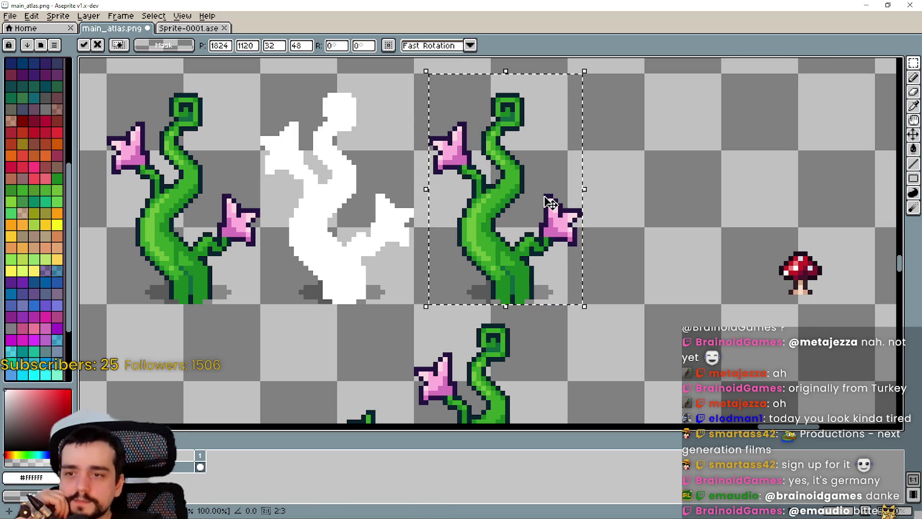
{"action": "key", "text": "Right"}
{"action": "key", "text": "Right"}
{"action": "key", "text": "Right"}
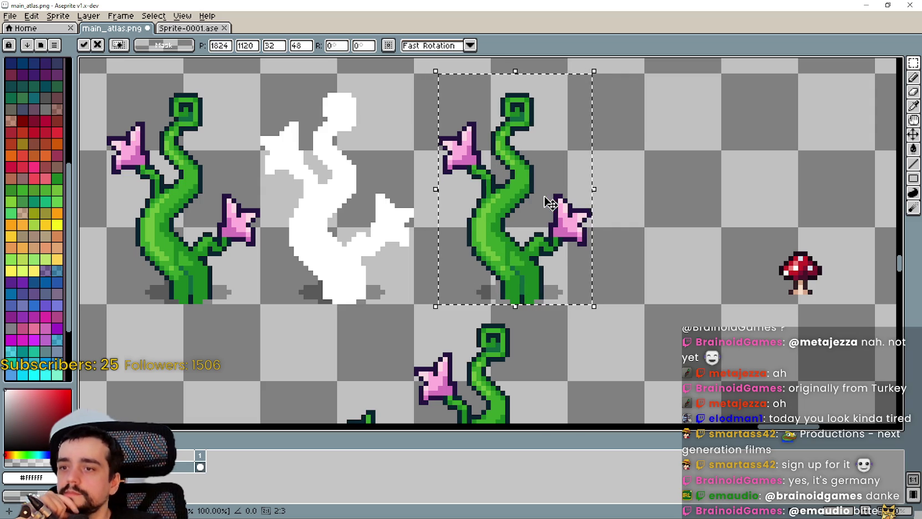
{"action": "key", "text": "Right"}
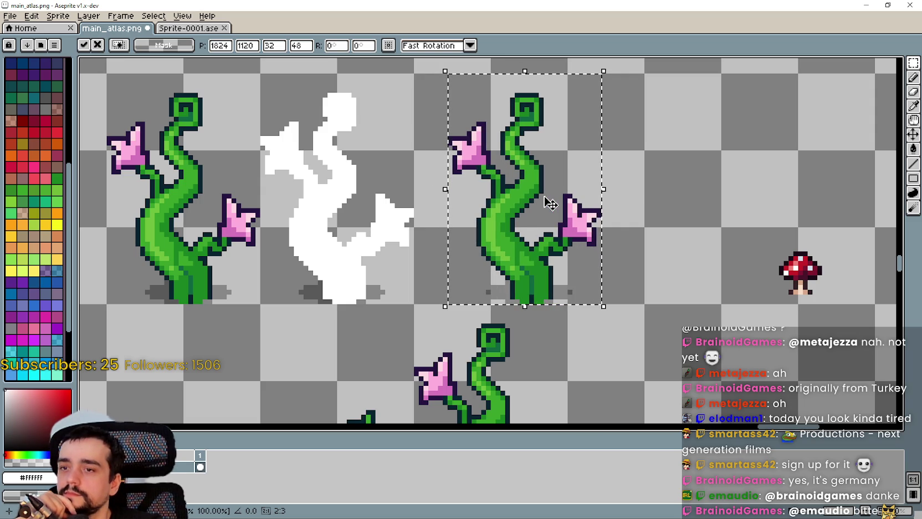
{"action": "key", "text": "Left"}
{"action": "key", "text": "Left"}
{"action": "key", "text": "Left"}
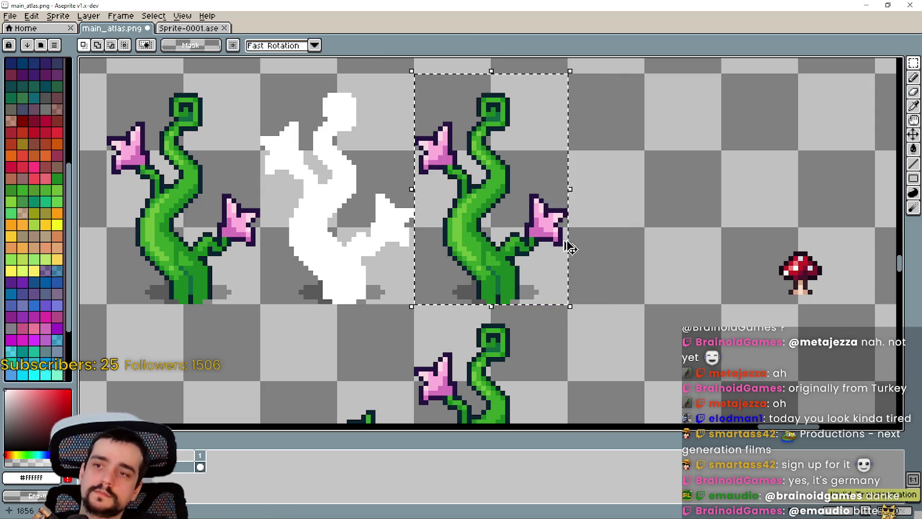
{"action": "mouse_move", "coordinate": [515, 254]}
{"action": "left_mouse_down"}
{"action": "mouse_move", "coordinate": [631, 260]}
{"action": "mouse_move", "coordinate": [573, 254]}
{"action": "left_mouse_up"}
{"action": "scroll", "coordinate": [626, 258], "scroll_direction": "down", "scroll_amount": 1}
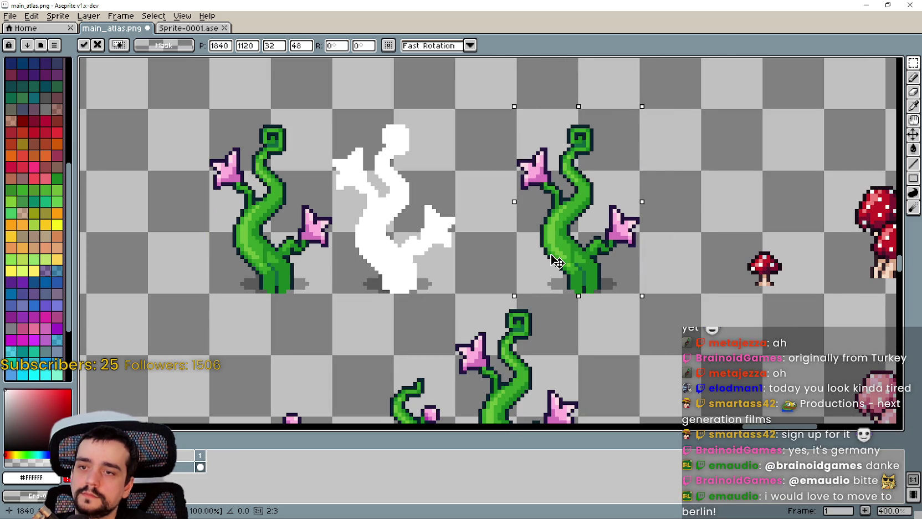
{"action": "key", "text": "Return"}
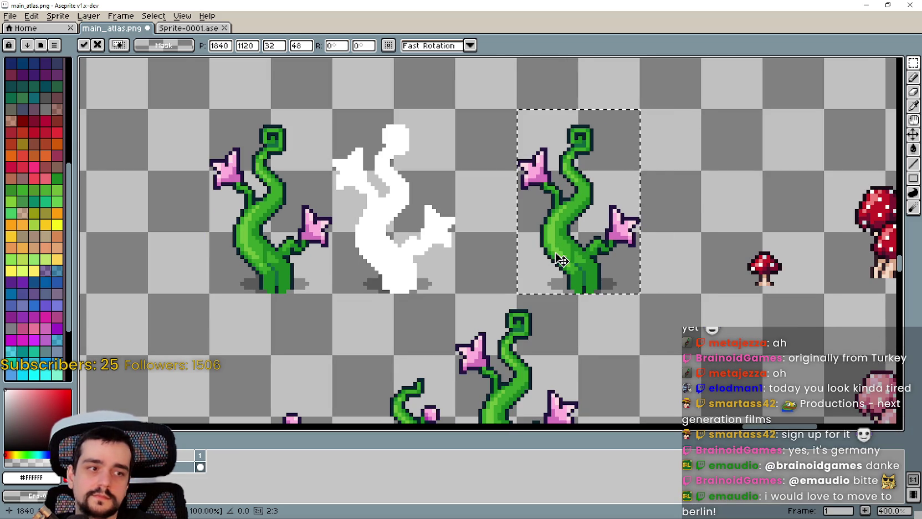
{"action": "left_click_drag", "start_coordinate": [547, 248], "coordinate": [532, 252]}
{"action": "scroll", "coordinate": [532, 252], "scroll_direction": "up", "scroll_amount": 2}
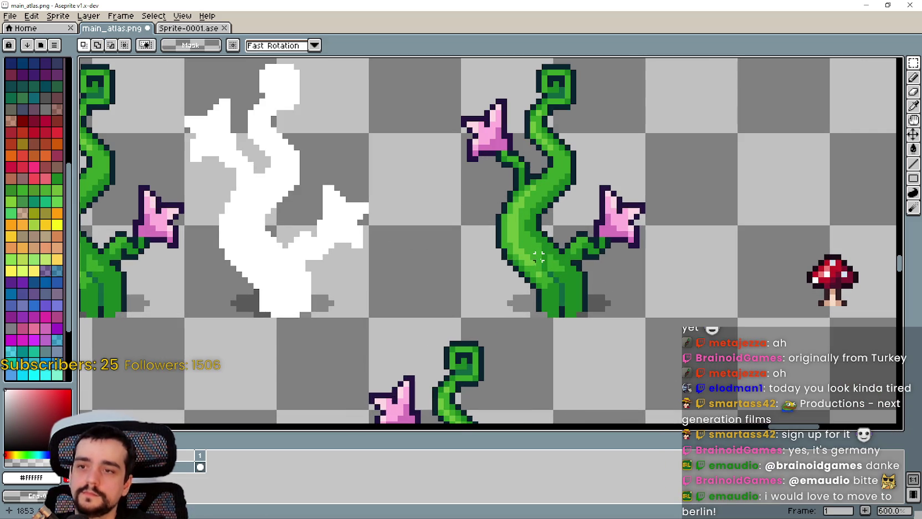
{"action": "left_click_drag", "start_coordinate": [647, 169], "coordinate": [630, 195]}
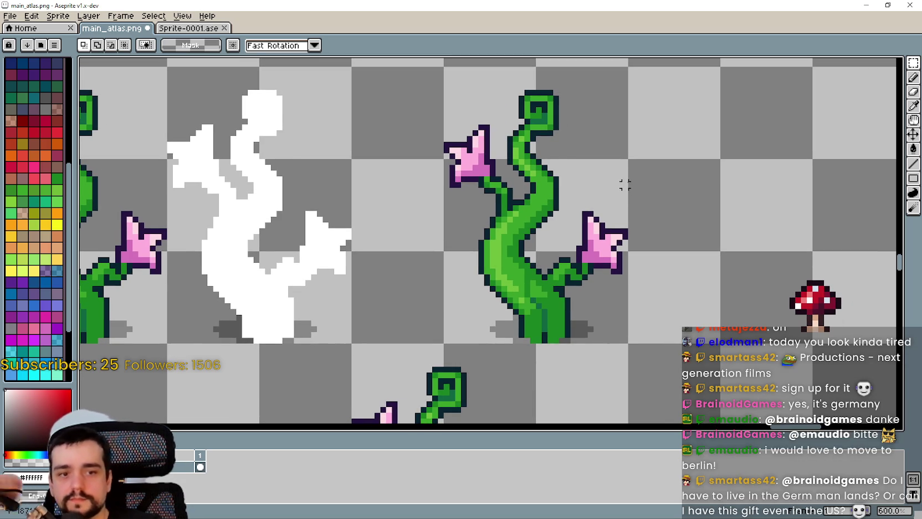
{"action": "scroll", "coordinate": [641, 209], "scroll_direction": "down", "scroll_amount": 3}
With the Line tool, draw white outline at the stem's base and along its right edge
{"action": "scroll", "coordinate": [659, 208], "scroll_direction": "up", "scroll_amount": 3}
{"action": "left_click", "coordinate": [913, 163]}
{"action": "scroll", "coordinate": [579, 305], "scroll_direction": "up", "scroll_amount": 3}
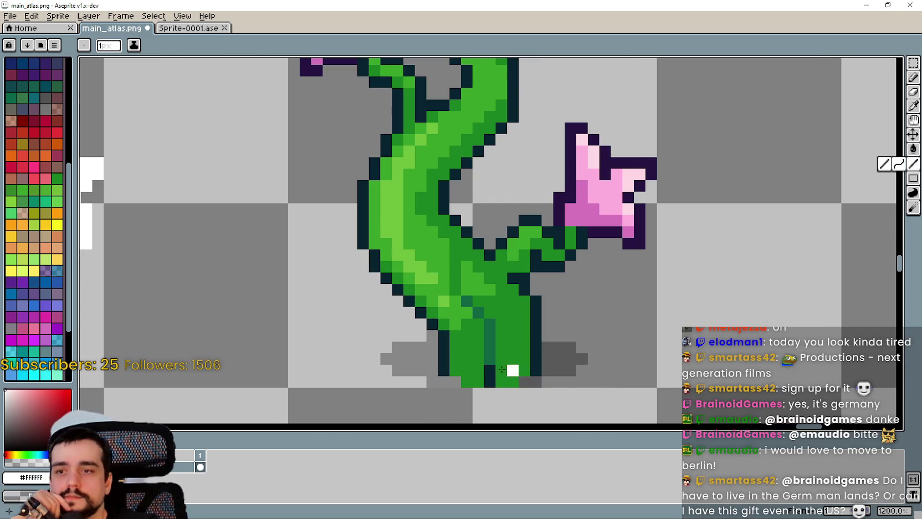
{"action": "mouse_move", "coordinate": [525, 381]}
{"action": "left_mouse_down"}
{"action": "mouse_move", "coordinate": [537, 380]}
{"action": "mouse_move", "coordinate": [548, 303]}
{"action": "left_mouse_up"}
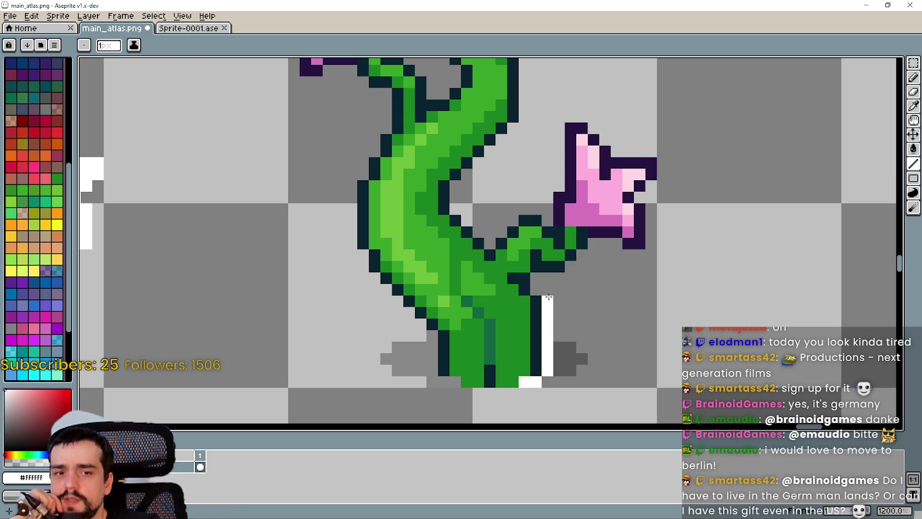
{"action": "mouse_move", "coordinate": [571, 268]}
{"action": "left_mouse_down"}
{"action": "mouse_move", "coordinate": [592, 250]}
{"action": "mouse_move", "coordinate": [653, 257]}
{"action": "mouse_move", "coordinate": [652, 209]}
{"action": "left_mouse_up"}
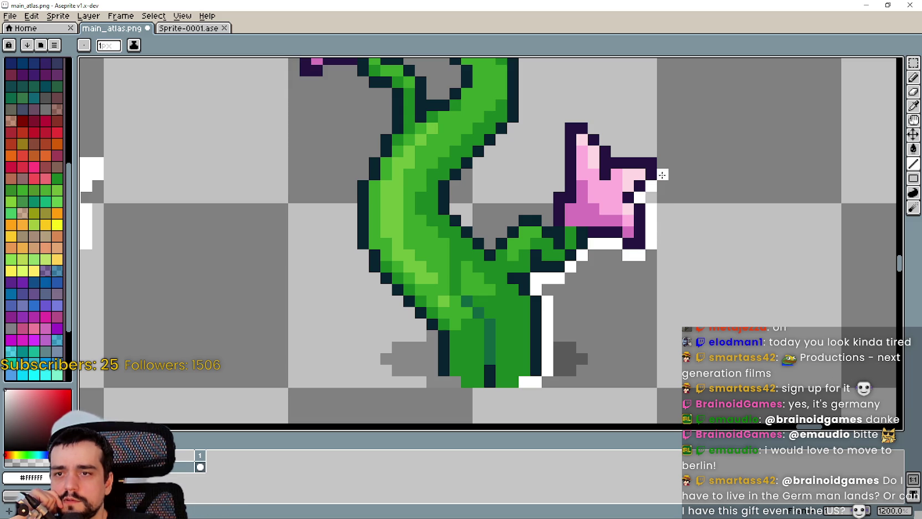
Extend the white outline along the lower flower's left side and up to the upper bend
{"action": "mouse_move", "coordinate": [661, 159]}
{"action": "left_mouse_down"}
{"action": "mouse_move", "coordinate": [682, 204]}
{"action": "mouse_move", "coordinate": [641, 201]}
{"action": "mouse_move", "coordinate": [616, 173]}
{"action": "left_mouse_up"}
{"action": "left_click_drag", "start_coordinate": [588, 211], "coordinate": [675, 199]}
{"action": "scroll", "coordinate": [650, 211], "scroll_direction": "down", "scroll_amount": 2}
{"action": "scroll", "coordinate": [650, 210], "scroll_direction": "up", "scroll_amount": 2}
{"action": "mouse_move", "coordinate": [673, 234]}
{"action": "left_mouse_down"}
{"action": "mouse_move", "coordinate": [660, 256]}
{"action": "mouse_move", "coordinate": [611, 286]}
{"action": "mouse_move", "coordinate": [574, 253]}
{"action": "left_mouse_up"}
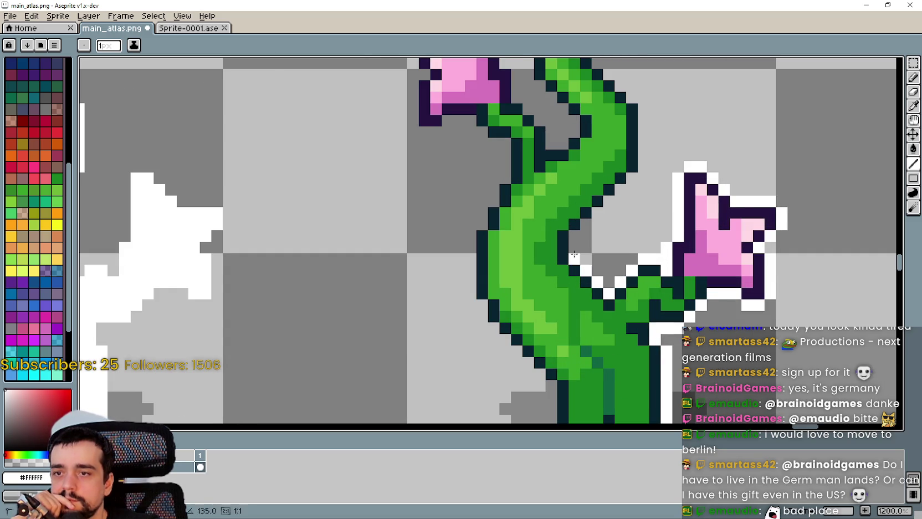
{"action": "mouse_move", "coordinate": [594, 224]}
{"action": "left_mouse_down"}
{"action": "mouse_move", "coordinate": [635, 185]}
{"action": "mouse_move", "coordinate": [644, 117]}
{"action": "left_mouse_up"}
Draw the white outline beneath the vine's base
{"action": "scroll", "coordinate": [643, 111], "scroll_direction": "down", "scroll_amount": 3}
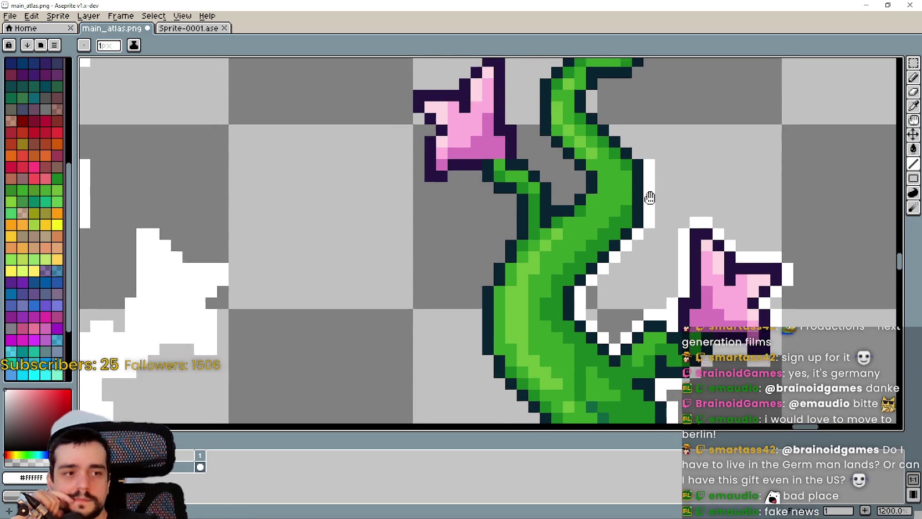
{"action": "scroll", "coordinate": [616, 281], "scroll_direction": "up", "scroll_amount": 1}
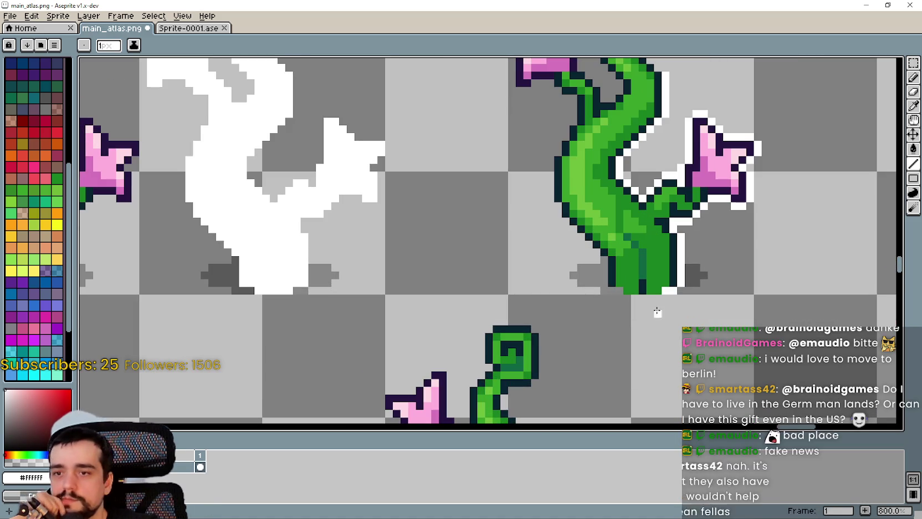
{"action": "scroll", "coordinate": [656, 302], "scroll_direction": "up", "scroll_amount": 1}
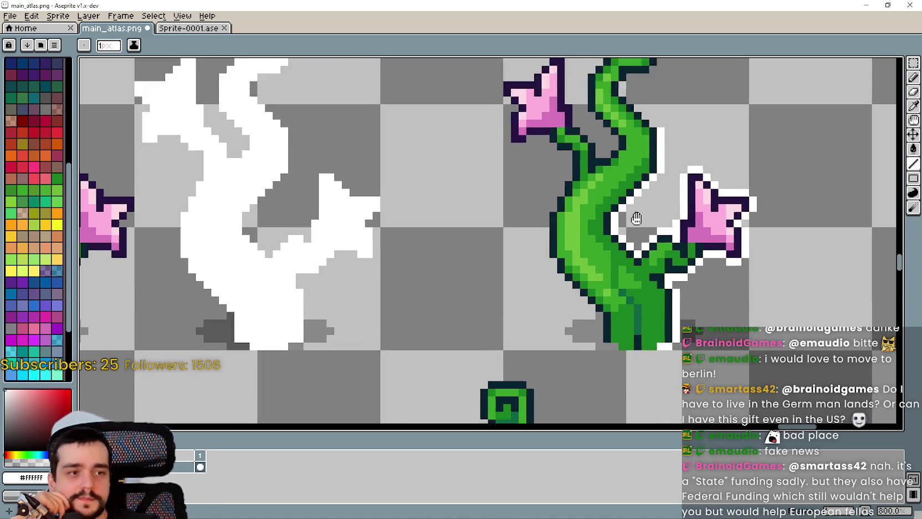
{"action": "scroll", "coordinate": [626, 329], "scroll_direction": "up", "scroll_amount": 2}
{"action": "scroll", "coordinate": [644, 166], "scroll_direction": "down", "scroll_amount": 2}
{"action": "scroll", "coordinate": [644, 166], "scroll_direction": "down", "scroll_amount": 3}
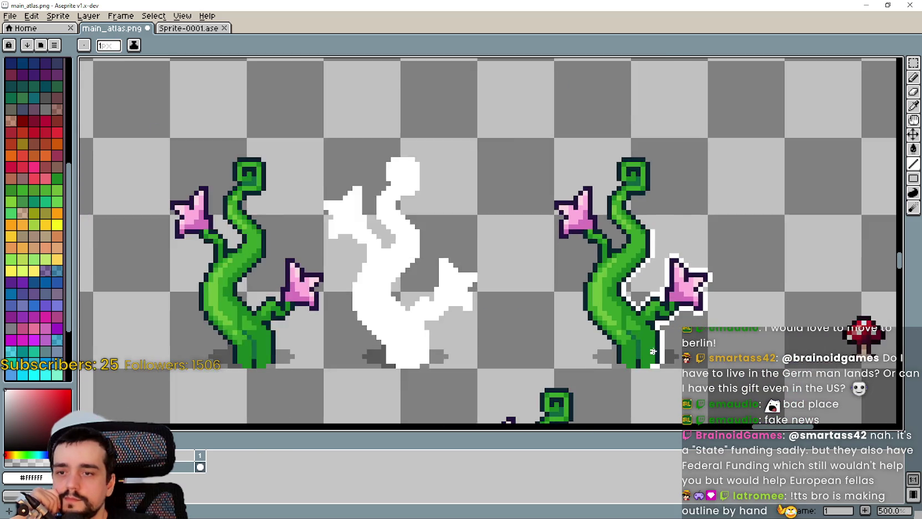
{"action": "scroll", "coordinate": [554, 360], "scroll_direction": "up", "scroll_amount": 8}
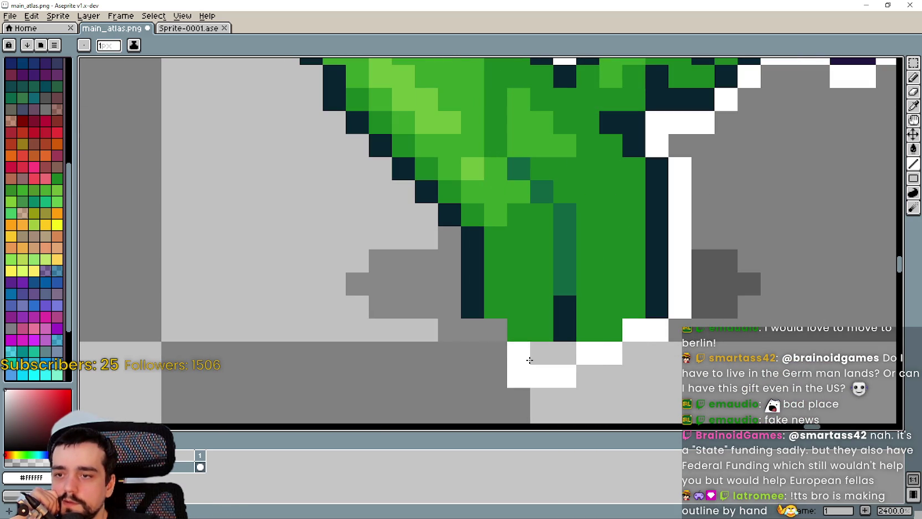
{"action": "mouse_move", "coordinate": [564, 352]}
{"action": "left_mouse_down"}
{"action": "mouse_move", "coordinate": [512, 355]}
{"action": "mouse_move", "coordinate": [494, 329]}
{"action": "mouse_move", "coordinate": [463, 325]}
{"action": "mouse_move", "coordinate": [443, 236]}
{"action": "mouse_move", "coordinate": [317, 106]}
{"action": "mouse_move", "coordinate": [428, 261]}
{"action": "mouse_move", "coordinate": [515, 294]}
{"action": "mouse_move", "coordinate": [487, 261]}
{"action": "mouse_move", "coordinate": [477, 161]}
{"action": "left_mouse_up"}
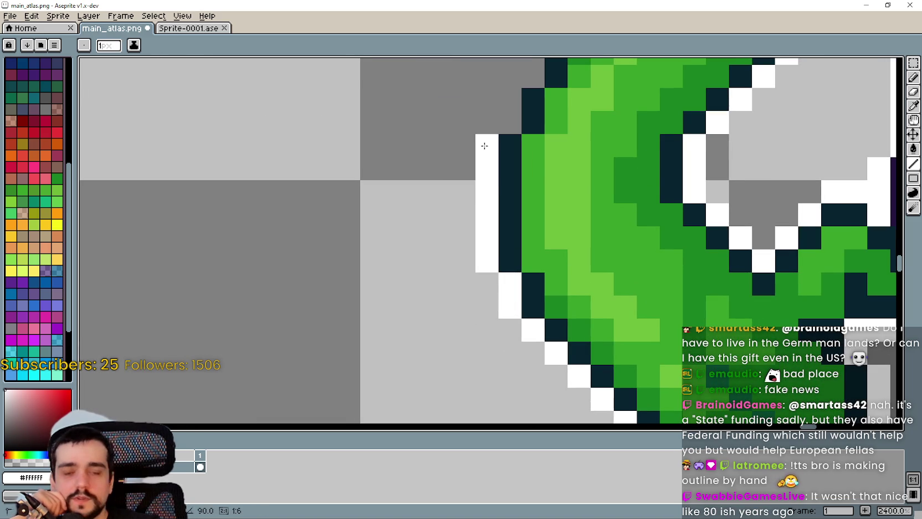
Draw white outline up the stem's left side, undoing a stray pixel
{"action": "scroll", "coordinate": [455, 276], "scroll_direction": "down", "scroll_amount": 2}
{"action": "left_click", "coordinate": [441, 256]}
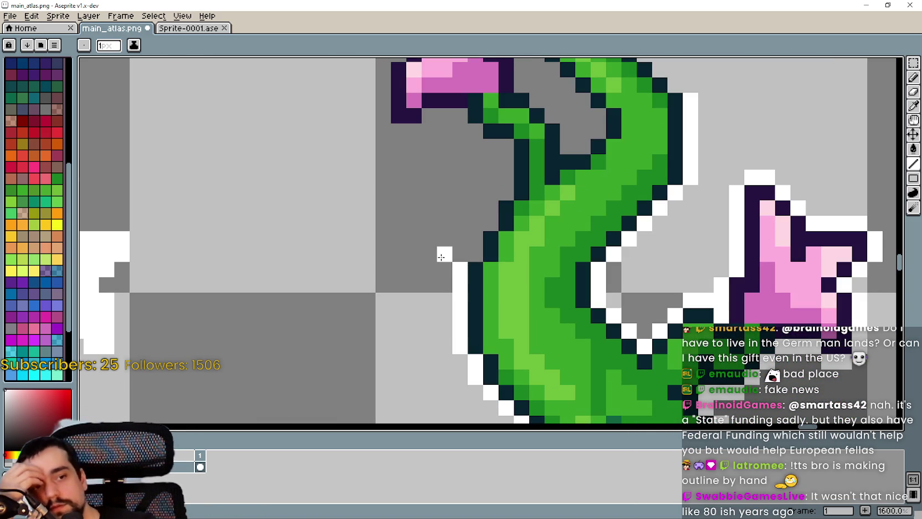
{"action": "mouse_move", "coordinate": [441, 256]}
{"action": "left_mouse_down"}
{"action": "mouse_move", "coordinate": [382, 283]}
{"action": "mouse_move", "coordinate": [426, 253]}
{"action": "mouse_move", "coordinate": [435, 227]}
{"action": "mouse_move", "coordinate": [448, 158]}
{"action": "mouse_move", "coordinate": [445, 176]}
{"action": "mouse_move", "coordinate": [419, 164]}
{"action": "left_mouse_up"}
{"action": "key", "text": "ctrl+z"}
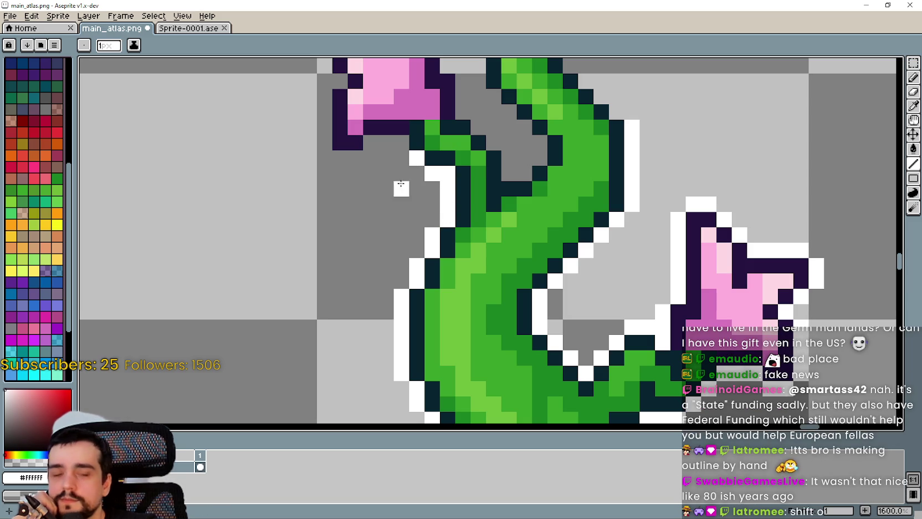
{"action": "scroll", "coordinate": [401, 184], "scroll_direction": "down", "scroll_amount": 2}
Outline the flower's base and right edge and fill the remaining stem-edge gaps in white
{"action": "mouse_move", "coordinate": [532, 256]}
{"action": "left_mouse_down"}
{"action": "mouse_move", "coordinate": [472, 246]}
{"action": "mouse_move", "coordinate": [467, 219]}
{"action": "left_mouse_up"}
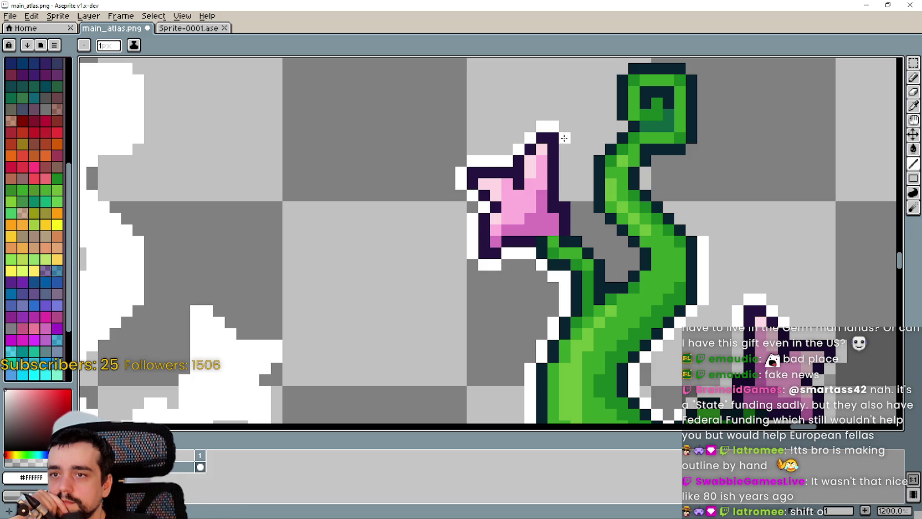
{"action": "left_click_drag", "start_coordinate": [564, 138], "coordinate": [564, 199]}
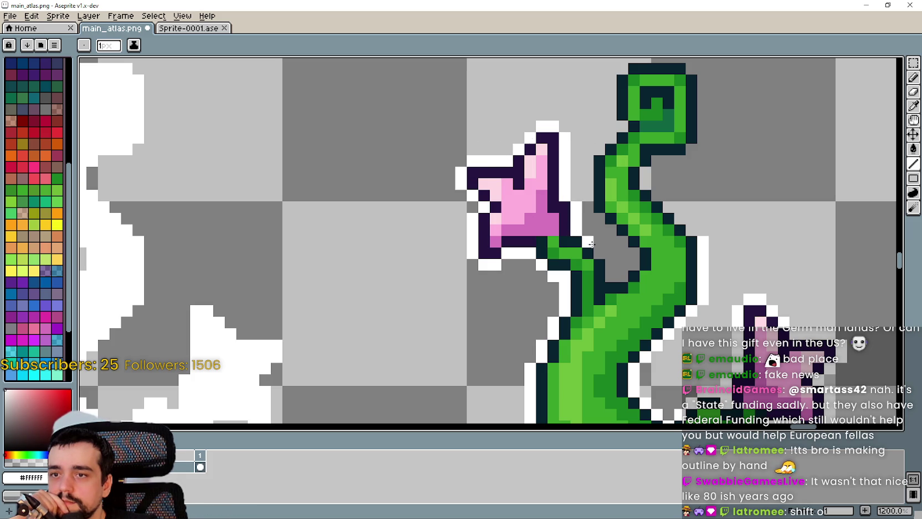
{"action": "mouse_move", "coordinate": [631, 258]}
{"action": "left_mouse_down"}
{"action": "mouse_move", "coordinate": [588, 202]}
{"action": "mouse_move", "coordinate": [589, 164]}
{"action": "mouse_move", "coordinate": [622, 127]}
{"action": "mouse_move", "coordinate": [621, 78]}
{"action": "mouse_move", "coordinate": [582, 174]}
{"action": "mouse_move", "coordinate": [635, 157]}
{"action": "mouse_move", "coordinate": [646, 164]}
{"action": "mouse_move", "coordinate": [660, 251]}
{"action": "mouse_move", "coordinate": [618, 265]}
{"action": "mouse_move", "coordinate": [613, 296]}
{"action": "mouse_move", "coordinate": [645, 333]}
{"action": "left_mouse_up"}
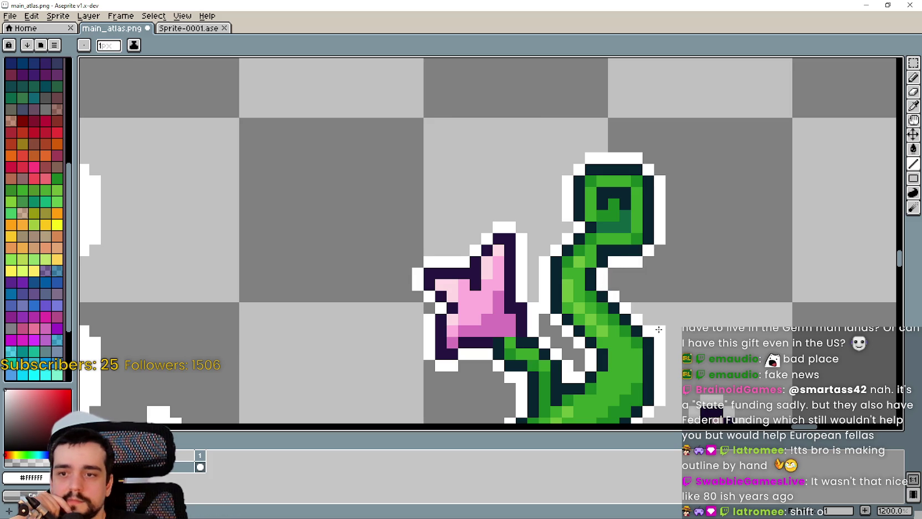
{"action": "scroll", "coordinate": [724, 260], "scroll_direction": "down", "scroll_amount": 4}
{"action": "left_click_drag", "start_coordinate": [723, 260], "coordinate": [723, 199]}
{"action": "scroll", "coordinate": [678, 362], "scroll_direction": "up", "scroll_amount": 2}
{"action": "scroll", "coordinate": [678, 362], "scroll_direction": "down", "scroll_amount": 2}
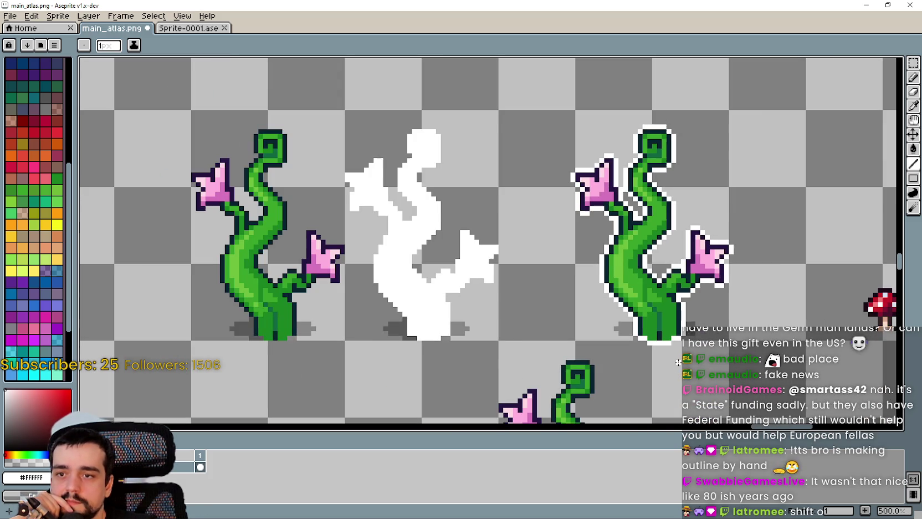
Marquee-select the outlined right vine, nudge it up one pixel and commit
{"action": "scroll", "coordinate": [678, 362], "scroll_direction": "down", "scroll_amount": 3}
{"action": "scroll", "coordinate": [589, 324], "scroll_direction": "up", "scroll_amount": 3}
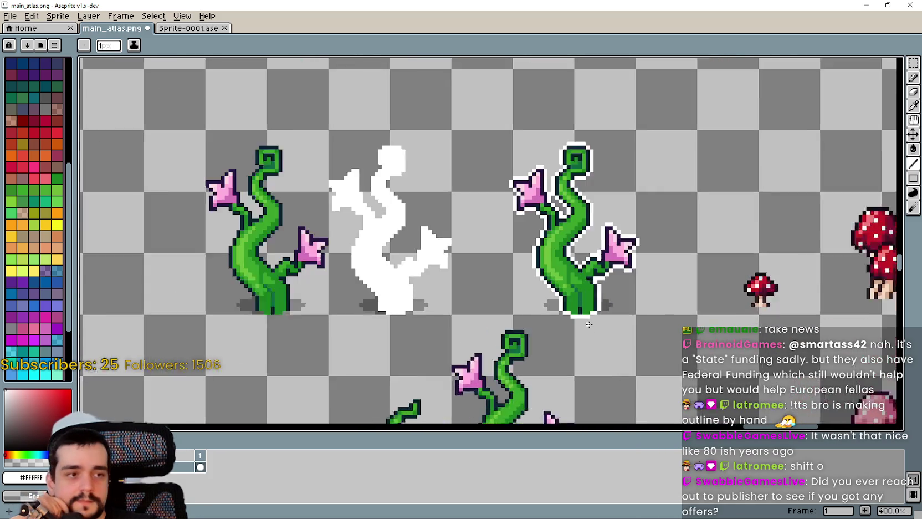
{"action": "left_click_drag", "start_coordinate": [588, 310], "coordinate": [642, 306]}
{"action": "scroll", "coordinate": [615, 308], "scroll_direction": "up", "scroll_amount": 1}
{"action": "scroll", "coordinate": [615, 308], "scroll_direction": "down", "scroll_amount": 1}
{"action": "scroll", "coordinate": [641, 306], "scroll_direction": "down", "scroll_amount": 1}
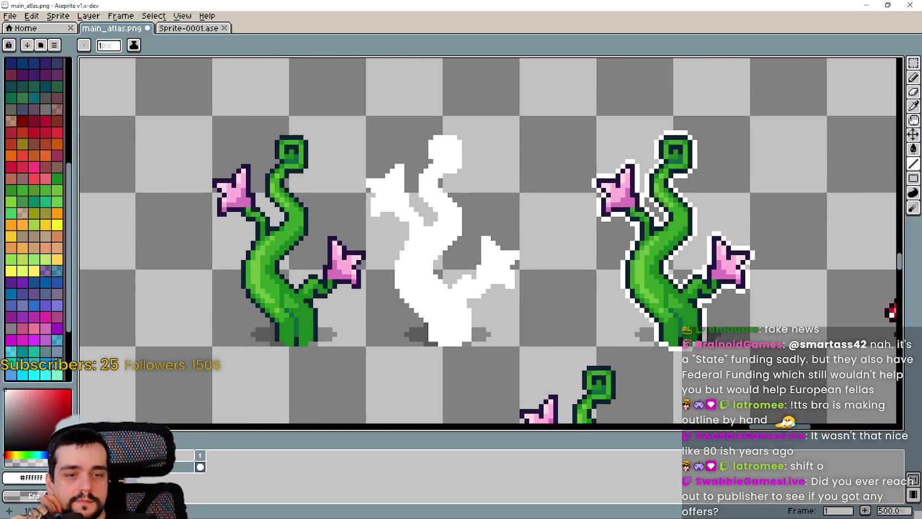
{"action": "scroll", "coordinate": [648, 309], "scroll_direction": "down", "scroll_amount": 1}
{"action": "scroll", "coordinate": [654, 312], "scroll_direction": "right", "scroll_amount": 2}
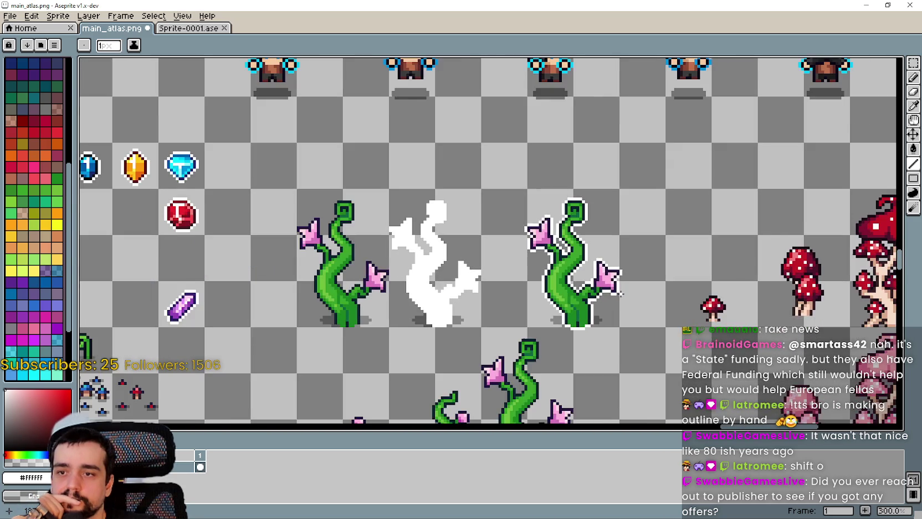
{"action": "scroll", "coordinate": [556, 281], "scroll_direction": "up", "scroll_amount": 4}
{"action": "scroll", "coordinate": [556, 281], "scroll_direction": "down", "scroll_amount": 3}
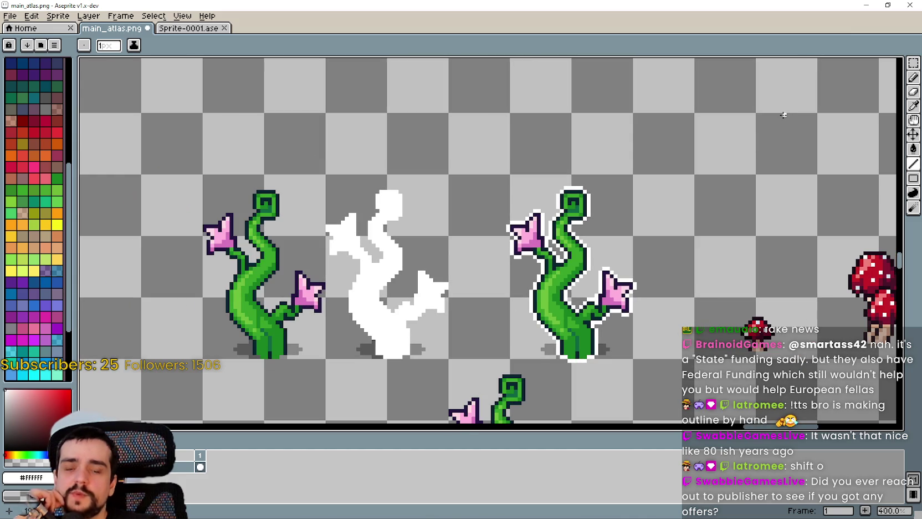
{"action": "left_click", "coordinate": [911, 66]}
{"action": "scroll", "coordinate": [586, 223], "scroll_direction": "up", "scroll_amount": 2}
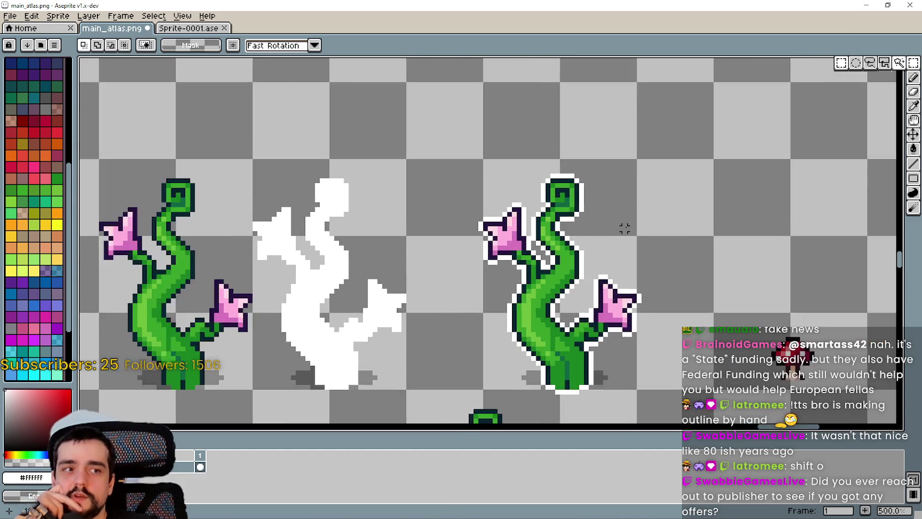
{"action": "mouse_move", "coordinate": [609, 208]}
{"action": "left_mouse_down"}
{"action": "mouse_move", "coordinate": [600, 197]}
{"action": "mouse_move", "coordinate": [625, 155]}
{"action": "left_mouse_up"}
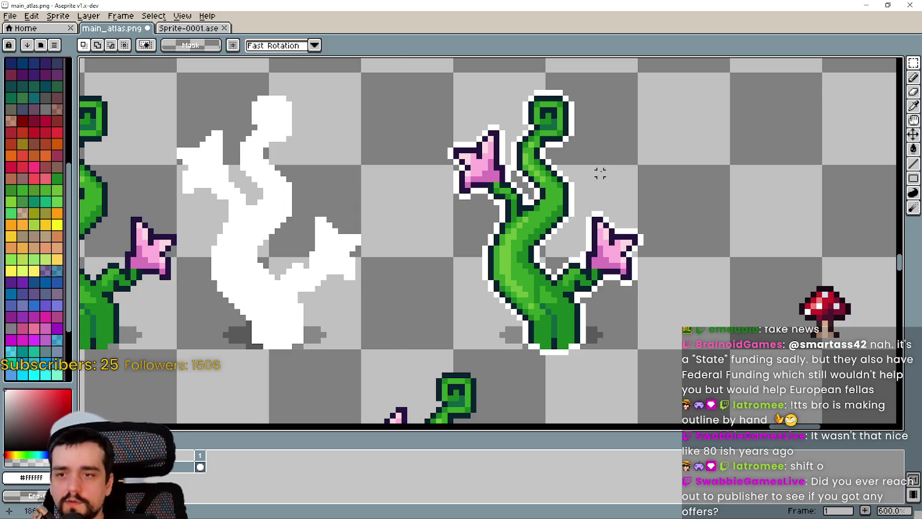
{"action": "scroll", "coordinate": [600, 173], "scroll_direction": "down", "scroll_amount": 1}
{"action": "scroll", "coordinate": [573, 281], "scroll_direction": "down", "scroll_amount": 1}
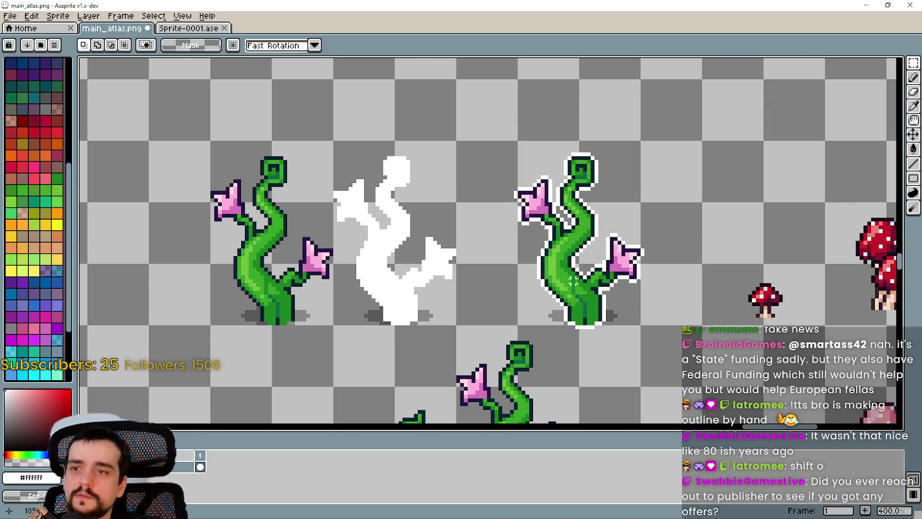
{"action": "mouse_move", "coordinate": [669, 330]}
{"action": "left_mouse_down"}
{"action": "mouse_move", "coordinate": [510, 155]}
{"action": "mouse_move", "coordinate": [501, 131]}
{"action": "left_mouse_up"}
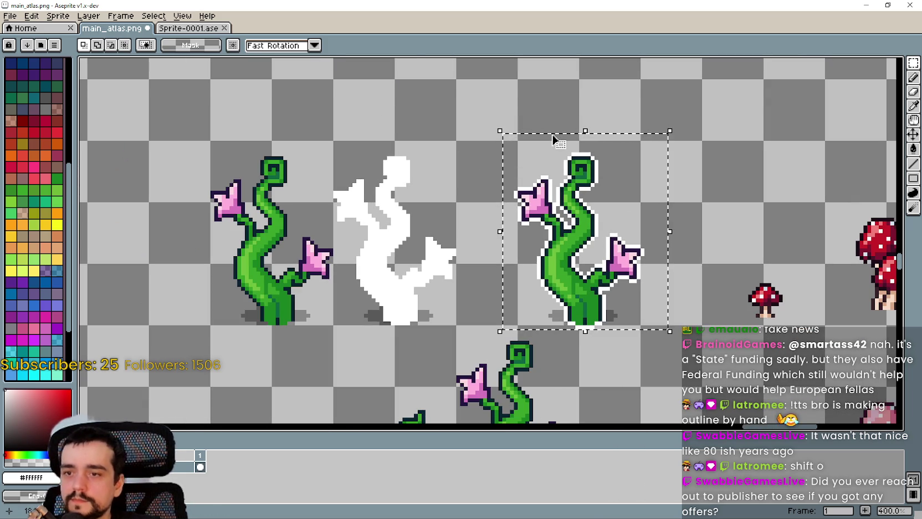
{"action": "key", "text": "Up"}
{"action": "key", "text": "Up"}
{"action": "key", "text": "Return"}
Try moving the left vine and white silhouette, then cancel both transforms and deselect
{"action": "scroll", "coordinate": [327, 96], "scroll_direction": "down", "scroll_amount": 1}
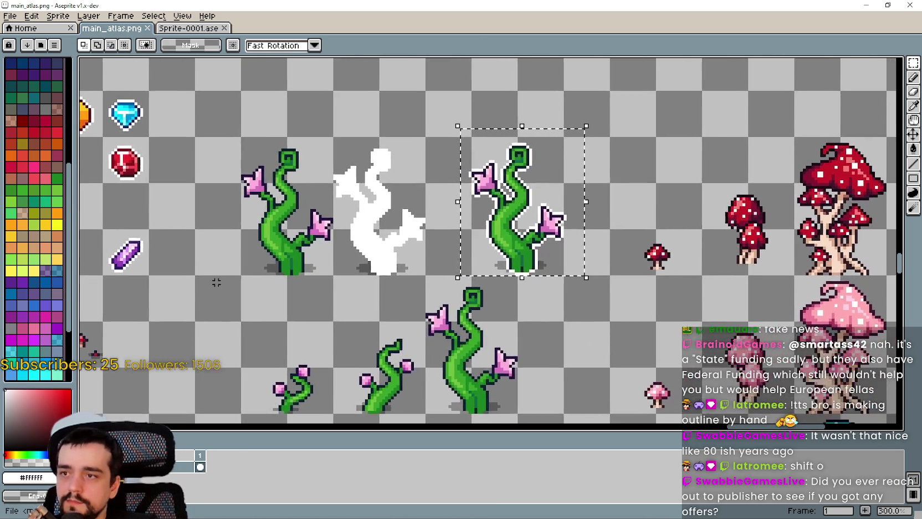
{"action": "scroll", "coordinate": [232, 282], "scroll_direction": "up", "scroll_amount": 1}
{"action": "mouse_move", "coordinate": [232, 281]}
{"action": "left_mouse_down"}
{"action": "mouse_move", "coordinate": [217, 289]}
{"action": "mouse_move", "coordinate": [275, 233]}
{"action": "mouse_move", "coordinate": [338, 110]}
{"action": "left_mouse_up"}
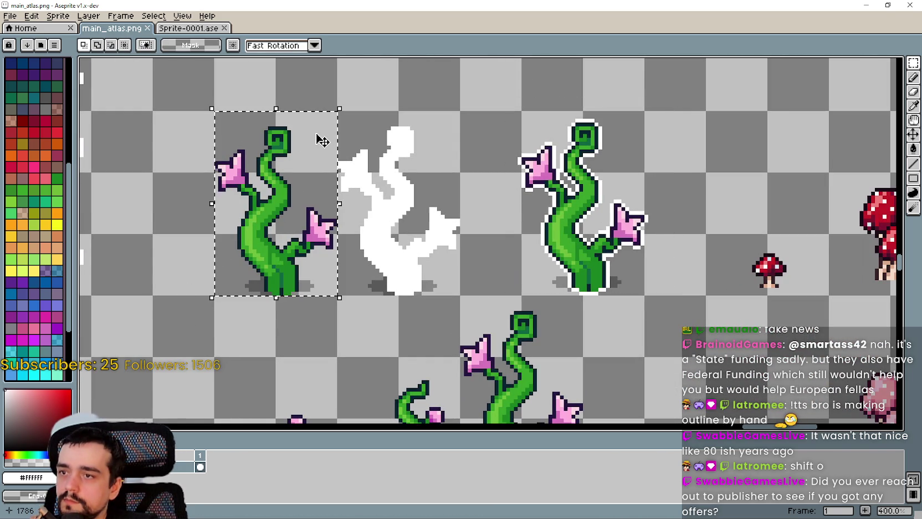
{"action": "left_click_drag", "start_coordinate": [321, 140], "coordinate": [320, 136]}
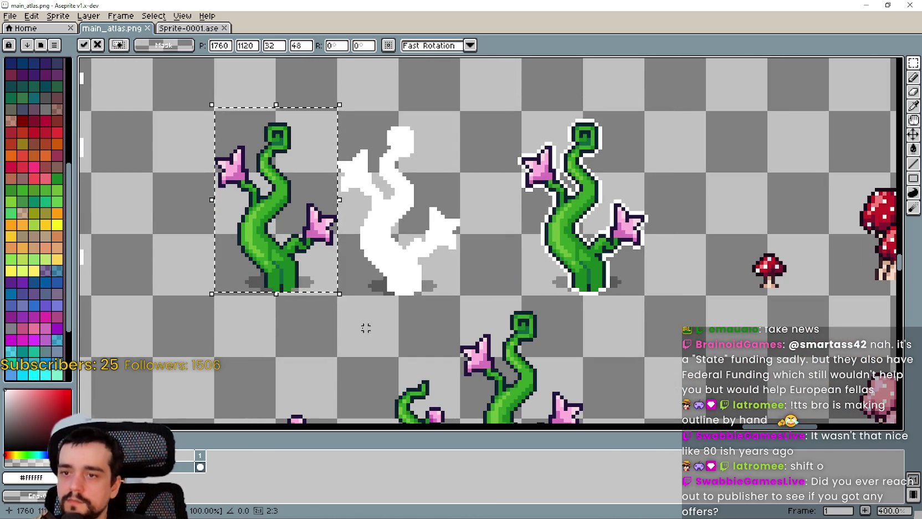
{"action": "scroll", "coordinate": [387, 314], "scroll_direction": "left", "scroll_amount": 2}
{"action": "scroll", "coordinate": [415, 308], "scroll_direction": "down", "scroll_amount": 1}
{"action": "left_click", "coordinate": [459, 342]}
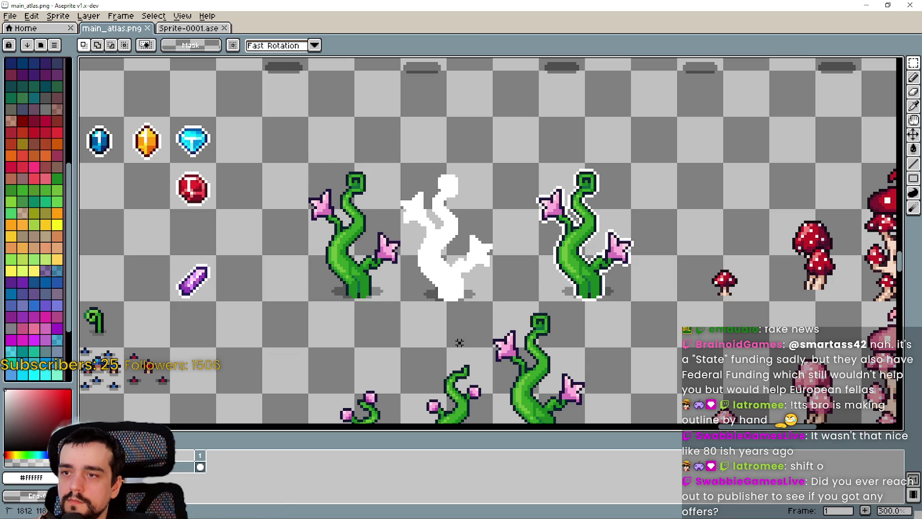
{"action": "left_click_drag", "start_coordinate": [401, 300], "coordinate": [494, 160]}
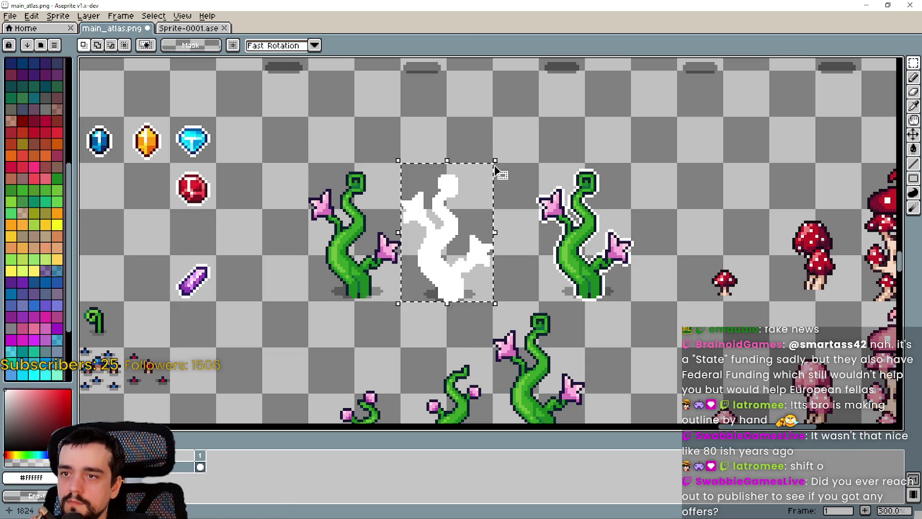
{"action": "left_click", "coordinate": [494, 166]}
{"action": "key", "text": "shift+o"}
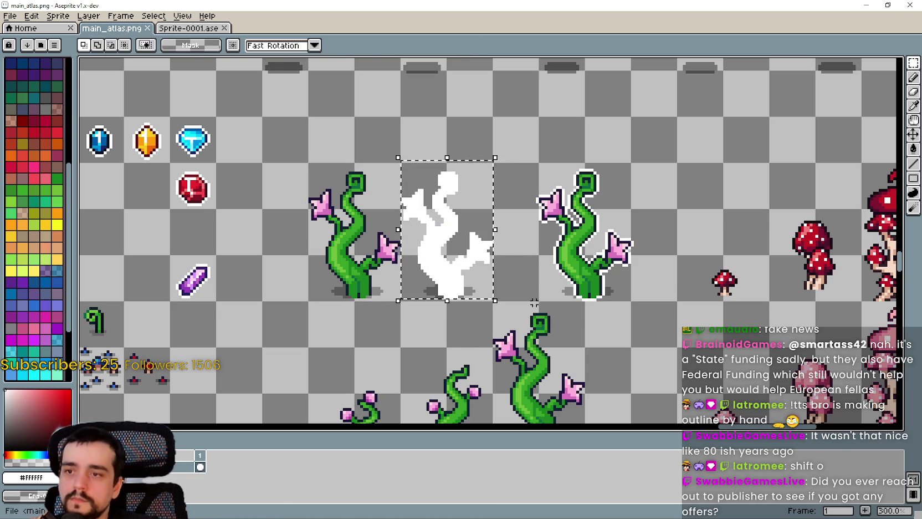
{"action": "key", "text": "ctrl+d"}
Reselect the outlined right vine, then clear the selection
{"action": "mouse_move", "coordinate": [675, 300]}
{"action": "left_mouse_down"}
{"action": "mouse_move", "coordinate": [586, 257]}
{"action": "mouse_move", "coordinate": [542, 192]}
{"action": "mouse_move", "coordinate": [522, 190]}
{"action": "left_mouse_up"}
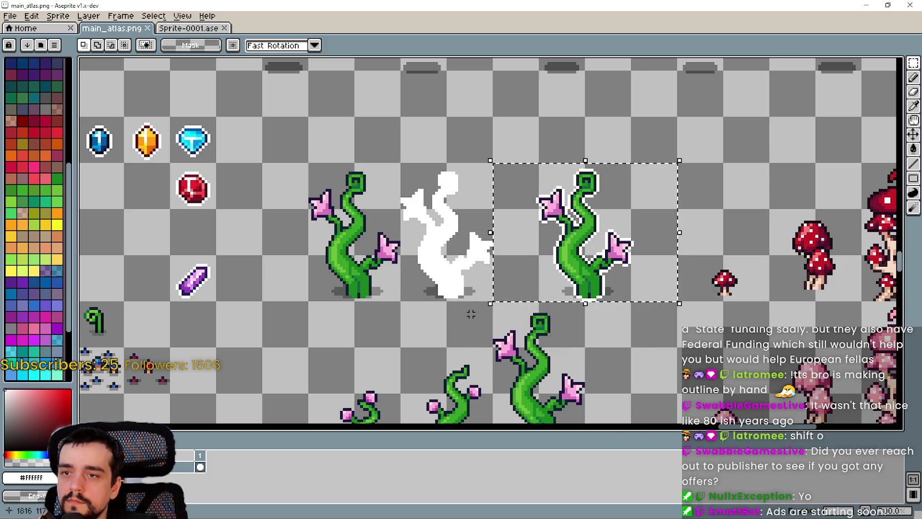
{"action": "scroll", "coordinate": [622, 208], "scroll_direction": "down", "scroll_amount": 1}
{"action": "key", "text": "ctrl+d"}
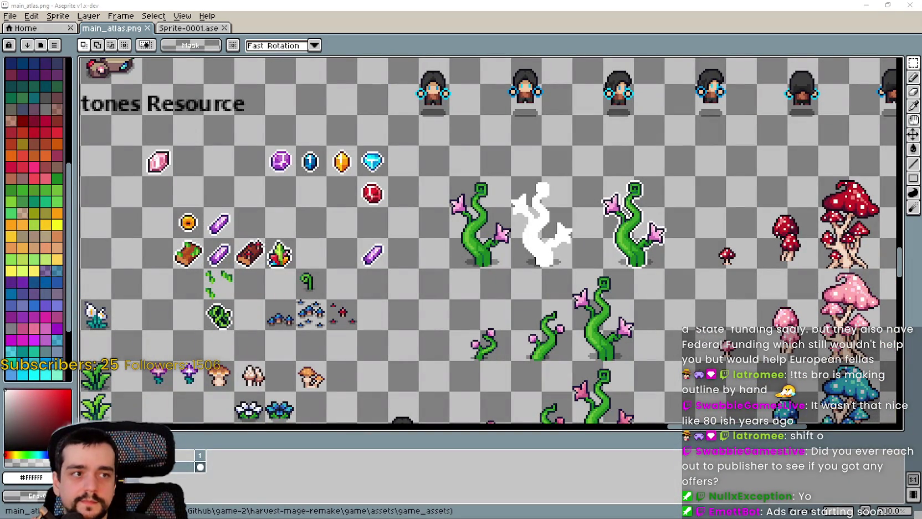
Marquee-select the 112×288 mushroom column beside the vines
{"action": "scroll", "coordinate": [566, 262], "scroll_direction": "down", "scroll_amount": 1}
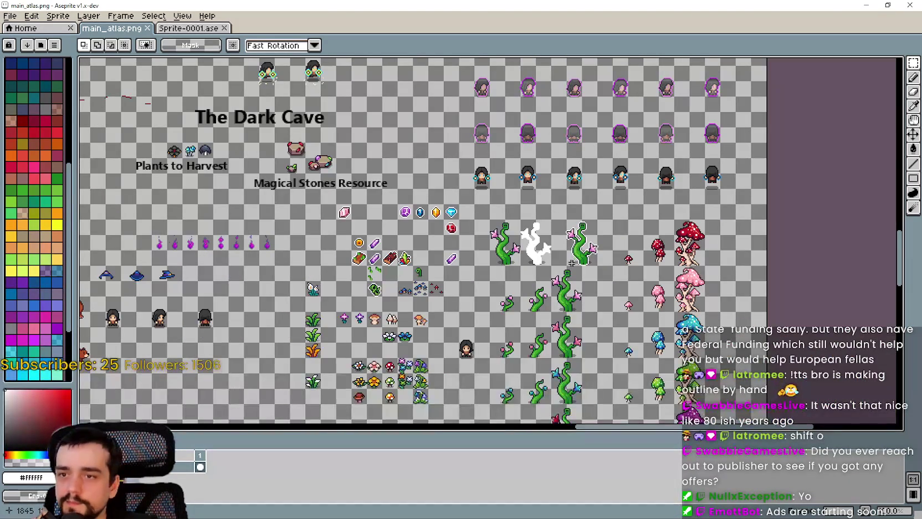
{"action": "scroll", "coordinate": [566, 262], "scroll_direction": "up", "scroll_amount": 1}
{"action": "mouse_move", "coordinate": [531, 264]}
{"action": "left_mouse_down"}
{"action": "mouse_move", "coordinate": [593, 202]}
{"action": "mouse_move", "coordinate": [653, 172]}
{"action": "left_mouse_up"}
{"action": "scroll", "coordinate": [653, 265], "scroll_direction": "down", "scroll_amount": 1}
{"action": "scroll", "coordinate": [553, 249], "scroll_direction": "up", "scroll_amount": 1}
{"action": "scroll", "coordinate": [554, 250], "scroll_direction": "down", "scroll_amount": 1}
{"action": "left_click_drag", "start_coordinate": [458, 118], "coordinate": [503, 193]}
{"action": "left_click", "coordinate": [453, 134]}
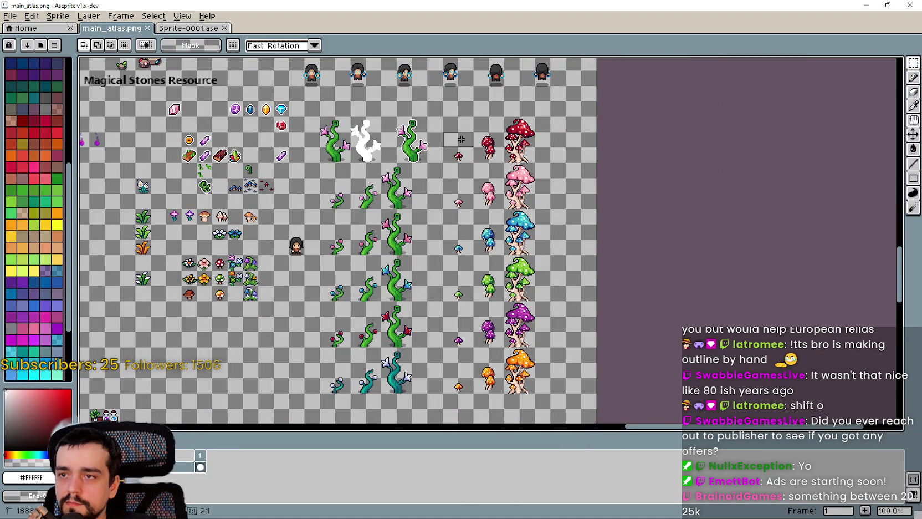
{"action": "mouse_move", "coordinate": [443, 130]}
{"action": "left_mouse_down"}
{"action": "mouse_move", "coordinate": [476, 151]}
{"action": "mouse_move", "coordinate": [554, 423]}
{"action": "mouse_move", "coordinate": [555, 323]}
{"action": "mouse_move", "coordinate": [543, 293]}
{"action": "left_mouse_up"}
Drag the mushroom column 32 px right to 1952,1120 and commit the move
{"action": "scroll", "coordinate": [447, 164], "scroll_direction": "down", "scroll_amount": 4}
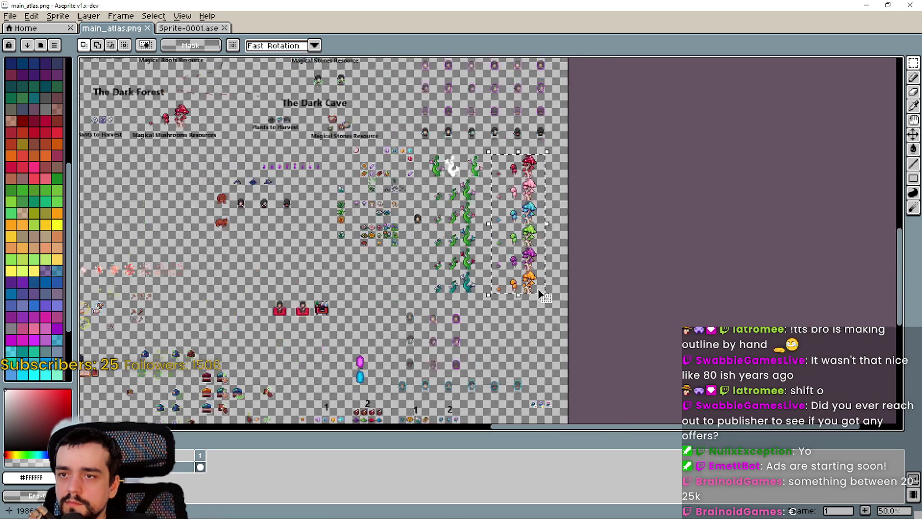
{"action": "scroll", "coordinate": [531, 174], "scroll_direction": "up", "scroll_amount": 4}
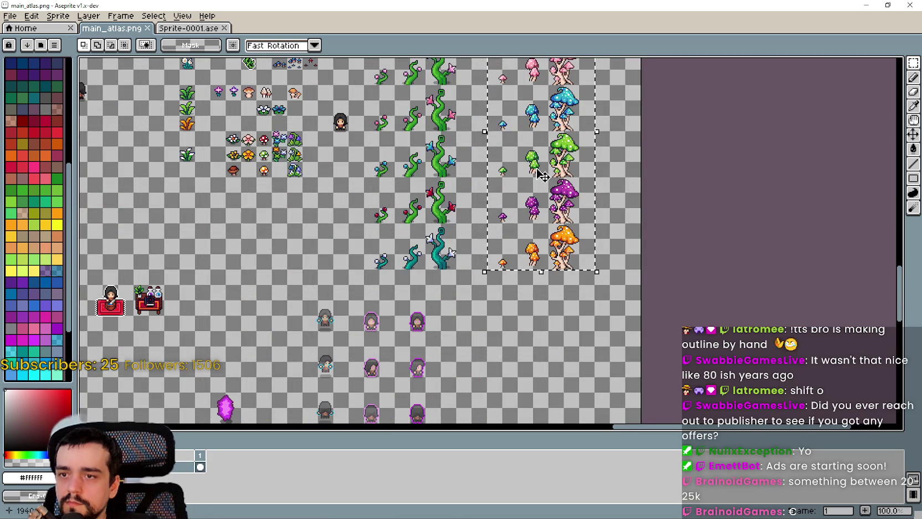
{"action": "scroll", "coordinate": [521, 211], "scroll_direction": "up", "scroll_amount": 5}
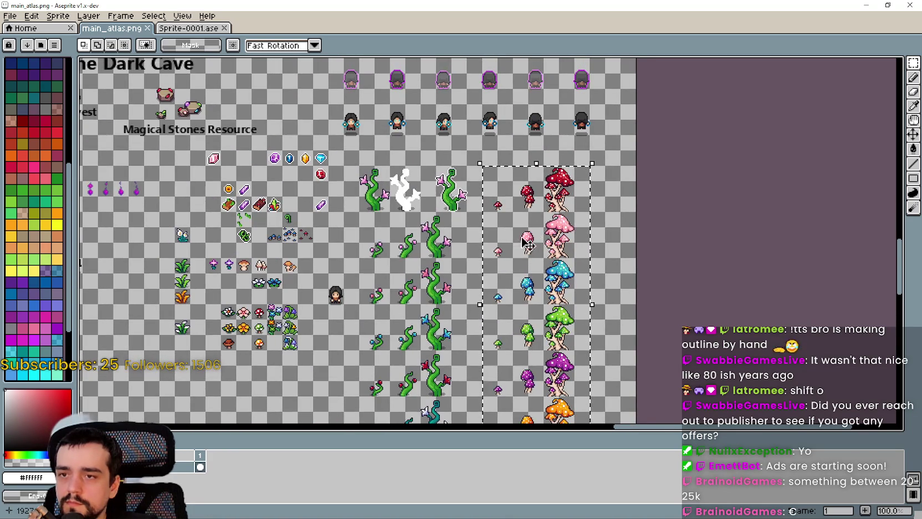
{"action": "scroll", "coordinate": [542, 215], "scroll_direction": "up", "scroll_amount": 2}
{"action": "scroll", "coordinate": [547, 165], "scroll_direction": "down", "scroll_amount": 2}
{"action": "scroll", "coordinate": [548, 165], "scroll_direction": "down", "scroll_amount": 2}
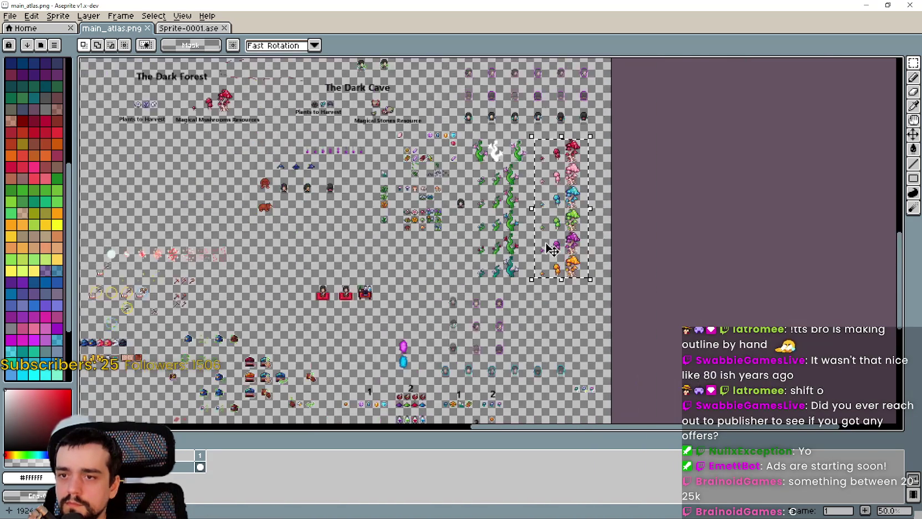
{"action": "scroll", "coordinate": [626, 315], "scroll_direction": "up", "scroll_amount": 3}
{"action": "left_click", "coordinate": [598, 259]}
{"action": "left_click_drag", "start_coordinate": [598, 258], "coordinate": [657, 260]}
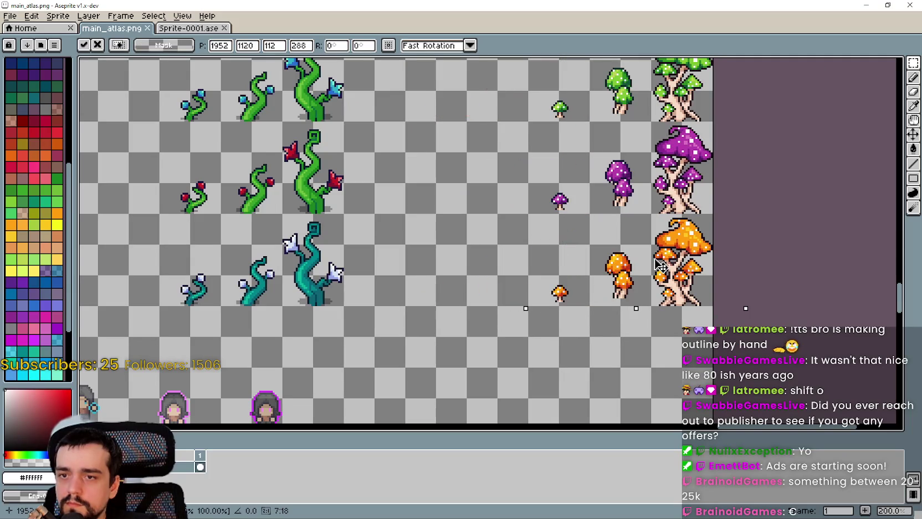
{"action": "scroll", "coordinate": [635, 330], "scroll_direction": "up", "scroll_amount": 3}
{"action": "key", "text": "Return"}
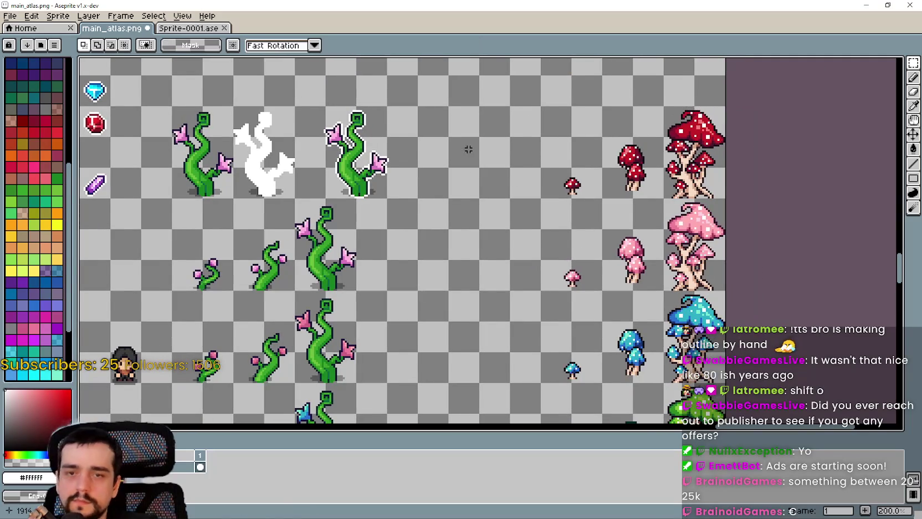
Select the outlined flower vine and move it further right in the row
{"action": "scroll", "coordinate": [511, 204], "scroll_direction": "up", "scroll_amount": 2}
{"action": "scroll", "coordinate": [510, 204], "scroll_direction": "left", "scroll_amount": 2}
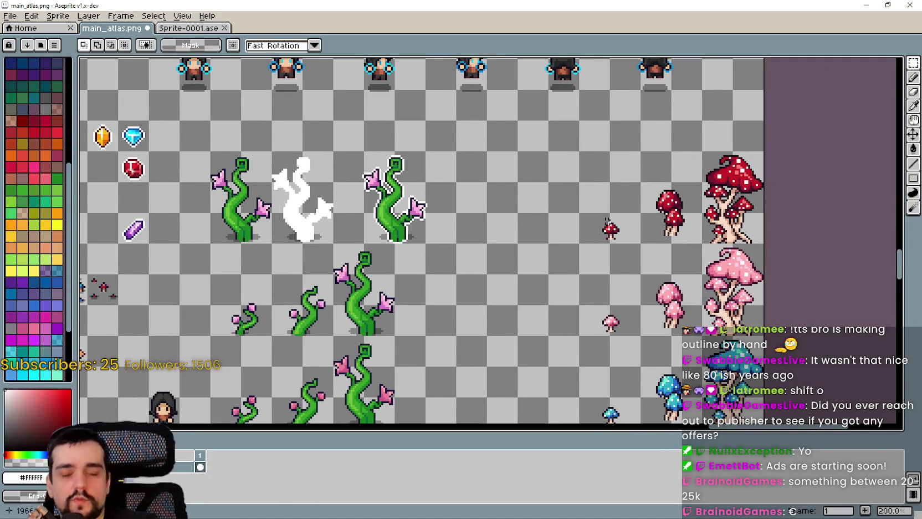
{"action": "scroll", "coordinate": [567, 159], "scroll_direction": "down", "scroll_amount": 2}
{"action": "scroll", "coordinate": [535, 299], "scroll_direction": "up", "scroll_amount": 3}
{"action": "mouse_move", "coordinate": [565, 295]}
{"action": "left_mouse_down"}
{"action": "mouse_move", "coordinate": [535, 286]}
{"action": "mouse_move", "coordinate": [399, 177]}
{"action": "left_mouse_up"}
{"action": "scroll", "coordinate": [460, 244], "scroll_direction": "down", "scroll_amount": 1}
{"action": "scroll", "coordinate": [460, 243], "scroll_direction": "right", "scroll_amount": 1}
{"action": "scroll", "coordinate": [460, 244], "scroll_direction": "right", "scroll_amount": 3}
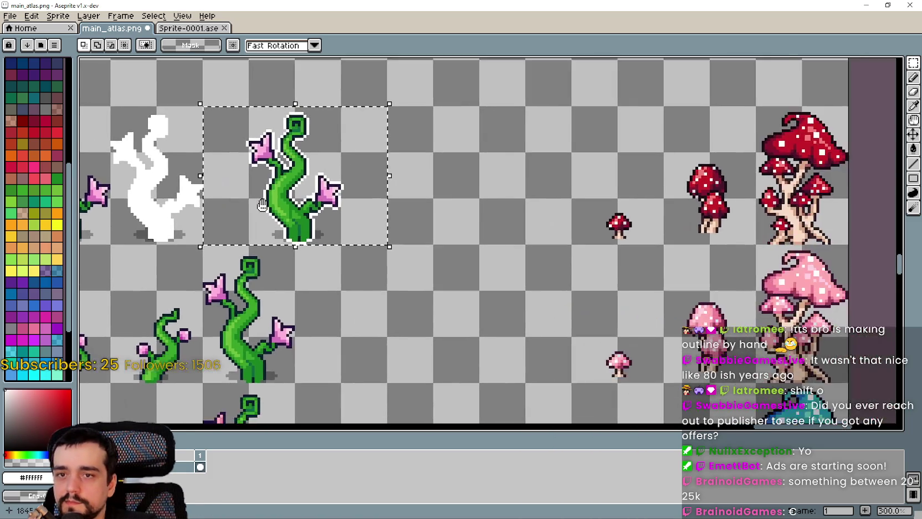
{"action": "scroll", "coordinate": [460, 243], "scroll_direction": "left", "scroll_amount": 3}
{"action": "left_click", "coordinate": [484, 242]}
{"action": "mouse_move", "coordinate": [497, 244]}
{"action": "left_mouse_down"}
{"action": "mouse_move", "coordinate": [516, 245]}
{"action": "mouse_move", "coordinate": [500, 248]}
{"action": "left_mouse_up"}
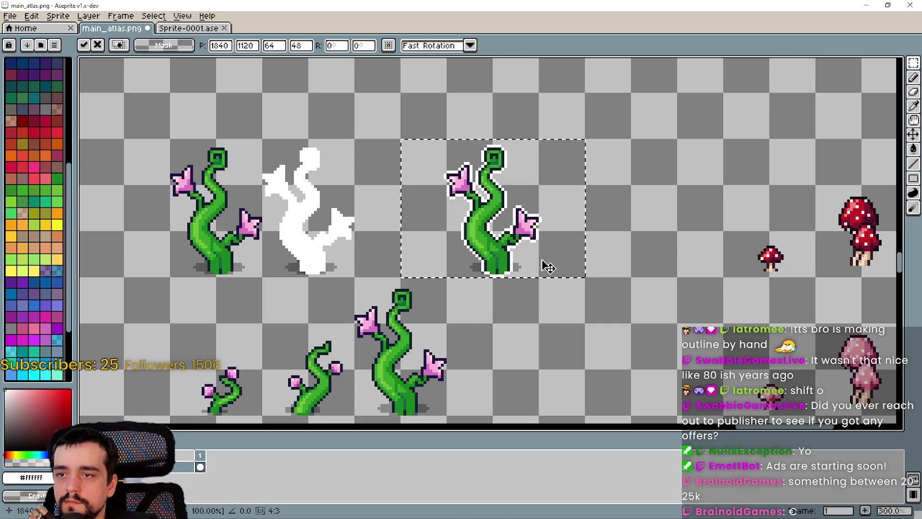
{"action": "left_click_drag", "start_coordinate": [480, 258], "coordinate": [604, 256]}
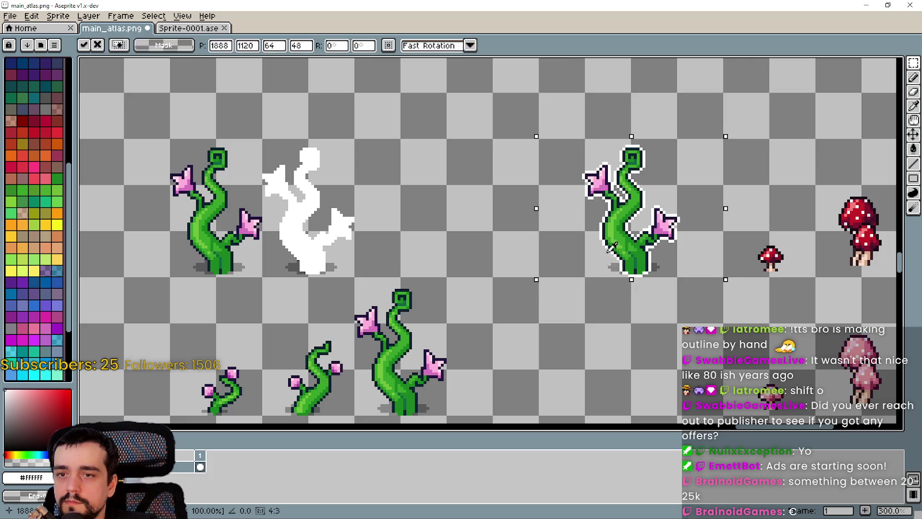
{"action": "scroll", "coordinate": [589, 259], "scroll_direction": "down", "scroll_amount": 1}
{"action": "key", "text": "Return"}
{"action": "scroll", "coordinate": [400, 259], "scroll_direction": "up", "scroll_amount": 1}
Shift the white silhouette and the left plant sprite to the right
{"action": "mouse_move", "coordinate": [433, 265]}
{"action": "left_mouse_down"}
{"action": "mouse_move", "coordinate": [399, 233]}
{"action": "mouse_move", "coordinate": [363, 159]}
{"action": "left_mouse_up"}
{"action": "scroll", "coordinate": [397, 213], "scroll_direction": "up", "scroll_amount": 2}
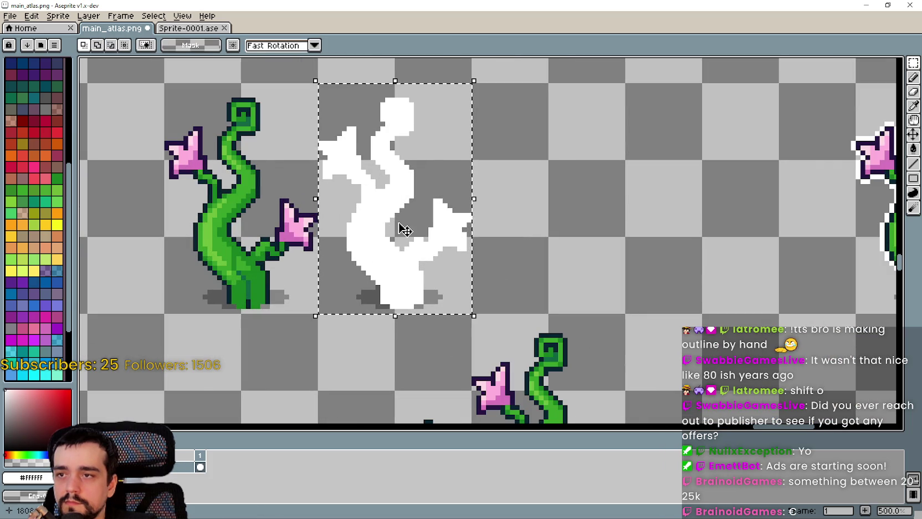
{"action": "scroll", "coordinate": [403, 224], "scroll_direction": "down", "scroll_amount": 1}
{"action": "mouse_move", "coordinate": [401, 226]}
{"action": "left_mouse_down"}
{"action": "mouse_move", "coordinate": [597, 235]}
{"action": "mouse_move", "coordinate": [513, 227]}
{"action": "left_mouse_up"}
{"action": "scroll", "coordinate": [597, 235], "scroll_direction": "down", "scroll_amount": 1}
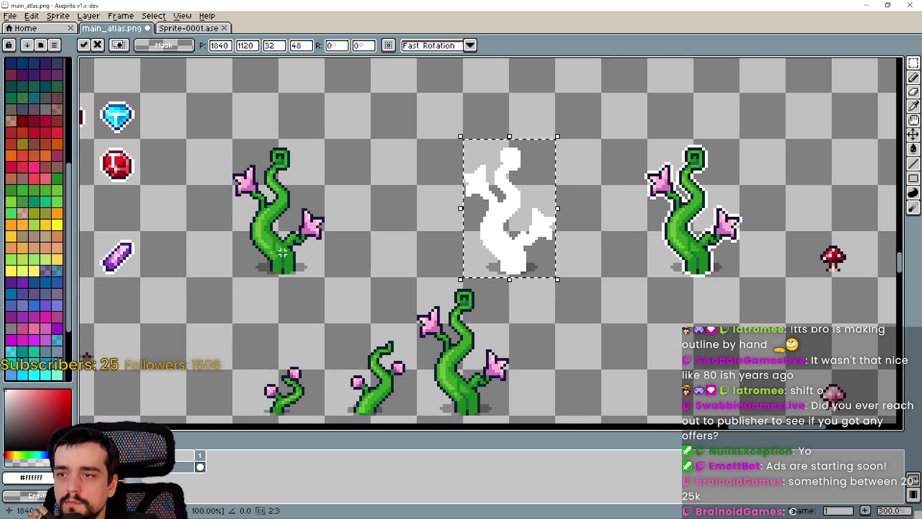
{"action": "key", "text": "ctrl+d"}
{"action": "mouse_move", "coordinate": [284, 265]}
{"action": "left_mouse_down"}
{"action": "mouse_move", "coordinate": [375, 266]}
{"action": "mouse_move", "coordinate": [332, 155]}
{"action": "mouse_move", "coordinate": [313, 145]}
{"action": "left_mouse_up"}
{"action": "key", "text": "Return"}
{"action": "key", "text": "ctrl+d"}
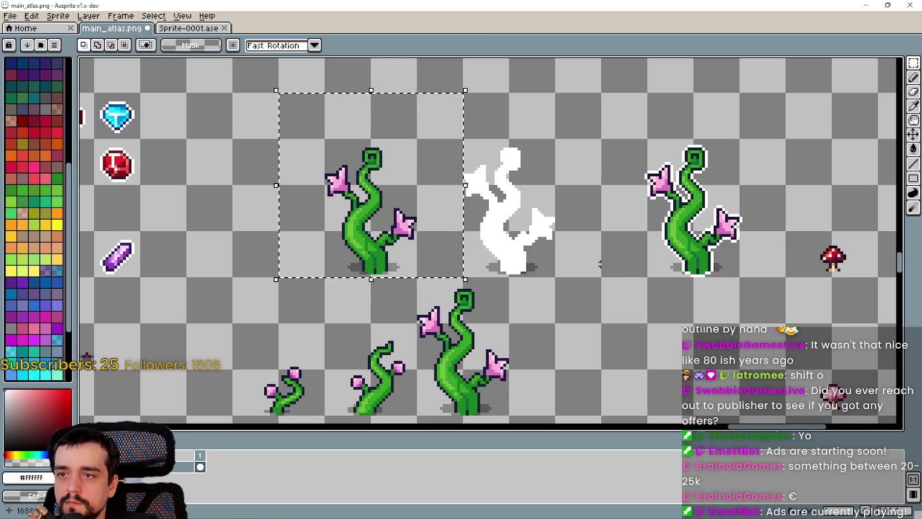
{"action": "key", "text": "ctrl+d"}
Place the plant one cell left beside the white silhouette and save main_atlas.png
{"action": "mouse_move", "coordinate": [470, 259]}
{"action": "left_mouse_down"}
{"action": "mouse_move", "coordinate": [546, 191]}
{"action": "mouse_move", "coordinate": [549, 161]}
{"action": "left_mouse_up"}
{"action": "mouse_move", "coordinate": [438, 264]}
{"action": "left_mouse_down"}
{"action": "mouse_move", "coordinate": [464, 258]}
{"action": "mouse_move", "coordinate": [588, 158]}
{"action": "mouse_move", "coordinate": [453, 262]}
{"action": "mouse_move", "coordinate": [471, 251]}
{"action": "mouse_move", "coordinate": [397, 127]}
{"action": "left_mouse_up"}
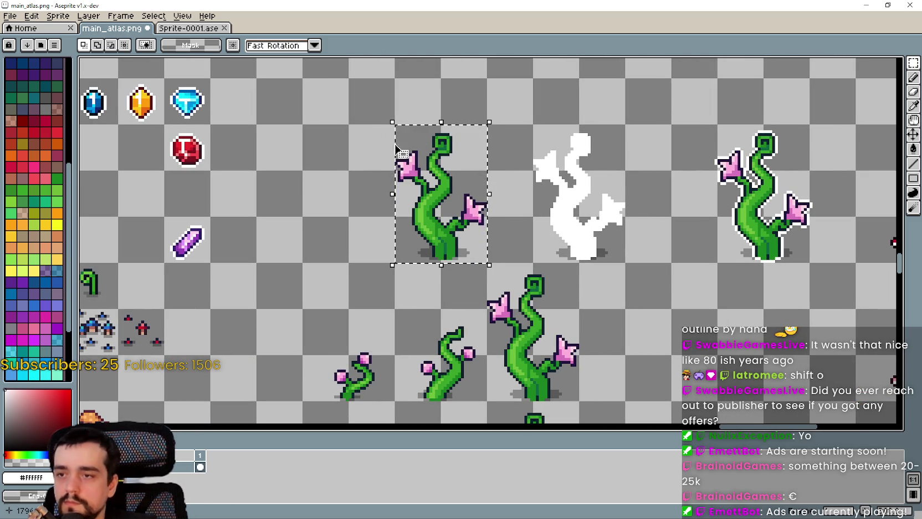
{"action": "left_click", "coordinate": [431, 204]}
{"action": "left_click_drag", "start_coordinate": [430, 204], "coordinate": [388, 204]}
{"action": "key", "text": "ctrl+d"}
{"action": "scroll", "coordinate": [414, 207], "scroll_direction": "down", "scroll_amount": 2}
{"action": "key", "text": "ctrl+s"}
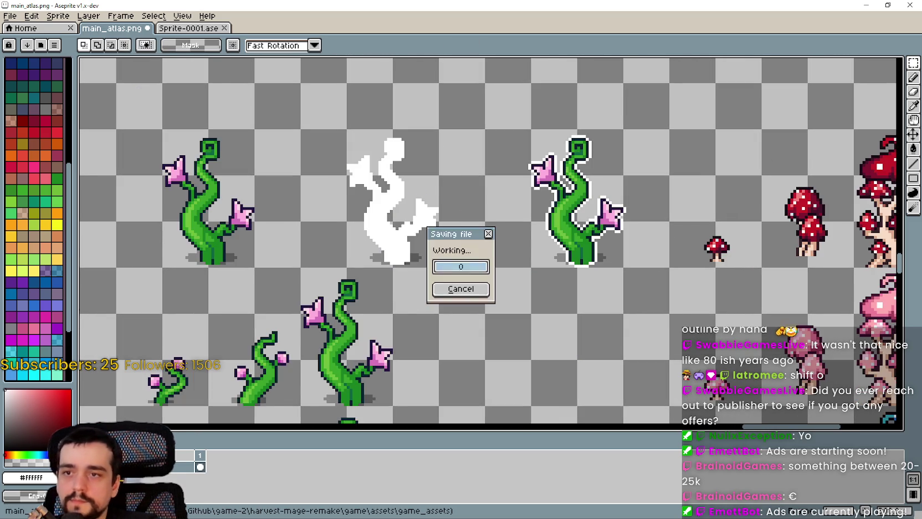
Navigate to The Cave section and box-select the purple crystal with its white silhouette
{"action": "scroll", "coordinate": [414, 207], "scroll_direction": "down", "scroll_amount": 3}
{"action": "mouse_move", "coordinate": [399, 167]}
{"action": "left_mouse_down"}
{"action": "mouse_move", "coordinate": [479, 143]}
{"action": "mouse_move", "coordinate": [453, 230]}
{"action": "mouse_move", "coordinate": [556, 283]}
{"action": "left_mouse_up"}
{"action": "scroll", "coordinate": [457, 319], "scroll_direction": "up", "scroll_amount": 4}
{"action": "left_click_drag", "start_coordinate": [457, 320], "coordinate": [524, 192]}
{"action": "scroll", "coordinate": [519, 192], "scroll_direction": "down", "scroll_amount": 4}
{"action": "scroll", "coordinate": [491, 288], "scroll_direction": "up", "scroll_amount": 2}
{"action": "scroll", "coordinate": [491, 288], "scroll_direction": "up", "scroll_amount": 2}
{"action": "mouse_move", "coordinate": [385, 148]}
{"action": "left_mouse_down"}
{"action": "mouse_move", "coordinate": [454, 323]}
{"action": "mouse_move", "coordinate": [338, 190]}
{"action": "left_mouse_up"}
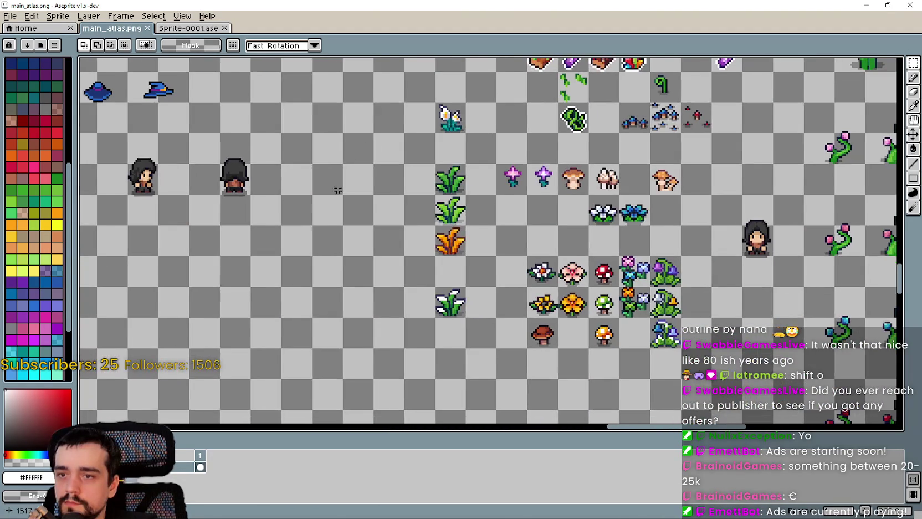
{"action": "scroll", "coordinate": [307, 208], "scroll_direction": "down", "scroll_amount": 2}
{"action": "scroll", "coordinate": [330, 252], "scroll_direction": "down", "scroll_amount": 1}
{"action": "mouse_move", "coordinate": [330, 253]}
{"action": "left_mouse_down"}
{"action": "mouse_move", "coordinate": [401, 297]}
{"action": "mouse_move", "coordinate": [387, 194]}
{"action": "mouse_move", "coordinate": [422, 376]}
{"action": "left_mouse_up"}
{"action": "scroll", "coordinate": [423, 376], "scroll_direction": "up", "scroll_amount": 1}
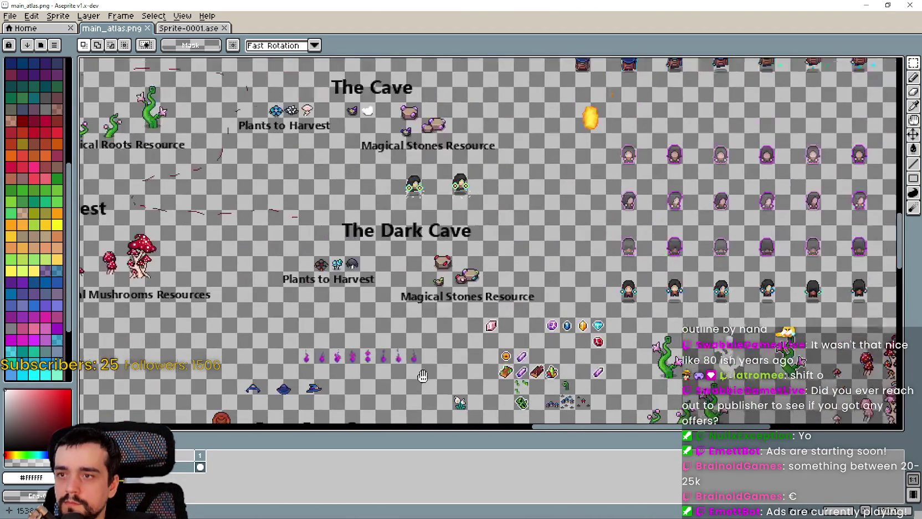
{"action": "scroll", "coordinate": [421, 285], "scroll_direction": "down", "scroll_amount": 1}
{"action": "scroll", "coordinate": [421, 255], "scroll_direction": "up", "scroll_amount": 2}
{"action": "left_click_drag", "start_coordinate": [287, 405], "coordinate": [438, 255]}
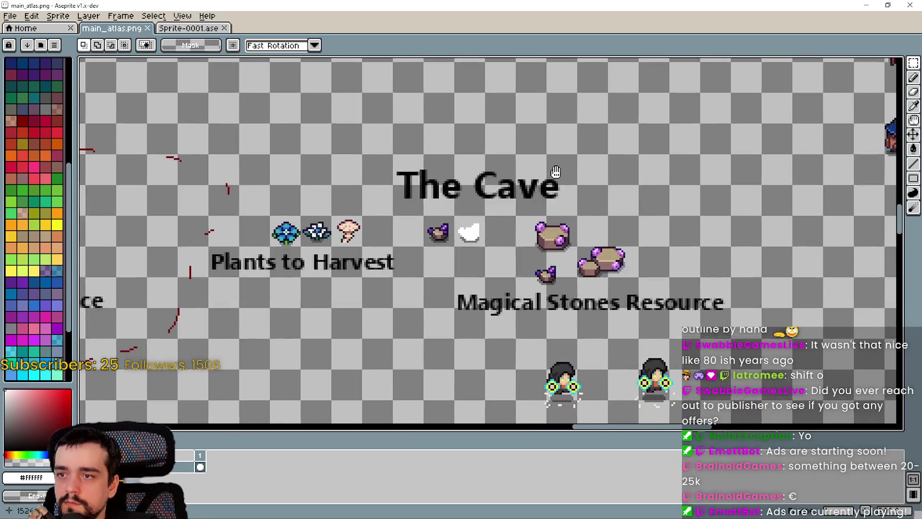
{"action": "scroll", "coordinate": [438, 255], "scroll_direction": "up", "scroll_amount": 1}
{"action": "mouse_move", "coordinate": [432, 152]}
{"action": "left_mouse_down"}
{"action": "mouse_move", "coordinate": [477, 194]}
{"action": "mouse_move", "coordinate": [525, 190]}
{"action": "left_mouse_up"}
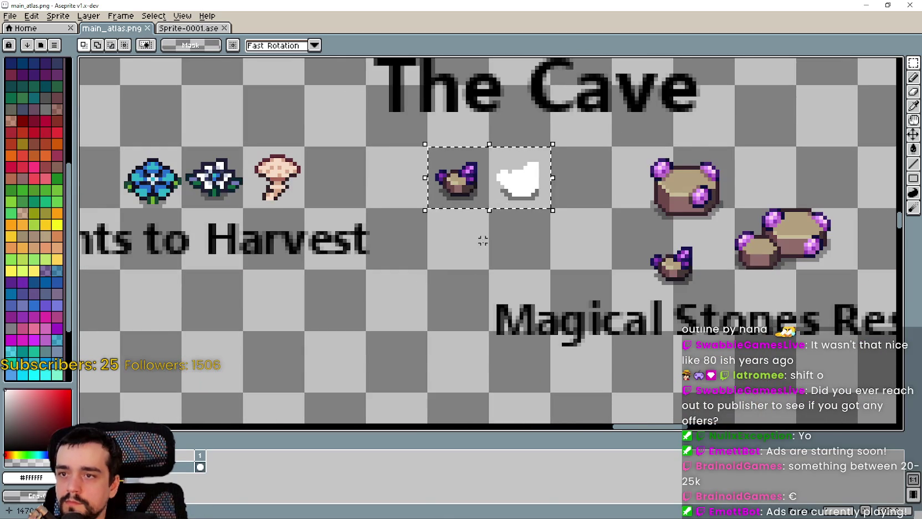
Place a copy of the purple crystal two tiles to the right
{"action": "scroll", "coordinate": [516, 191], "scroll_direction": "up", "scroll_amount": 1}
{"action": "mouse_move", "coordinate": [407, 136]}
{"action": "left_mouse_down"}
{"action": "mouse_move", "coordinate": [478, 208]}
{"action": "mouse_move", "coordinate": [456, 190]}
{"action": "mouse_move", "coordinate": [595, 192]}
{"action": "left_mouse_up"}
{"action": "key", "text": "Return"}
{"action": "scroll", "coordinate": [505, 215], "scroll_direction": "up", "scroll_amount": 3}
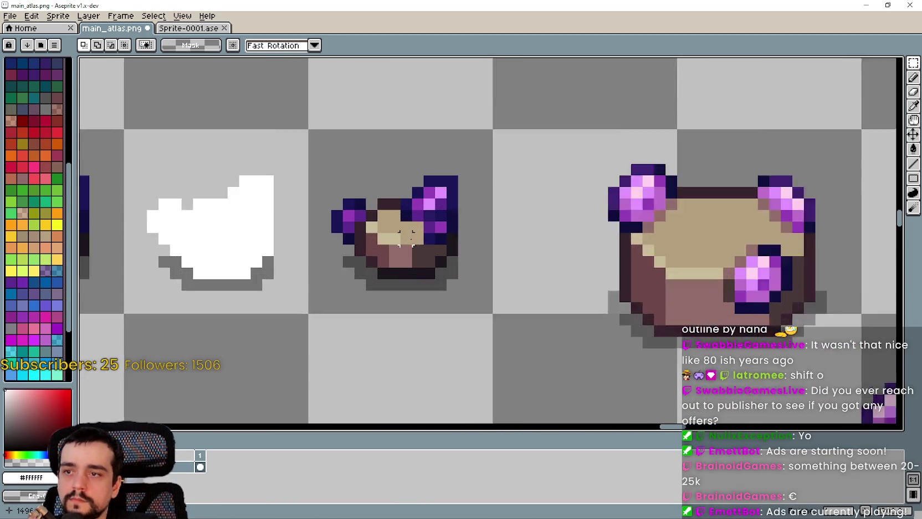
{"action": "scroll", "coordinate": [505, 215], "scroll_direction": "down", "scroll_amount": 2}
Draw a white straight-line outline around the copied crystal's edges
{"action": "key", "text": "l"}
{"action": "scroll", "coordinate": [498, 238], "scroll_direction": "up", "scroll_amount": 3}
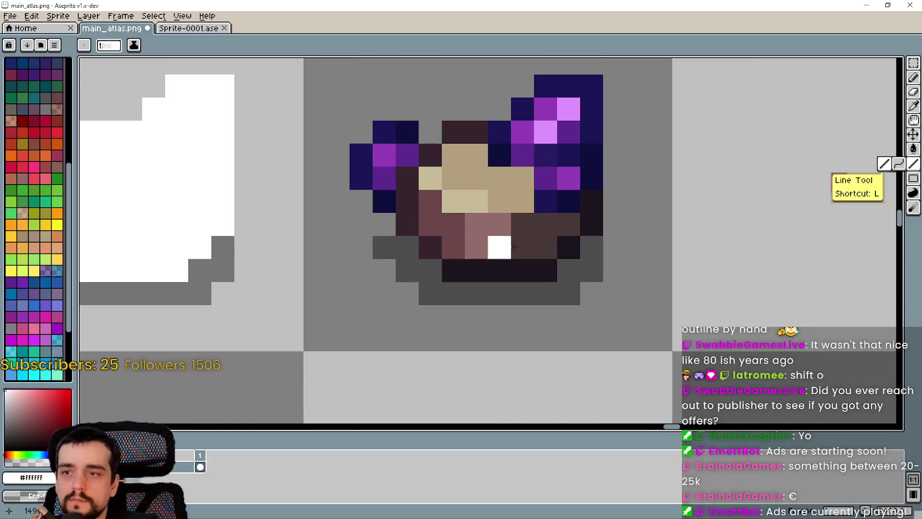
{"action": "mouse_move", "coordinate": [608, 233]}
{"action": "left_mouse_down"}
{"action": "mouse_move", "coordinate": [568, 281]}
{"action": "mouse_move", "coordinate": [451, 294]}
{"action": "left_mouse_up"}
{"action": "left_click_drag", "start_coordinate": [402, 264], "coordinate": [376, 227]}
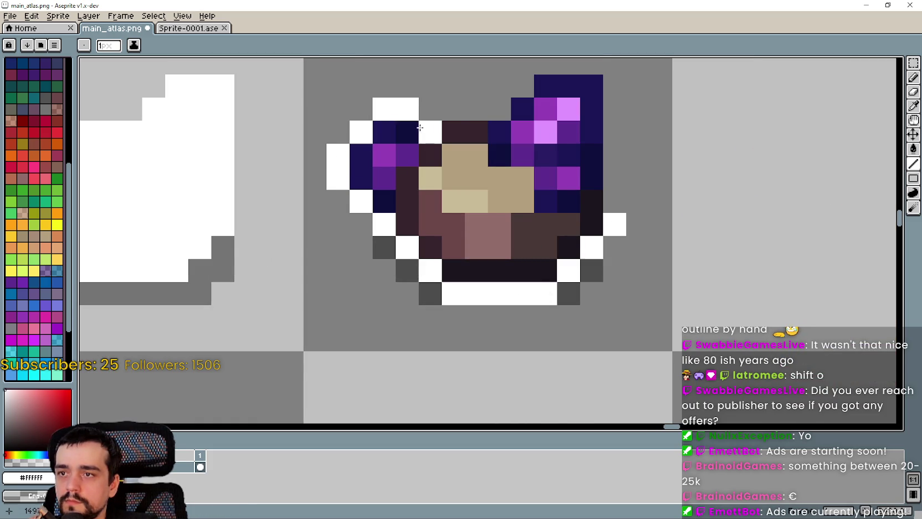
{"action": "mouse_move", "coordinate": [463, 99]}
{"action": "left_mouse_down"}
{"action": "mouse_move", "coordinate": [447, 182]}
{"action": "mouse_move", "coordinate": [463, 191]}
{"action": "mouse_move", "coordinate": [495, 163]}
{"action": "mouse_move", "coordinate": [484, 190]}
{"action": "mouse_move", "coordinate": [527, 141]}
{"action": "left_mouse_up"}
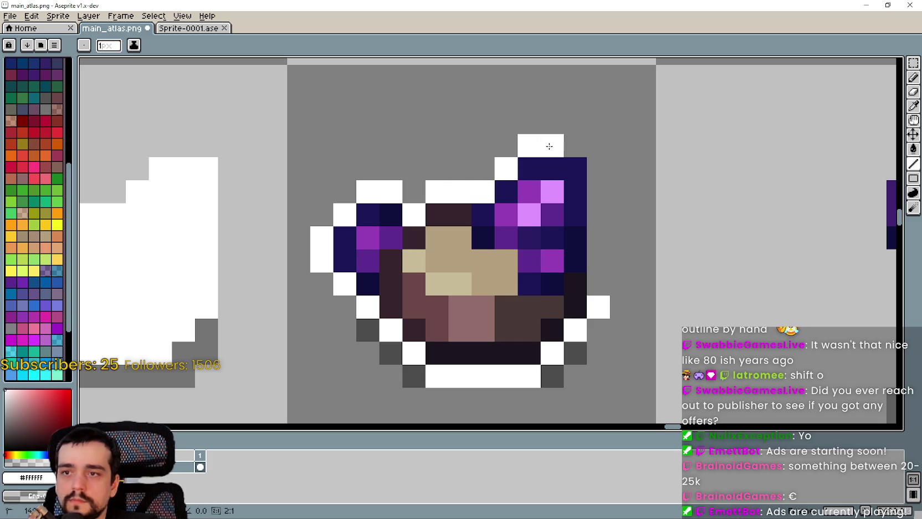
{"action": "left_click_drag", "start_coordinate": [599, 162], "coordinate": [600, 283]}
{"action": "scroll", "coordinate": [599, 274], "scroll_direction": "down", "scroll_amount": 3}
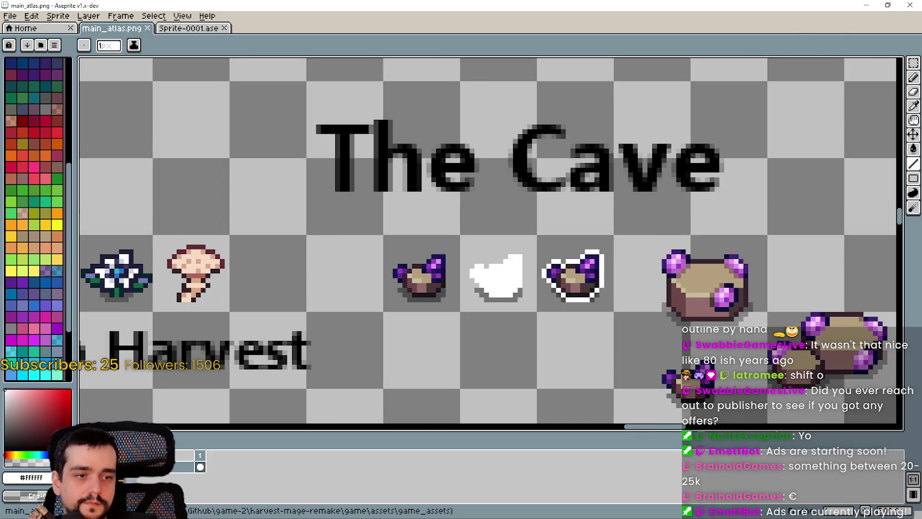
{"action": "key", "text": "alt+Tab"}
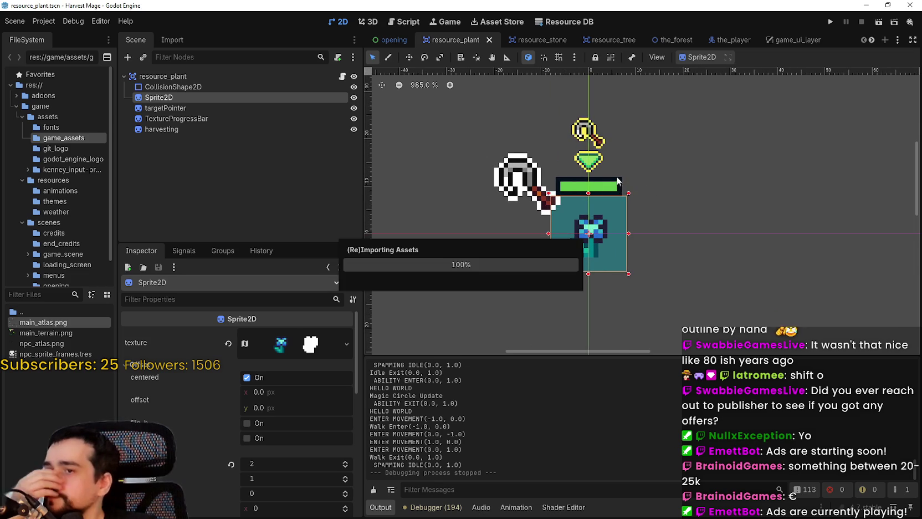
Open and close several menus in Godot's top menu bar
{"action": "left_click", "coordinate": [122, 21]}
{"action": "left_click", "coordinate": [39, 21]}
{"action": "left_click", "coordinate": [40, 21]}
{"action": "left_click", "coordinate": [90, 22]}
{"action": "left_click", "coordinate": [109, 18]}
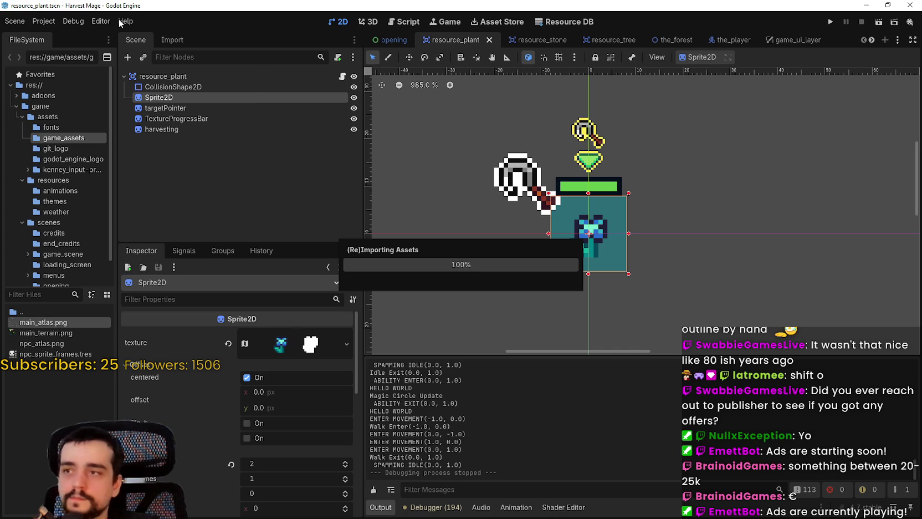
{"action": "left_click", "coordinate": [120, 22]}
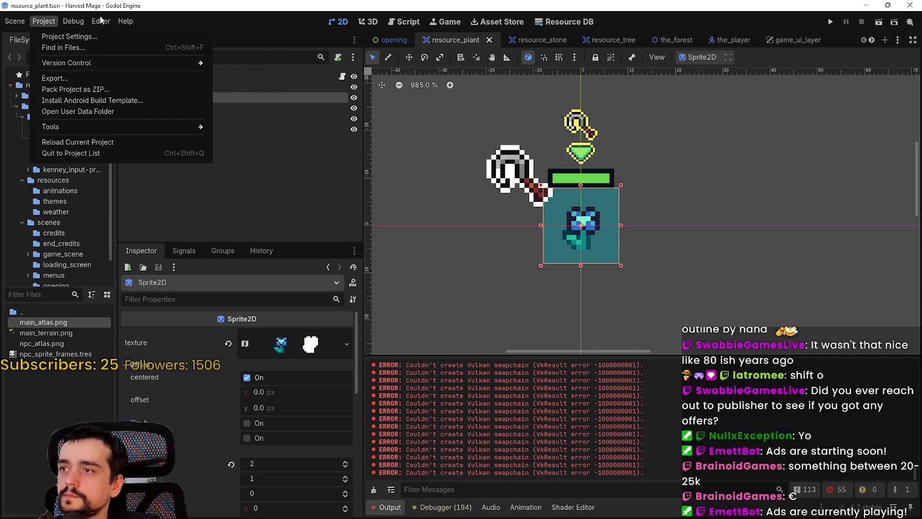
{"action": "mouse_move", "coordinate": [125, 21]}
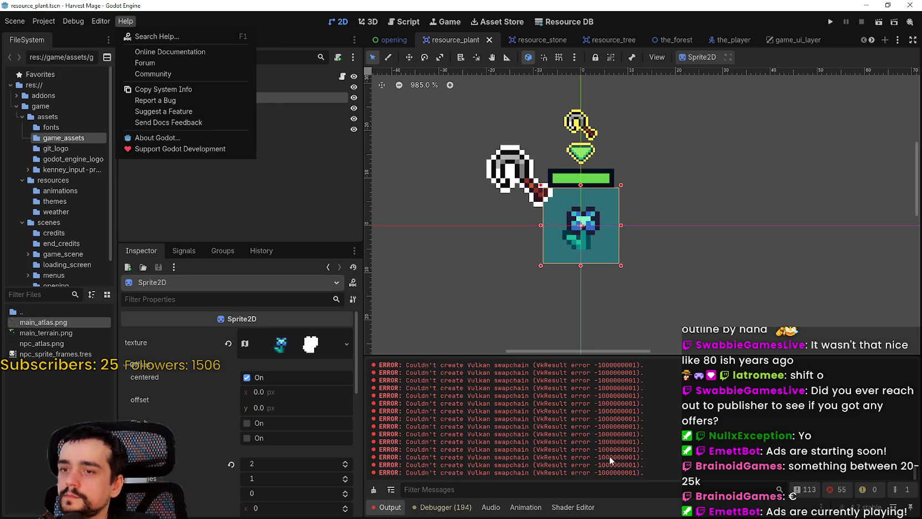
{"action": "left_click", "coordinate": [644, 222]}
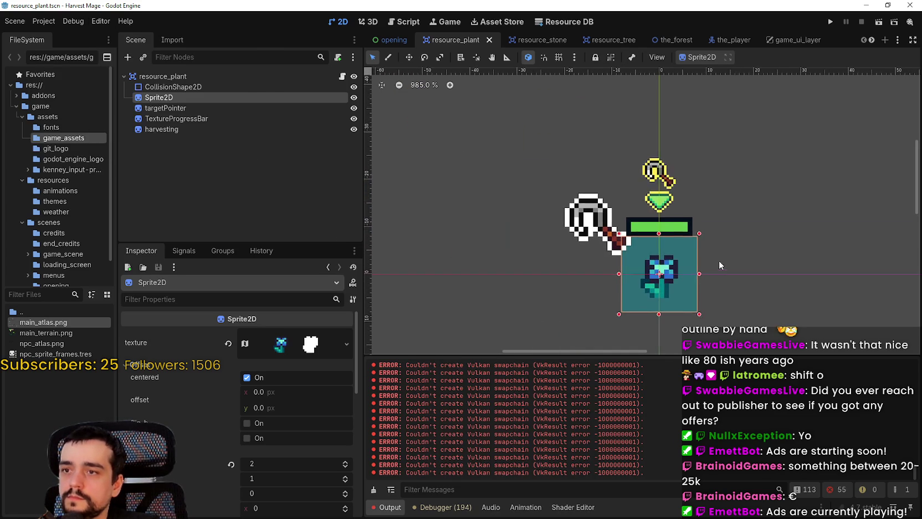
Expand the resource_plant sprite's texture properties and open its atlas region editor
{"action": "scroll", "coordinate": [591, 105], "scroll_direction": "down", "scroll_amount": 2}
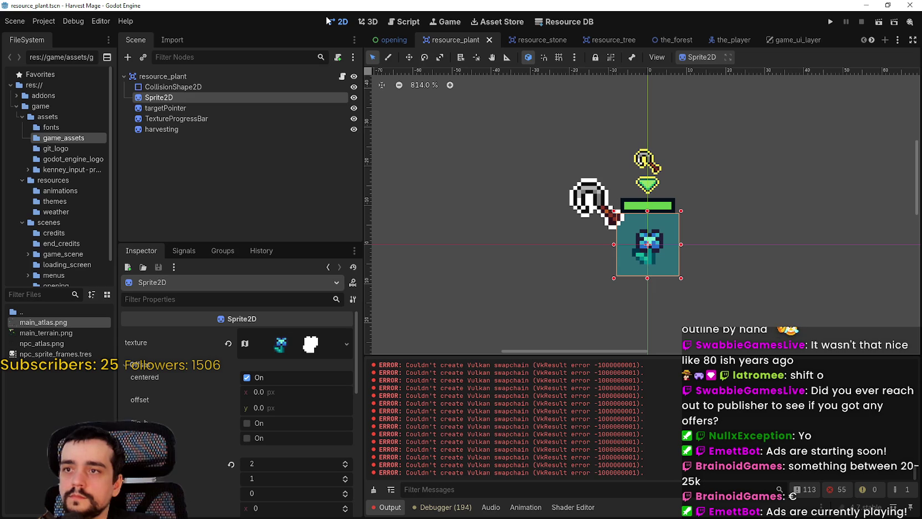
{"action": "left_click", "coordinate": [281, 344]}
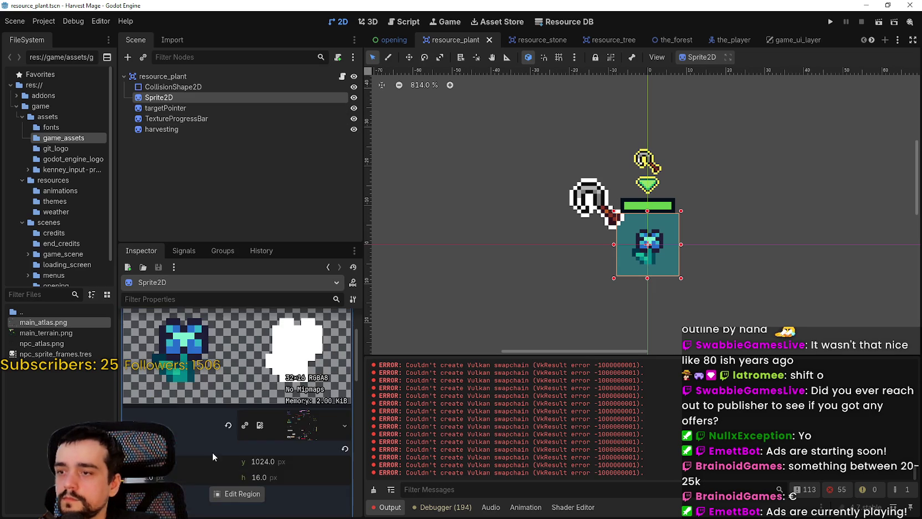
{"action": "scroll", "coordinate": [219, 446], "scroll_direction": "down", "scroll_amount": 3}
{"action": "left_click", "coordinate": [245, 420]}
{"action": "scroll", "coordinate": [455, 235], "scroll_direction": "up", "scroll_amount": 10}
Widen the plant region to 48 px, set Hframes to 3, and save the scene
{"action": "scroll", "coordinate": [421, 272], "scroll_direction": "up", "scroll_amount": 5}
{"action": "left_click_drag", "start_coordinate": [440, 276], "coordinate": [473, 313]}
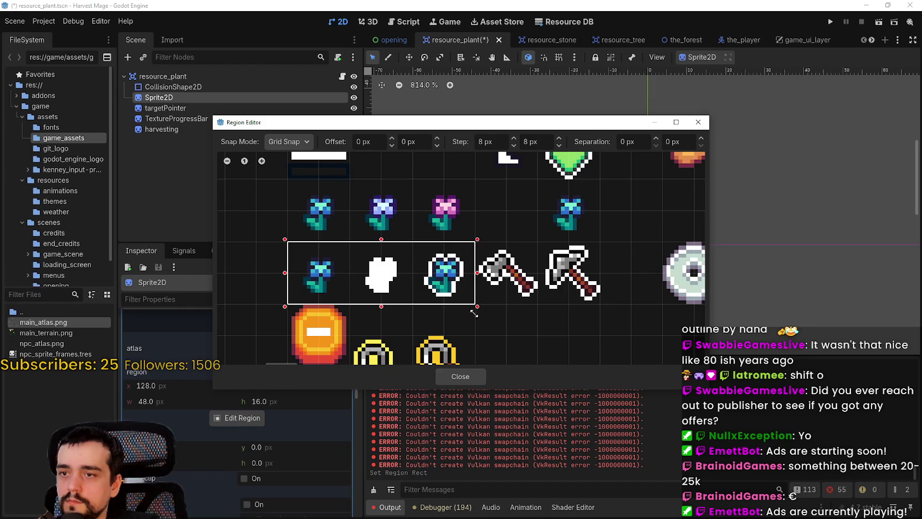
{"action": "left_click", "coordinate": [462, 377]}
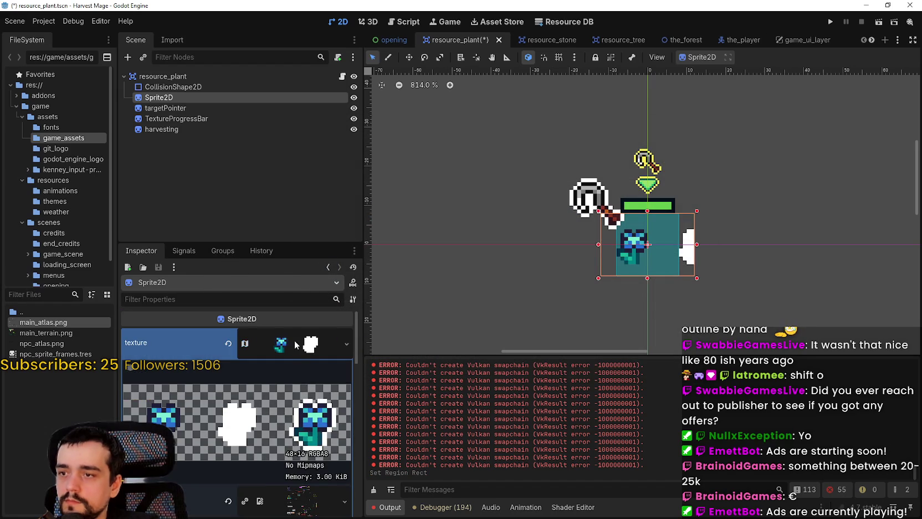
{"action": "scroll", "coordinate": [262, 440], "scroll_direction": "down", "scroll_amount": 5}
{"action": "left_click", "coordinate": [347, 386]}
{"action": "key", "text": "ctrl+s"}
Widen the resource_stone region to 48×16 px to include the outlined crystal, then save
{"action": "left_click", "coordinate": [556, 46]}
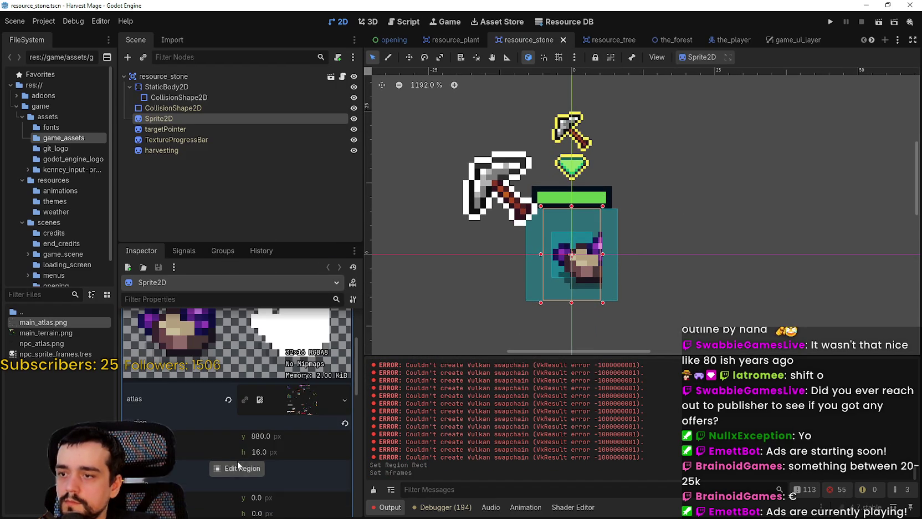
{"action": "left_click", "coordinate": [238, 467]}
{"action": "scroll", "coordinate": [421, 198], "scroll_direction": "down", "scroll_amount": 5}
{"action": "mouse_move", "coordinate": [421, 197]}
{"action": "left_mouse_down"}
{"action": "mouse_move", "coordinate": [386, 214]}
{"action": "mouse_move", "coordinate": [423, 262]}
{"action": "mouse_move", "coordinate": [376, 295]}
{"action": "mouse_move", "coordinate": [638, 193]}
{"action": "mouse_move", "coordinate": [488, 177]}
{"action": "mouse_move", "coordinate": [448, 188]}
{"action": "mouse_move", "coordinate": [386, 268]}
{"action": "left_mouse_up"}
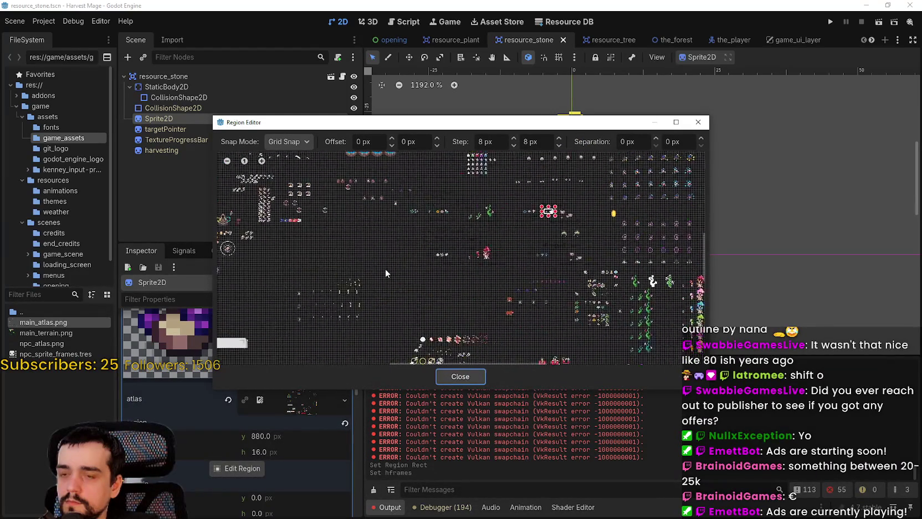
{"action": "scroll", "coordinate": [556, 208], "scroll_direction": "up", "scroll_amount": 6}
{"action": "scroll", "coordinate": [566, 255], "scroll_direction": "up", "scroll_amount": 3}
{"action": "left_click_drag", "start_coordinate": [510, 231], "coordinate": [563, 229]}
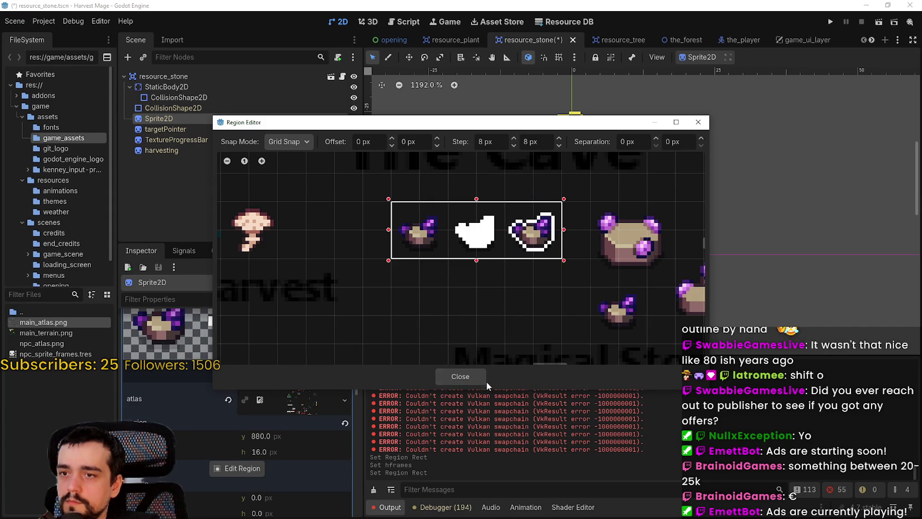
{"action": "left_click", "coordinate": [479, 375]}
{"action": "key", "text": "ctrl+s"}
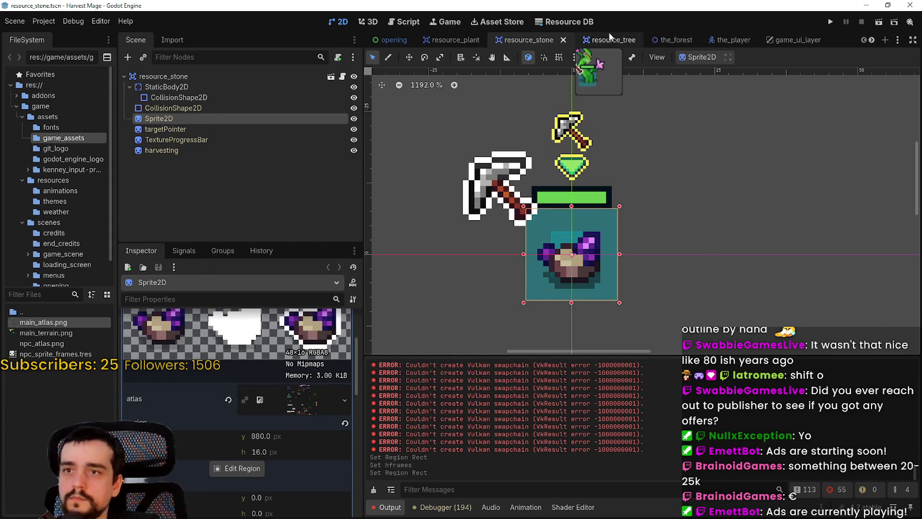
Stretch the resource_tree region from x 1768 to cover the plain, silhouette and outlined vines
{"action": "left_click", "coordinate": [609, 36]}
{"action": "scroll", "coordinate": [221, 453], "scroll_direction": "down", "scroll_amount": 3}
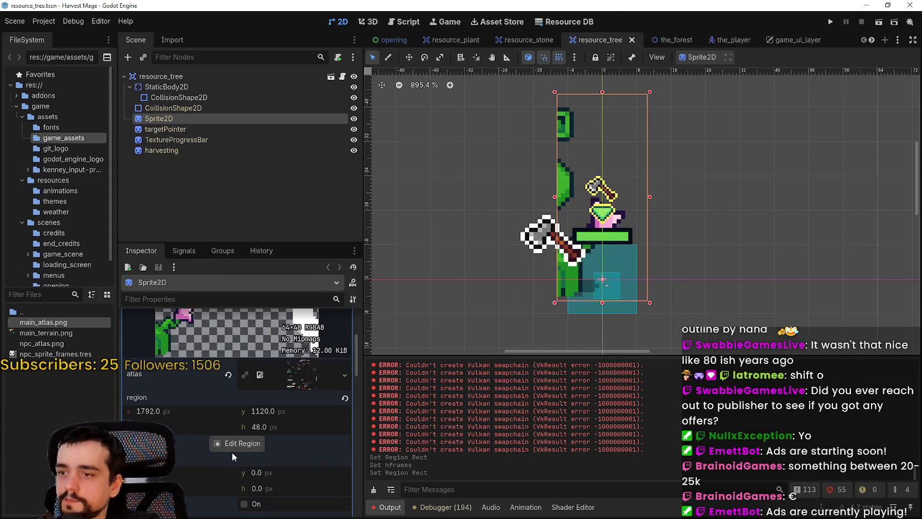
{"action": "left_click", "coordinate": [233, 450]}
{"action": "scroll", "coordinate": [516, 233], "scroll_direction": "down", "scroll_amount": 5}
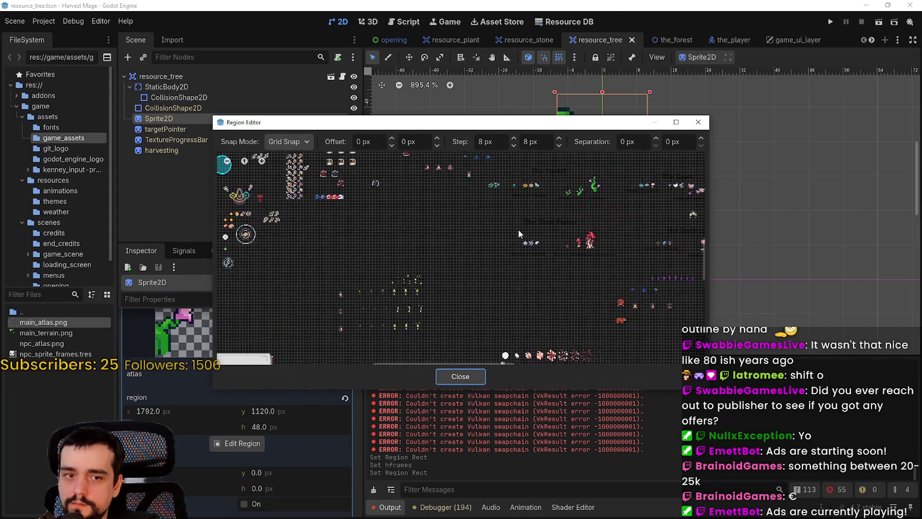
{"action": "scroll", "coordinate": [519, 255], "scroll_direction": "down", "scroll_amount": 2}
{"action": "scroll", "coordinate": [379, 284], "scroll_direction": "up", "scroll_amount": 3}
{"action": "scroll", "coordinate": [456, 239], "scroll_direction": "up", "scroll_amount": 5}
{"action": "left_click_drag", "start_coordinate": [459, 250], "coordinate": [420, 253]}
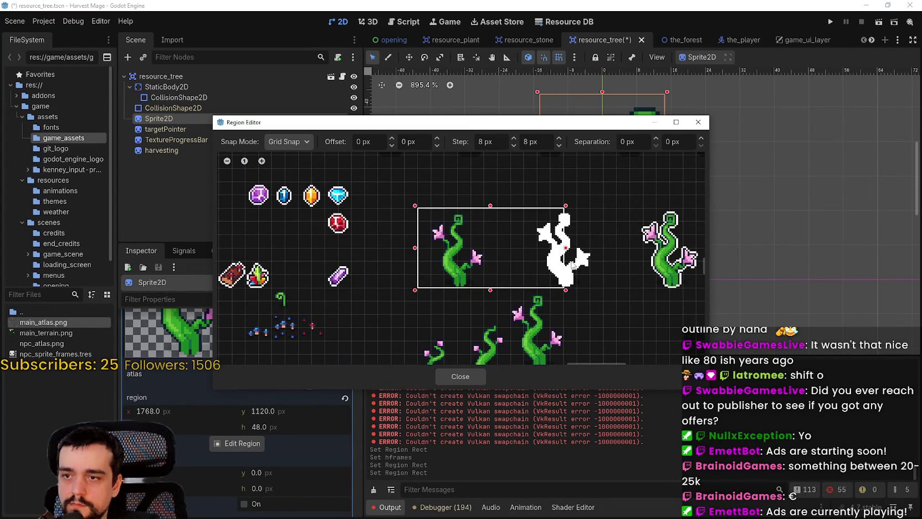
{"action": "mouse_move", "coordinate": [570, 253]}
{"action": "left_mouse_down"}
{"action": "mouse_move", "coordinate": [485, 253]}
{"action": "mouse_move", "coordinate": [615, 246]}
{"action": "left_mouse_up"}
{"action": "mouse_move", "coordinate": [561, 125]}
{"action": "left_mouse_down"}
{"action": "mouse_move", "coordinate": [558, 343]}
{"action": "mouse_move", "coordinate": [576, 140]}
{"action": "left_mouse_up"}
{"action": "left_click", "coordinate": [476, 391]}
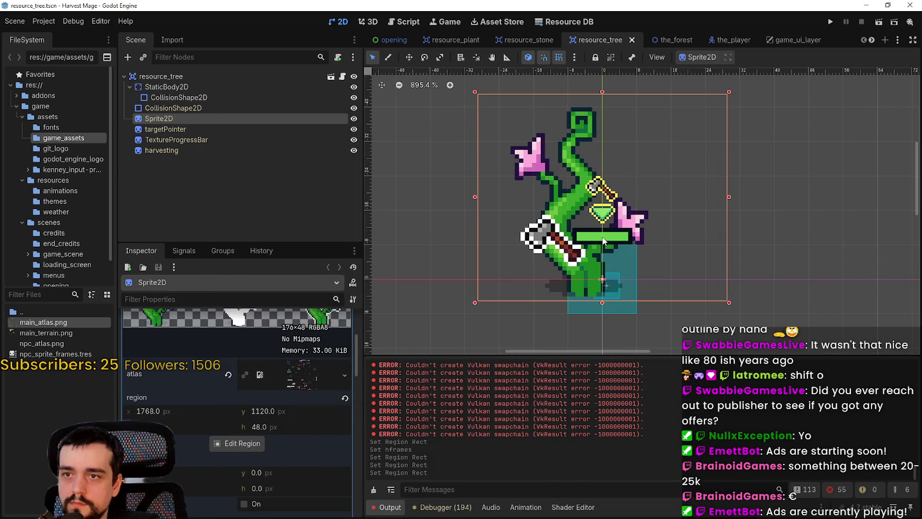
{"action": "scroll", "coordinate": [305, 454], "scroll_direction": "up", "scroll_amount": 10}
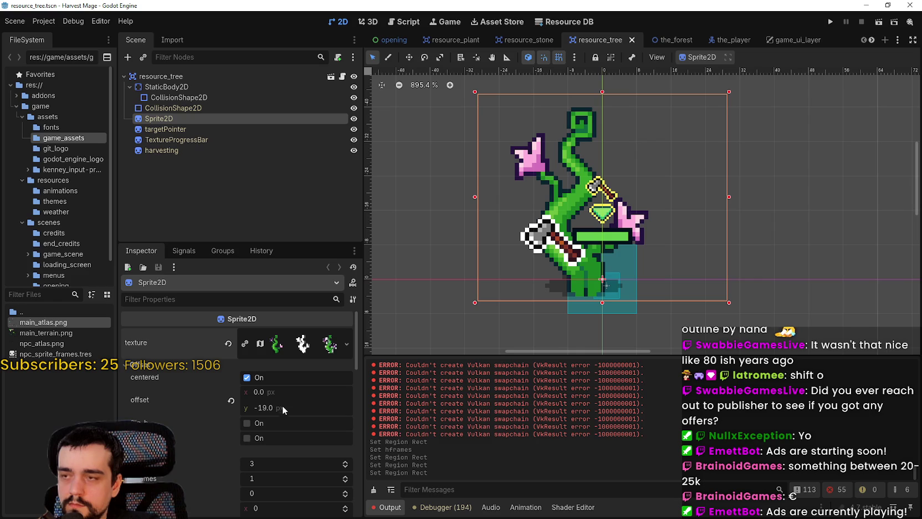
In resource_tree, try horizontal sprite offsets of 8 and then 6 px
{"action": "left_click", "coordinate": [527, 40]}
{"action": "scroll", "coordinate": [279, 444], "scroll_direction": "down", "scroll_amount": 6}
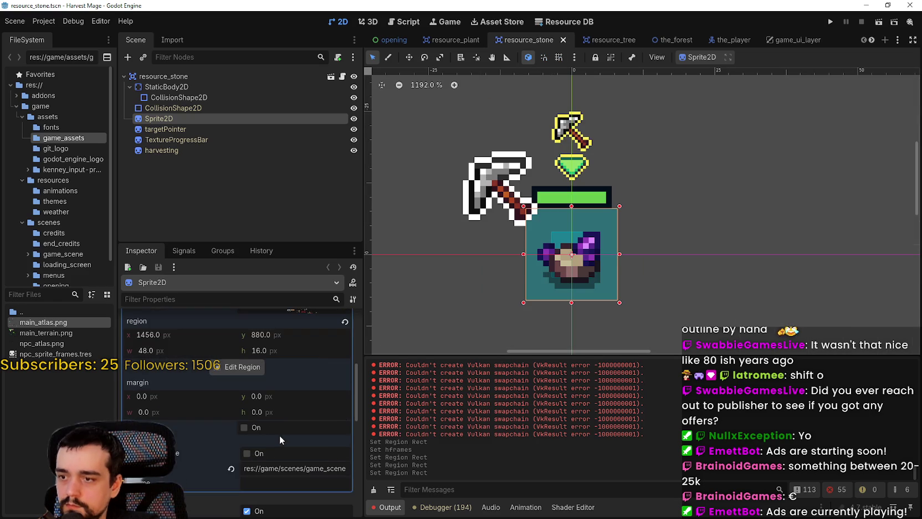
{"action": "scroll", "coordinate": [287, 434], "scroll_direction": "up", "scroll_amount": 10}
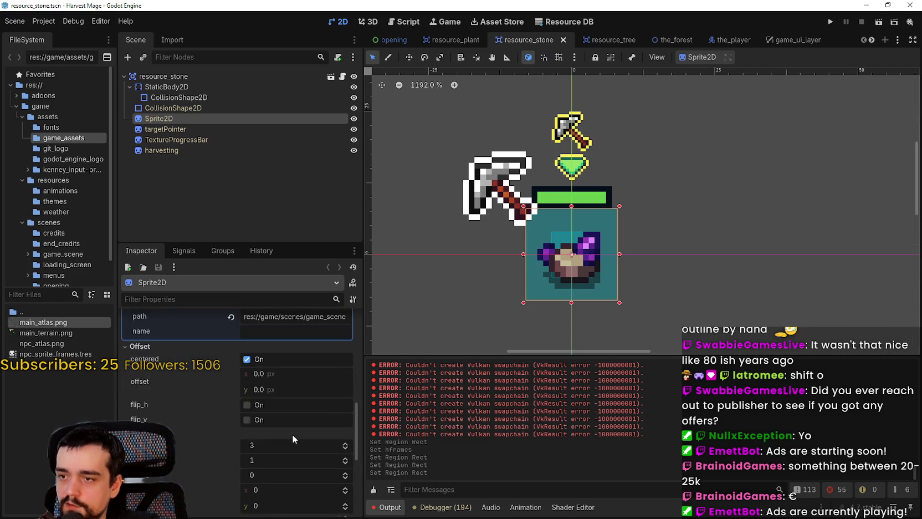
{"action": "scroll", "coordinate": [271, 443], "scroll_direction": "down", "scroll_amount": 10}
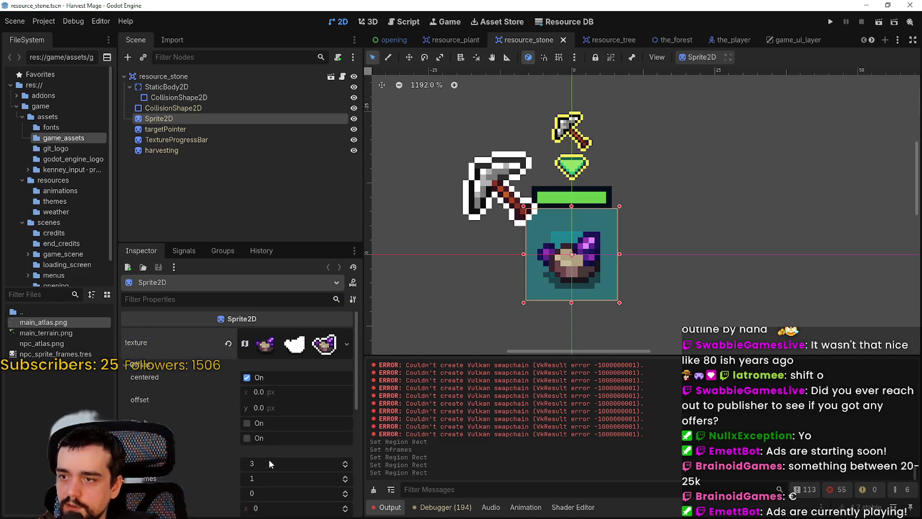
{"action": "left_click", "coordinate": [612, 39]}
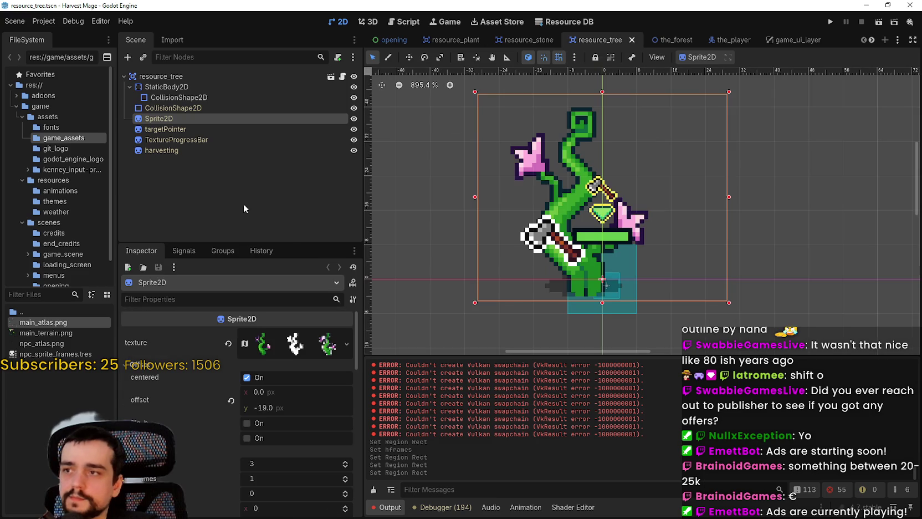
{"action": "left_click", "coordinate": [273, 398]}
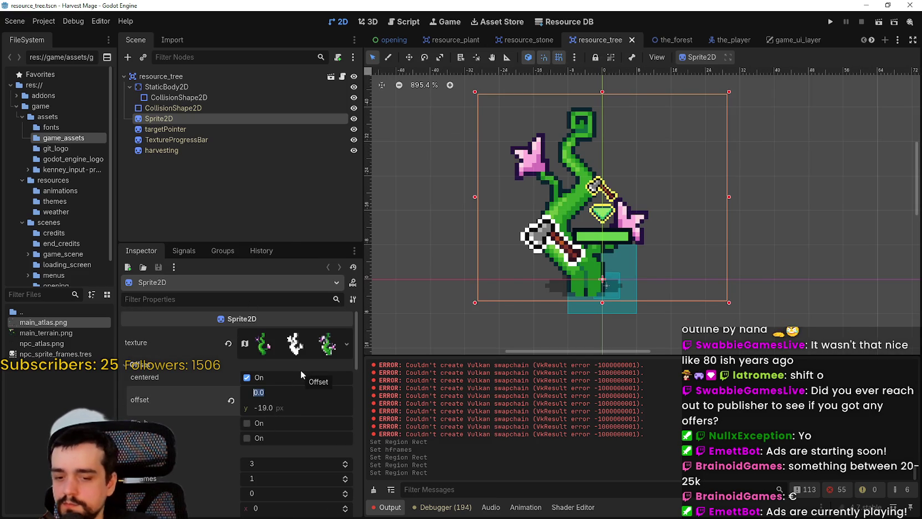
{"action": "type", "text": "8"}
{"action": "key", "text": "Return"}
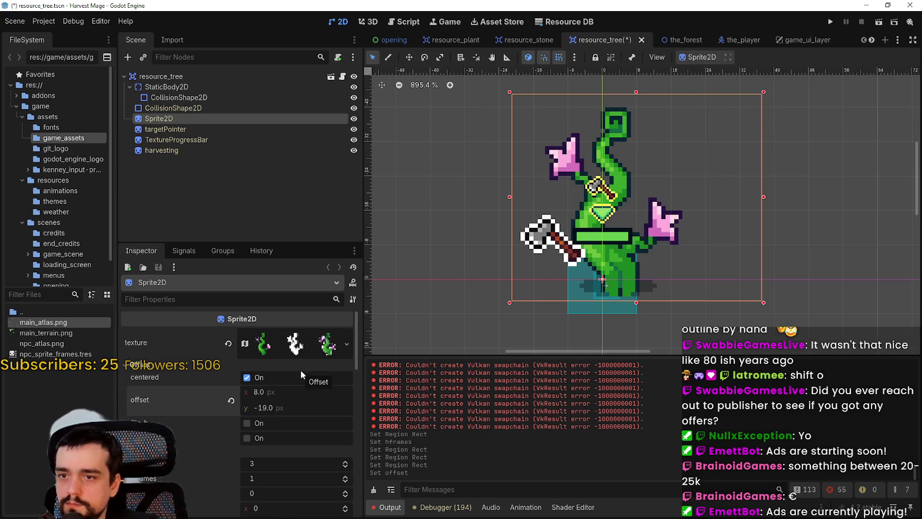
{"action": "key", "text": "Return"}
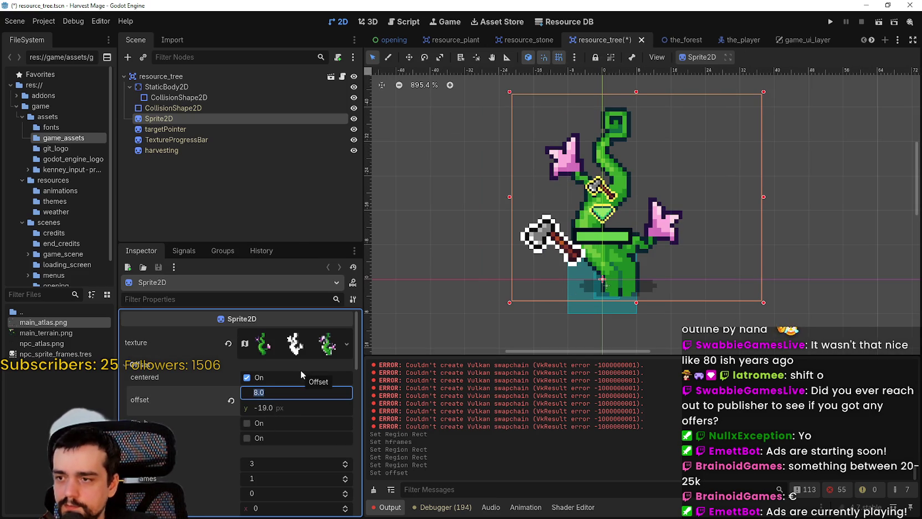
{"action": "type", "text": "6"}
{"action": "key", "text": "Return"}
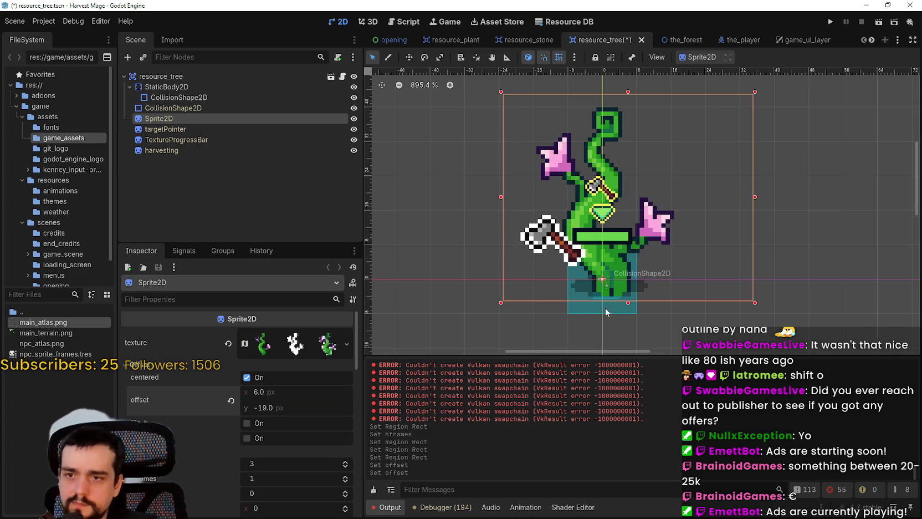
Settle the Sprite2D offset at 4, -19 px after trying 5, and save the scene
{"action": "scroll", "coordinate": [605, 307], "scroll_direction": "up", "scroll_amount": 3}
{"action": "scroll", "coordinate": [609, 305], "scroll_direction": "up", "scroll_amount": 4}
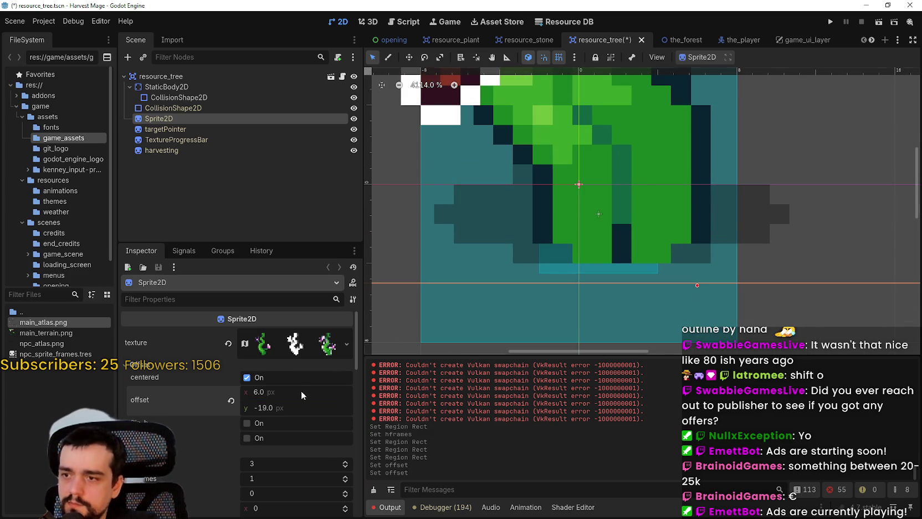
{"action": "type", "text": "4"}
{"action": "key", "text": "Return"}
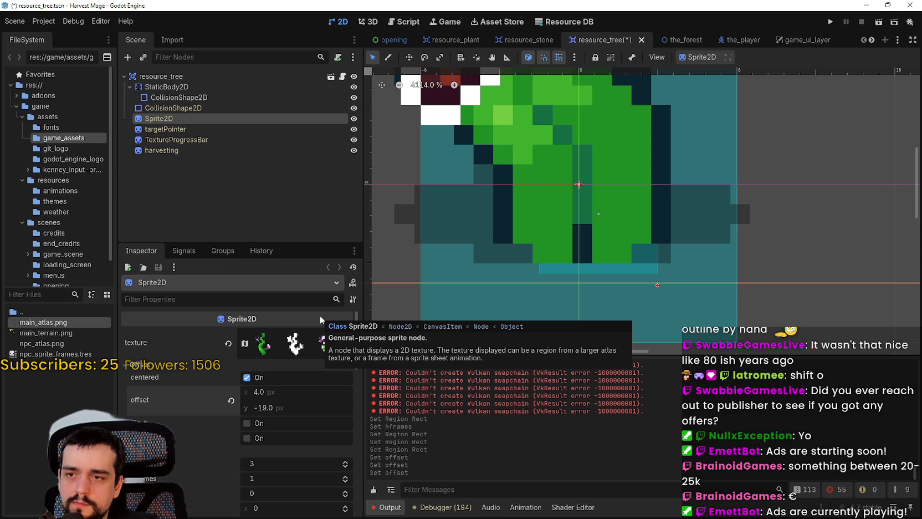
{"action": "key", "text": "Return"}
{"action": "type", "text": "5"}
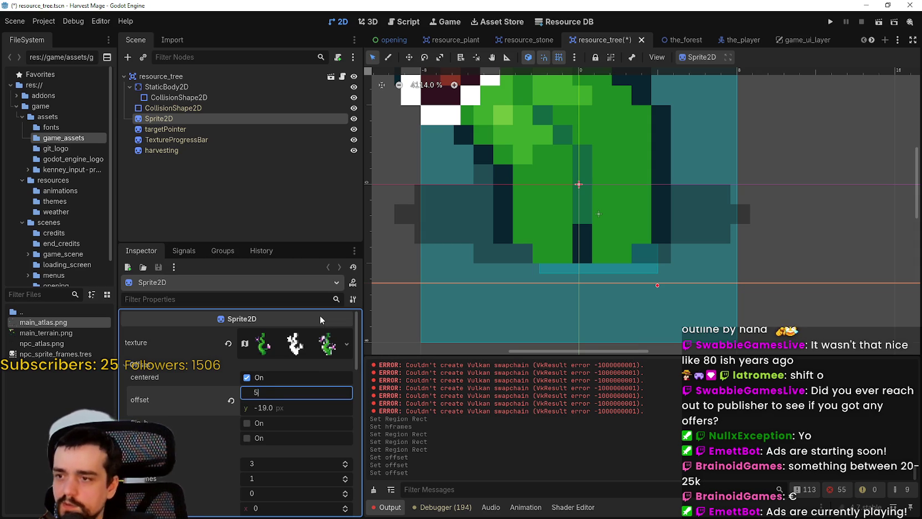
{"action": "key", "text": "Return"}
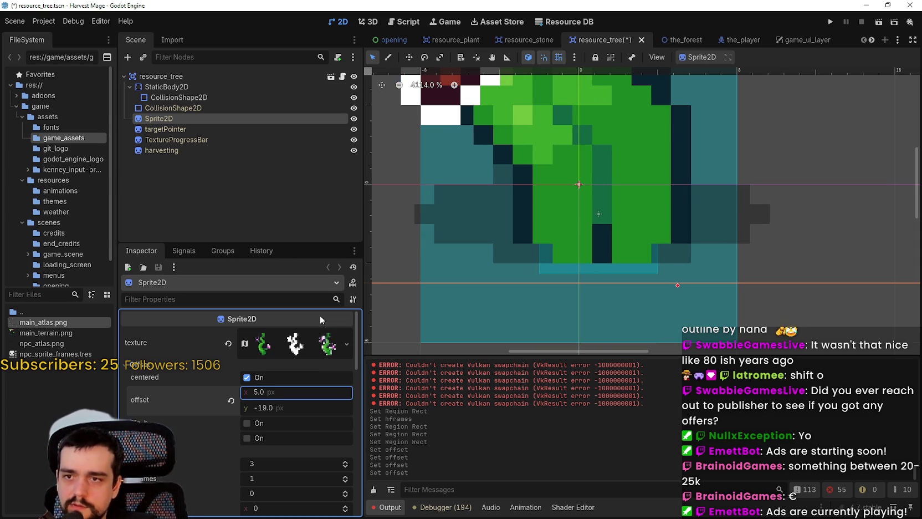
{"action": "key", "text": "Return"}
{"action": "type", "text": "4"}
{"action": "key", "text": "Return"}
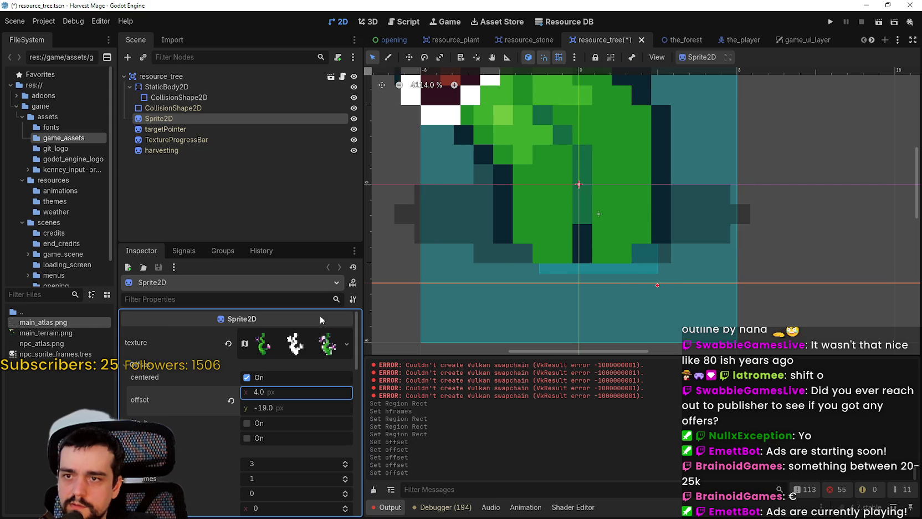
{"action": "scroll", "coordinate": [680, 234], "scroll_direction": "down", "scroll_amount": 5}
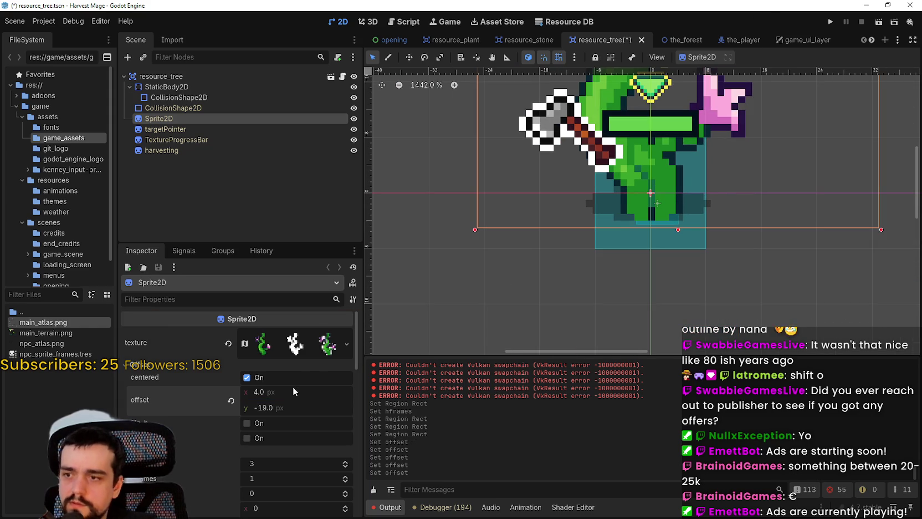
{"action": "key", "text": "Return"}
{"action": "key", "text": "ctrl+s"}
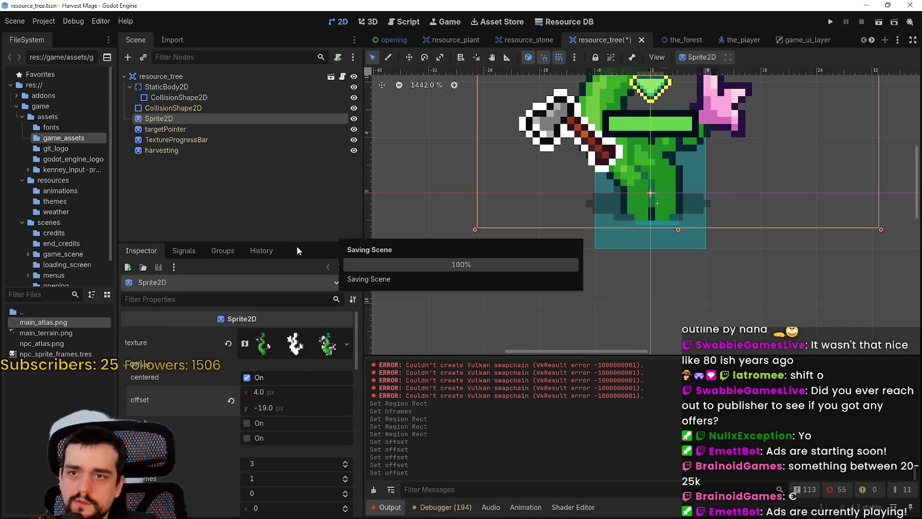
{"action": "scroll", "coordinate": [502, 200], "scroll_direction": "down", "scroll_amount": 1}
{"action": "scroll", "coordinate": [632, 244], "scroll_direction": "down", "scroll_amount": 1}
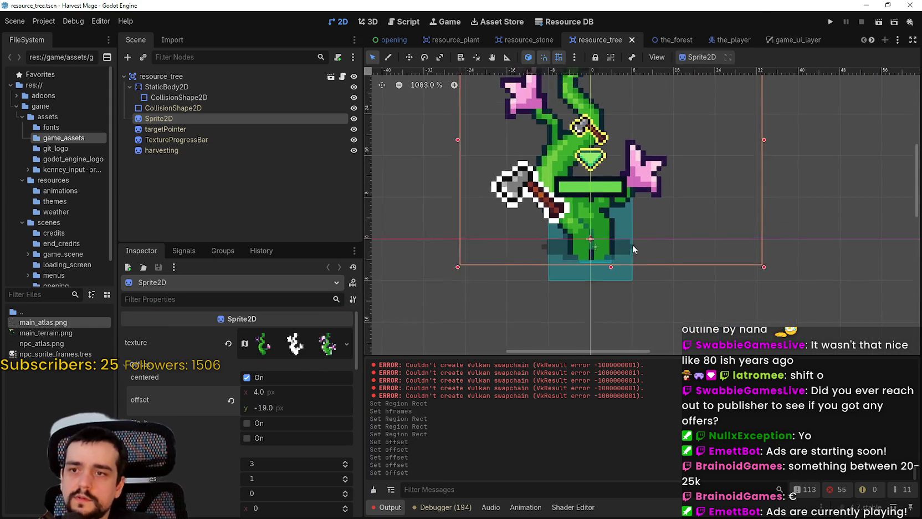
Launch the game and walk the character around, attacking the swarming ghost enemies
{"action": "left_click", "coordinate": [830, 22]}
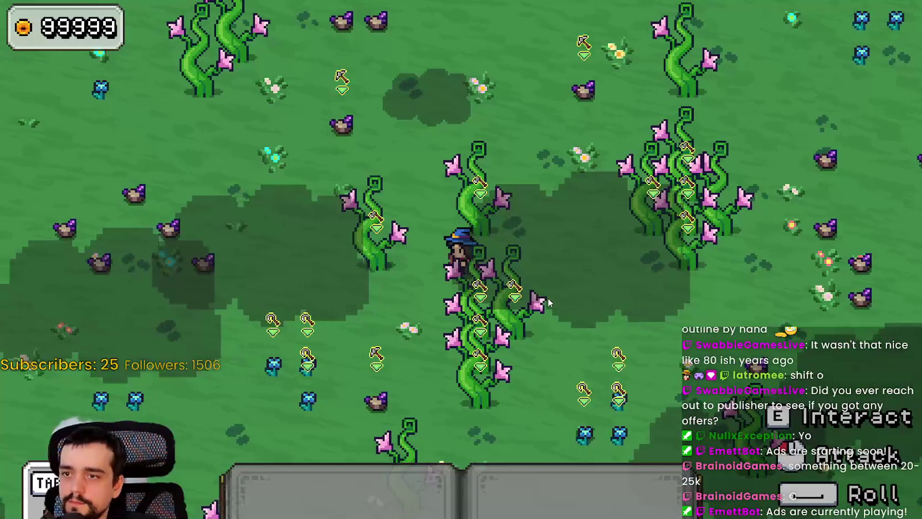
{"action": "key", "text": "a"}
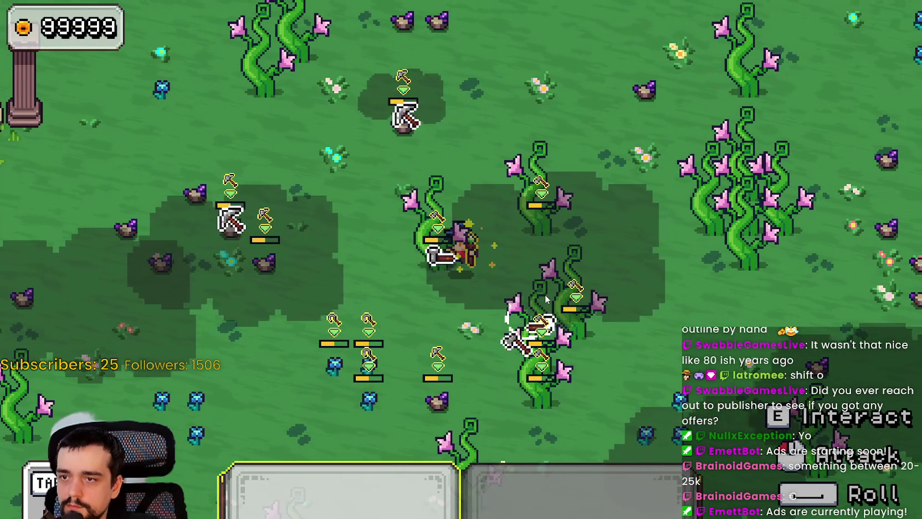
{"action": "key", "text": "d"}
{"action": "key", "text": "d"}
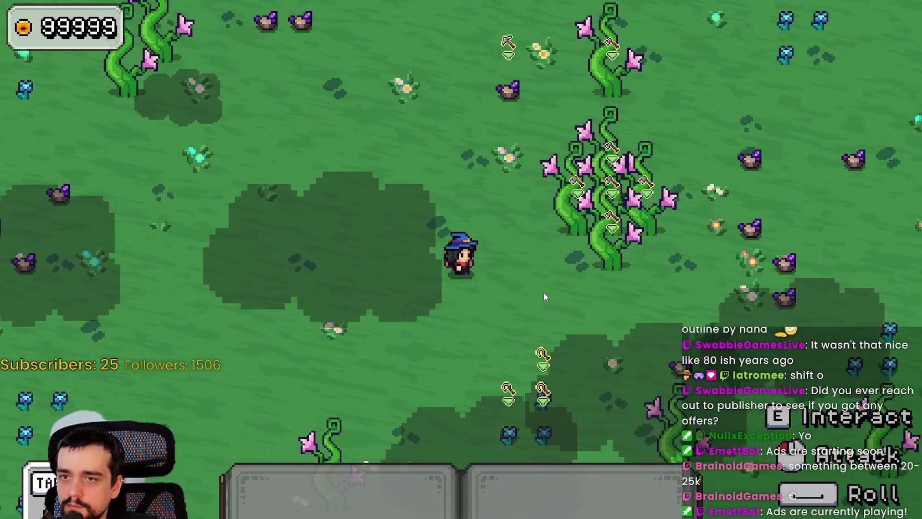
{"action": "key", "text": "s"}
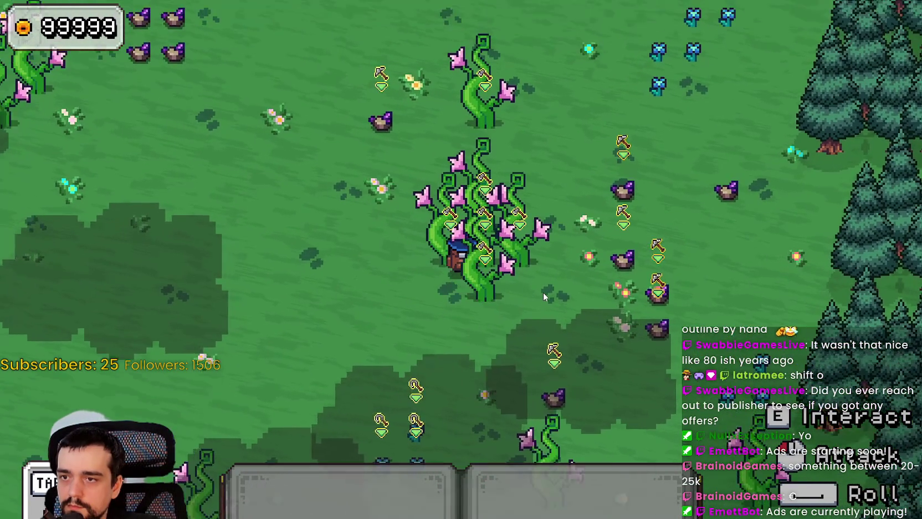
{"action": "key", "text": "d"}
{"action": "key", "text": "s"}
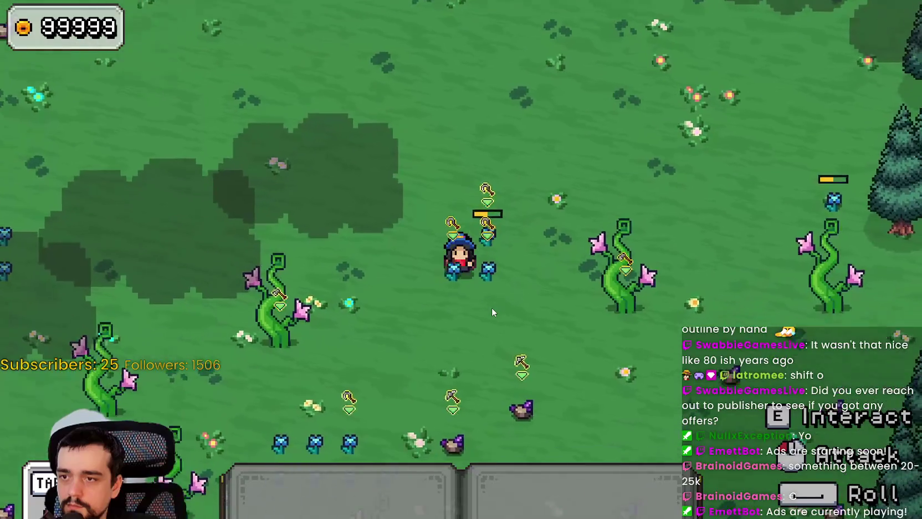
{"action": "left_click", "coordinate": [491, 306]}
{"action": "key", "text": "a"}
{"action": "key", "text": "s"}
{"action": "left_click", "coordinate": [491, 309]}
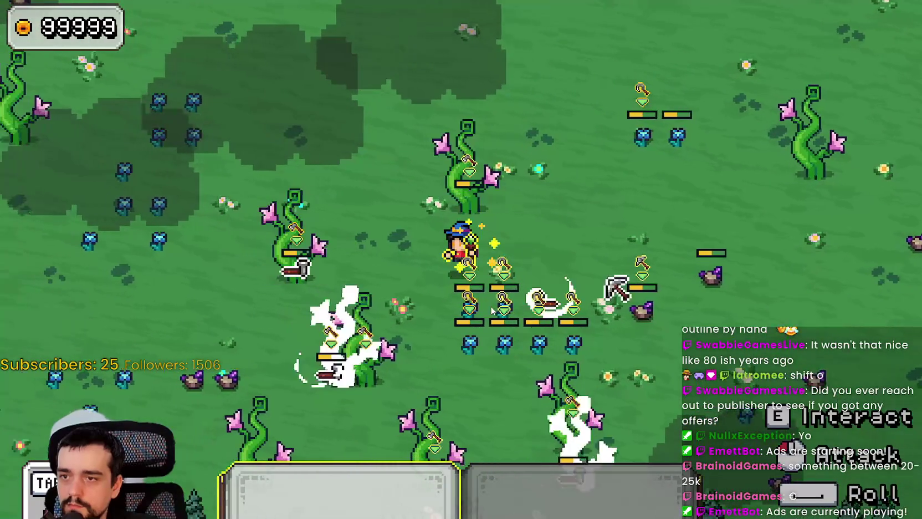
{"action": "key", "text": "w"}
{"action": "key", "text": "a"}
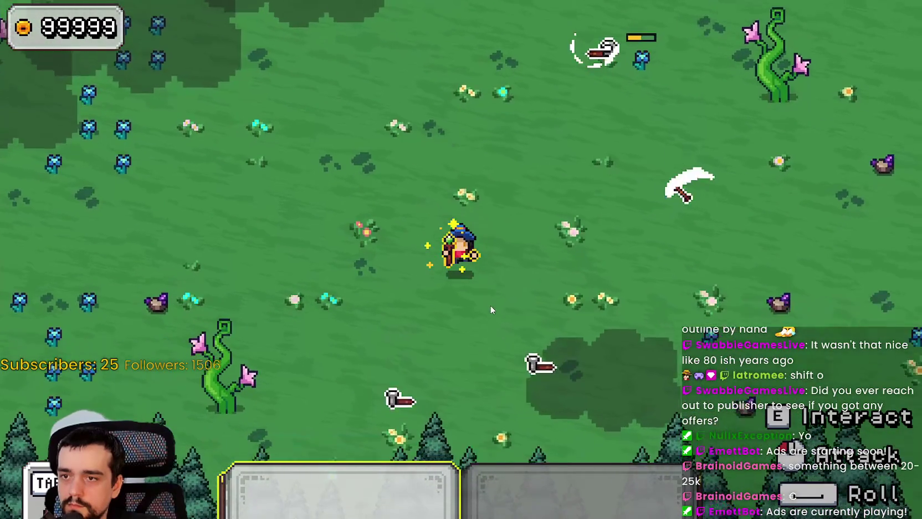
{"action": "key", "text": "w"}
{"action": "key", "text": "a"}
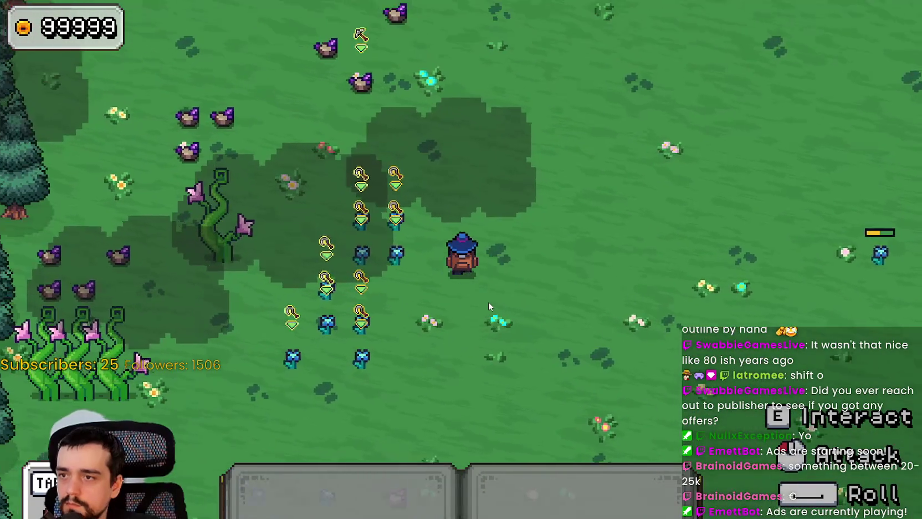
{"action": "left_click", "coordinate": [488, 302]}
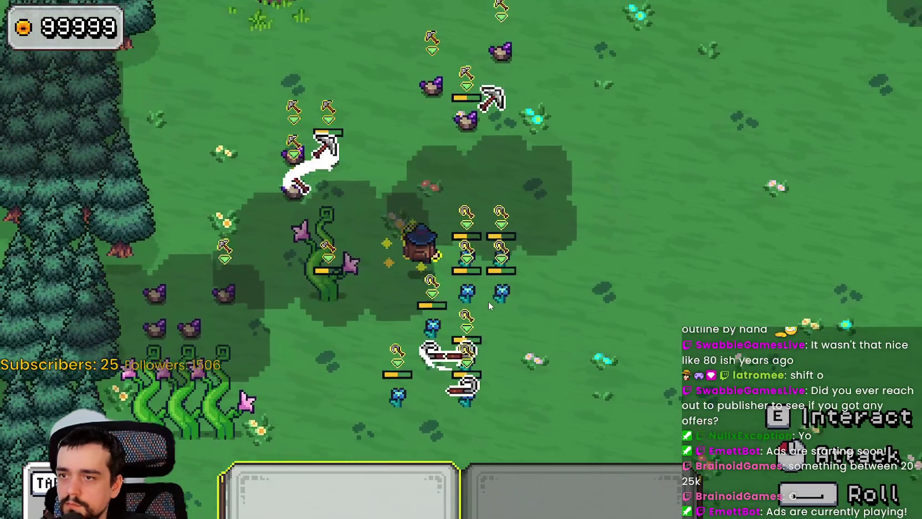
{"action": "key", "text": "w"}
{"action": "key", "text": "a"}
{"action": "left_click", "coordinate": [488, 301]}
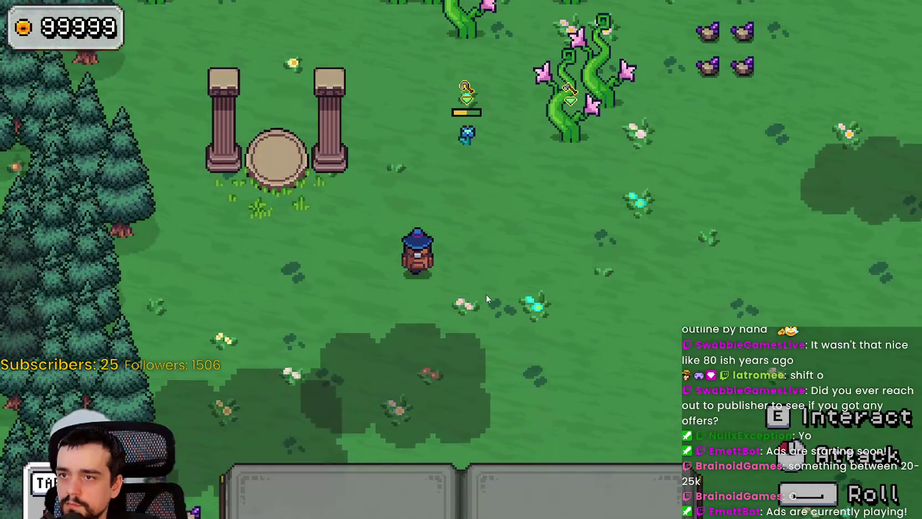
Walk past the pillars, break the mining rocks, roam the meadow, then stop the game with F8
{"action": "key", "text": "w"}
{"action": "key", "text": "d"}
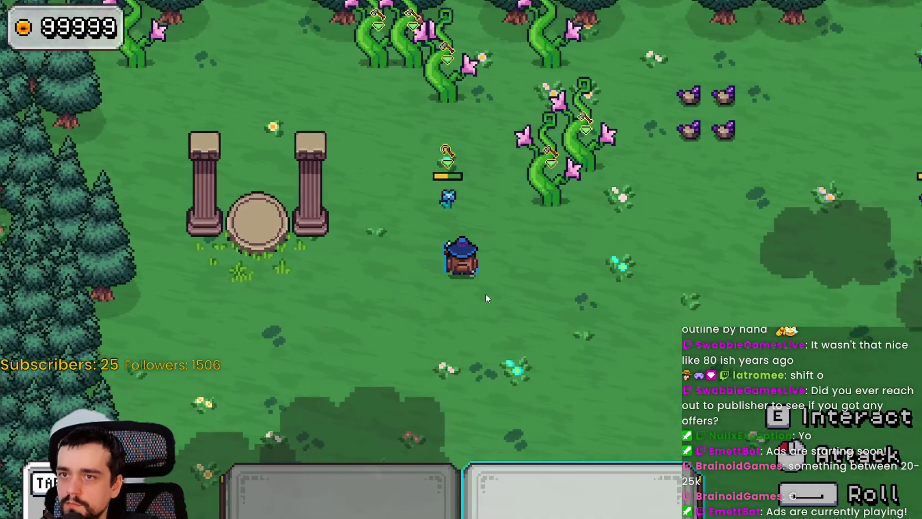
{"action": "left_click", "coordinate": [485, 295]}
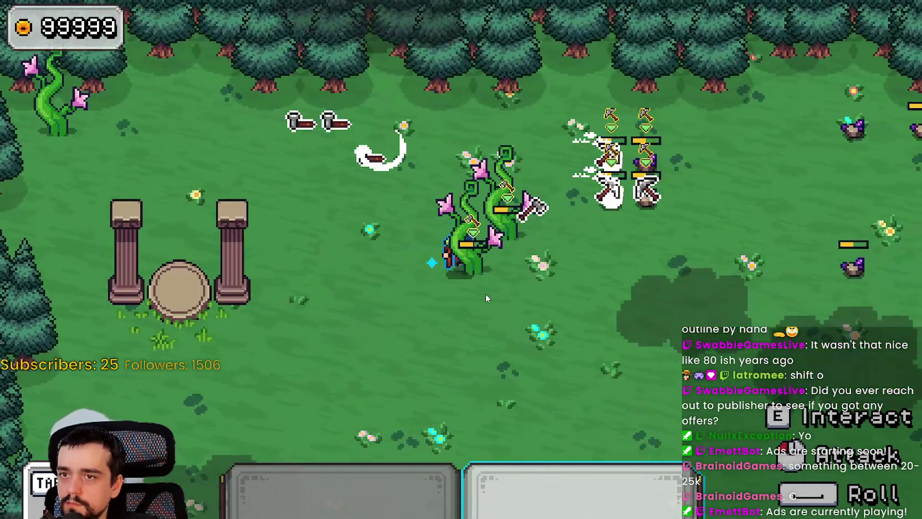
{"action": "key", "text": "w"}
{"action": "key", "text": "d"}
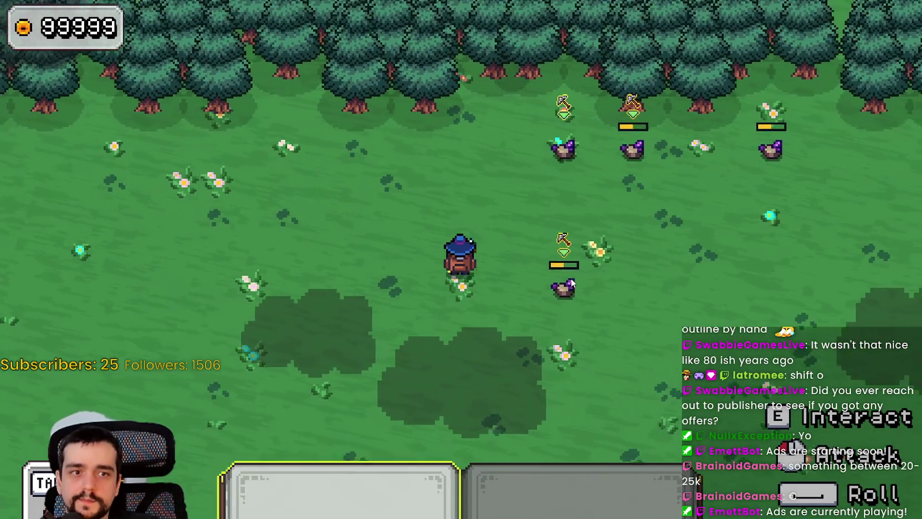
{"action": "left_click", "coordinate": [571, 281]}
{"action": "key", "text": "d"}
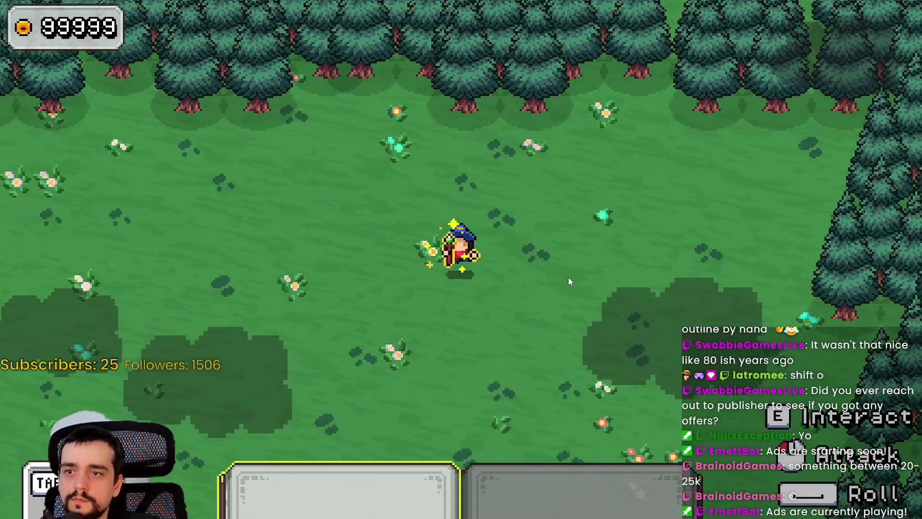
{"action": "key", "text": "a"}
{"action": "key", "text": "s"}
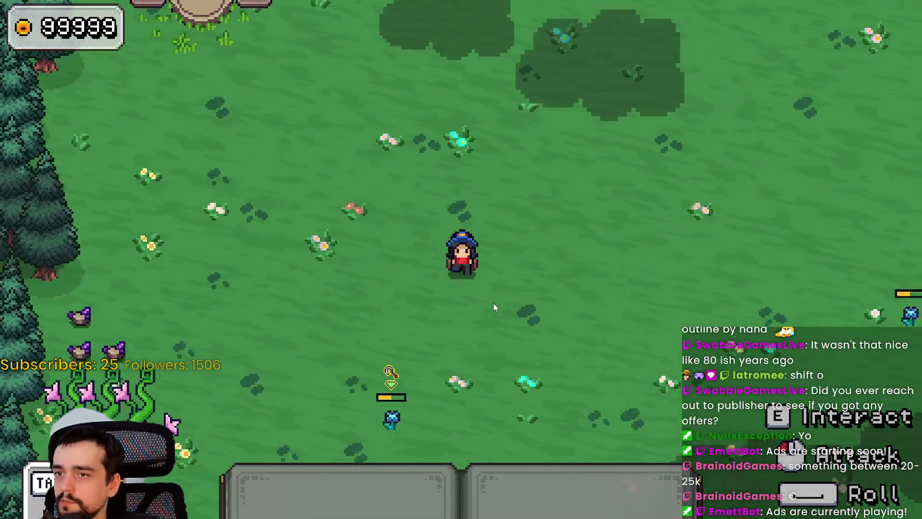
{"action": "key", "text": "a"}
{"action": "key", "text": "s"}
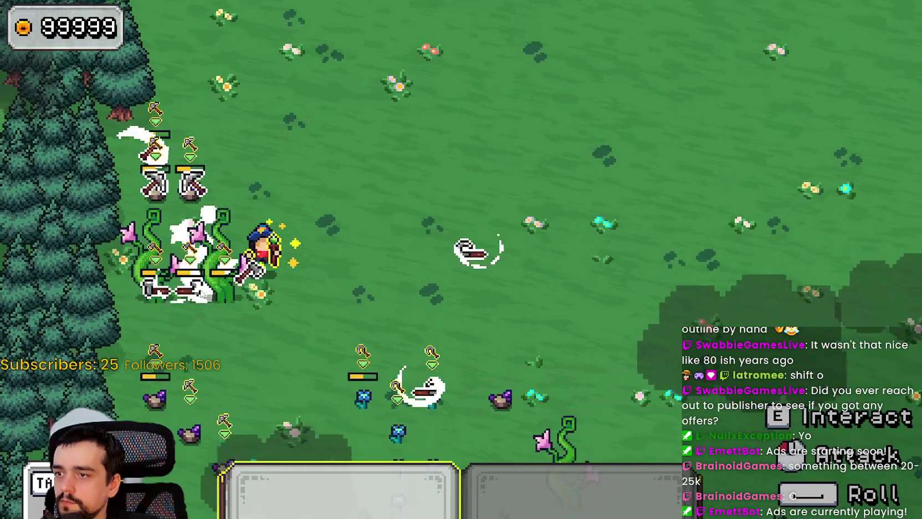
{"action": "key", "text": "s"}
{"action": "key", "text": "d"}
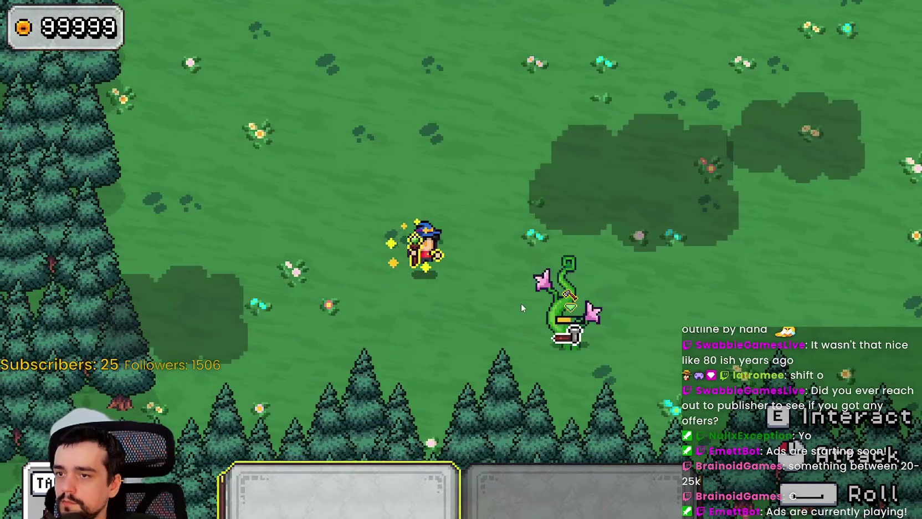
{"action": "key", "text": "w"}
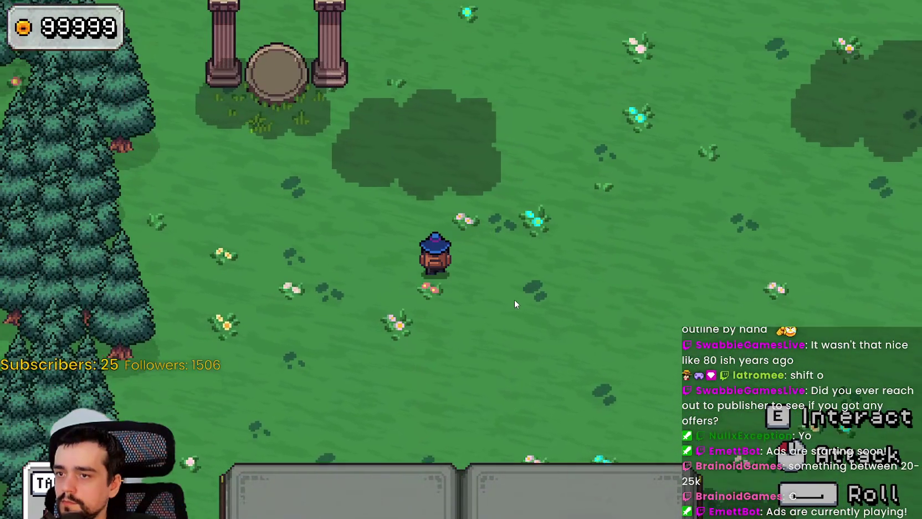
{"action": "key", "text": "w"}
{"action": "key", "text": "a"}
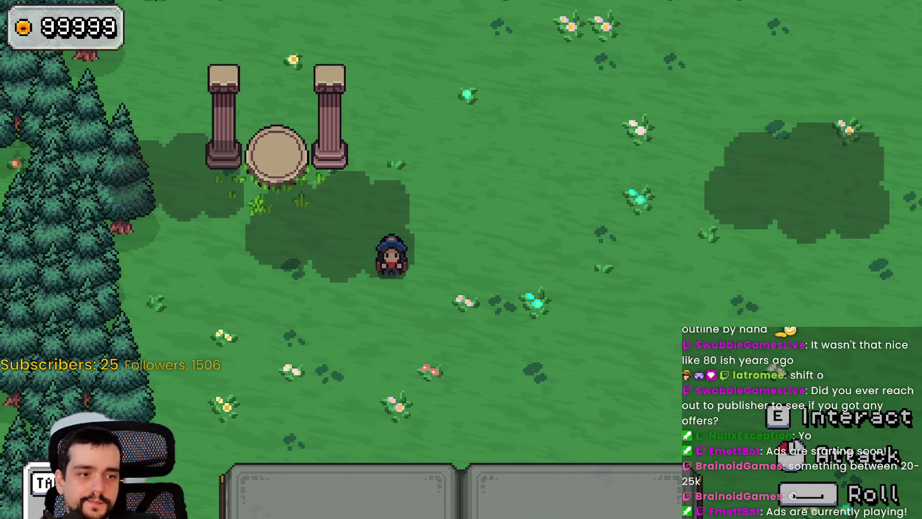
{"action": "key", "text": "F8"}
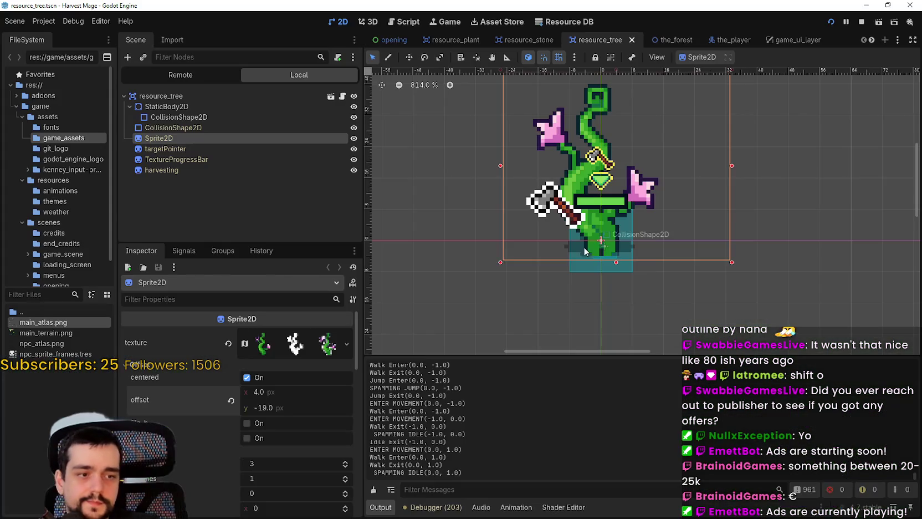
Set the resource_plant Sprite2D to frame 2, the outlined plant, and save the scene
{"action": "key", "text": "ctrl+s"}
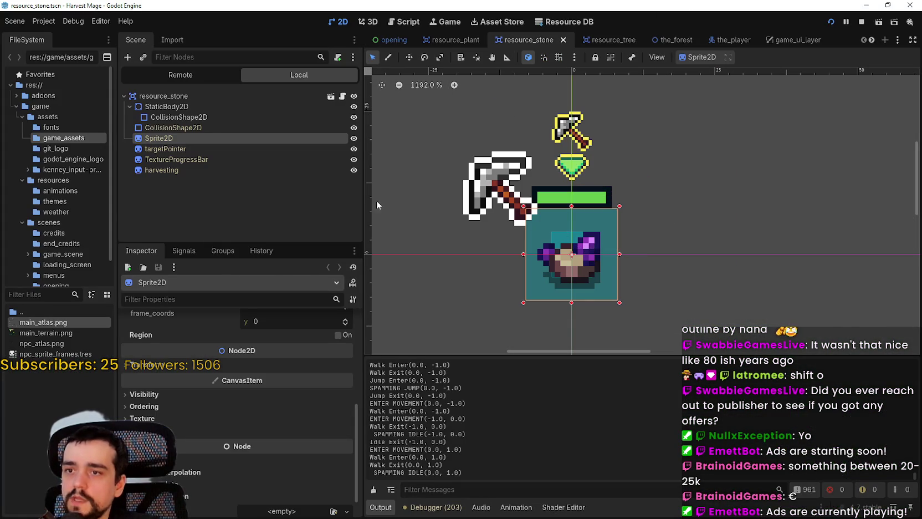
{"action": "left_click", "coordinate": [450, 42]}
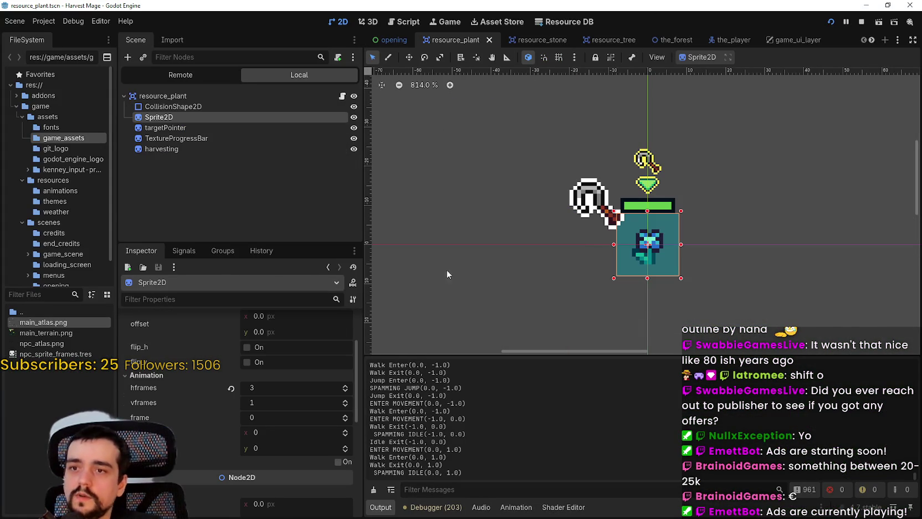
{"action": "scroll", "coordinate": [257, 445], "scroll_direction": "up", "scroll_amount": 3}
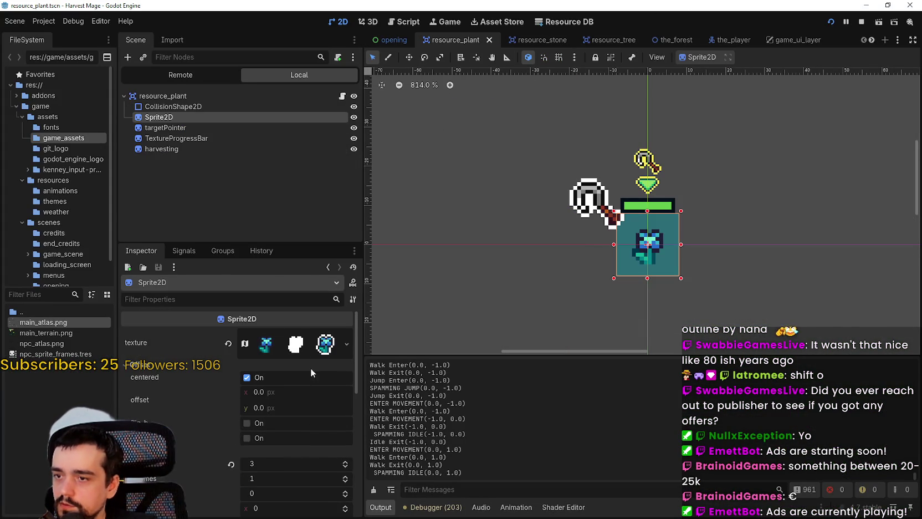
{"action": "scroll", "coordinate": [276, 477], "scroll_direction": "down", "scroll_amount": 3}
{"action": "scroll", "coordinate": [276, 320], "scroll_direction": "down", "scroll_amount": 3}
{"action": "scroll", "coordinate": [285, 413], "scroll_direction": "up", "scroll_amount": 5}
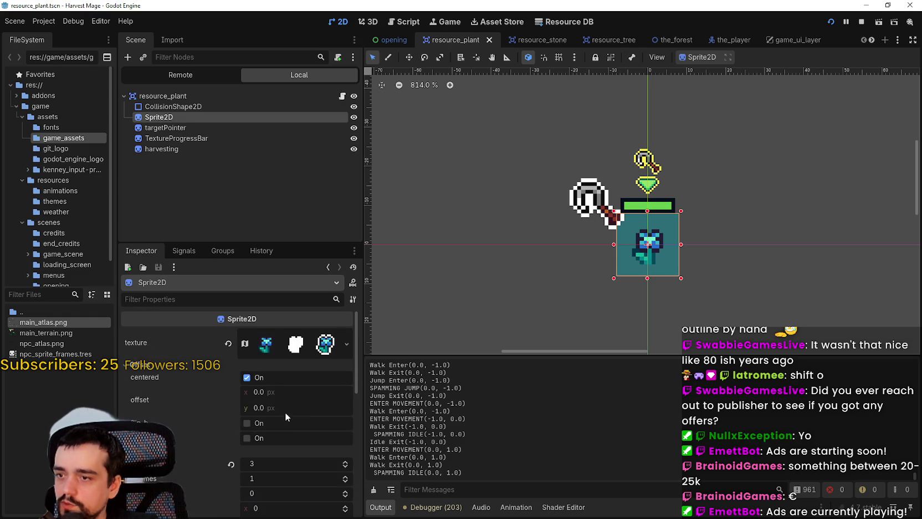
{"action": "scroll", "coordinate": [304, 489], "scroll_direction": "down", "scroll_amount": 2}
{"action": "left_click", "coordinate": [346, 442]}
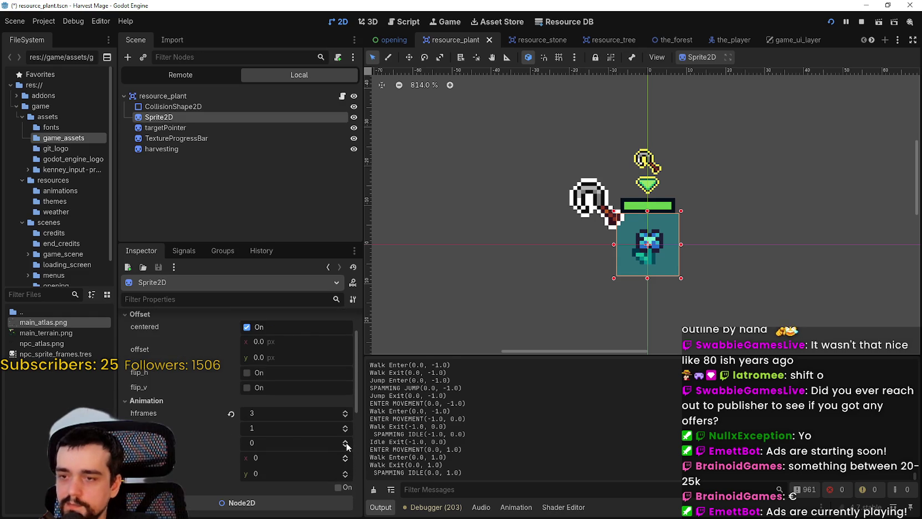
{"action": "left_click", "coordinate": [346, 441]}
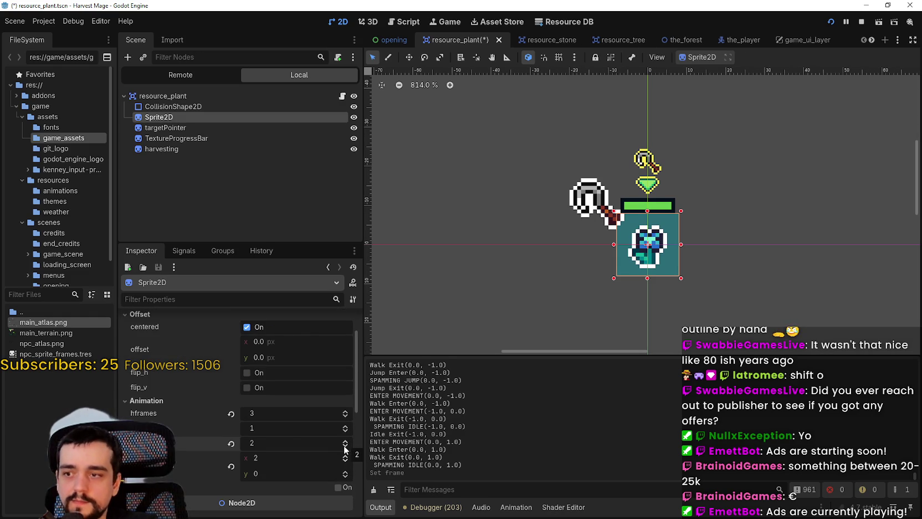
{"action": "left_click", "coordinate": [526, 40]}
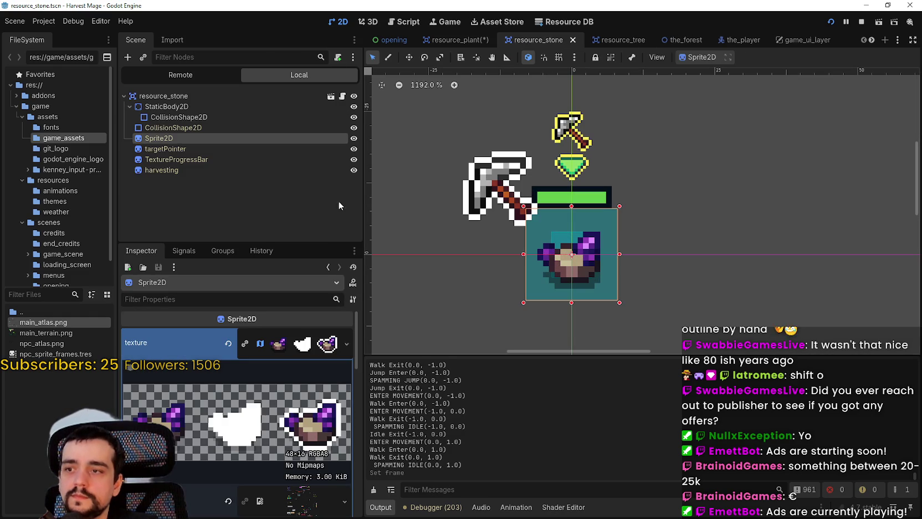
{"action": "left_click", "coordinate": [455, 40]}
{"action": "scroll", "coordinate": [329, 427], "scroll_direction": "down", "scroll_amount": 3}
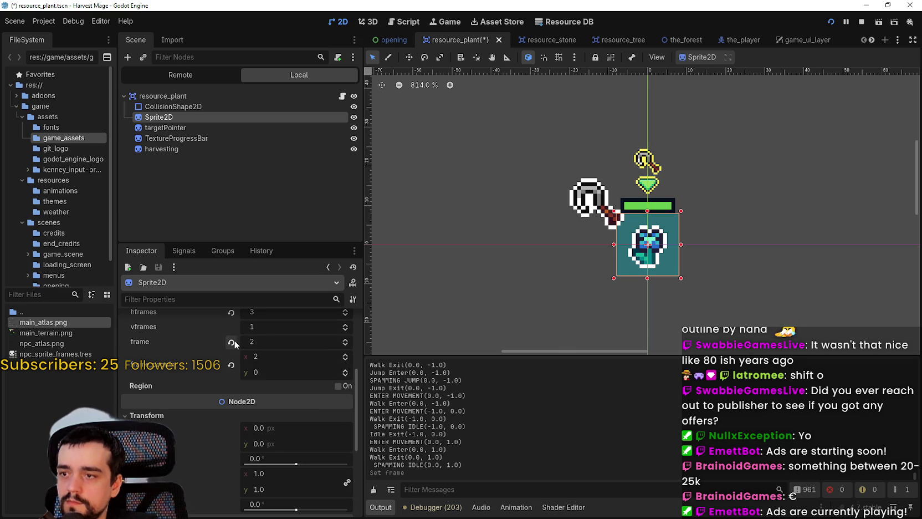
{"action": "key", "text": "ctrl+s"}
In resource_stone, try the sprite on frames 2 and 0, leave it on frame 0, and save
{"action": "left_click", "coordinate": [553, 39]}
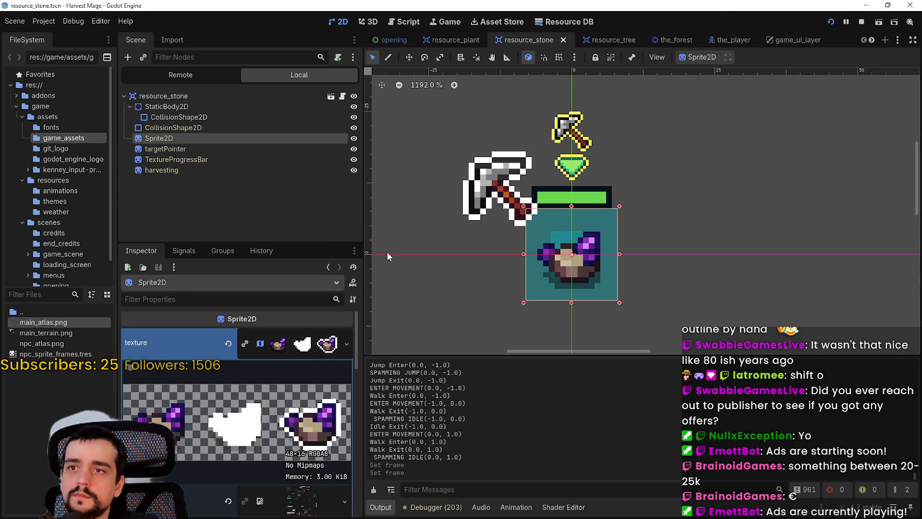
{"action": "scroll", "coordinate": [298, 454], "scroll_direction": "down", "scroll_amount": 5}
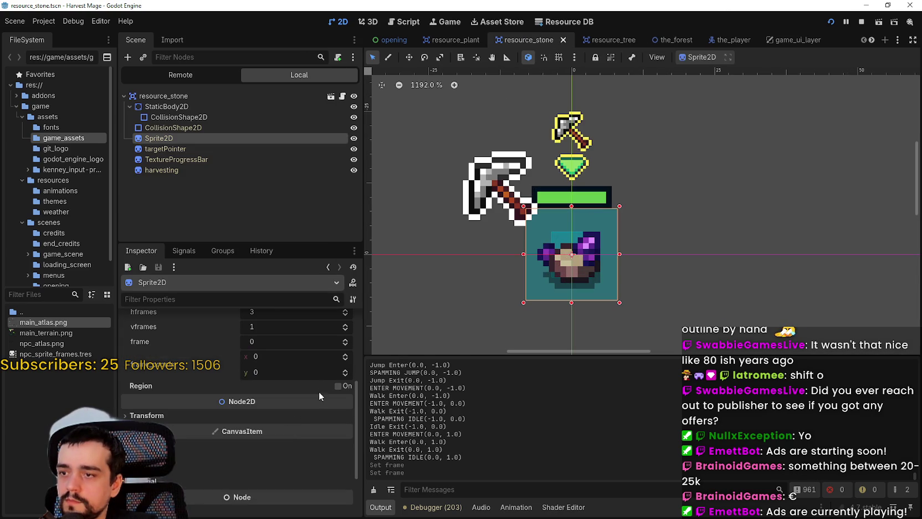
{"action": "double_click", "coordinate": [346, 339]}
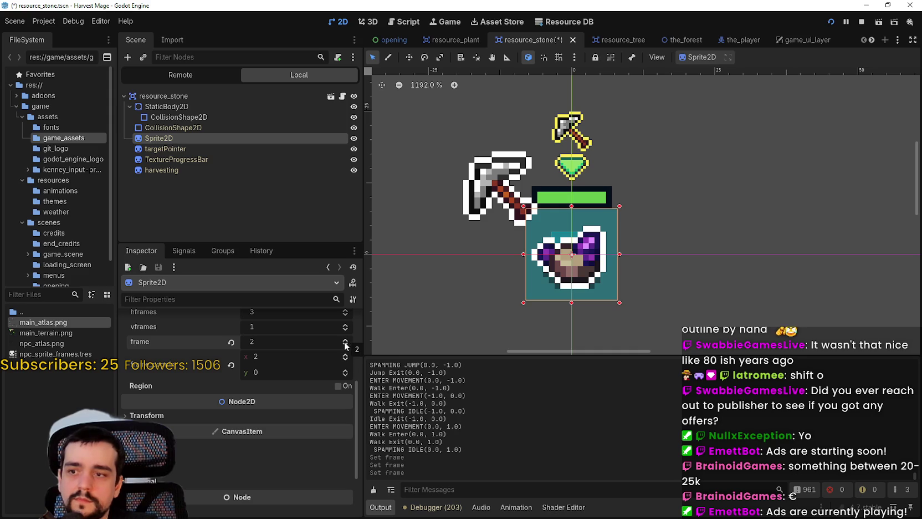
{"action": "left_click", "coordinate": [344, 347]}
{"action": "left_click", "coordinate": [344, 348]}
{"action": "left_click", "coordinate": [344, 342]}
{"action": "left_click", "coordinate": [345, 343]}
{"action": "left_click", "coordinate": [344, 347]}
{"action": "left_click", "coordinate": [344, 347]}
{"action": "key", "text": "ctrl+s"}
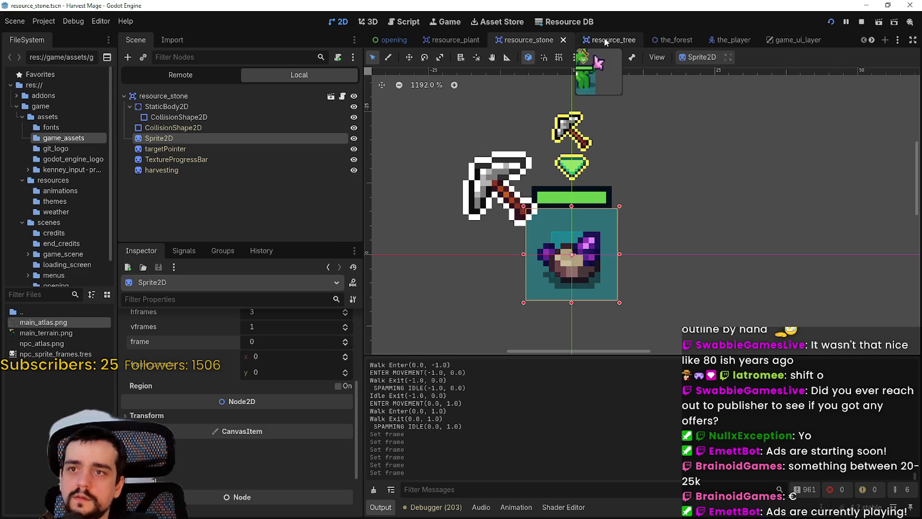
In resource_tree, flip the vine Sprite2D between frames 0 and 1, ending on frame 0
{"action": "left_click", "coordinate": [601, 40]}
{"action": "scroll", "coordinate": [348, 450], "scroll_direction": "down", "scroll_amount": 6}
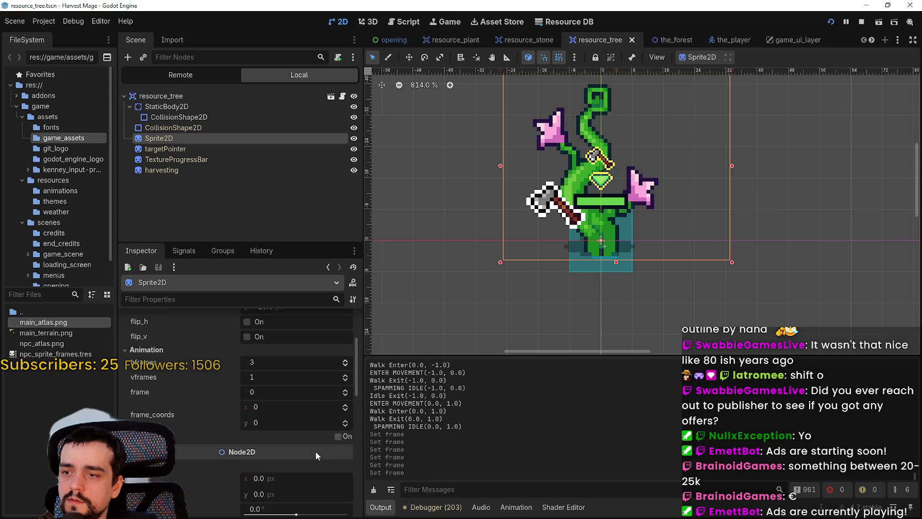
{"action": "scroll", "coordinate": [319, 437], "scroll_direction": "up", "scroll_amount": 5}
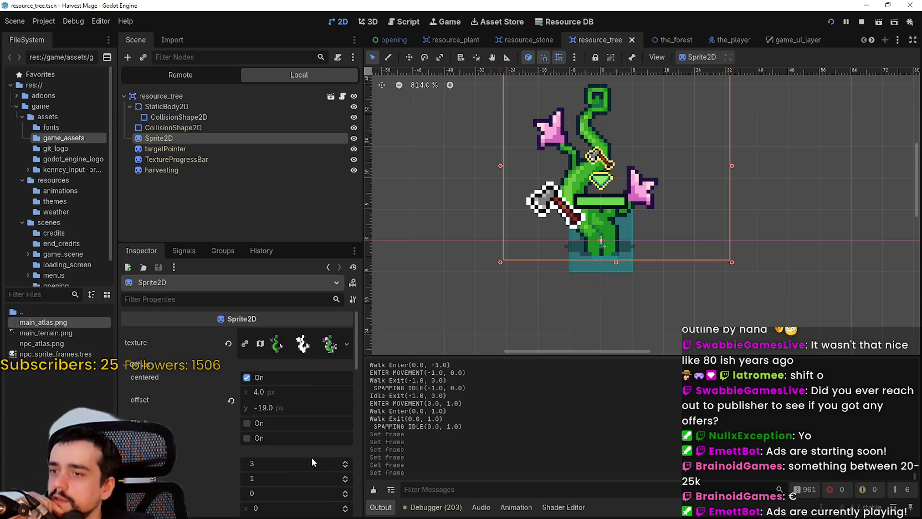
{"action": "scroll", "coordinate": [305, 444], "scroll_direction": "down", "scroll_amount": 5}
{"action": "scroll", "coordinate": [331, 463], "scroll_direction": "down", "scroll_amount": 8}
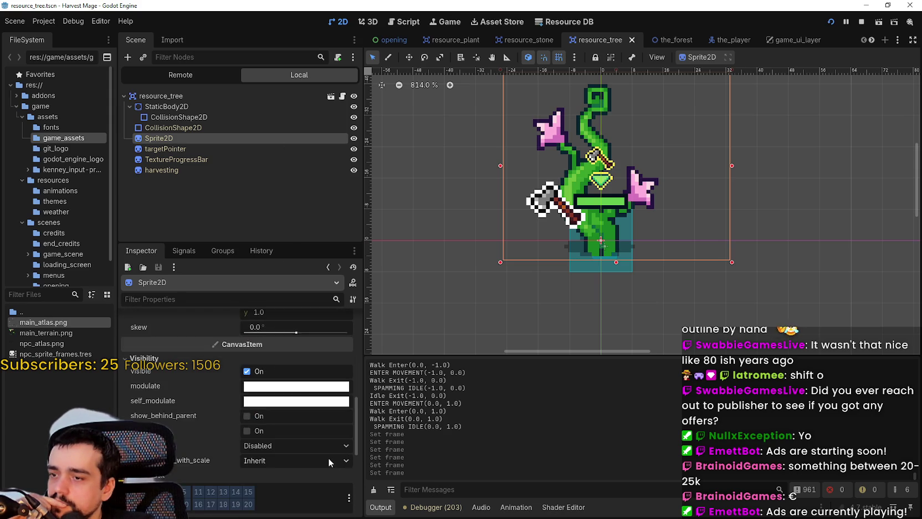
{"action": "scroll", "coordinate": [322, 450], "scroll_direction": "up", "scroll_amount": 8}
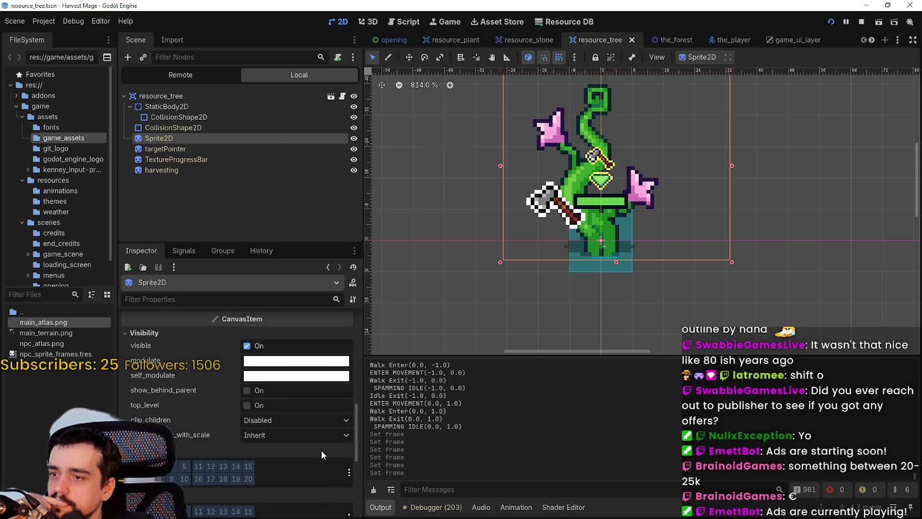
{"action": "scroll", "coordinate": [320, 448], "scroll_direction": "up", "scroll_amount": 3}
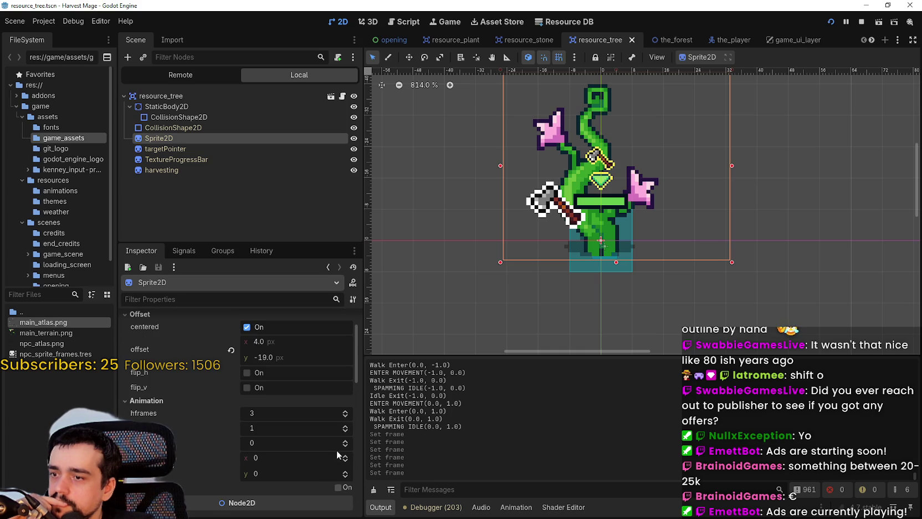
{"action": "left_click", "coordinate": [345, 440]}
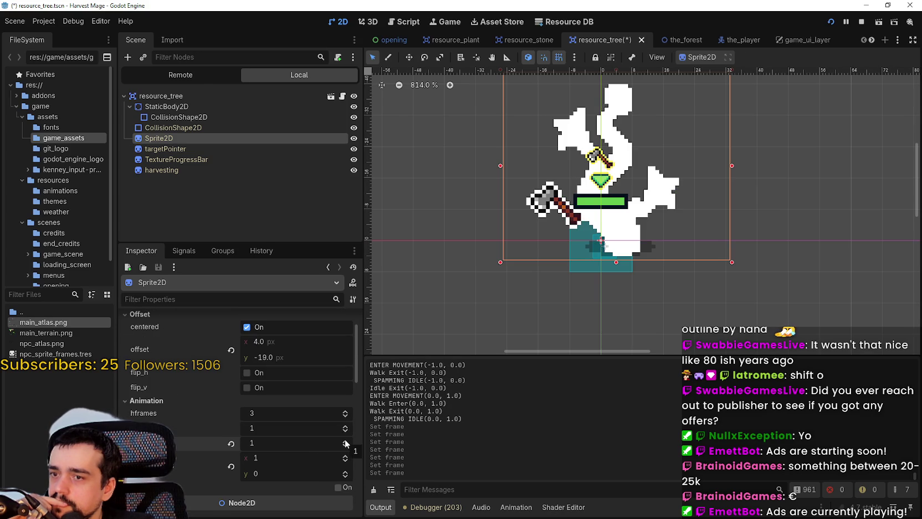
{"action": "left_click", "coordinate": [346, 446]}
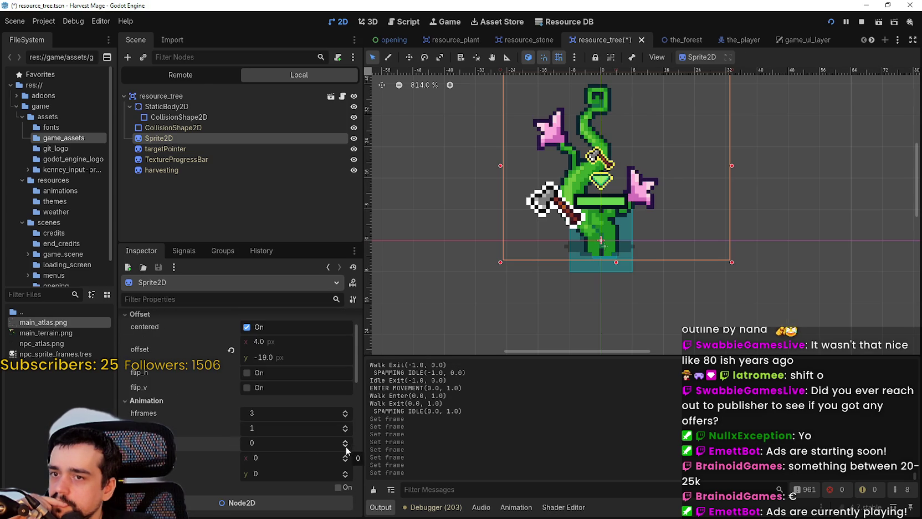
{"action": "left_click_drag", "start_coordinate": [533, 285], "coordinate": [511, 327]}
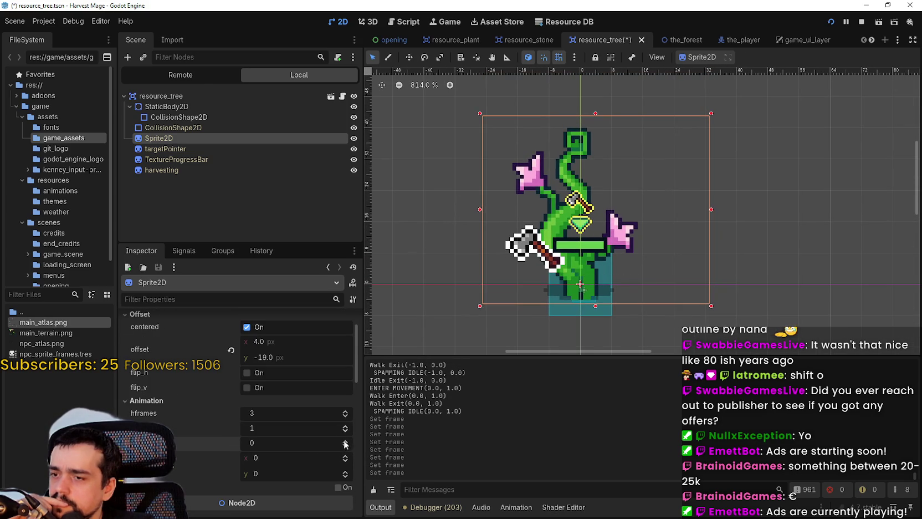
{"action": "left_click", "coordinate": [344, 440]}
{"action": "left_click", "coordinate": [345, 446]}
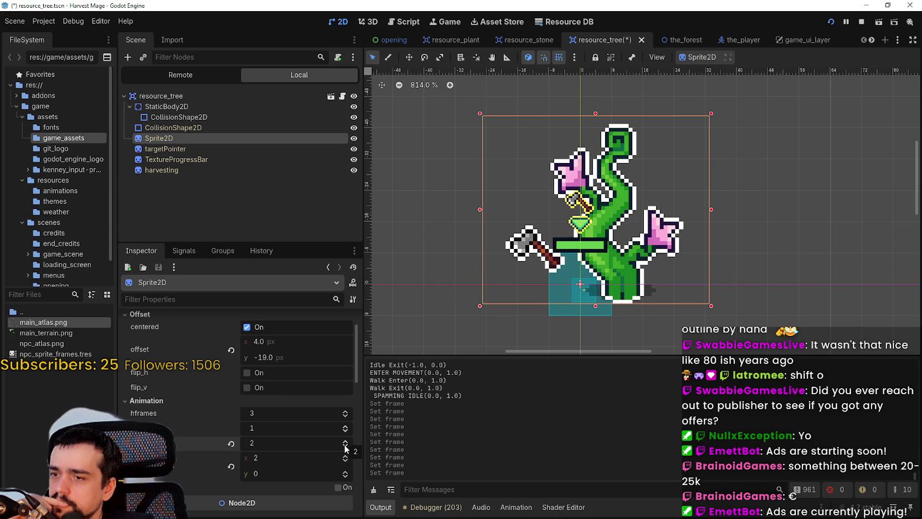
{"action": "left_click", "coordinate": [345, 440]}
{"action": "left_click", "coordinate": [346, 447]}
Expand the sprite's AtlasTexture and open its Edit Region editor over the atlas
{"action": "scroll", "coordinate": [296, 386], "scroll_direction": "up", "scroll_amount": 5}
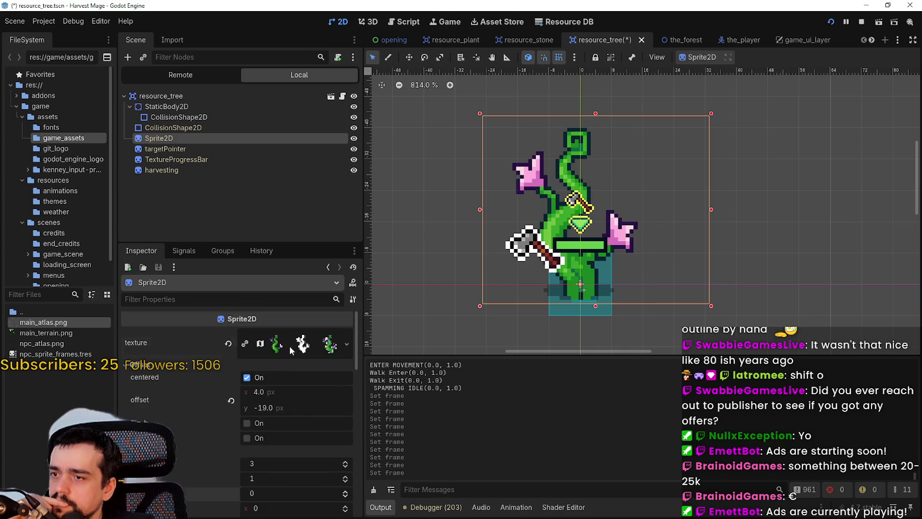
{"action": "left_click", "coordinate": [294, 343]}
{"action": "scroll", "coordinate": [211, 449], "scroll_direction": "down", "scroll_amount": 1}
{"action": "left_click", "coordinate": [228, 468]}
{"action": "scroll", "coordinate": [556, 233], "scroll_direction": "down", "scroll_amount": 5}
{"action": "scroll", "coordinate": [466, 314], "scroll_direction": "up", "scroll_amount": 5}
{"action": "scroll", "coordinate": [468, 288], "scroll_direction": "up", "scroll_amount": 6}
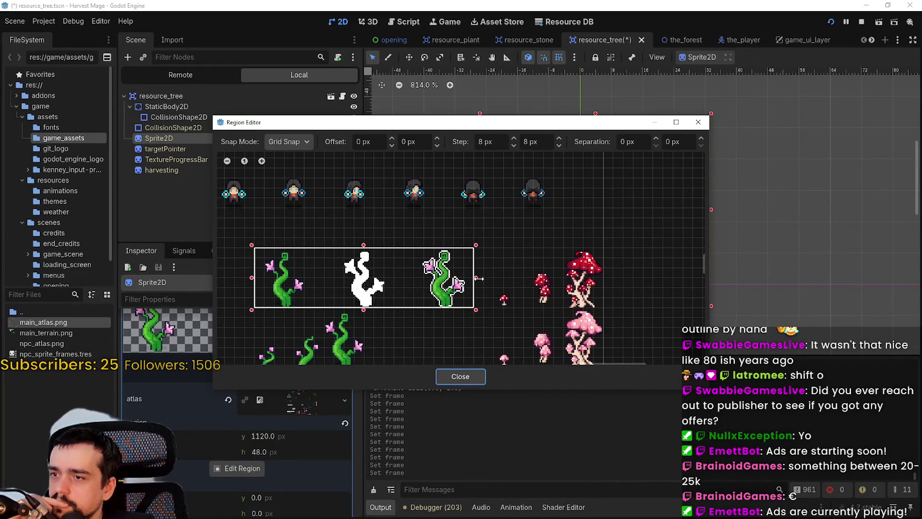
Widen the vine region's right and left edges one grid step each, then close the Region Editor
{"action": "left_click_drag", "start_coordinate": [479, 278], "coordinate": [479, 276]}
{"action": "mouse_move", "coordinate": [497, 122]}
{"action": "left_mouse_down"}
{"action": "mouse_move", "coordinate": [497, 333]}
{"action": "mouse_move", "coordinate": [497, 195]}
{"action": "left_mouse_up"}
{"action": "scroll", "coordinate": [459, 384], "scroll_direction": "left", "scroll_amount": 2}
{"action": "scroll", "coordinate": [458, 385], "scroll_direction": "down", "scroll_amount": 1}
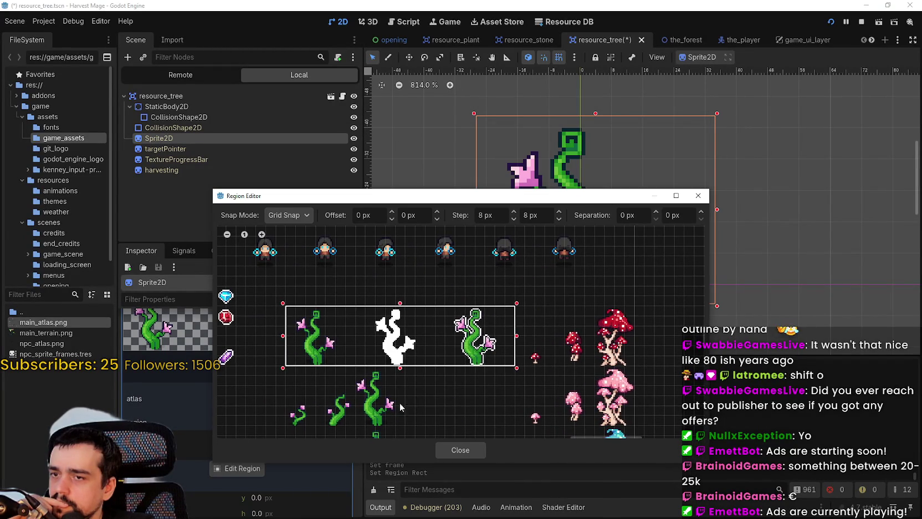
{"action": "left_click_drag", "start_coordinate": [279, 335], "coordinate": [278, 336]}
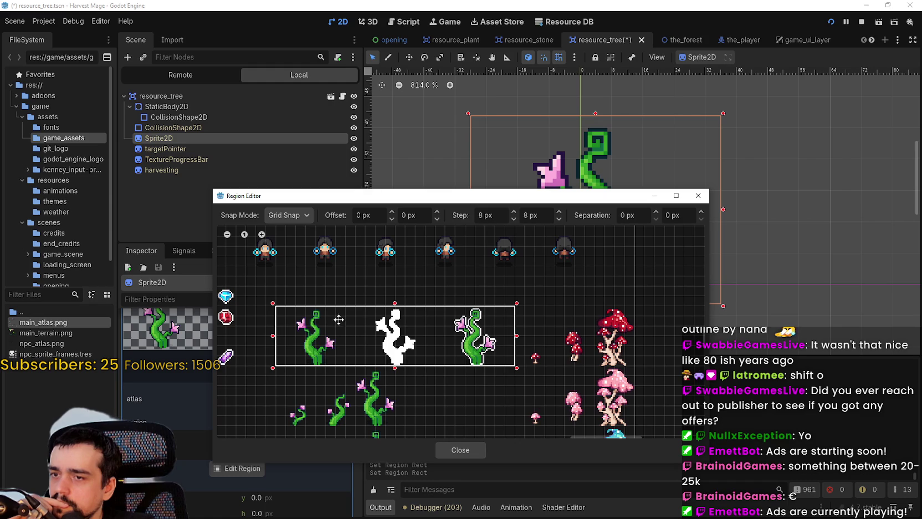
{"action": "left_click", "coordinate": [480, 451]}
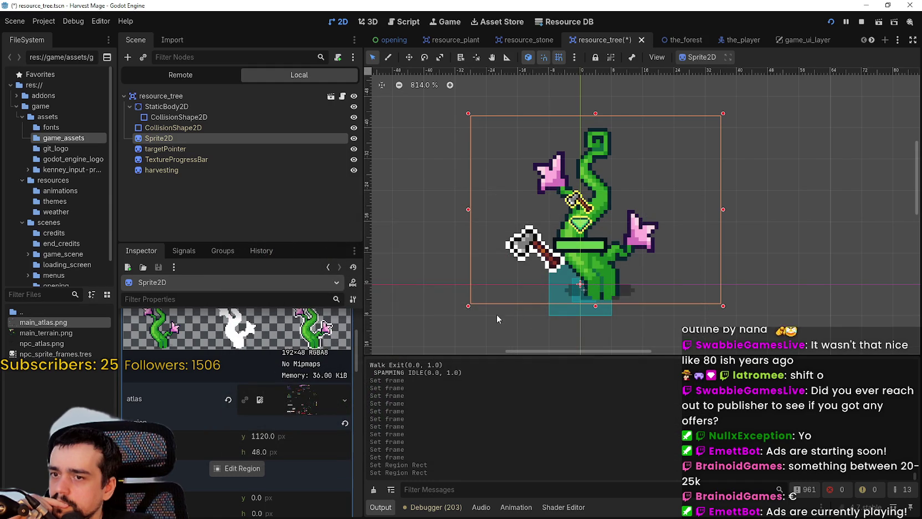
Check frames 2 and 0, set the sprite's horizontal offset to 0, and save the tree scene
{"action": "scroll", "coordinate": [293, 333], "scroll_direction": "down", "scroll_amount": 5}
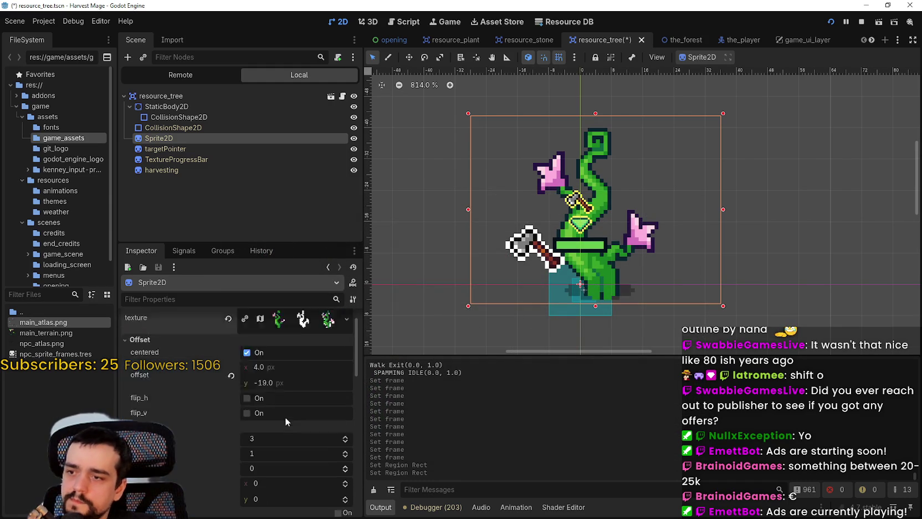
{"action": "left_click", "coordinate": [345, 415]}
{"action": "left_click", "coordinate": [345, 415]}
{"action": "left_click", "coordinate": [346, 422]}
{"action": "left_click", "coordinate": [345, 422]}
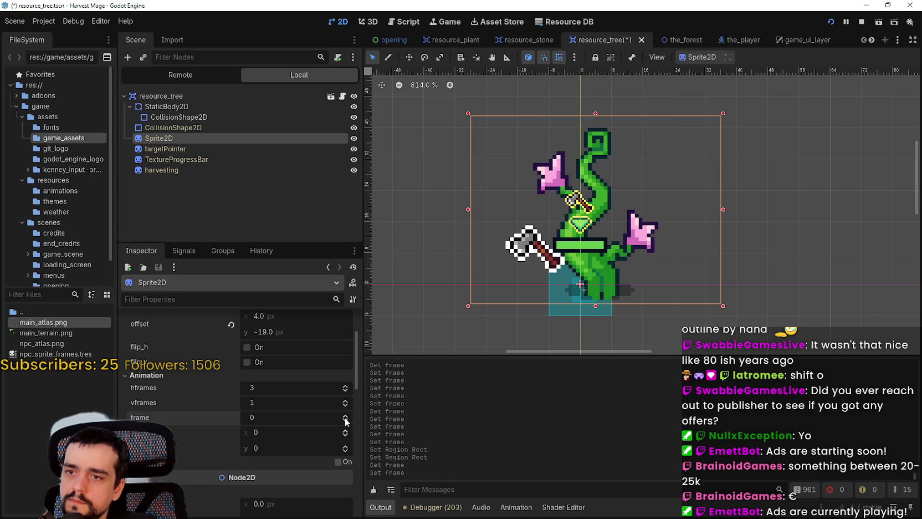
{"action": "scroll", "coordinate": [306, 358], "scroll_direction": "up", "scroll_amount": 3}
{"action": "left_click", "coordinate": [262, 392]}
{"action": "type", "text": "0"}
{"action": "key", "text": "Return"}
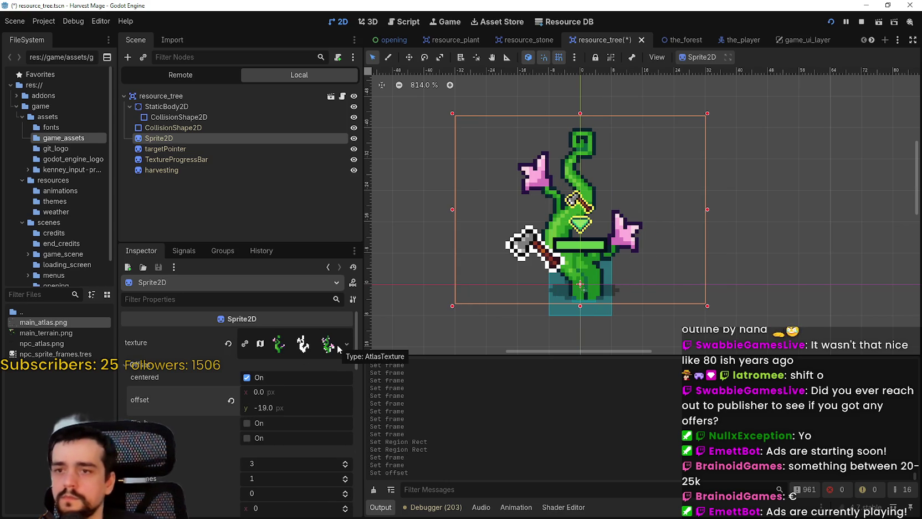
{"action": "key", "text": "ctrl+s"}
{"action": "scroll", "coordinate": [573, 235], "scroll_direction": "down", "scroll_amount": 4}
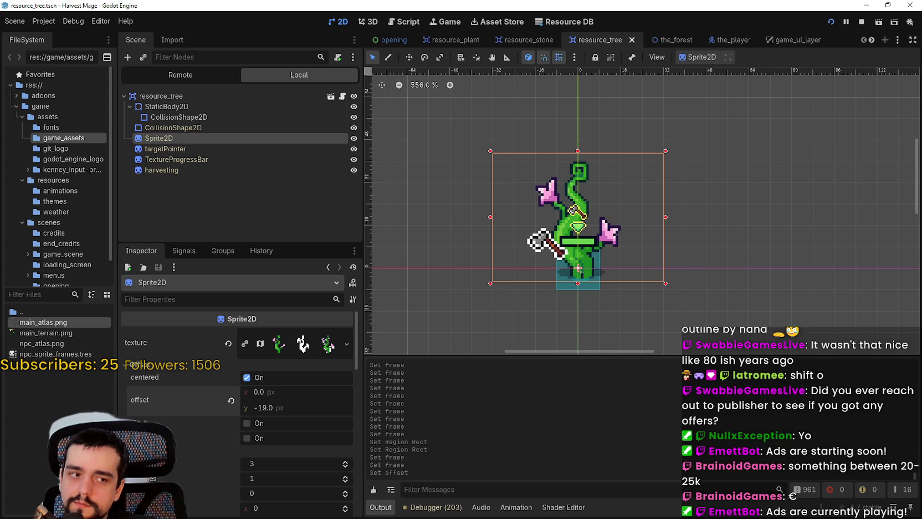
Switch back to Aseprite showing main_atlas.png
{"action": "key", "text": "alt+Tab"}
With the rectangular marquee (M), select the 16×16 green leaf cluster cell instead of the log
{"action": "scroll", "coordinate": [817, 114], "scroll_direction": "down", "scroll_amount": 3}
{"action": "key", "text": "m"}
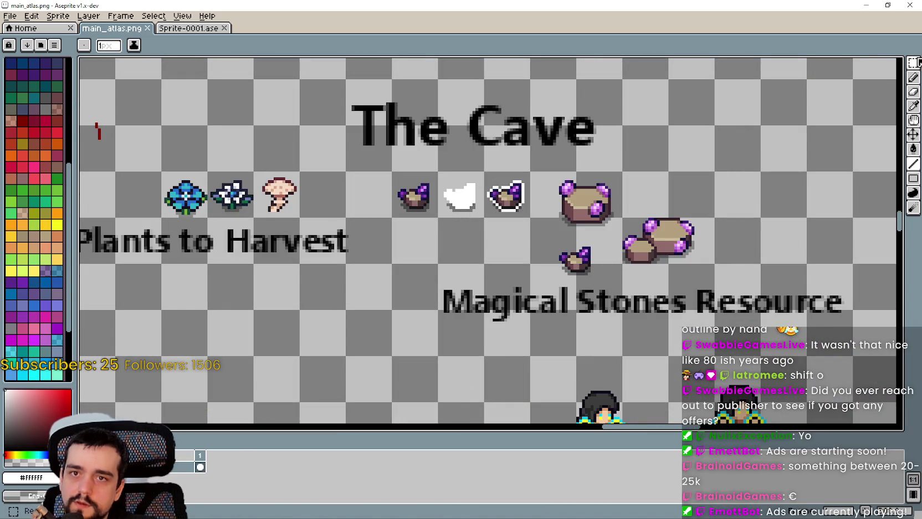
{"action": "scroll", "coordinate": [817, 114], "scroll_direction": "down", "scroll_amount": 3}
{"action": "scroll", "coordinate": [816, 114], "scroll_direction": "up", "scroll_amount": 1}
{"action": "scroll", "coordinate": [547, 253], "scroll_direction": "up", "scroll_amount": 3}
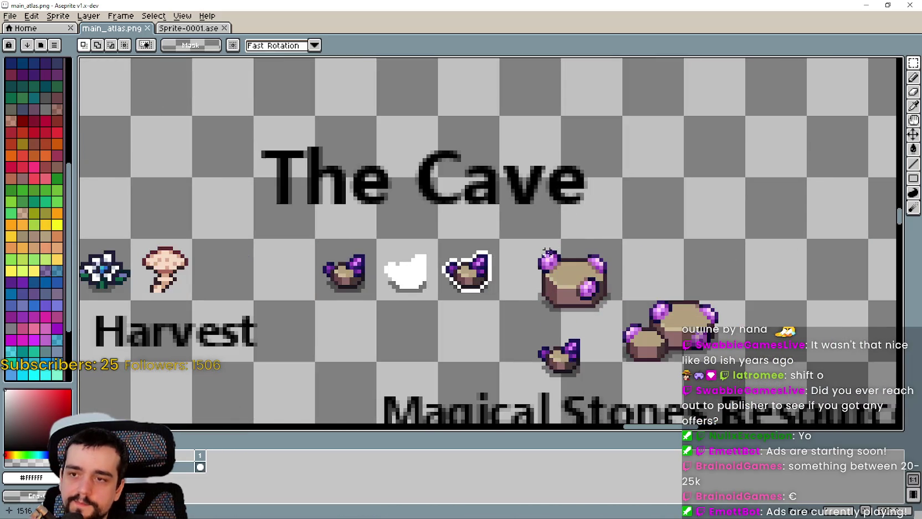
{"action": "scroll", "coordinate": [421, 256], "scroll_direction": "up", "scroll_amount": 1}
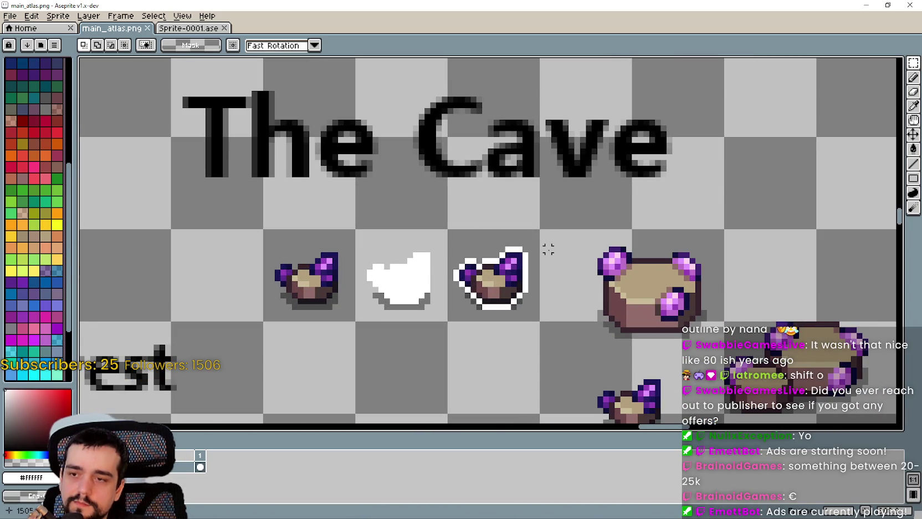
{"action": "scroll", "coordinate": [548, 249], "scroll_direction": "up", "scroll_amount": 1}
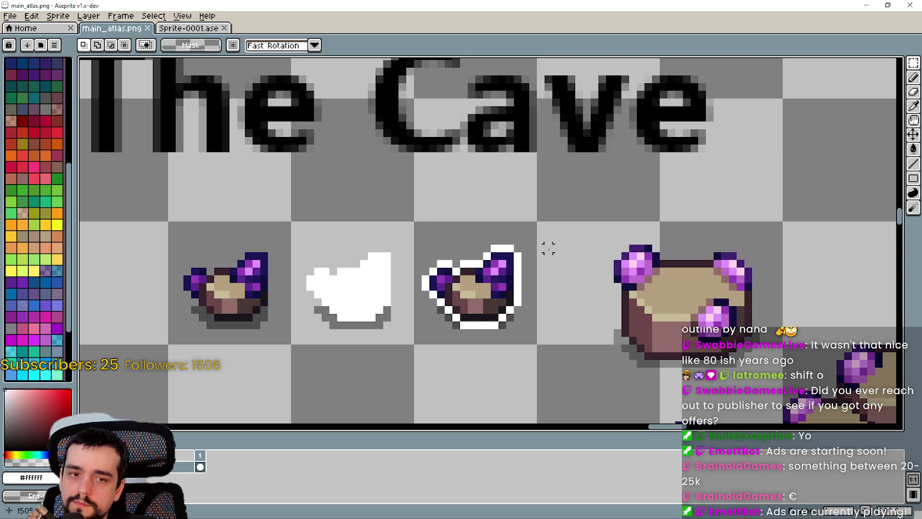
{"action": "scroll", "coordinate": [548, 249], "scroll_direction": "down", "scroll_amount": 3}
{"action": "scroll", "coordinate": [548, 249], "scroll_direction": "down", "scroll_amount": 3}
{"action": "scroll", "coordinate": [613, 283], "scroll_direction": "right", "scroll_amount": 5}
{"action": "scroll", "coordinate": [612, 284], "scroll_direction": "down", "scroll_amount": 2}
{"action": "scroll", "coordinate": [552, 272], "scroll_direction": "left", "scroll_amount": 2}
{"action": "scroll", "coordinate": [609, 321], "scroll_direction": "down", "scroll_amount": 3}
{"action": "scroll", "coordinate": [645, 355], "scroll_direction": "right", "scroll_amount": 2}
{"action": "scroll", "coordinate": [610, 360], "scroll_direction": "down", "scroll_amount": 2}
{"action": "scroll", "coordinate": [609, 360], "scroll_direction": "right", "scroll_amount": 3}
{"action": "scroll", "coordinate": [469, 369], "scroll_direction": "up", "scroll_amount": 2}
{"action": "scroll", "coordinate": [441, 365], "scroll_direction": "down", "scroll_amount": 2}
{"action": "scroll", "coordinate": [442, 365], "scroll_direction": "right", "scroll_amount": 2}
{"action": "scroll", "coordinate": [402, 277], "scroll_direction": "down", "scroll_amount": 2}
{"action": "scroll", "coordinate": [402, 277], "scroll_direction": "left", "scroll_amount": 4}
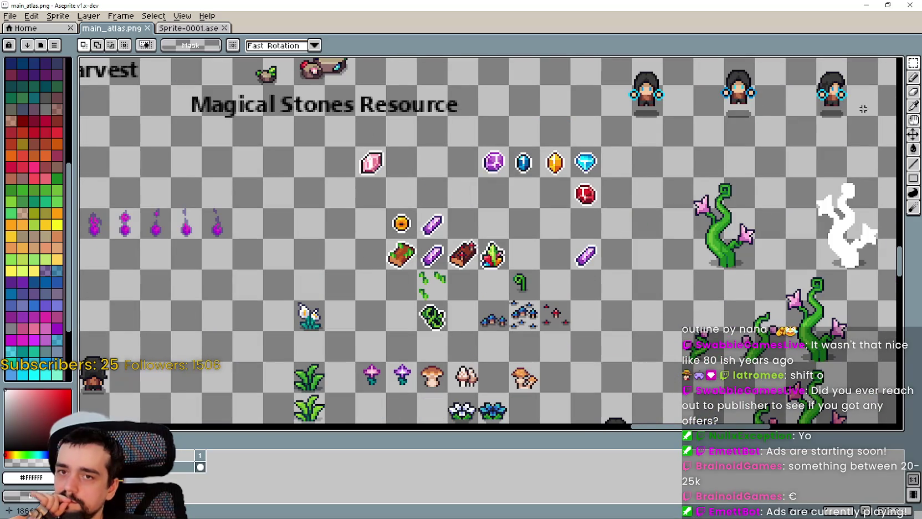
{"action": "scroll", "coordinate": [398, 256], "scroll_direction": "up", "scroll_amount": 1}
{"action": "left_click_drag", "start_coordinate": [408, 270], "coordinate": [382, 229]}
{"action": "scroll", "coordinate": [438, 288], "scroll_direction": "down", "scroll_amount": 2}
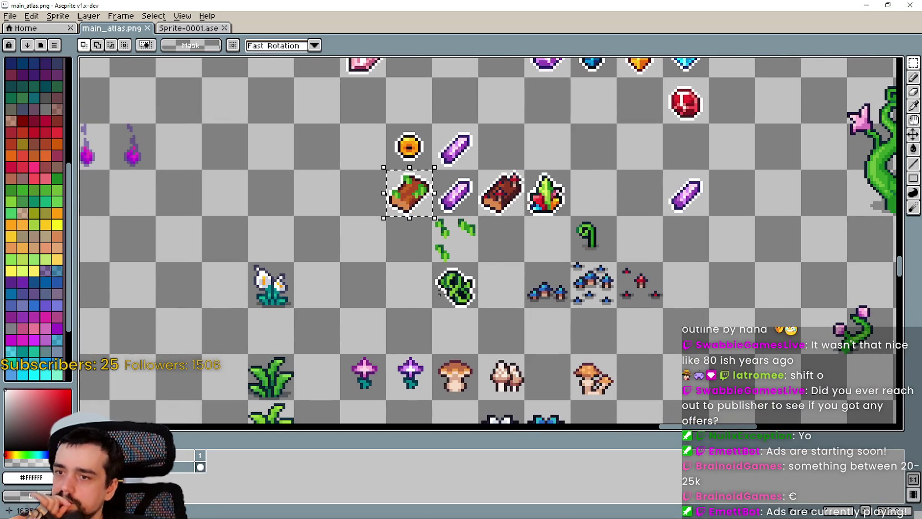
{"action": "left_click_drag", "start_coordinate": [443, 294], "coordinate": [453, 287]}
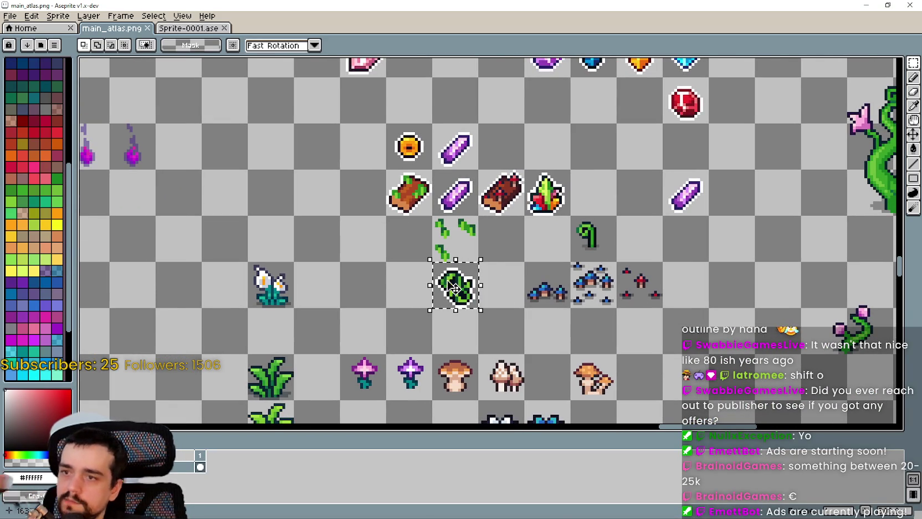
Paste a copy of the leaf cluster beside the outlined vine at 1942,1151
{"action": "scroll", "coordinate": [453, 287], "scroll_direction": "down", "scroll_amount": 3}
{"action": "scroll", "coordinate": [486, 250], "scroll_direction": "right", "scroll_amount": 3}
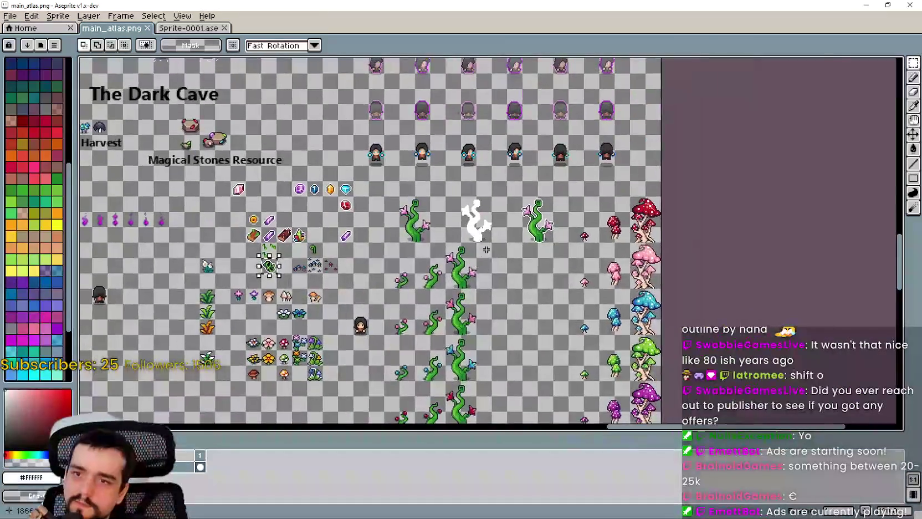
{"action": "scroll", "coordinate": [502, 235], "scroll_direction": "up", "scroll_amount": 3}
{"action": "mouse_move", "coordinate": [645, 237]}
{"action": "left_mouse_down"}
{"action": "mouse_move", "coordinate": [519, 259]}
{"action": "mouse_move", "coordinate": [554, 199]}
{"action": "mouse_move", "coordinate": [470, 300]}
{"action": "mouse_move", "coordinate": [597, 260]}
{"action": "mouse_move", "coordinate": [609, 272]}
{"action": "mouse_move", "coordinate": [606, 318]}
{"action": "left_mouse_up"}
{"action": "scroll", "coordinate": [504, 237], "scroll_direction": "up", "scroll_amount": 1}
{"action": "key", "text": "ctrl+v"}
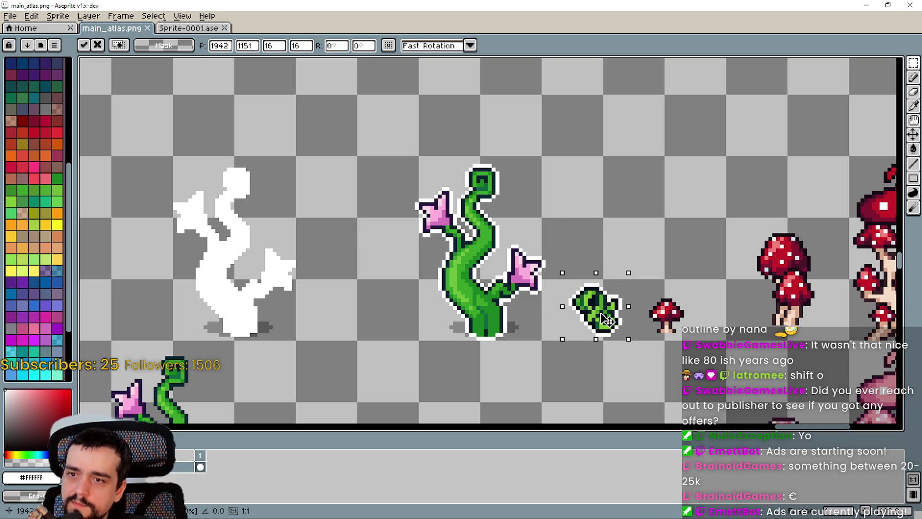
Try the pasted leaf cluster at several spots along the vine stem
{"action": "left_click_drag", "start_coordinate": [607, 318], "coordinate": [435, 313]}
{"action": "scroll", "coordinate": [435, 313], "scroll_direction": "down", "scroll_amount": 2}
{"action": "scroll", "coordinate": [437, 315], "scroll_direction": "up", "scroll_amount": 1}
{"action": "scroll", "coordinate": [441, 315], "scroll_direction": "down", "scroll_amount": 1}
{"action": "scroll", "coordinate": [437, 314], "scroll_direction": "up", "scroll_amount": 2}
{"action": "mouse_move", "coordinate": [522, 286]}
{"action": "left_mouse_down"}
{"action": "mouse_move", "coordinate": [563, 268]}
{"action": "mouse_move", "coordinate": [552, 263]}
{"action": "mouse_move", "coordinate": [557, 296]}
{"action": "left_mouse_up"}
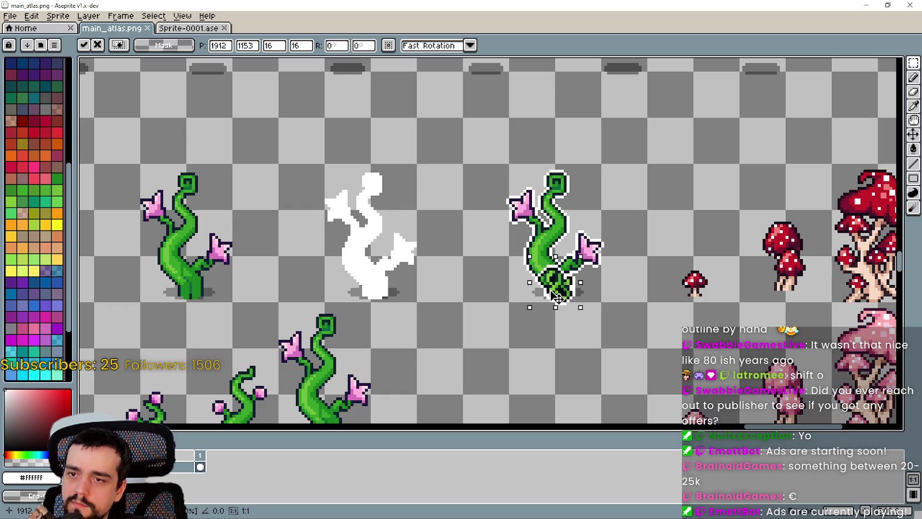
{"action": "mouse_move", "coordinate": [558, 297]}
{"action": "left_mouse_down"}
{"action": "mouse_move", "coordinate": [554, 203]}
{"action": "mouse_move", "coordinate": [559, 296]}
{"action": "left_mouse_up"}
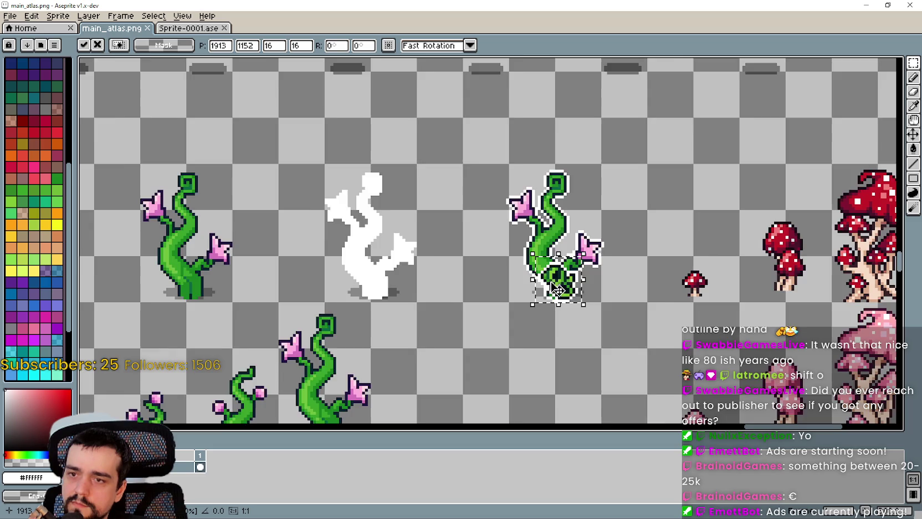
{"action": "scroll", "coordinate": [556, 288], "scroll_direction": "down", "scroll_amount": 2}
{"action": "scroll", "coordinate": [555, 280], "scroll_direction": "up", "scroll_amount": 3}
{"action": "mouse_move", "coordinate": [556, 279]}
{"action": "left_mouse_down"}
{"action": "mouse_move", "coordinate": [554, 188]}
{"action": "mouse_move", "coordinate": [552, 277]}
{"action": "left_mouse_up"}
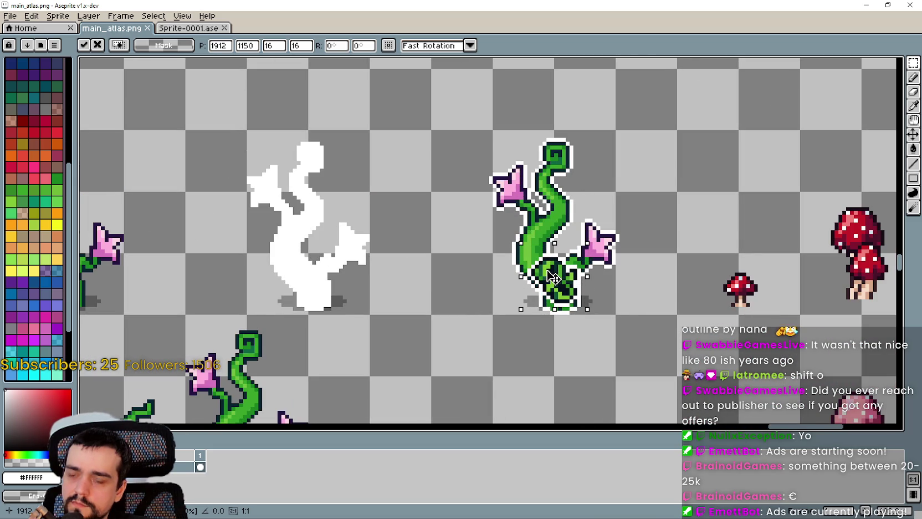
{"action": "scroll", "coordinate": [552, 277], "scroll_direction": "down", "scroll_amount": 2}
{"action": "scroll", "coordinate": [551, 279], "scroll_direction": "up", "scroll_amount": 1}
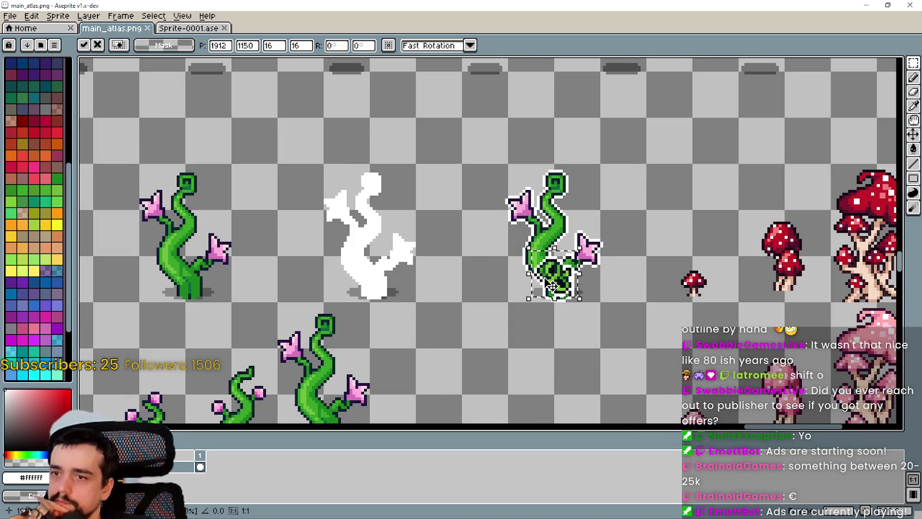
{"action": "mouse_move", "coordinate": [551, 285]}
{"action": "left_mouse_down"}
{"action": "mouse_move", "coordinate": [560, 244]}
{"action": "mouse_move", "coordinate": [570, 285]}
{"action": "mouse_move", "coordinate": [560, 258]}
{"action": "mouse_move", "coordinate": [401, 244]}
{"action": "mouse_move", "coordinate": [397, 234]}
{"action": "mouse_move", "coordinate": [403, 277]}
{"action": "mouse_move", "coordinate": [711, 193]}
{"action": "mouse_move", "coordinate": [609, 161]}
{"action": "mouse_move", "coordinate": [595, 266]}
{"action": "left_mouse_up"}
{"action": "scroll", "coordinate": [570, 285], "scroll_direction": "down", "scroll_amount": 1}
{"action": "scroll", "coordinate": [592, 268], "scroll_direction": "up", "scroll_amount": 1}
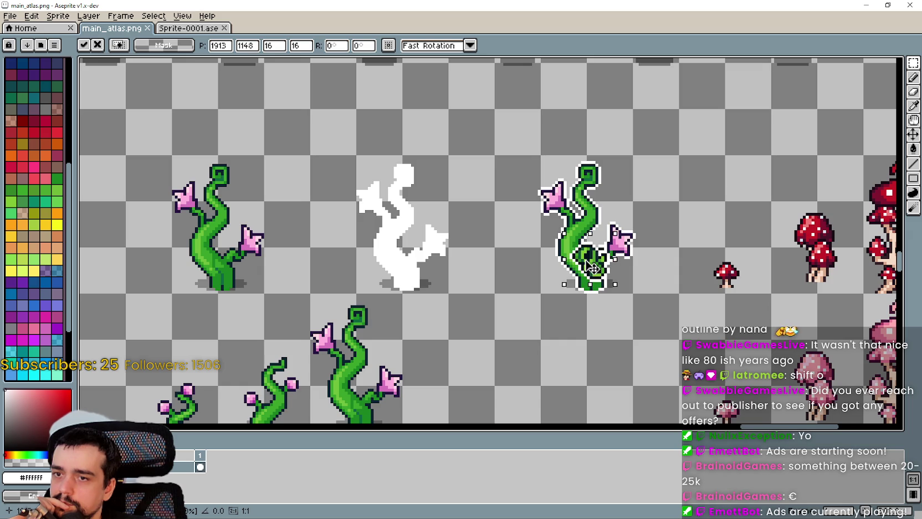
Test the leaf cluster below the vine, then cancel the paste
{"action": "left_click_drag", "start_coordinate": [592, 271], "coordinate": [591, 326]}
{"action": "scroll", "coordinate": [591, 285], "scroll_direction": "down", "scroll_amount": 1}
{"action": "scroll", "coordinate": [590, 285], "scroll_direction": "up", "scroll_amount": 1}
{"action": "scroll", "coordinate": [591, 266], "scroll_direction": "up", "scroll_amount": 2}
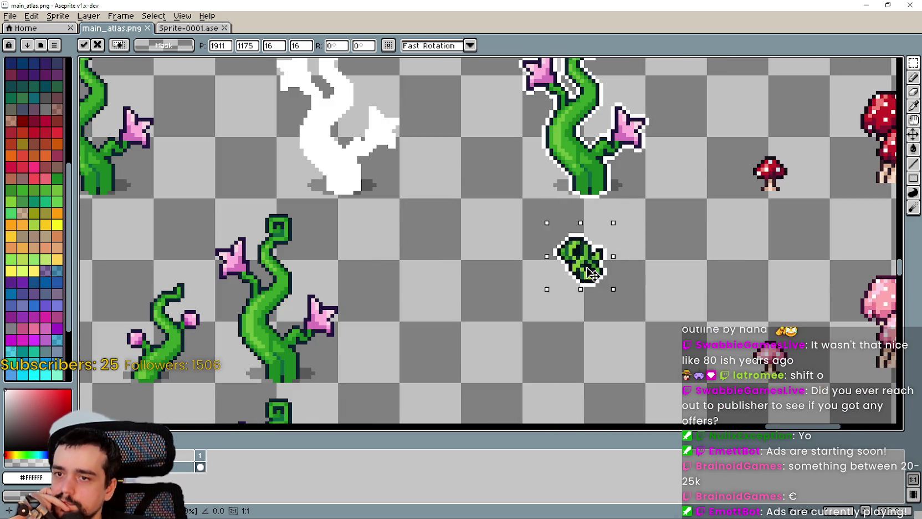
{"action": "left_click_drag", "start_coordinate": [592, 273], "coordinate": [596, 319]}
{"action": "scroll", "coordinate": [594, 307], "scroll_direction": "down", "scroll_amount": 2}
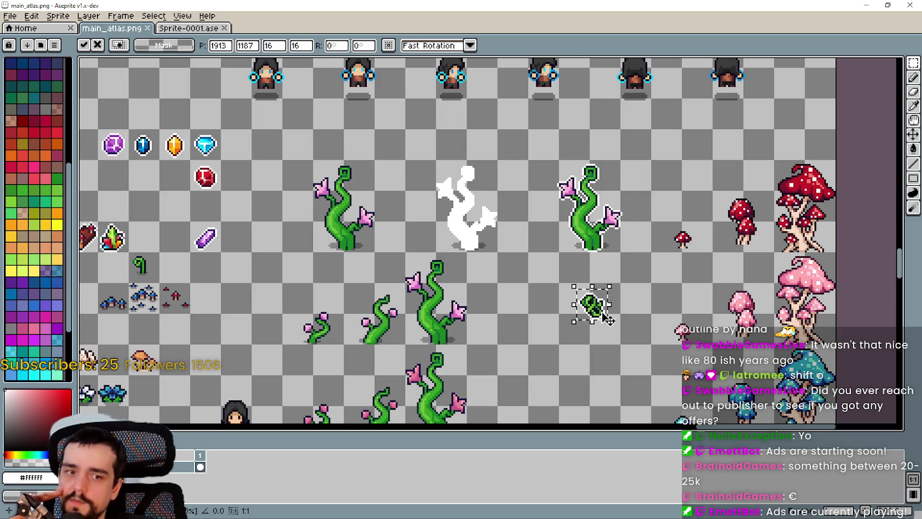
{"action": "scroll", "coordinate": [593, 304], "scroll_direction": "up", "scroll_amount": 1}
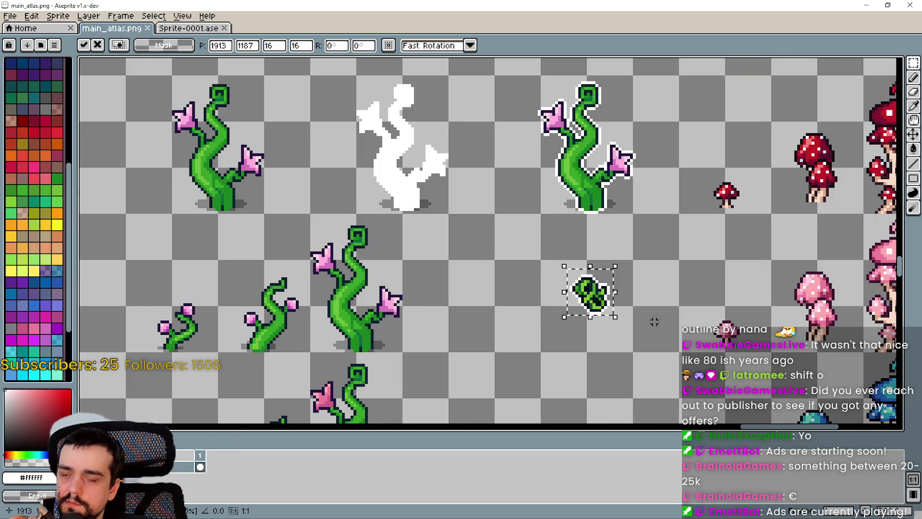
{"action": "scroll", "coordinate": [638, 253], "scroll_direction": "down", "scroll_amount": 1}
{"action": "scroll", "coordinate": [607, 238], "scroll_direction": "up", "scroll_amount": 1}
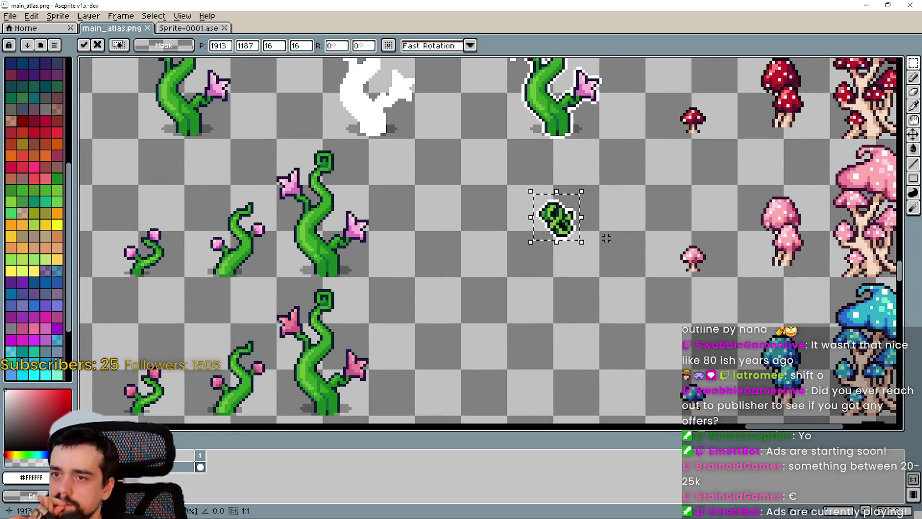
{"action": "scroll", "coordinate": [606, 238], "scroll_direction": "down", "scroll_amount": 1}
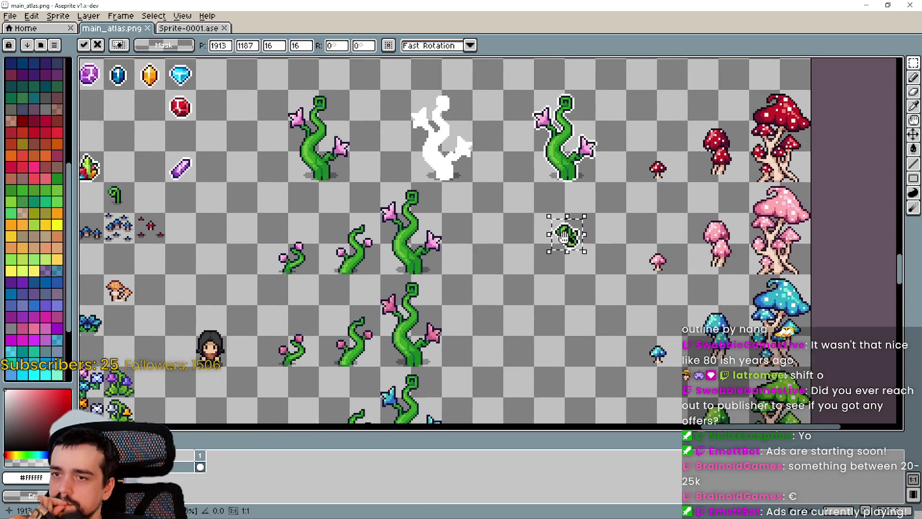
{"action": "scroll", "coordinate": [576, 233], "scroll_direction": "up", "scroll_amount": 1}
{"action": "left_click_drag", "start_coordinate": [573, 242], "coordinate": [623, 267]}
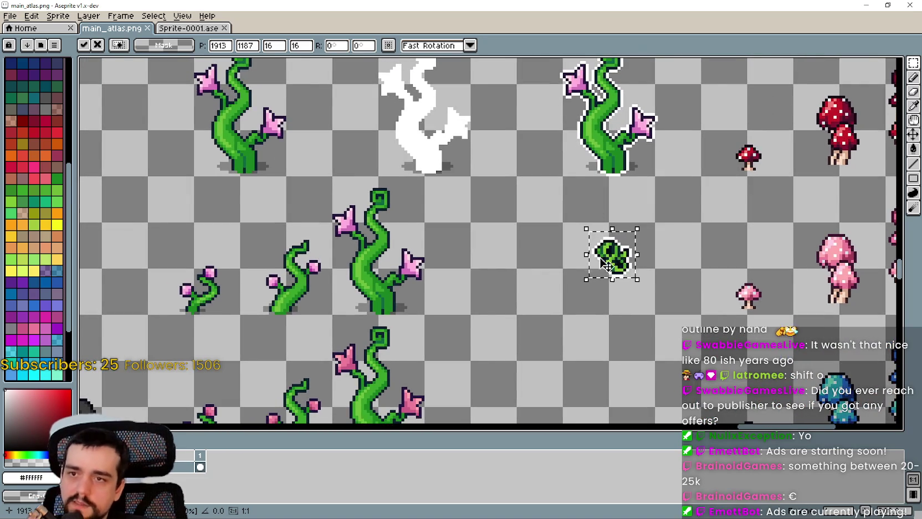
{"action": "key", "text": "Escape"}
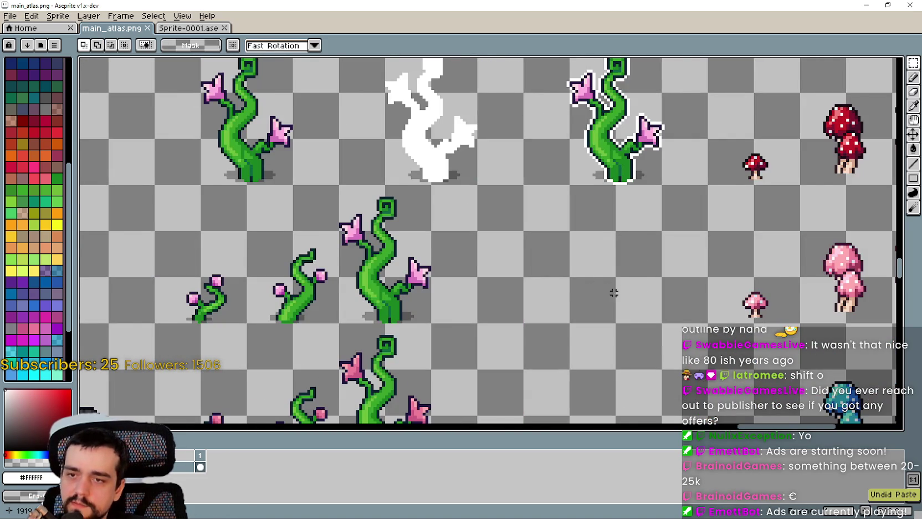
Paste another leaf cluster and commit it in empty space near the bear
{"action": "scroll", "coordinate": [611, 292], "scroll_direction": "down", "scroll_amount": 3}
{"action": "scroll", "coordinate": [493, 277], "scroll_direction": "down", "scroll_amount": 3}
{"action": "scroll", "coordinate": [469, 248], "scroll_direction": "up", "scroll_amount": 2}
{"action": "scroll", "coordinate": [539, 224], "scroll_direction": "up", "scroll_amount": 2}
{"action": "key", "text": "ctrl+v"}
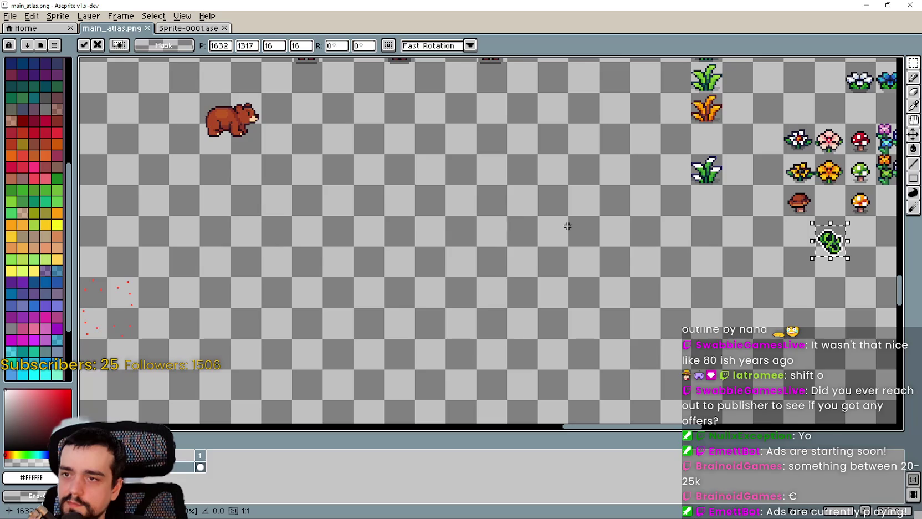
{"action": "mouse_move", "coordinate": [830, 244]}
{"action": "left_mouse_down"}
{"action": "mouse_move", "coordinate": [398, 233]}
{"action": "mouse_move", "coordinate": [401, 203]}
{"action": "left_mouse_up"}
{"action": "key", "text": "Return"}
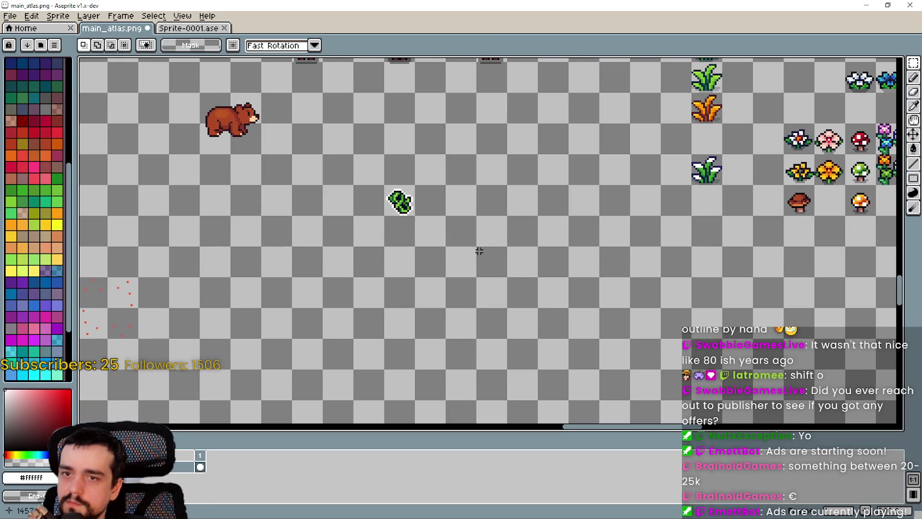
Select the hooded character's shadow and paste a copy near the leaf cluster
{"action": "scroll", "coordinate": [476, 250], "scroll_direction": "down", "scroll_amount": 3}
{"action": "scroll", "coordinate": [600, 146], "scroll_direction": "up", "scroll_amount": 4}
{"action": "scroll", "coordinate": [600, 145], "scroll_direction": "down", "scroll_amount": 2}
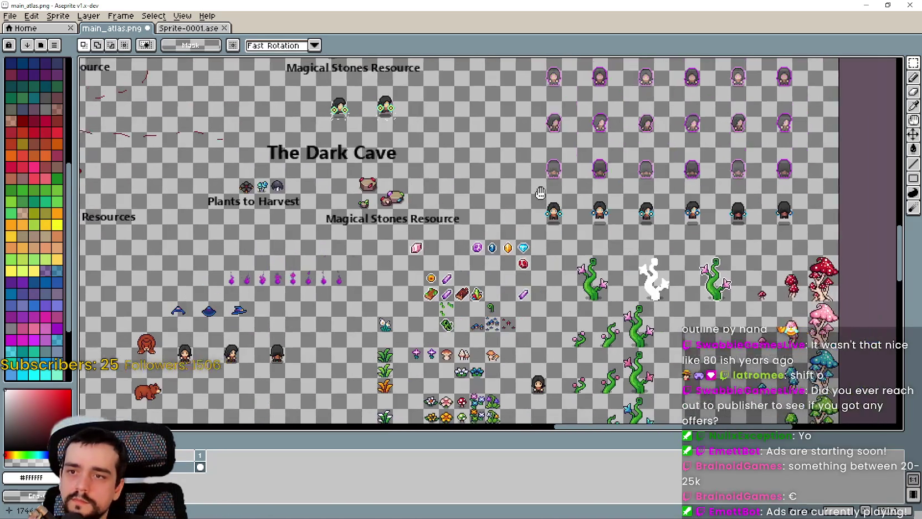
{"action": "scroll", "coordinate": [540, 261], "scroll_direction": "up", "scroll_amount": 3}
{"action": "left_click_drag", "start_coordinate": [498, 281], "coordinate": [585, 259]}
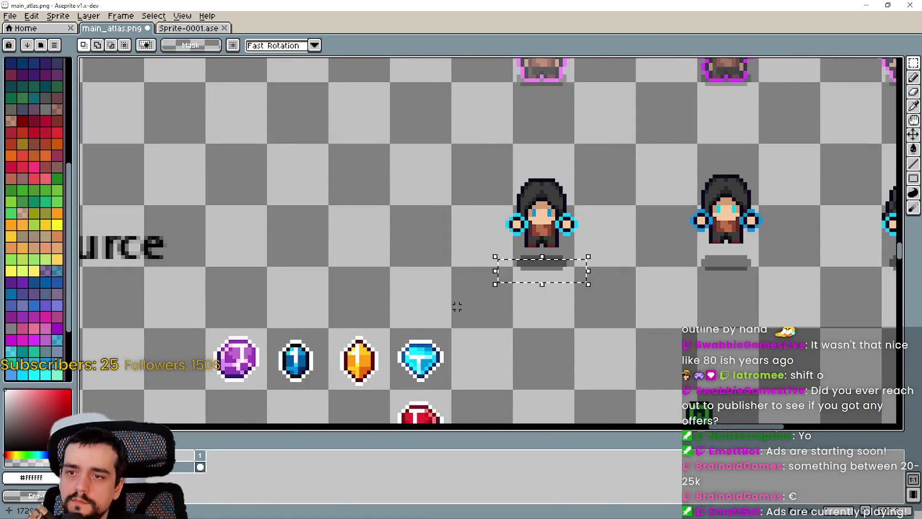
{"action": "scroll", "coordinate": [481, 162], "scroll_direction": "down", "scroll_amount": 2}
{"action": "scroll", "coordinate": [481, 162], "scroll_direction": "down", "scroll_amount": 2}
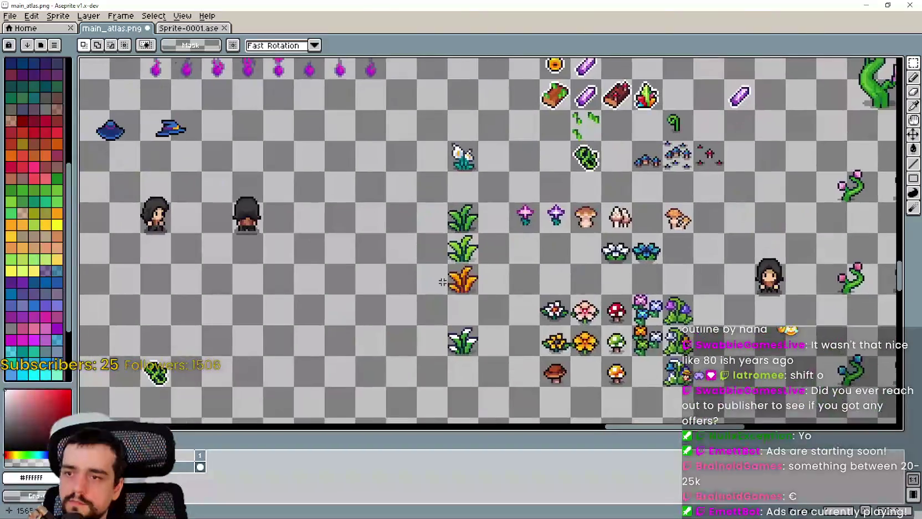
{"action": "left_click_drag", "start_coordinate": [482, 56], "coordinate": [560, 158]}
{"action": "scroll", "coordinate": [355, 206], "scroll_direction": "up", "scroll_amount": 5}
{"action": "scroll", "coordinate": [356, 206], "scroll_direction": "up", "scroll_amount": 1}
{"action": "key", "text": "ctrl+v"}
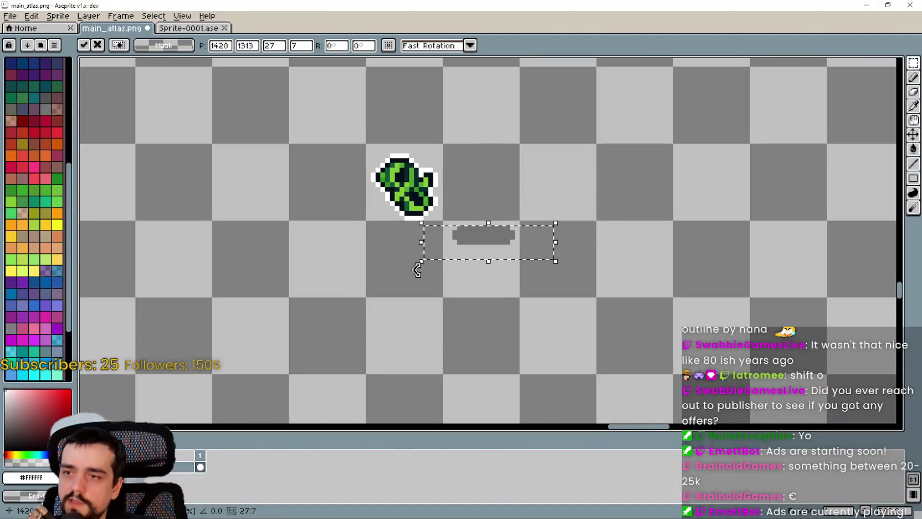
Place the shadow under the leaf cluster and align the cluster onto it
{"action": "scroll", "coordinate": [441, 272], "scroll_direction": "up", "scroll_amount": 2}
{"action": "left_click_drag", "start_coordinate": [494, 226], "coordinate": [378, 314]}
{"action": "key", "text": "Return"}
{"action": "left_click_drag", "start_coordinate": [307, 227], "coordinate": [461, 78]}
{"action": "mouse_move", "coordinate": [435, 175]}
{"action": "left_mouse_down"}
{"action": "mouse_move", "coordinate": [415, 274]}
{"action": "mouse_move", "coordinate": [421, 267]}
{"action": "left_mouse_up"}
{"action": "scroll", "coordinate": [450, 244], "scroll_direction": "up", "scroll_amount": 1}
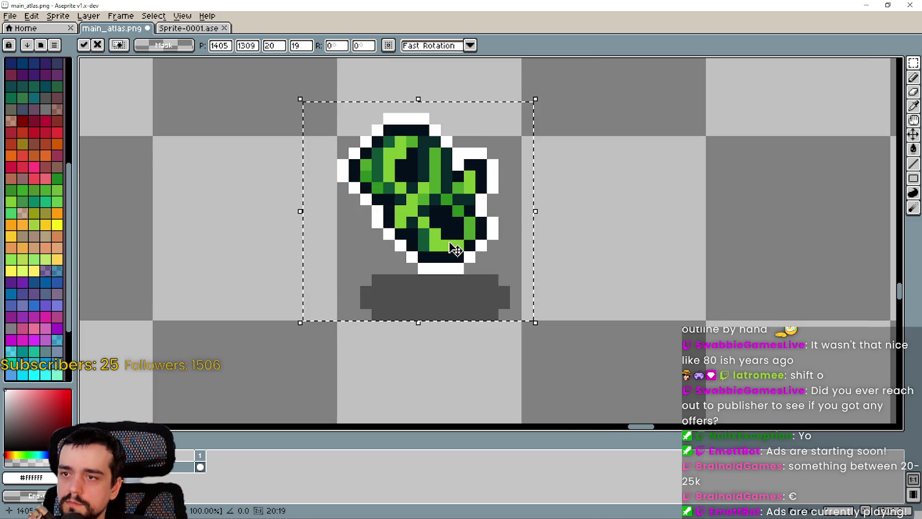
{"action": "left_click_drag", "start_coordinate": [463, 244], "coordinate": [457, 242]}
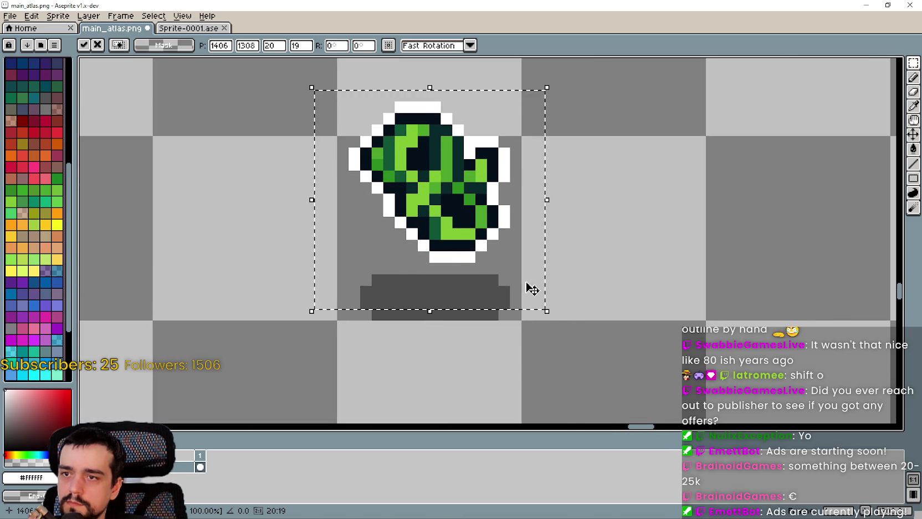
Copy the leaf cluster with its shadow one cell right and raise it one pixel
{"action": "scroll", "coordinate": [564, 291], "scroll_direction": "down", "scroll_amount": 2}
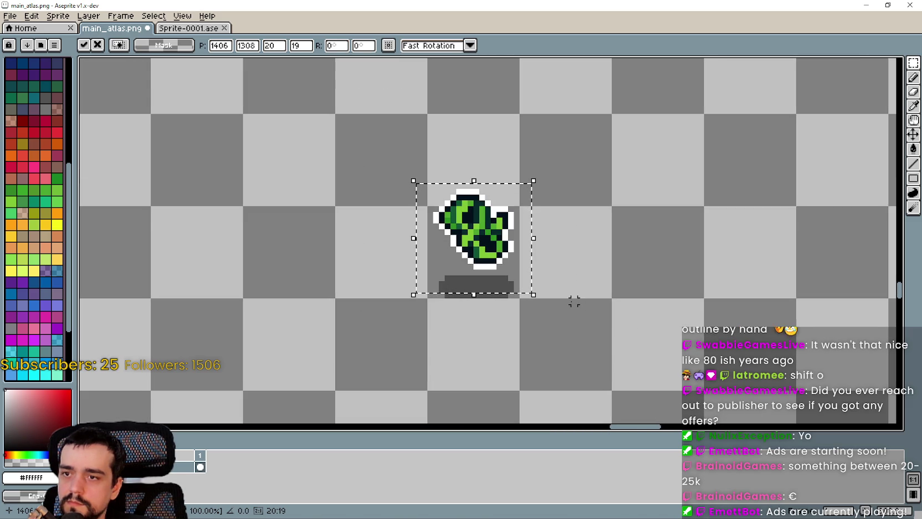
{"action": "left_click_drag", "start_coordinate": [519, 299], "coordinate": [426, 114]}
{"action": "left_click_drag", "start_coordinate": [492, 273], "coordinate": [588, 293]}
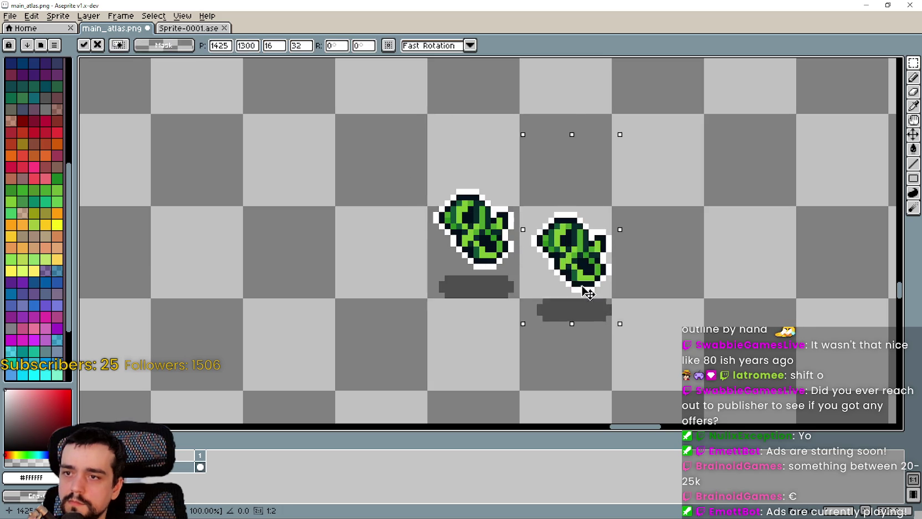
{"action": "key", "text": "Return"}
{"action": "scroll", "coordinate": [493, 282], "scroll_direction": "up", "scroll_amount": 1}
{"action": "mouse_move", "coordinate": [436, 155]}
{"action": "left_mouse_down"}
{"action": "mouse_move", "coordinate": [510, 196]}
{"action": "mouse_move", "coordinate": [598, 278]}
{"action": "left_mouse_up"}
{"action": "key", "text": "Up"}
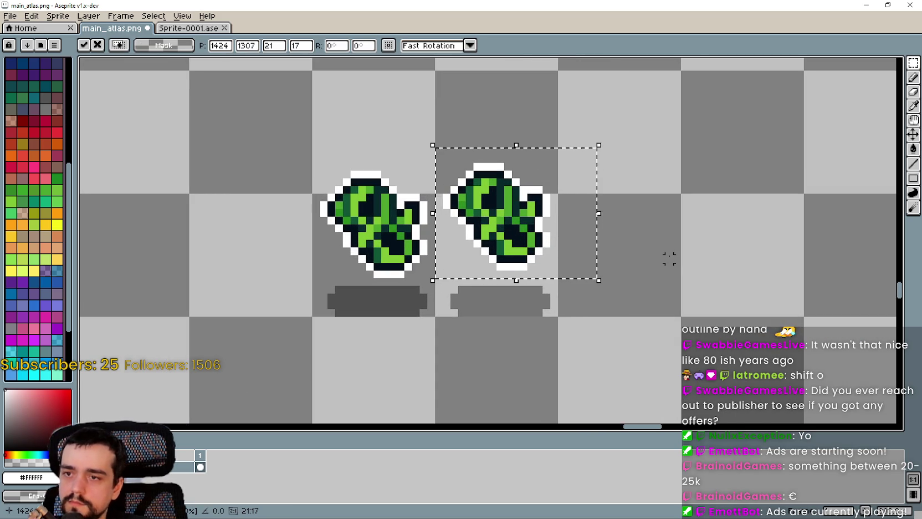
{"action": "scroll", "coordinate": [669, 261], "scroll_direction": "down", "scroll_amount": 1}
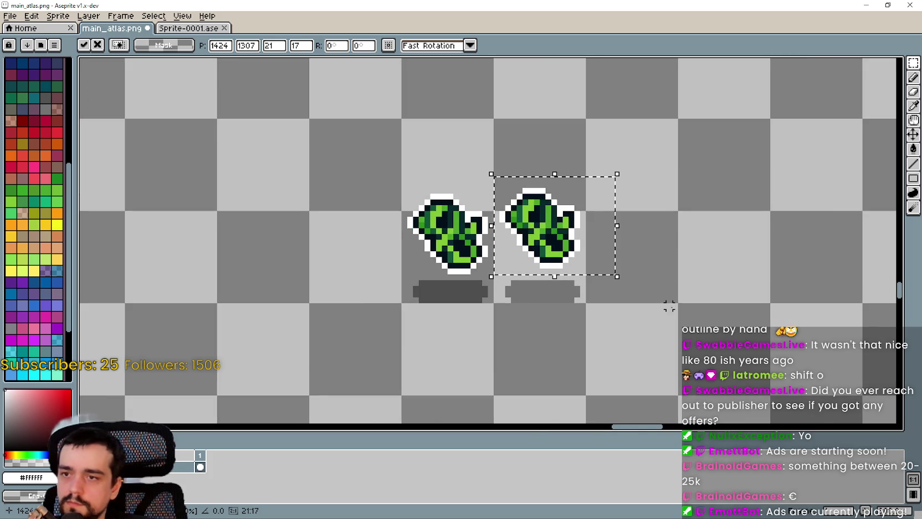
{"action": "key", "text": "ctrl+d"}
{"action": "scroll", "coordinate": [695, 303], "scroll_direction": "down", "scroll_amount": 2}
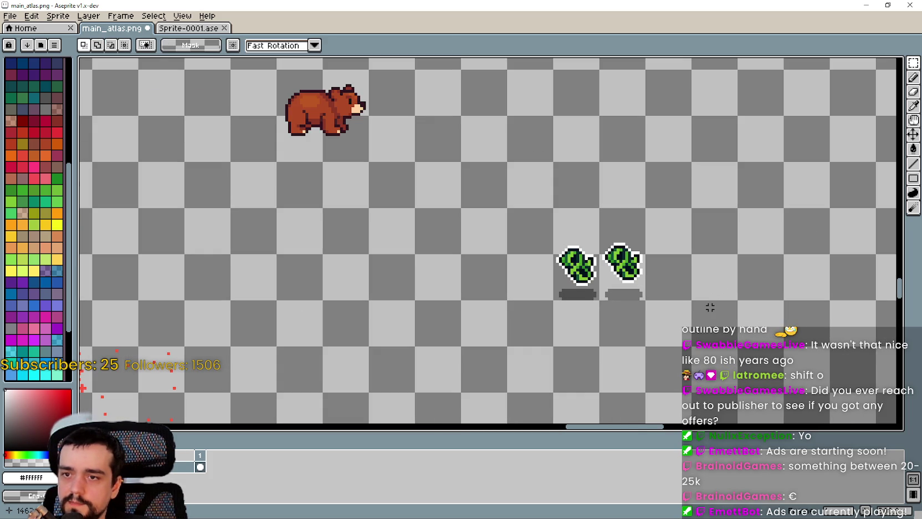
Tighten the second shadow by shifting its left part right and right end left one pixel
{"action": "scroll", "coordinate": [710, 307], "scroll_direction": "up", "scroll_amount": 8}
{"action": "left_click_drag", "start_coordinate": [436, 321], "coordinate": [551, 232]}
{"action": "key", "text": "Right"}
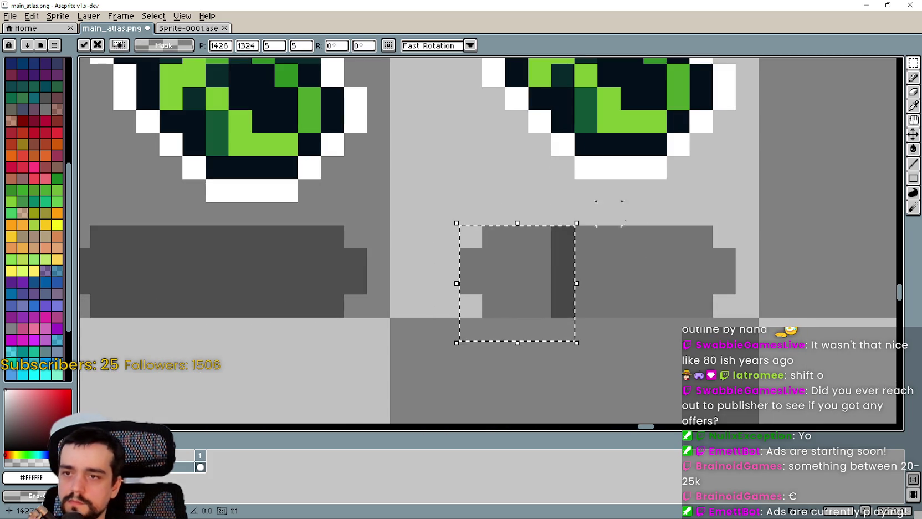
{"action": "scroll", "coordinate": [609, 213], "scroll_direction": "down", "scroll_amount": 3}
{"action": "scroll", "coordinate": [635, 252], "scroll_direction": "up", "scroll_amount": 1}
{"action": "key", "text": "ctrl+d"}
{"action": "scroll", "coordinate": [637, 256], "scroll_direction": "up", "scroll_amount": 3}
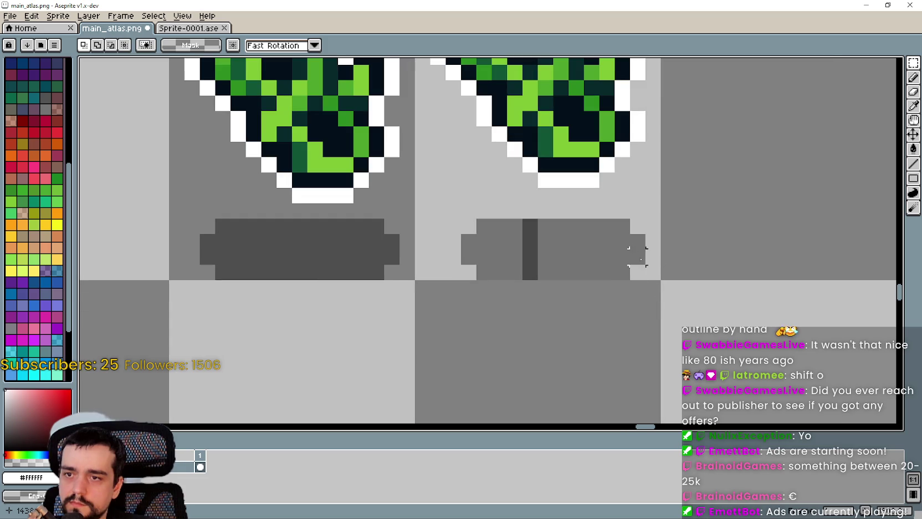
{"action": "left_click_drag", "start_coordinate": [652, 221], "coordinate": [601, 277]}
{"action": "key", "text": "Left"}
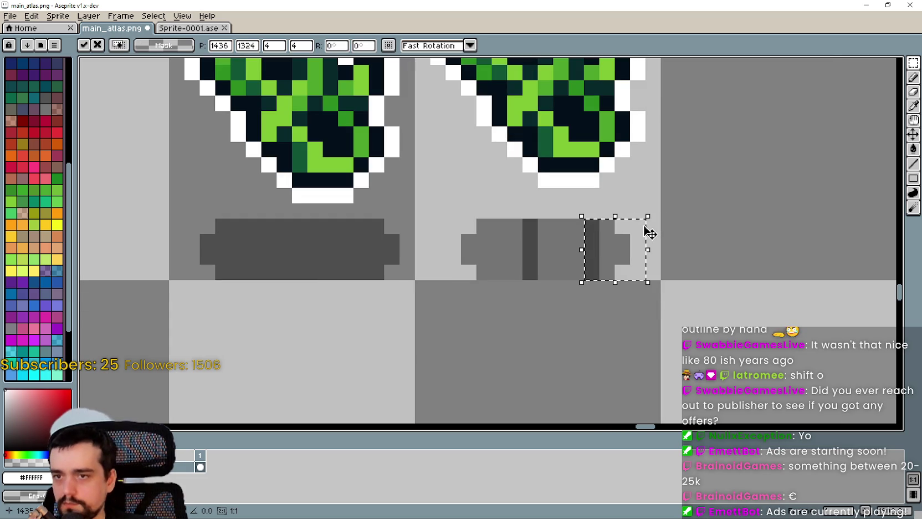
{"action": "scroll", "coordinate": [611, 251], "scroll_direction": "down", "scroll_amount": 2}
{"action": "key", "text": "ctrl+d"}
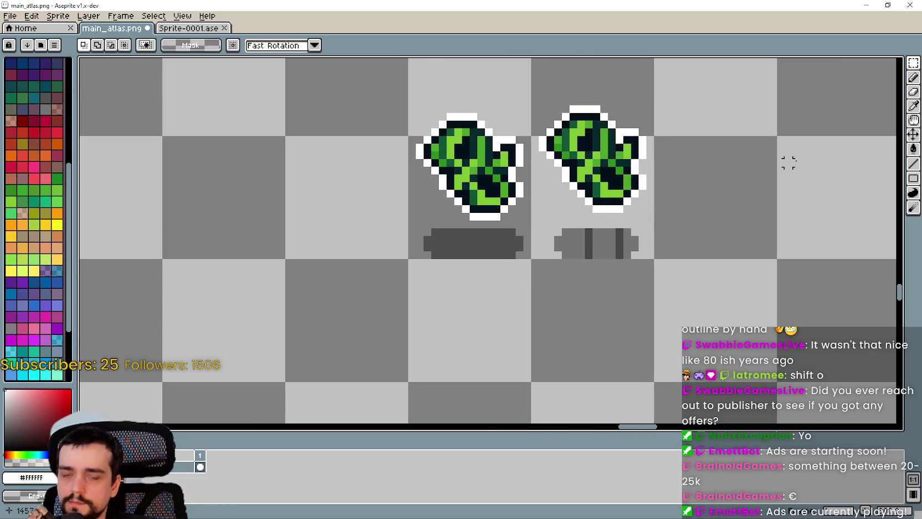
Sample the shadow grey and paint over the shadow's dark stripe
{"action": "key", "text": "i"}
{"action": "scroll", "coordinate": [655, 234], "scroll_direction": "up", "scroll_amount": 2}
{"action": "left_click", "coordinate": [559, 229]}
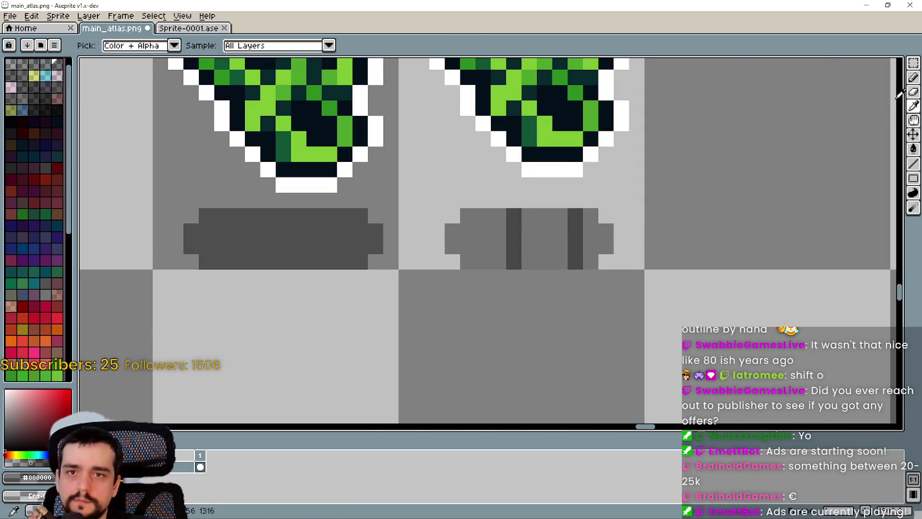
{"action": "left_click", "coordinate": [913, 77]}
{"action": "left_click_drag", "start_coordinate": [575, 214], "coordinate": [574, 249]}
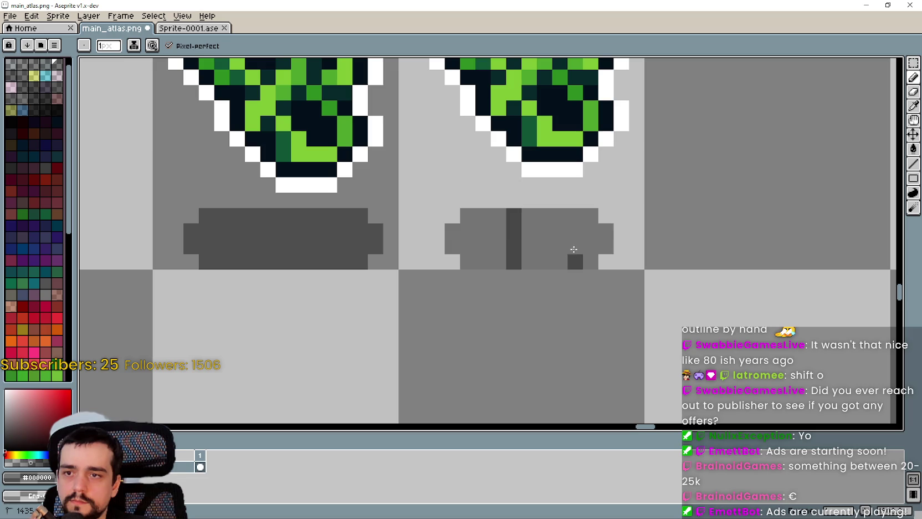
{"action": "left_click_drag", "start_coordinate": [511, 229], "coordinate": [514, 257]}
{"action": "scroll", "coordinate": [514, 257], "scroll_direction": "down", "scroll_amount": 2}
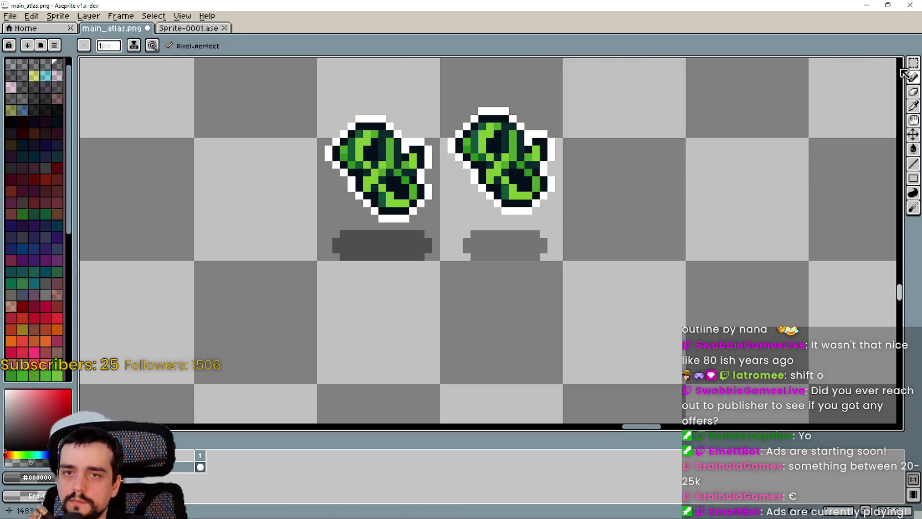
Replace the left shadow with a copy of the right shadow under the left leaf cluster
{"action": "key", "text": "m"}
{"action": "key", "text": "u"}
{"action": "mouse_move", "coordinate": [321, 295]}
{"action": "left_mouse_down"}
{"action": "mouse_move", "coordinate": [413, 226]}
{"action": "mouse_move", "coordinate": [441, 226]}
{"action": "left_mouse_up"}
{"action": "key", "text": "Delete"}
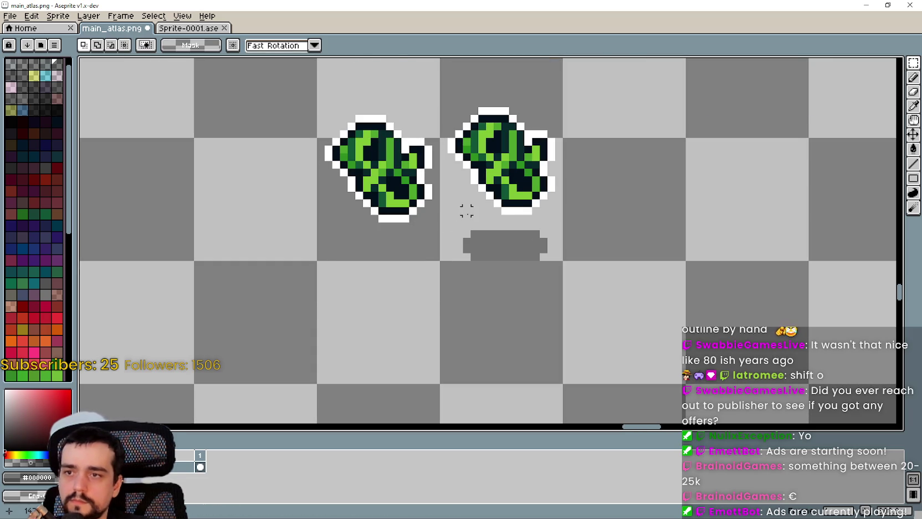
{"action": "left_click_drag", "start_coordinate": [459, 279], "coordinate": [556, 216]}
{"action": "key", "text": "ctrl+c"}
{"action": "key", "text": "ctrl+v"}
{"action": "mouse_move", "coordinate": [500, 257]}
{"action": "left_mouse_down"}
{"action": "mouse_move", "coordinate": [412, 267]}
{"action": "mouse_move", "coordinate": [373, 243]}
{"action": "left_mouse_up"}
{"action": "scroll", "coordinate": [396, 262], "scroll_direction": "up", "scroll_amount": 1}
{"action": "scroll", "coordinate": [380, 257], "scroll_direction": "up", "scroll_amount": 1}
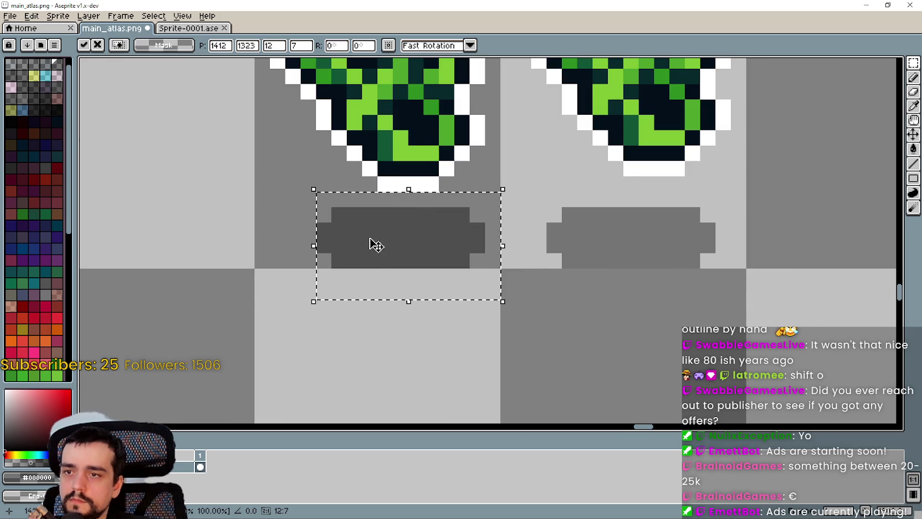
{"action": "scroll", "coordinate": [372, 243], "scroll_direction": "down", "scroll_amount": 1}
{"action": "key", "text": "Left"}
{"action": "key", "text": "Return"}
Save main_atlas.png, then select the left and right leaf sprite cells
{"action": "scroll", "coordinate": [494, 305], "scroll_direction": "down", "scroll_amount": 2}
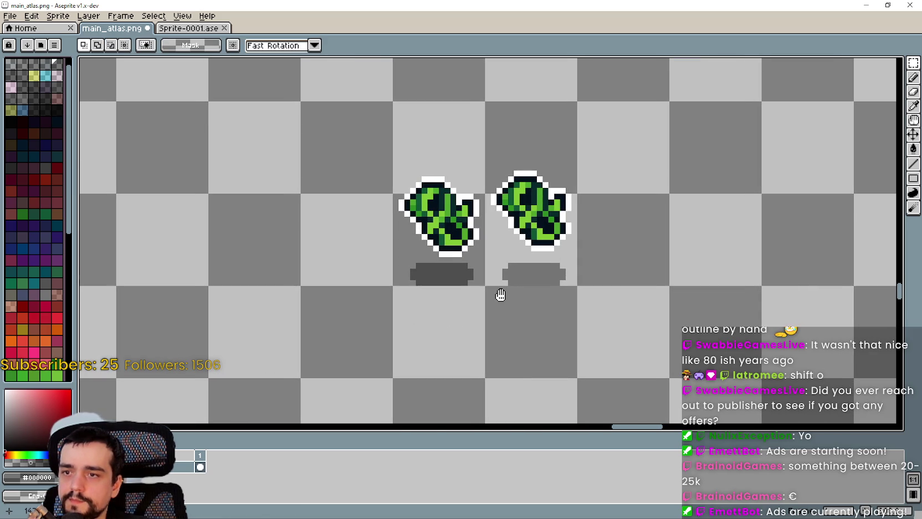
{"action": "key", "text": "ctrl+s"}
{"action": "scroll", "coordinate": [504, 260], "scroll_direction": "up", "scroll_amount": 1}
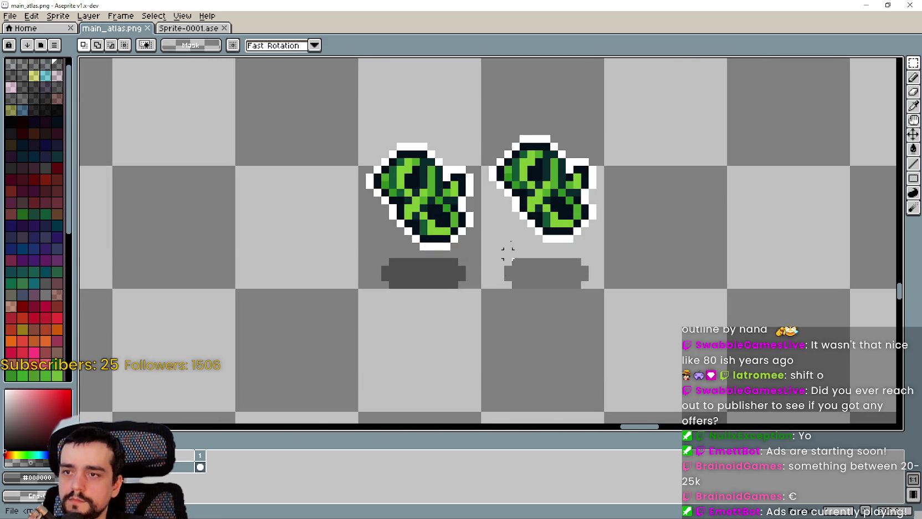
{"action": "scroll", "coordinate": [488, 197], "scroll_direction": "down", "scroll_amount": 2}
{"action": "left_click_drag", "start_coordinate": [508, 267], "coordinate": [469, 320]}
{"action": "left_click_drag", "start_coordinate": [382, 282], "coordinate": [424, 163]}
{"action": "left_click_drag", "start_coordinate": [457, 216], "coordinate": [506, 271]}
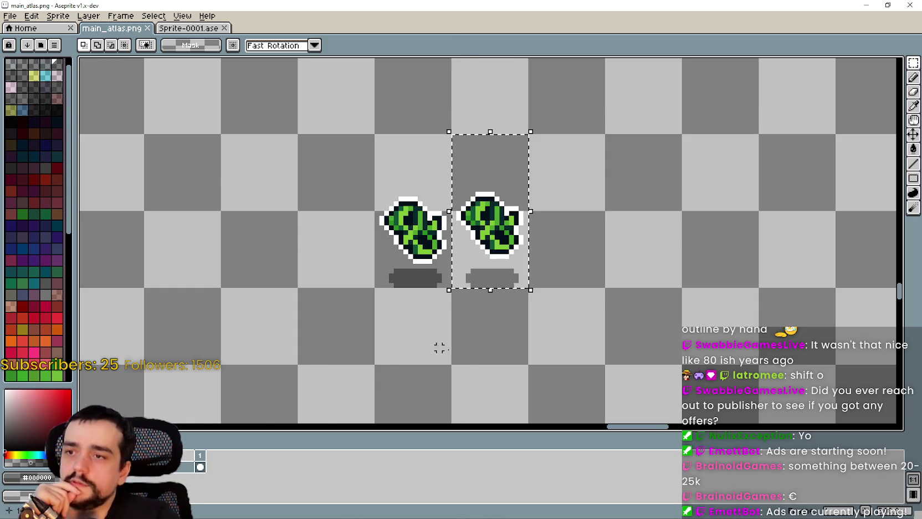
{"action": "scroll", "coordinate": [443, 343], "scroll_direction": "down", "scroll_amount": 1}
{"action": "scroll", "coordinate": [480, 322], "scroll_direction": "up", "scroll_amount": 2}
{"action": "scroll", "coordinate": [480, 321], "scroll_direction": "down", "scroll_amount": 1}
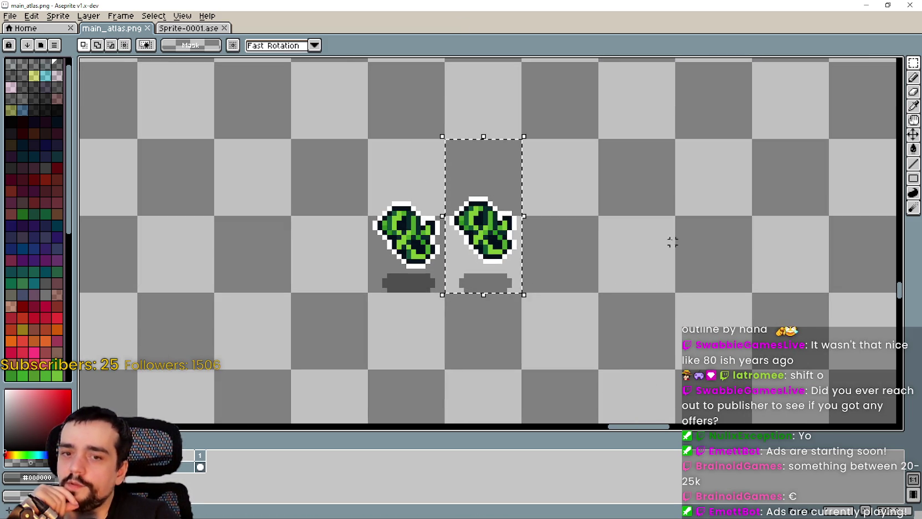
{"action": "scroll", "coordinate": [679, 331], "scroll_direction": "up", "scroll_amount": 1}
{"action": "scroll", "coordinate": [677, 327], "scroll_direction": "down", "scroll_amount": 2}
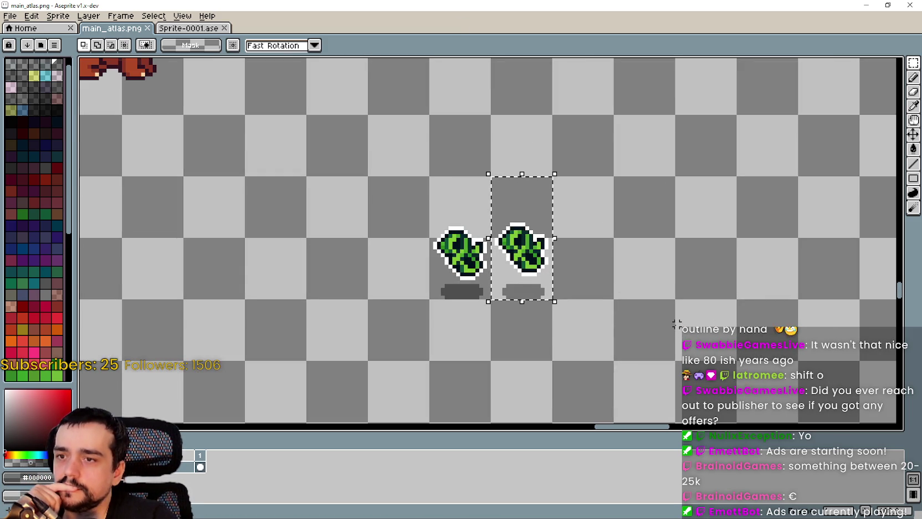
{"action": "scroll", "coordinate": [677, 324], "scroll_direction": "up", "scroll_amount": 1}
{"action": "scroll", "coordinate": [558, 308], "scroll_direction": "down", "scroll_amount": 1}
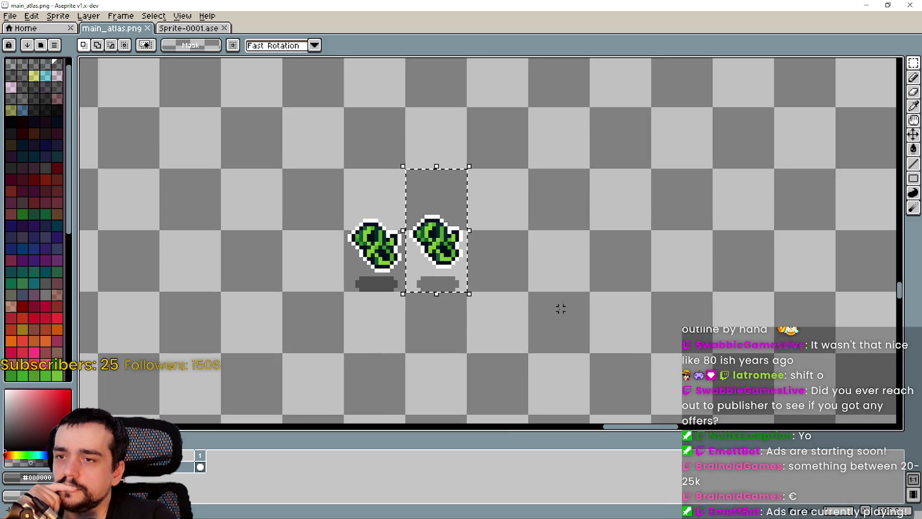
{"action": "left_click_drag", "start_coordinate": [424, 205], "coordinate": [363, 206]}
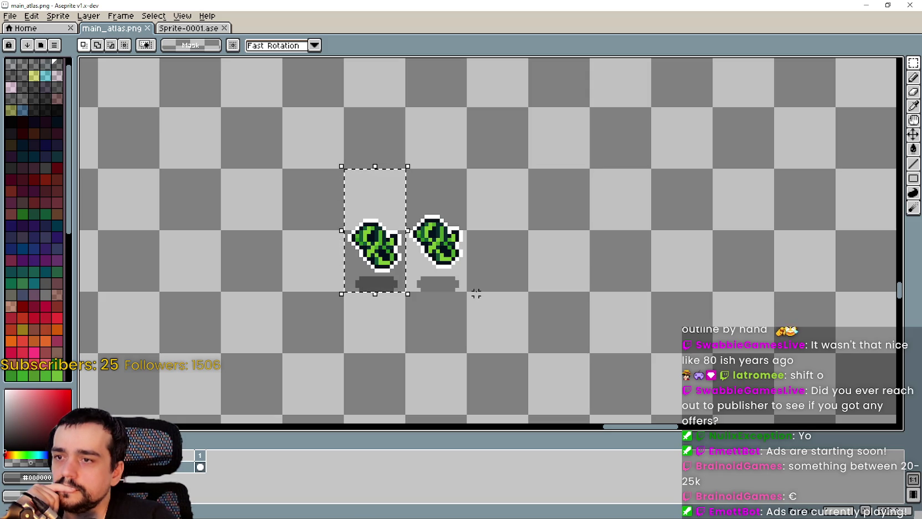
{"action": "key", "text": "ctrl+d"}
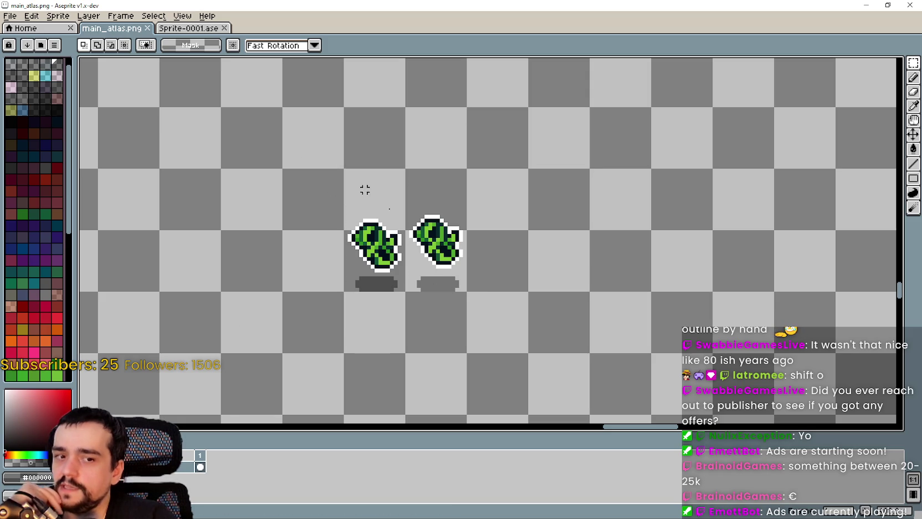
{"action": "scroll", "coordinate": [508, 233], "scroll_direction": "down", "scroll_amount": 1}
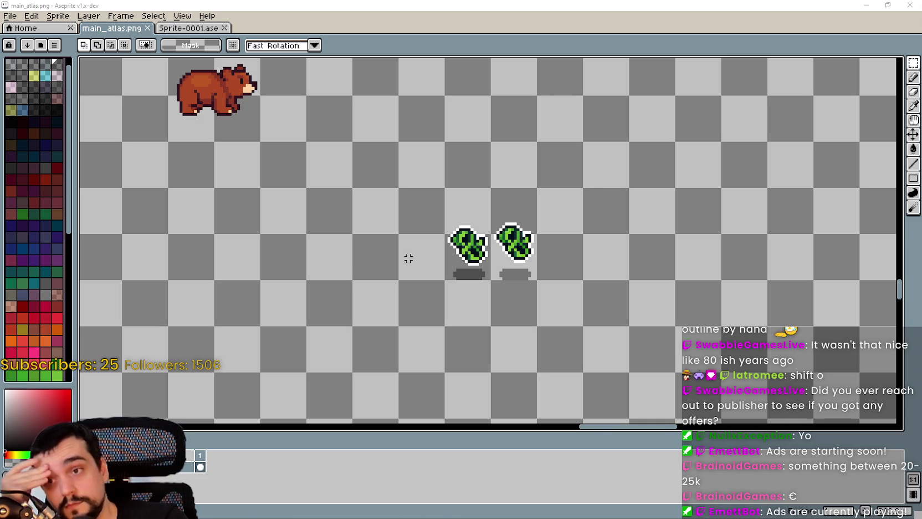
{"action": "scroll", "coordinate": [524, 247], "scroll_direction": "up", "scroll_amount": 1}
{"action": "scroll", "coordinate": [524, 247], "scroll_direction": "down", "scroll_amount": 1}
{"action": "left_click_drag", "start_coordinate": [469, 272], "coordinate": [493, 199]}
{"action": "mouse_move", "coordinate": [533, 268]}
{"action": "left_mouse_down"}
{"action": "mouse_move", "coordinate": [457, 199]}
{"action": "mouse_move", "coordinate": [410, 193]}
{"action": "left_mouse_up"}
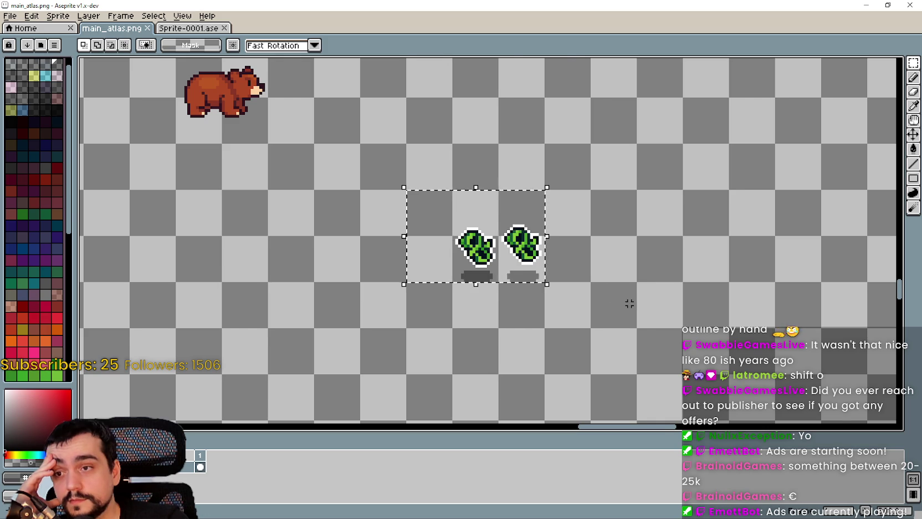
{"action": "scroll", "coordinate": [629, 303], "scroll_direction": "up", "scroll_amount": 1}
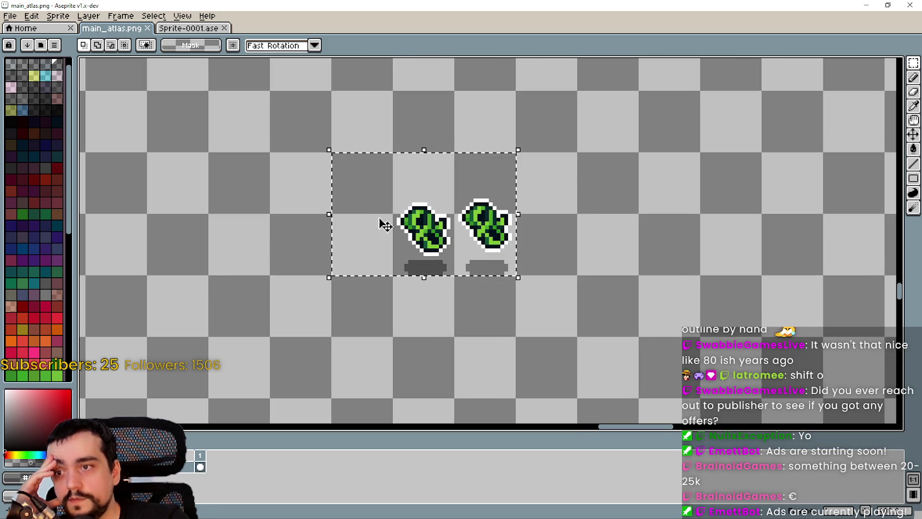
{"action": "scroll", "coordinate": [529, 254], "scroll_direction": "up", "scroll_amount": 1}
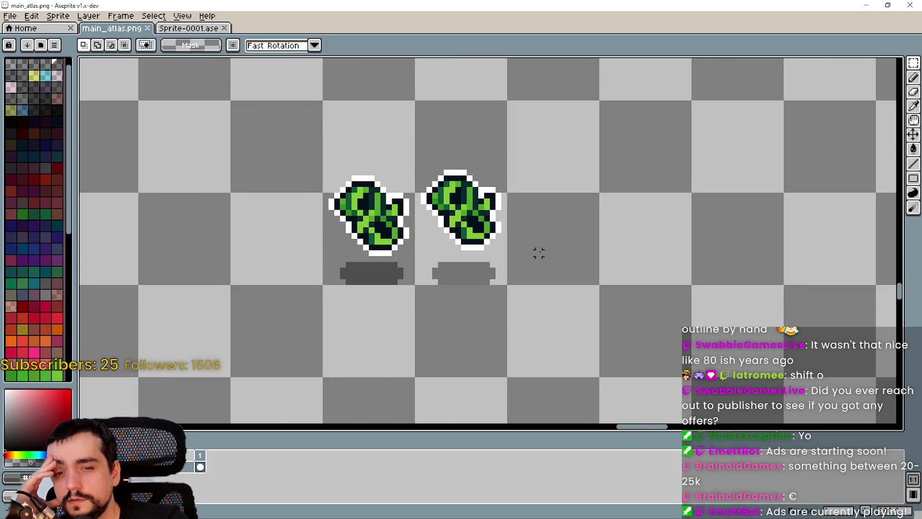
{"action": "mouse_move", "coordinate": [418, 166]}
{"action": "left_mouse_down"}
{"action": "mouse_move", "coordinate": [547, 255]}
{"action": "mouse_move", "coordinate": [411, 147]}
{"action": "left_mouse_up"}
{"action": "scroll", "coordinate": [531, 292], "scroll_direction": "down", "scroll_amount": 4}
{"action": "scroll", "coordinate": [539, 275], "scroll_direction": "up", "scroll_amount": 2}
{"action": "scroll", "coordinate": [539, 276], "scroll_direction": "up", "scroll_amount": 1}
{"action": "scroll", "coordinate": [539, 275], "scroll_direction": "down", "scroll_amount": 1}
{"action": "scroll", "coordinate": [539, 275], "scroll_direction": "up", "scroll_amount": 1}
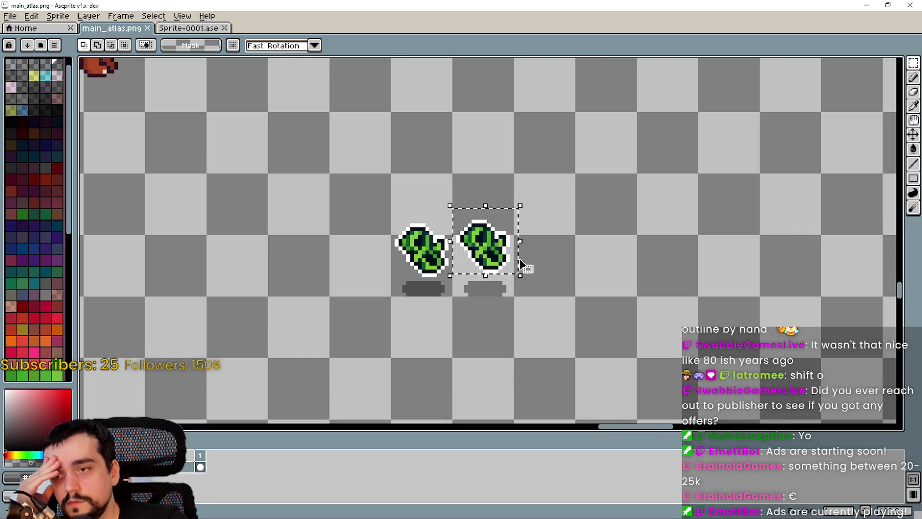
{"action": "scroll", "coordinate": [524, 264], "scroll_direction": "down", "scroll_amount": 5}
{"action": "left_click_drag", "start_coordinate": [524, 264], "coordinate": [376, 270]}
{"action": "left_click_drag", "start_coordinate": [237, 328], "coordinate": [429, 243]}
{"action": "scroll", "coordinate": [428, 242], "scroll_direction": "up", "scroll_amount": 3}
{"action": "scroll", "coordinate": [428, 242], "scroll_direction": "down", "scroll_amount": 2}
{"action": "mouse_move", "coordinate": [887, 116]}
{"action": "left_mouse_down"}
{"action": "mouse_move", "coordinate": [554, 244]}
{"action": "mouse_move", "coordinate": [429, 344]}
{"action": "mouse_move", "coordinate": [446, 300]}
{"action": "mouse_move", "coordinate": [539, 251]}
{"action": "mouse_move", "coordinate": [662, 210]}
{"action": "mouse_move", "coordinate": [751, 215]}
{"action": "mouse_move", "coordinate": [363, 341]}
{"action": "left_mouse_up"}
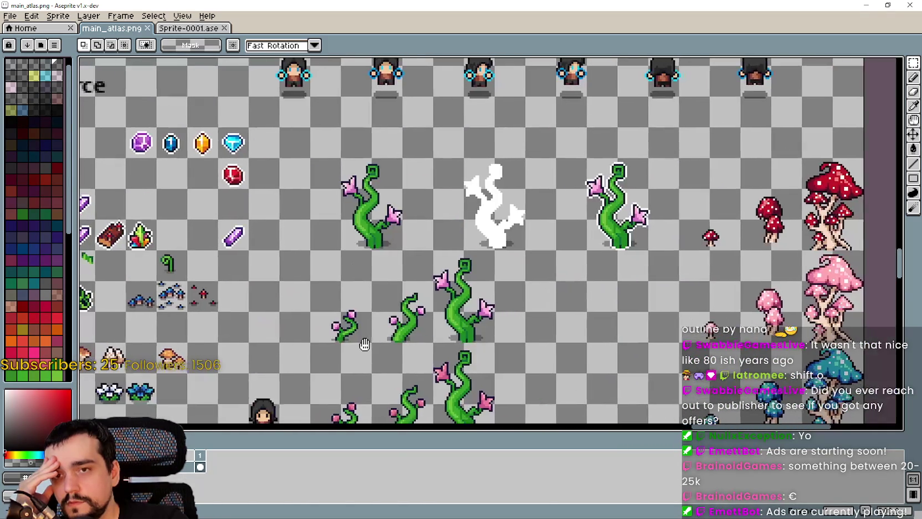
{"action": "scroll", "coordinate": [362, 344], "scroll_direction": "down", "scroll_amount": 2}
{"action": "scroll", "coordinate": [366, 249], "scroll_direction": "up", "scroll_amount": 2}
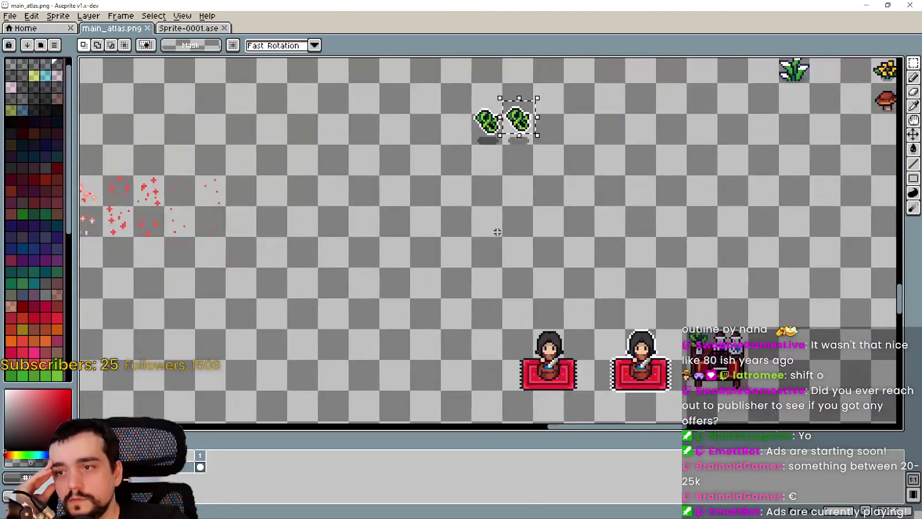
{"action": "scroll", "coordinate": [366, 249], "scroll_direction": "down", "scroll_amount": 2}
{"action": "mouse_move", "coordinate": [578, 233]}
{"action": "left_mouse_down"}
{"action": "mouse_move", "coordinate": [332, 337]}
{"action": "mouse_move", "coordinate": [569, 231]}
{"action": "left_mouse_up"}
{"action": "scroll", "coordinate": [403, 331], "scroll_direction": "up", "scroll_amount": 5}
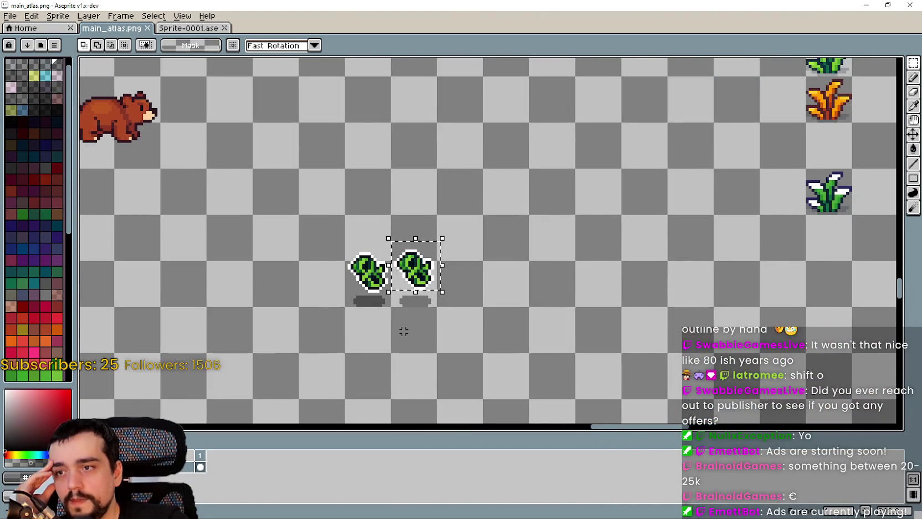
{"action": "left_click_drag", "start_coordinate": [403, 331], "coordinate": [505, 304]}
{"action": "scroll", "coordinate": [505, 305], "scroll_direction": "up", "scroll_amount": 1}
{"action": "scroll", "coordinate": [516, 277], "scroll_direction": "up", "scroll_amount": 1}
{"action": "scroll", "coordinate": [515, 277], "scroll_direction": "down", "scroll_amount": 1}
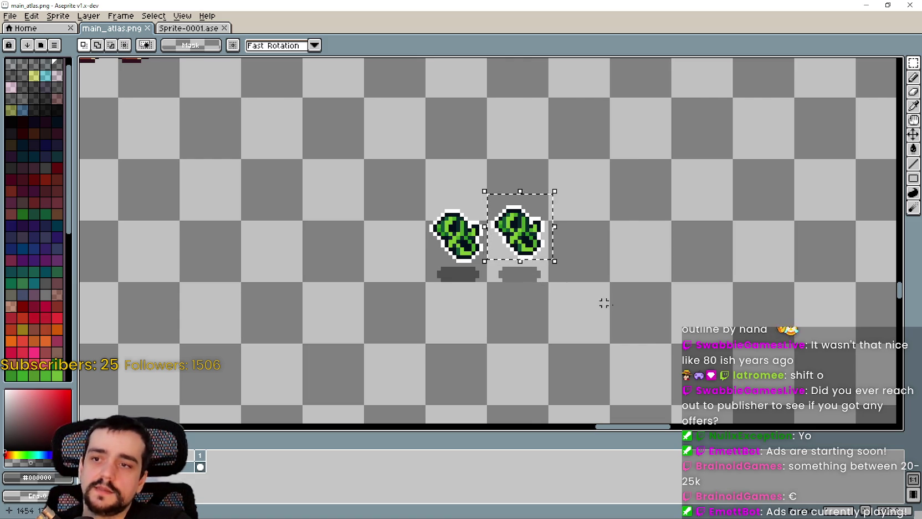
{"action": "scroll", "coordinate": [632, 302], "scroll_direction": "up", "scroll_amount": 1}
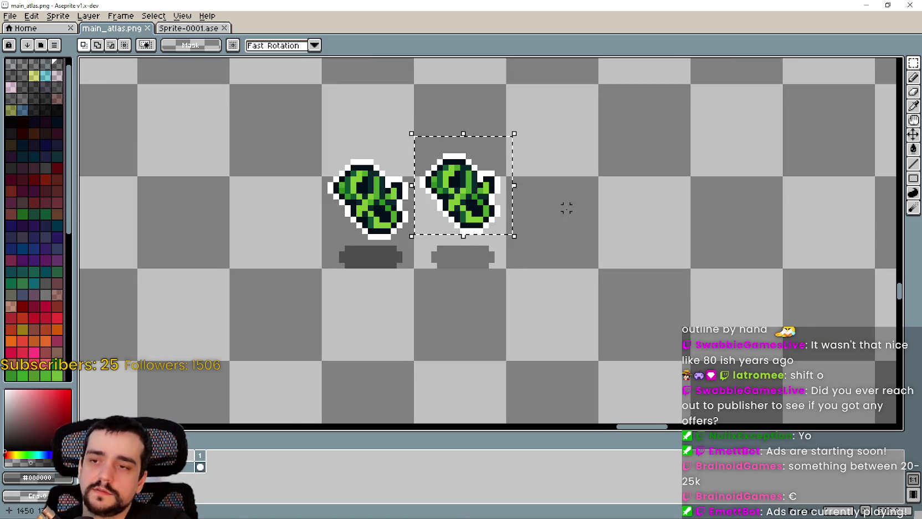
Paste a third leaf cluster right of the other two, nudge it into line and commit
{"action": "key", "text": "ctrl+v"}
{"action": "mouse_move", "coordinate": [592, 206]}
{"action": "left_mouse_down"}
{"action": "mouse_move", "coordinate": [576, 216]}
{"action": "mouse_move", "coordinate": [581, 258]}
{"action": "left_mouse_up"}
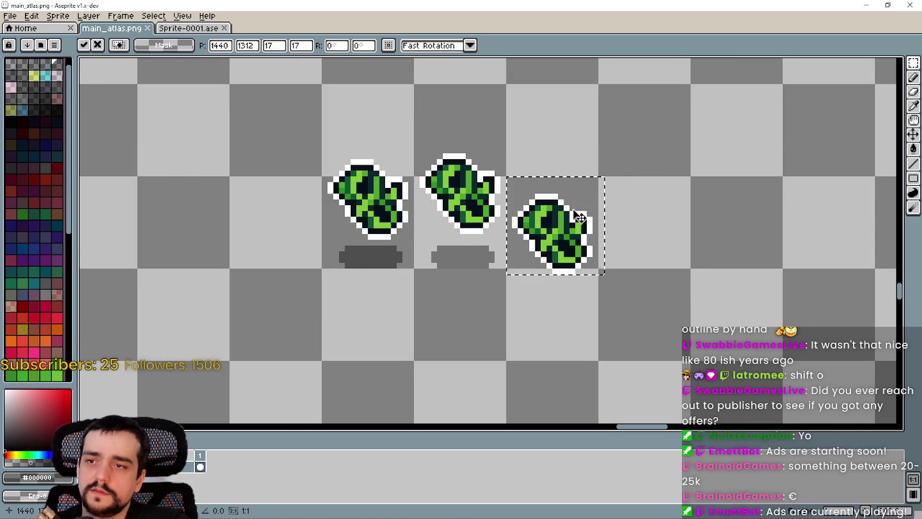
{"action": "scroll", "coordinate": [579, 294], "scroll_direction": "up", "scroll_amount": 1}
{"action": "key", "text": "Up"}
{"action": "key", "text": "Up"}
{"action": "key", "text": "Left"}
{"action": "key", "text": "Right"}
{"action": "key", "text": "Return"}
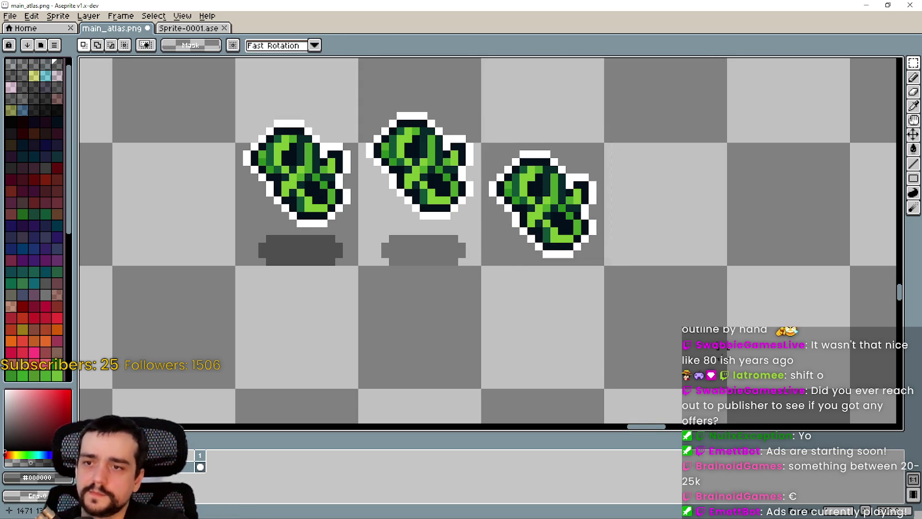
{"action": "scroll", "coordinate": [651, 299], "scroll_direction": "down", "scroll_amount": 3}
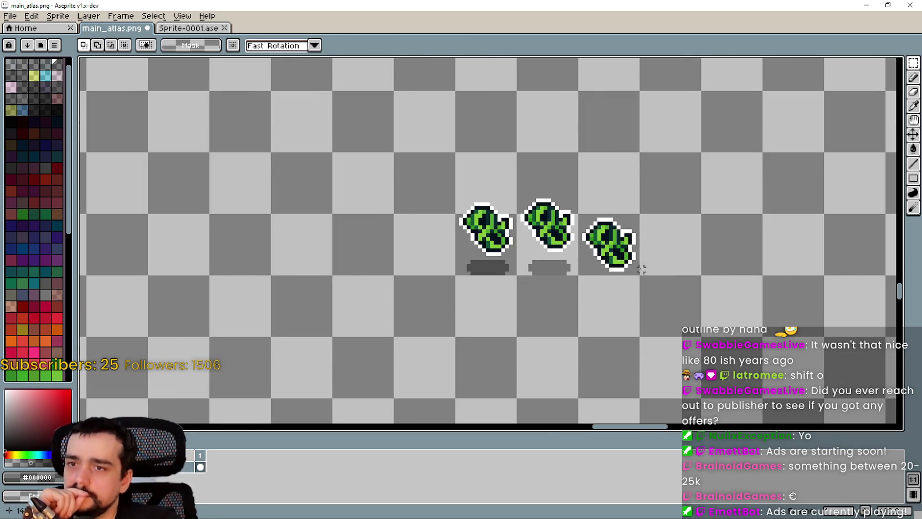
{"action": "scroll", "coordinate": [641, 269], "scroll_direction": "down", "scroll_amount": 1}
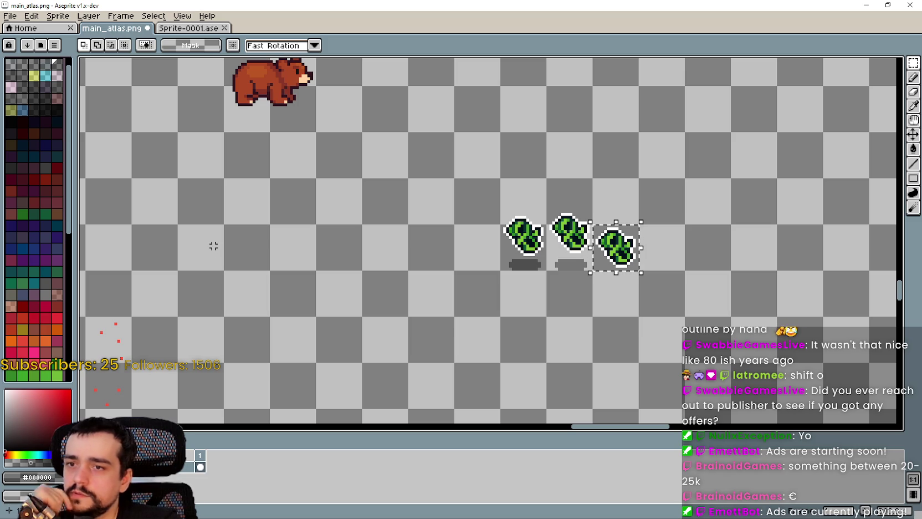
Select the pink-flowered vine and shift it left
{"action": "scroll", "coordinate": [508, 312], "scroll_direction": "down", "scroll_amount": 3}
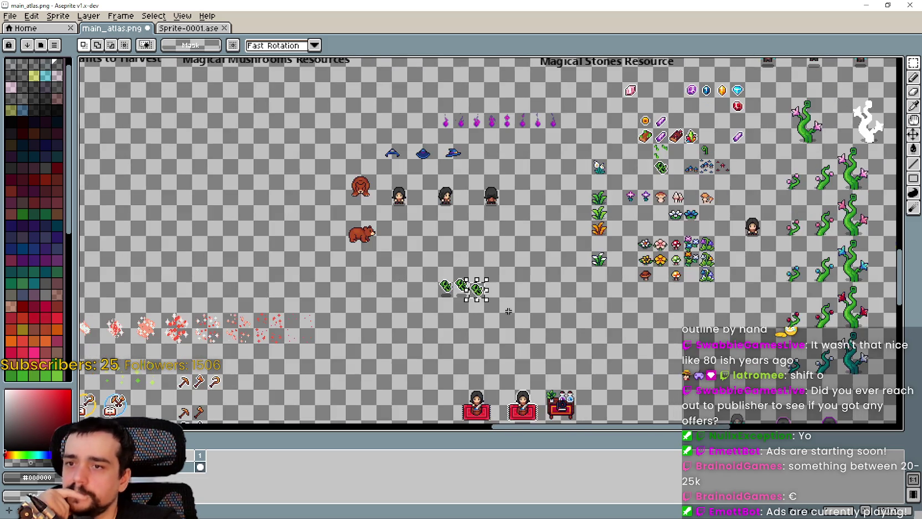
{"action": "scroll", "coordinate": [508, 312], "scroll_direction": "down", "scroll_amount": 2}
{"action": "scroll", "coordinate": [597, 288], "scroll_direction": "up", "scroll_amount": 5}
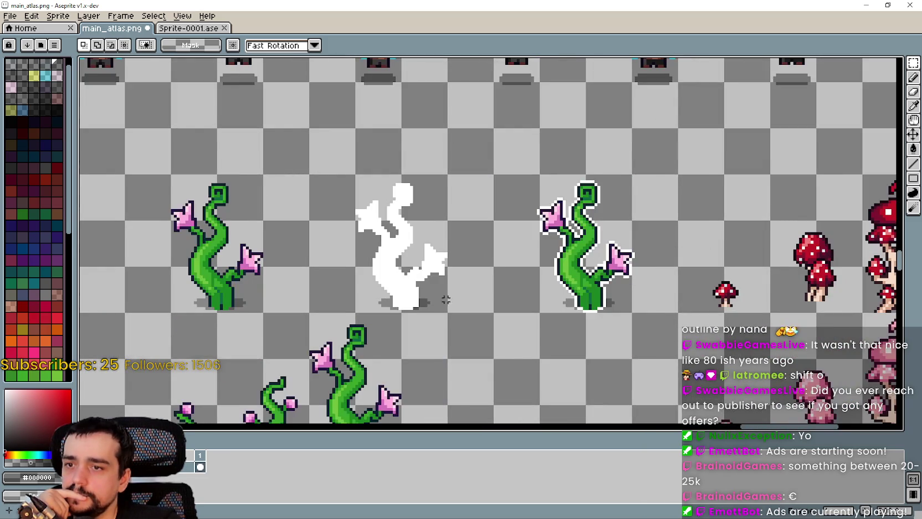
{"action": "left_click_drag", "start_coordinate": [446, 299], "coordinate": [496, 287]}
{"action": "scroll", "coordinate": [493, 284], "scroll_direction": "down", "scroll_amount": 1}
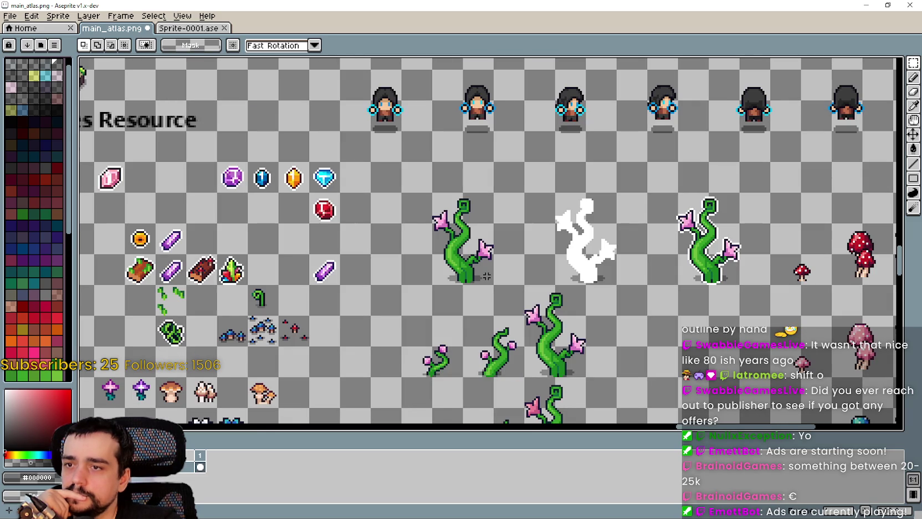
{"action": "left_click", "coordinate": [600, 191]}
{"action": "scroll", "coordinate": [599, 191], "scroll_direction": "up", "scroll_amount": 1}
{"action": "left_click_drag", "start_coordinate": [583, 228], "coordinate": [647, 216]}
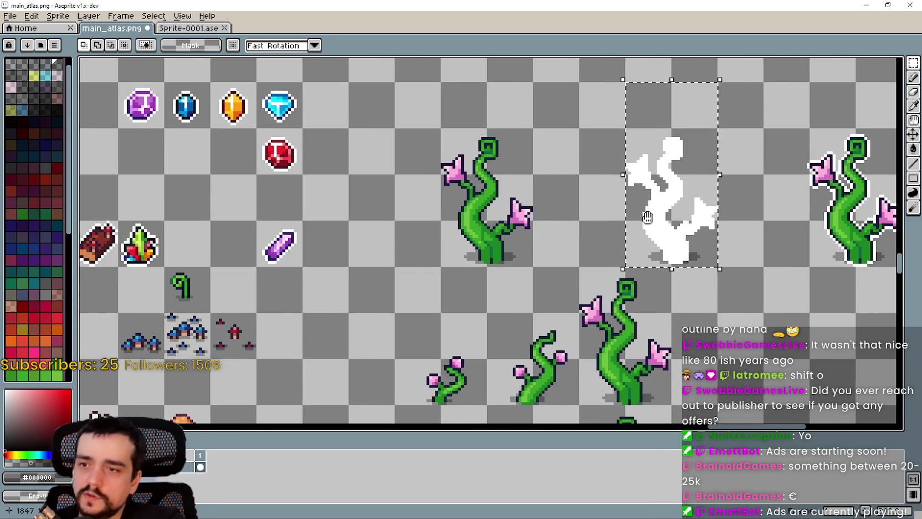
{"action": "left_click", "coordinate": [477, 216]}
{"action": "scroll", "coordinate": [476, 217], "scroll_direction": "down", "scroll_amount": 3}
{"action": "scroll", "coordinate": [546, 269], "scroll_direction": "down", "scroll_amount": 1}
{"action": "scroll", "coordinate": [519, 235], "scroll_direction": "up", "scroll_amount": 3}
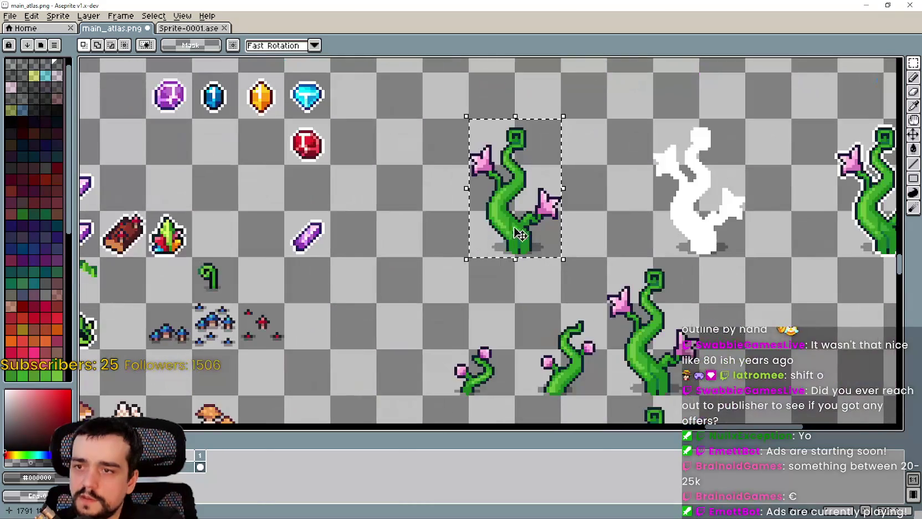
{"action": "scroll", "coordinate": [519, 234], "scroll_direction": "down", "scroll_amount": 1}
{"action": "key", "text": "Left"}
{"action": "key", "text": "Left"}
{"action": "key", "text": "Left"}
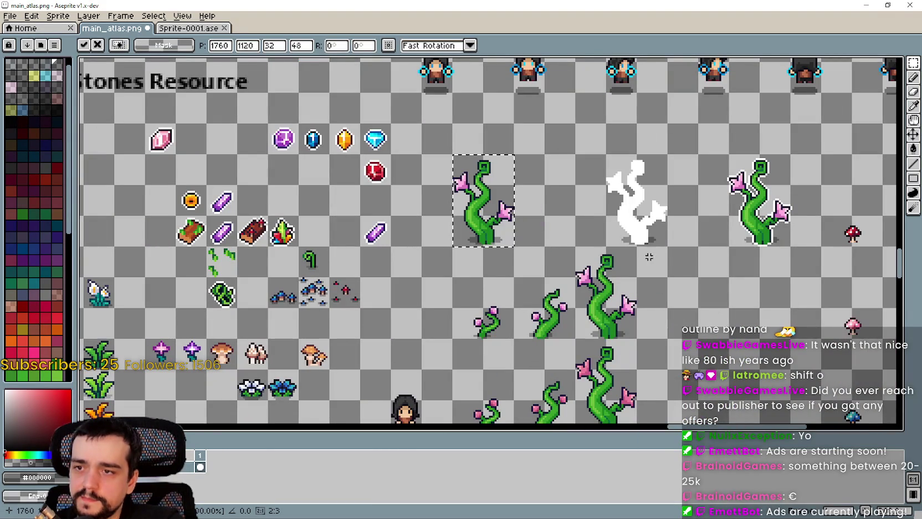
{"action": "left_click", "coordinate": [648, 228]}
Move the white silhouette sprite 32 px left and commit it
{"action": "left_click", "coordinate": [632, 182]}
{"action": "mouse_move", "coordinate": [631, 183]}
{"action": "left_mouse_down"}
{"action": "mouse_move", "coordinate": [583, 210]}
{"action": "mouse_move", "coordinate": [548, 210]}
{"action": "left_mouse_up"}
{"action": "key", "text": "Return"}
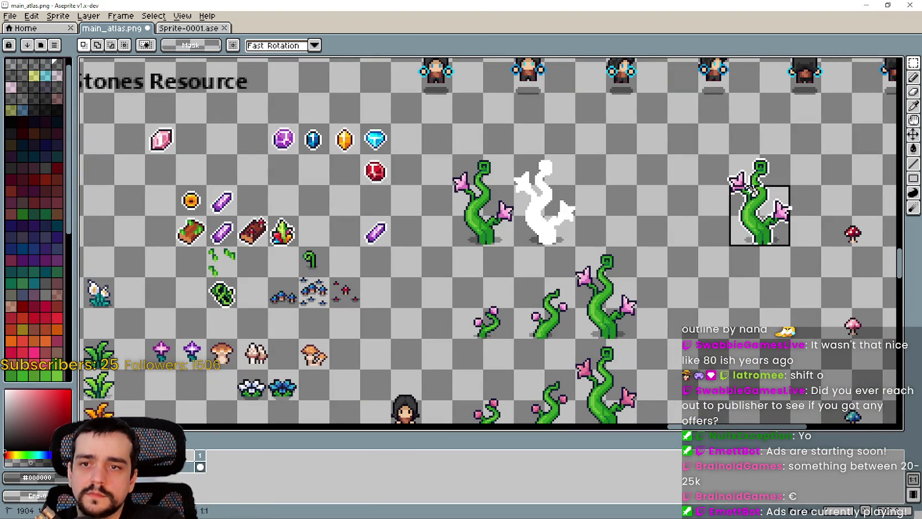
{"action": "scroll", "coordinate": [592, 266], "scroll_direction": "down", "scroll_amount": 5}
{"action": "scroll", "coordinate": [592, 267], "scroll_direction": "left", "scroll_amount": 10}
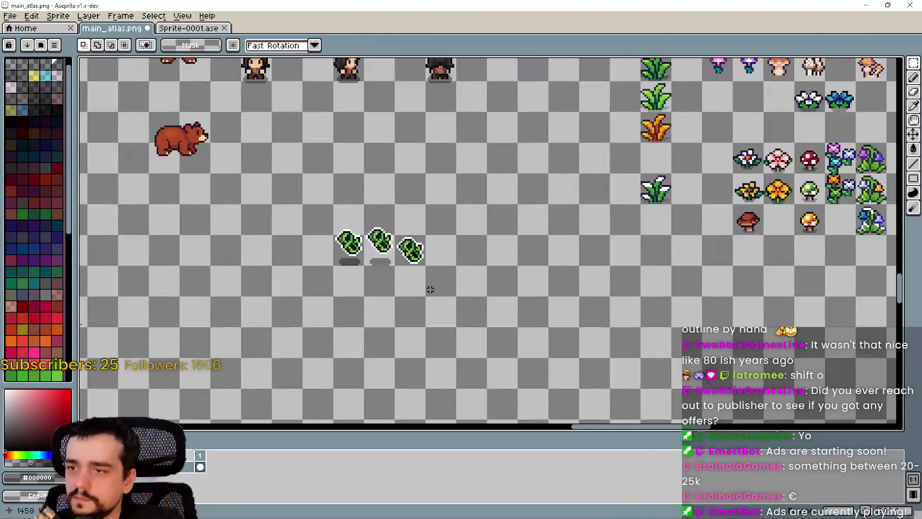
{"action": "scroll", "coordinate": [312, 260], "scroll_direction": "up", "scroll_amount": 1}
Copy the three leaf clusters and paste them near the vines, nudged right and down
{"action": "mouse_move", "coordinate": [346, 268]}
{"action": "left_mouse_down"}
{"action": "mouse_move", "coordinate": [446, 210]}
{"action": "mouse_move", "coordinate": [463, 215]}
{"action": "left_mouse_up"}
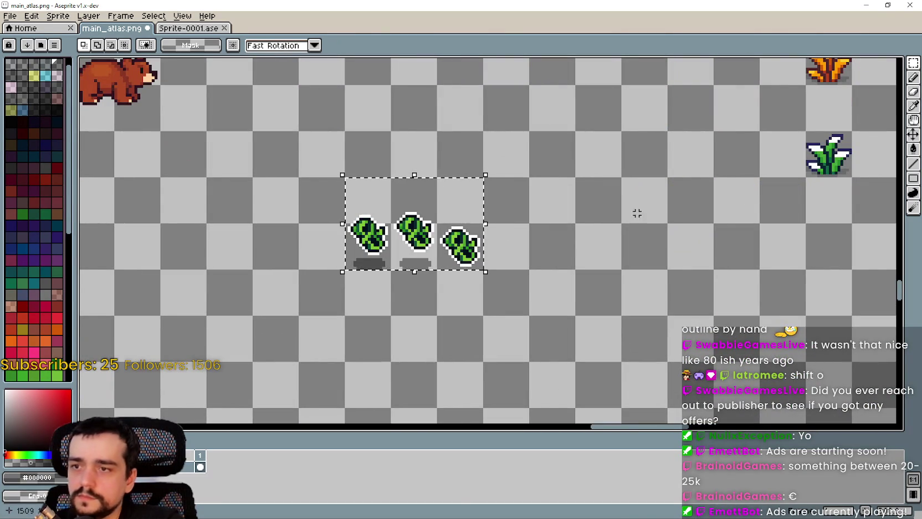
{"action": "key", "text": "ctrl+c"}
{"action": "scroll", "coordinate": [637, 213], "scroll_direction": "up", "scroll_amount": 5}
{"action": "scroll", "coordinate": [637, 213], "scroll_direction": "right", "scroll_amount": 10}
{"action": "scroll", "coordinate": [497, 265], "scroll_direction": "up", "scroll_amount": 1}
{"action": "key", "text": "ctrl+v"}
{"action": "key", "text": "Right"}
{"action": "key", "text": "Right"}
{"action": "key", "text": "Right"}
{"action": "key", "text": "Down"}
{"action": "key", "text": "Down"}
{"action": "key", "text": "Down"}
Place the pasted leaf clusters to the right of the white silhouette and commit them
{"action": "left_click_drag", "start_coordinate": [508, 287], "coordinate": [535, 290]}
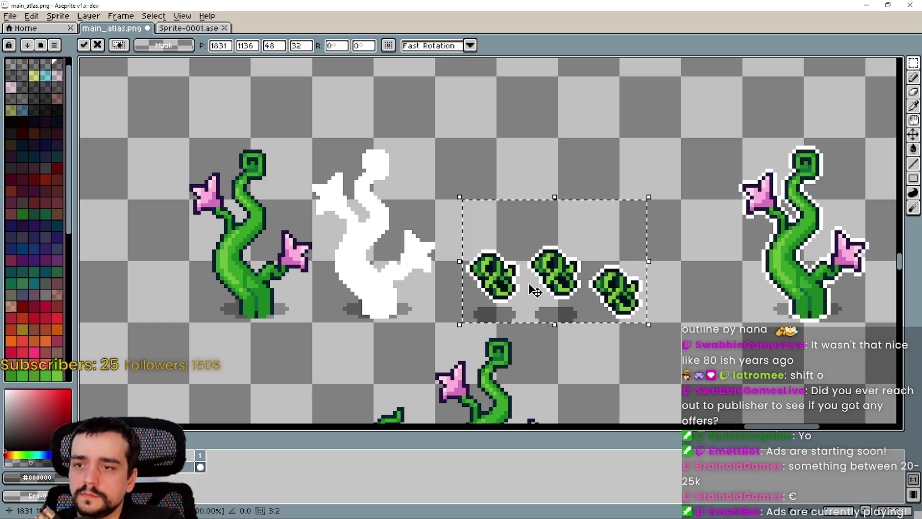
{"action": "scroll", "coordinate": [580, 360], "scroll_direction": "down", "scroll_amount": 2}
{"action": "scroll", "coordinate": [580, 360], "scroll_direction": "right", "scroll_amount": 3}
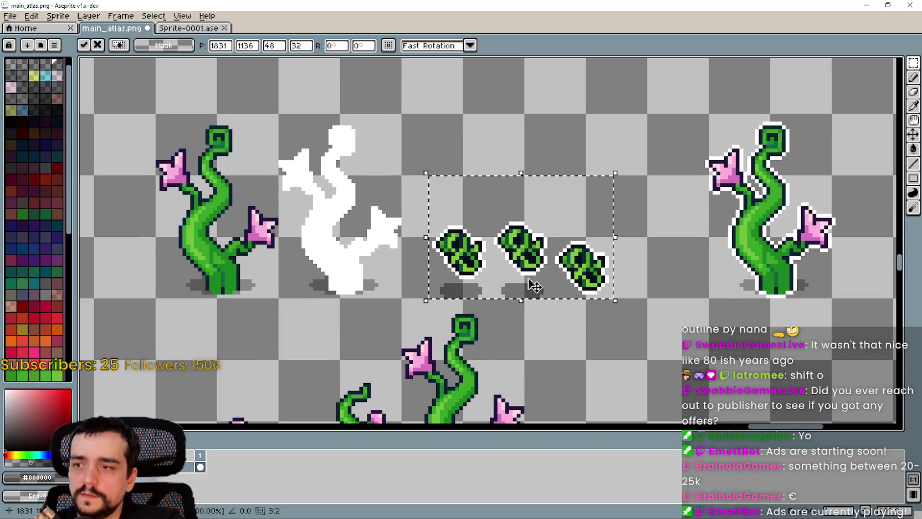
{"action": "scroll", "coordinate": [534, 286], "scroll_direction": "left", "scroll_amount": 5}
{"action": "key", "text": "Return"}
Nudge the left vine plant down one pixel, then deselect it
{"action": "left_click_drag", "start_coordinate": [221, 118], "coordinate": [345, 302]}
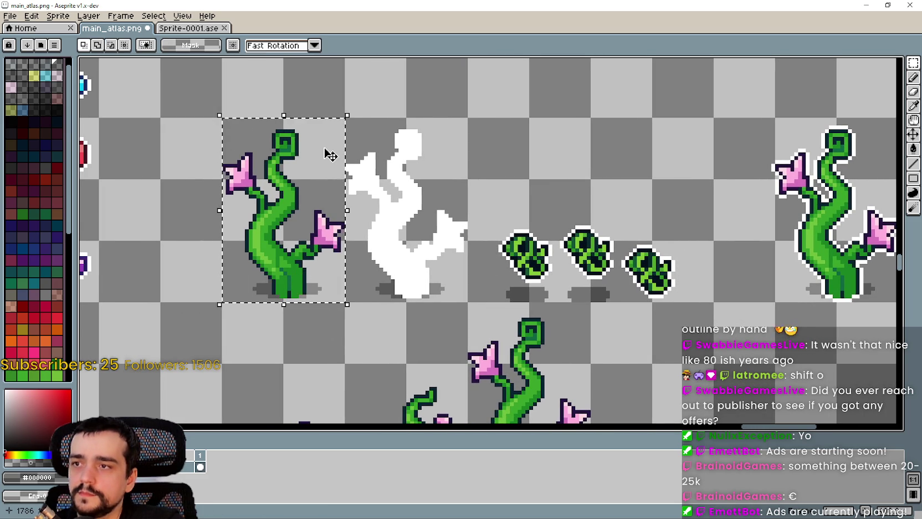
{"action": "key", "text": "Down"}
{"action": "key", "text": "ctrl+d"}
Move the middle and right leaf clusters further right and commit their position
{"action": "left_click_drag", "start_coordinate": [435, 223], "coordinate": [344, 117]}
{"action": "mouse_move", "coordinate": [626, 241]}
{"action": "left_mouse_down"}
{"action": "mouse_move", "coordinate": [579, 240]}
{"action": "mouse_move", "coordinate": [669, 301]}
{"action": "left_mouse_up"}
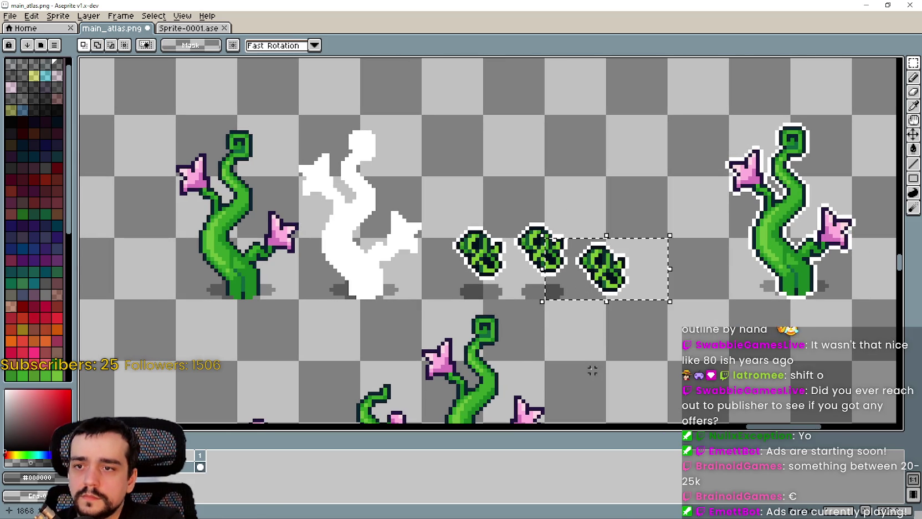
{"action": "mouse_move", "coordinate": [512, 301]}
{"action": "left_mouse_down"}
{"action": "mouse_move", "coordinate": [556, 233]}
{"action": "mouse_move", "coordinate": [667, 194]}
{"action": "mouse_move", "coordinate": [650, 193]}
{"action": "left_mouse_up"}
{"action": "left_click_drag", "start_coordinate": [553, 280], "coordinate": [620, 280]}
{"action": "left_click_drag", "start_coordinate": [713, 345], "coordinate": [582, 336]}
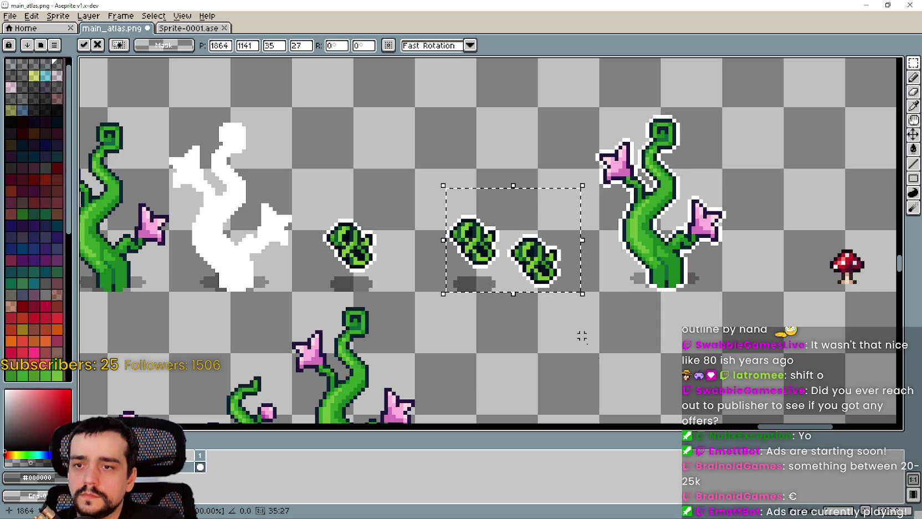
{"action": "key", "text": "Return"}
Move the right pink-flowered vine further right and commit it
{"action": "scroll", "coordinate": [617, 288], "scroll_direction": "down", "scroll_amount": 1}
{"action": "left_click_drag", "start_coordinate": [625, 257], "coordinate": [671, 198]}
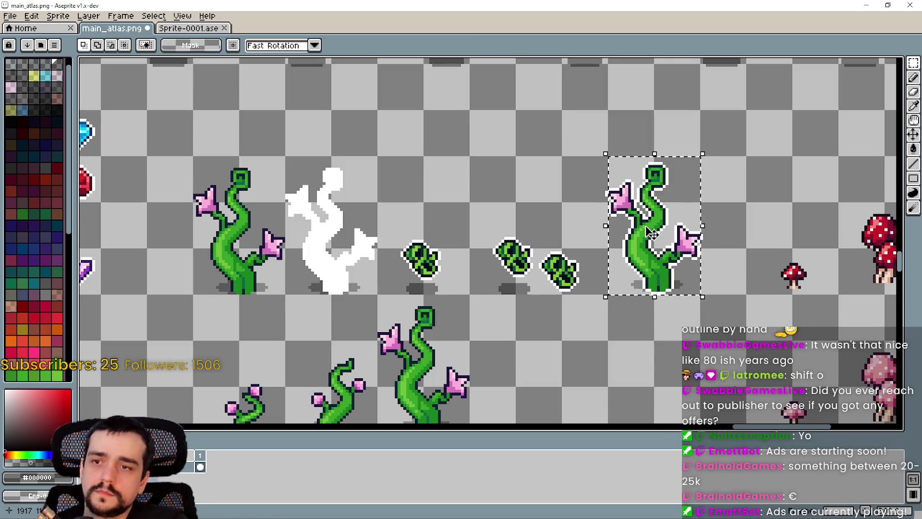
{"action": "left_click_drag", "start_coordinate": [663, 265], "coordinate": [723, 266]}
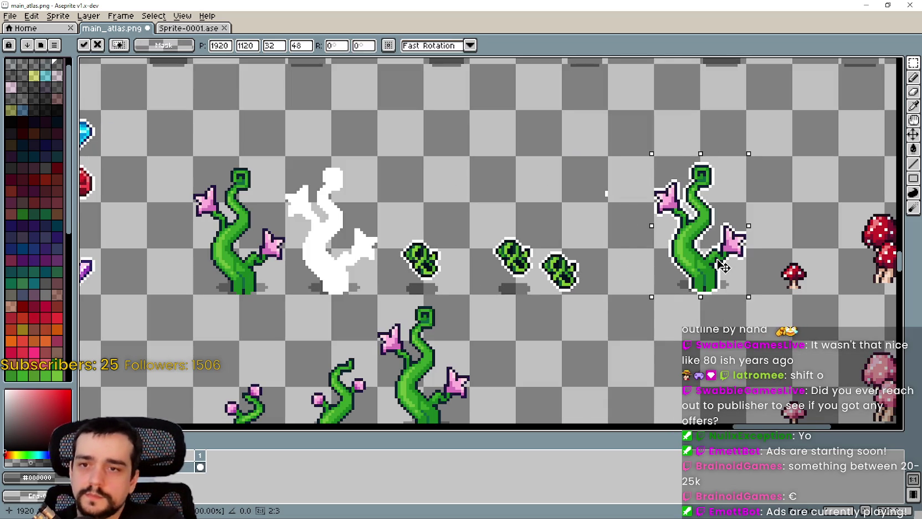
{"action": "key", "text": "Return"}
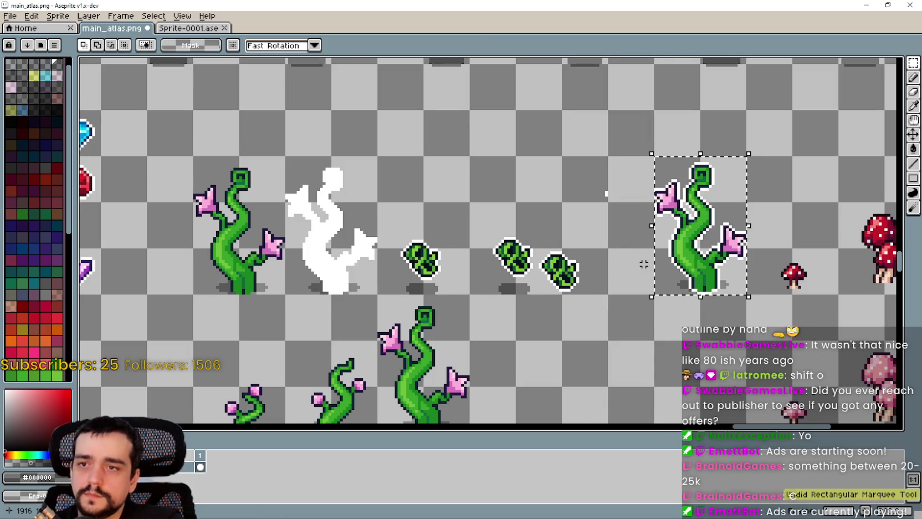
{"action": "left_click", "coordinate": [630, 281]}
{"action": "key", "text": "ctrl+z"}
{"action": "key", "text": "ctrl+z"}
{"action": "key", "text": "ctrl+z"}
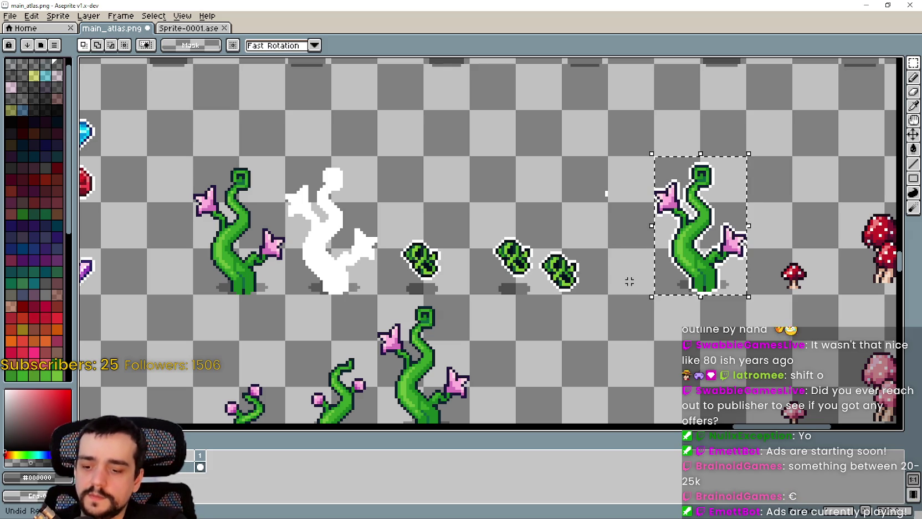
{"action": "mouse_move", "coordinate": [610, 248]}
{"action": "left_mouse_down"}
{"action": "mouse_move", "coordinate": [713, 142]}
{"action": "mouse_move", "coordinate": [612, 246]}
{"action": "mouse_move", "coordinate": [634, 145]}
{"action": "left_mouse_up"}
Shift the rightmost leaf cluster right to even out the row, then save main_atlas.png
{"action": "scroll", "coordinate": [557, 289], "scroll_direction": "up", "scroll_amount": 1}
{"action": "mouse_move", "coordinate": [533, 290]}
{"action": "left_mouse_down"}
{"action": "mouse_move", "coordinate": [609, 191]}
{"action": "mouse_move", "coordinate": [539, 294]}
{"action": "mouse_move", "coordinate": [519, 301]}
{"action": "mouse_move", "coordinate": [533, 270]}
{"action": "mouse_move", "coordinate": [607, 202]}
{"action": "left_mouse_up"}
{"action": "mouse_move", "coordinate": [558, 269]}
{"action": "left_mouse_down"}
{"action": "mouse_move", "coordinate": [609, 256]}
{"action": "mouse_move", "coordinate": [634, 267]}
{"action": "mouse_move", "coordinate": [630, 276]}
{"action": "left_mouse_up"}
{"action": "scroll", "coordinate": [576, 281], "scroll_direction": "down", "scroll_amount": 2}
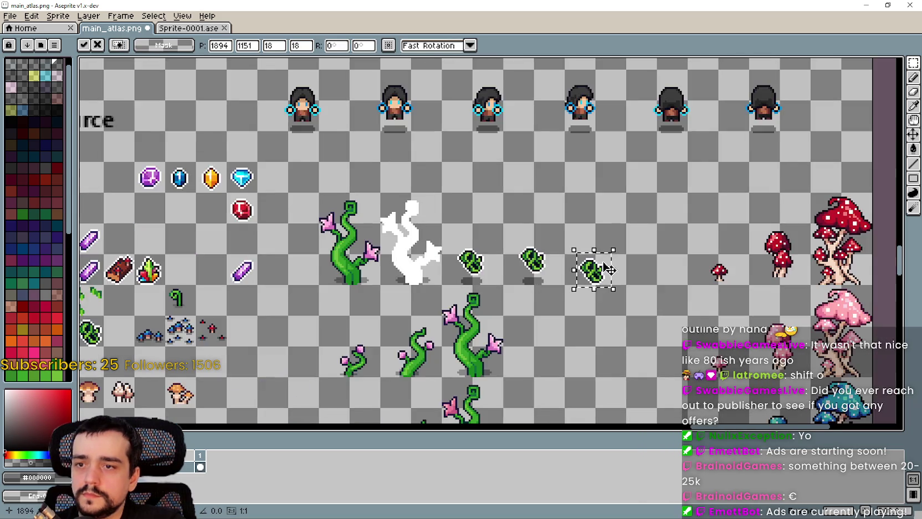
{"action": "scroll", "coordinate": [601, 253], "scroll_direction": "up", "scroll_amount": 3}
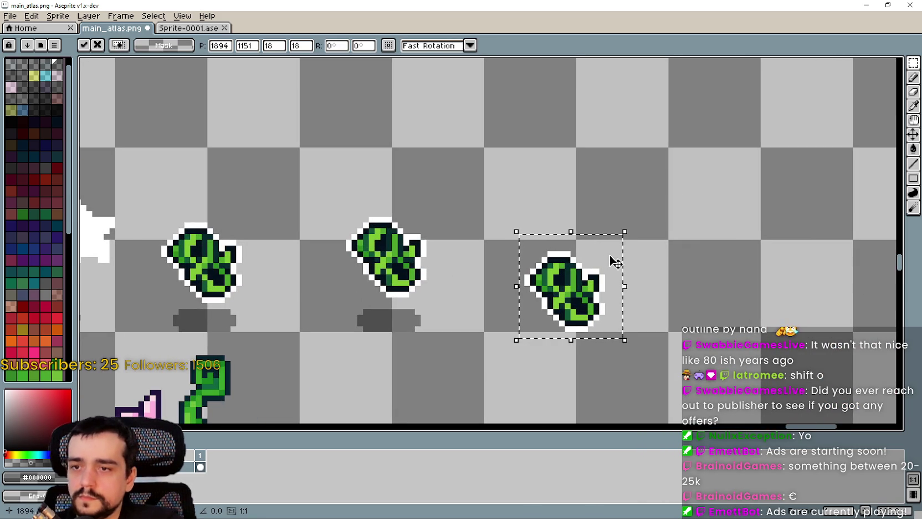
{"action": "scroll", "coordinate": [611, 261], "scroll_direction": "down", "scroll_amount": 5}
{"action": "left_click", "coordinate": [566, 313]}
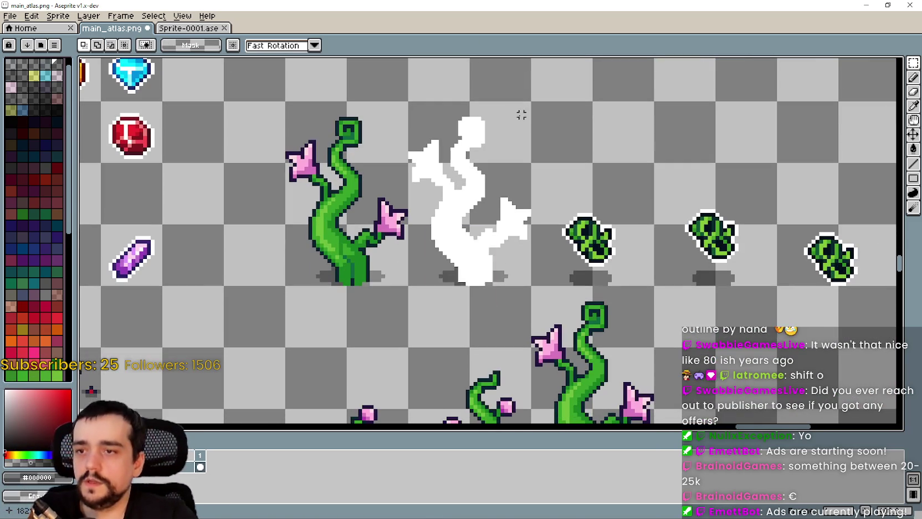
{"action": "key", "text": "ctrl+s"}
{"action": "scroll", "coordinate": [560, 292], "scroll_direction": "down", "scroll_amount": 1}
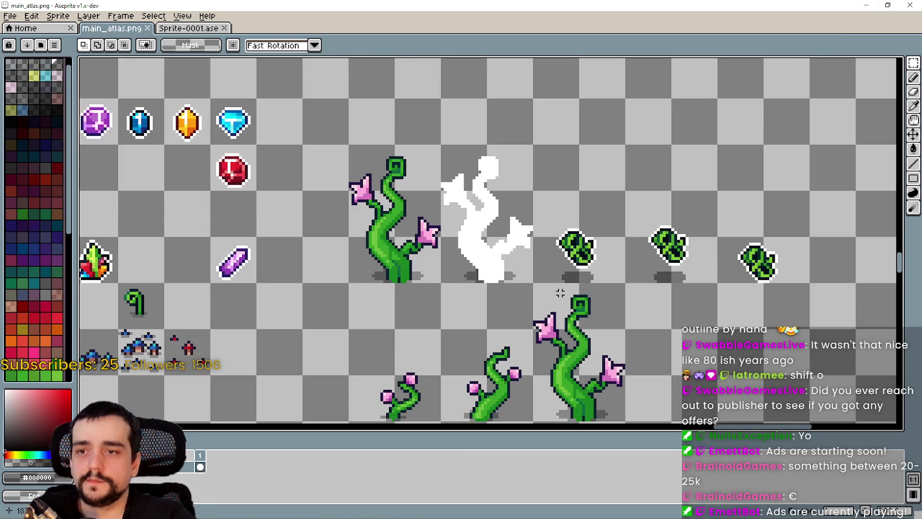
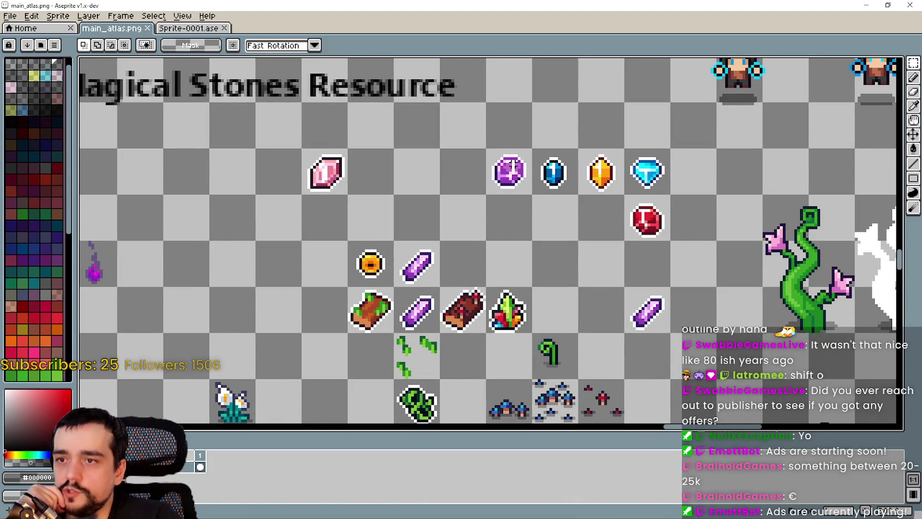
Move the purple gem under the third leaf sprite, to 1440,1344
{"action": "scroll", "coordinate": [509, 170], "scroll_direction": "down", "scroll_amount": 4}
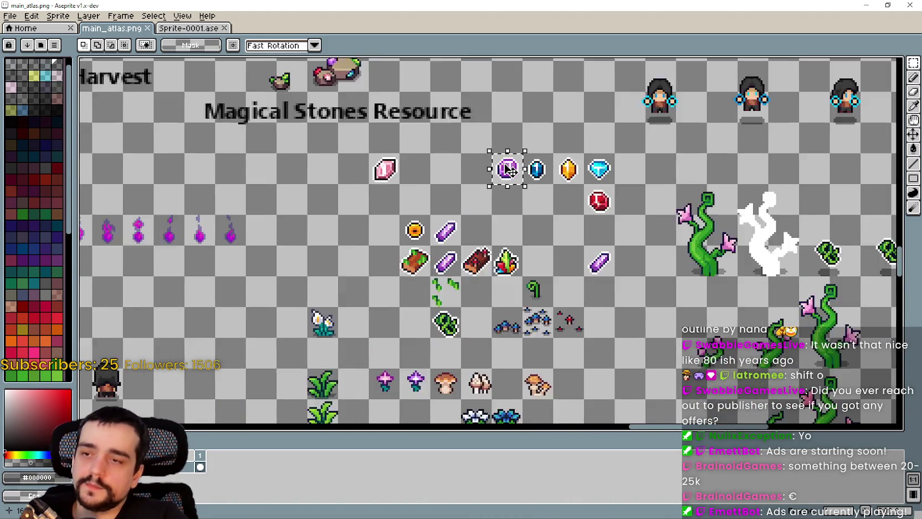
{"action": "scroll", "coordinate": [506, 203], "scroll_direction": "up", "scroll_amount": 2}
{"action": "scroll", "coordinate": [505, 203], "scroll_direction": "down", "scroll_amount": 3}
{"action": "scroll", "coordinate": [493, 150], "scroll_direction": "up", "scroll_amount": 3}
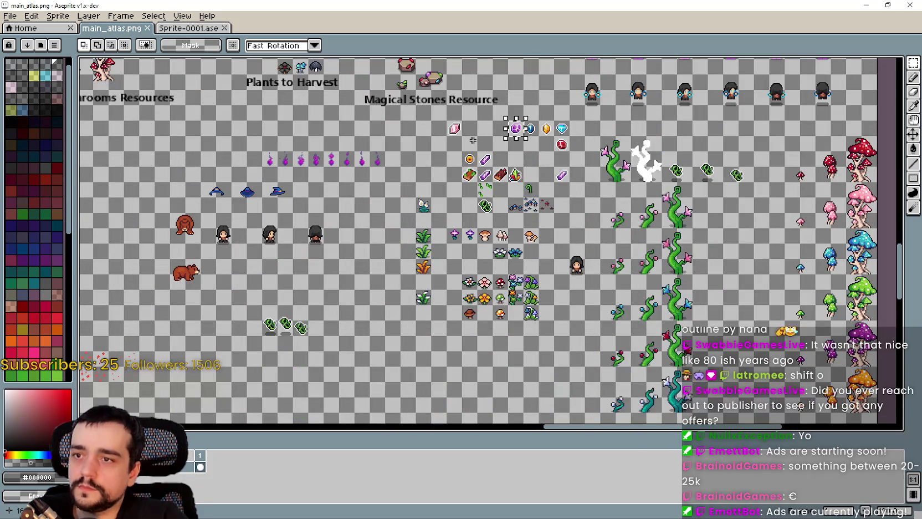
{"action": "scroll", "coordinate": [473, 140], "scroll_direction": "down", "scroll_amount": 10}
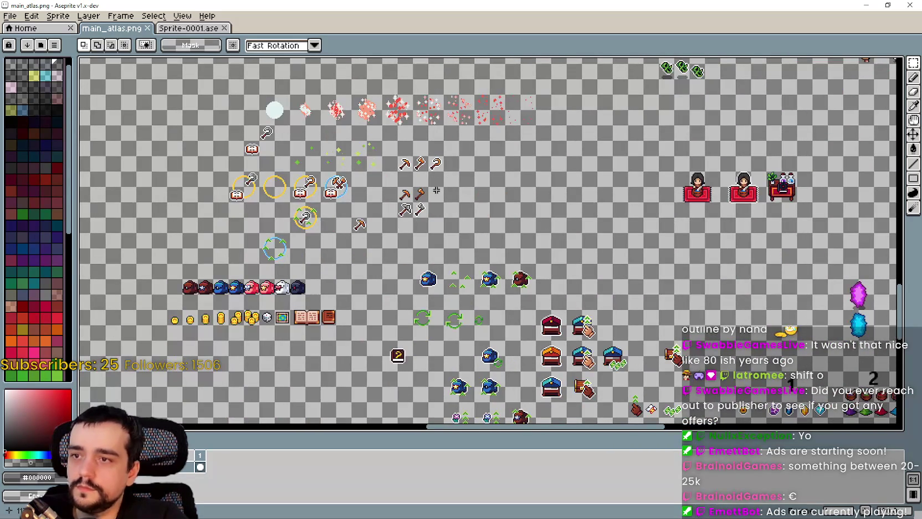
{"action": "scroll", "coordinate": [465, 255], "scroll_direction": "down", "scroll_amount": 3}
{"action": "scroll", "coordinate": [457, 294], "scroll_direction": "up", "scroll_amount": 5}
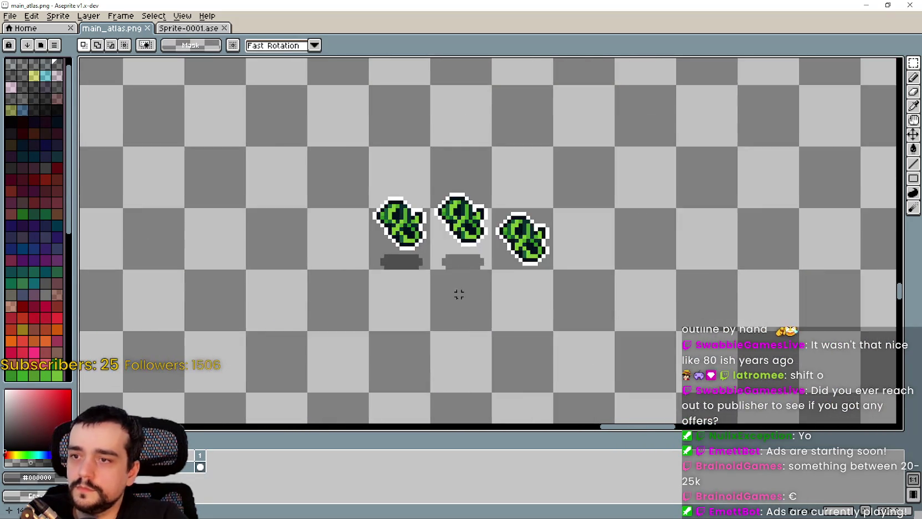
{"action": "scroll", "coordinate": [470, 256], "scroll_direction": "up", "scroll_amount": 1}
{"action": "mouse_move", "coordinate": [470, 256]}
{"action": "left_mouse_down"}
{"action": "mouse_move", "coordinate": [576, 299]}
{"action": "mouse_move", "coordinate": [564, 291]}
{"action": "left_mouse_up"}
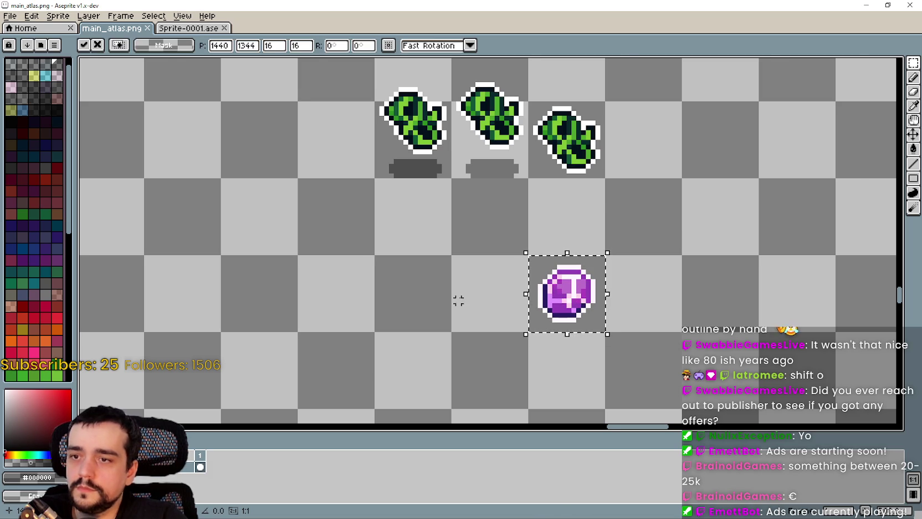
Commit the gem's move and copy the two shadow sprites down into the gem row
{"action": "left_click_drag", "start_coordinate": [456, 300], "coordinate": [494, 297]}
{"action": "left_click", "coordinate": [448, 219]}
{"action": "mouse_move", "coordinate": [415, 187]}
{"action": "left_mouse_down"}
{"action": "mouse_move", "coordinate": [551, 181]}
{"action": "mouse_move", "coordinate": [563, 162]}
{"action": "left_mouse_up"}
{"action": "mouse_move", "coordinate": [494, 196]}
{"action": "left_mouse_down"}
{"action": "mouse_move", "coordinate": [488, 335]}
{"action": "mouse_move", "coordinate": [497, 322]}
{"action": "left_mouse_up"}
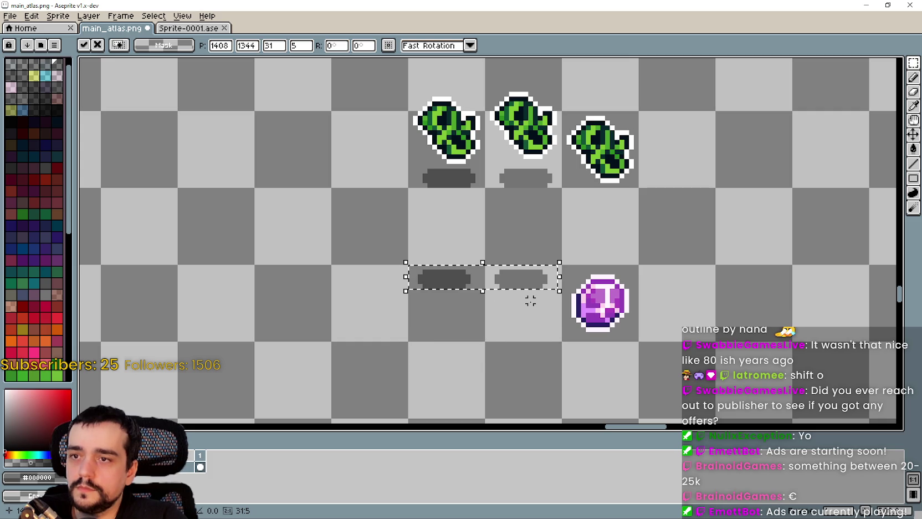
{"action": "left_click_drag", "start_coordinate": [531, 296], "coordinate": [536, 308]}
{"action": "key", "text": "Down"}
{"action": "key", "text": "Down"}
{"action": "key", "text": "Down"}
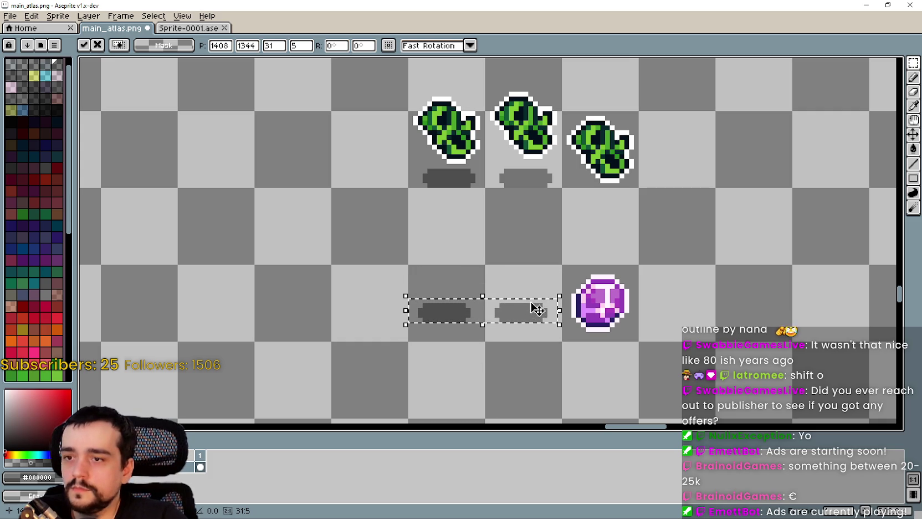
{"action": "key", "text": "Down"}
{"action": "key", "text": "Down"}
{"action": "key", "text": "Down"}
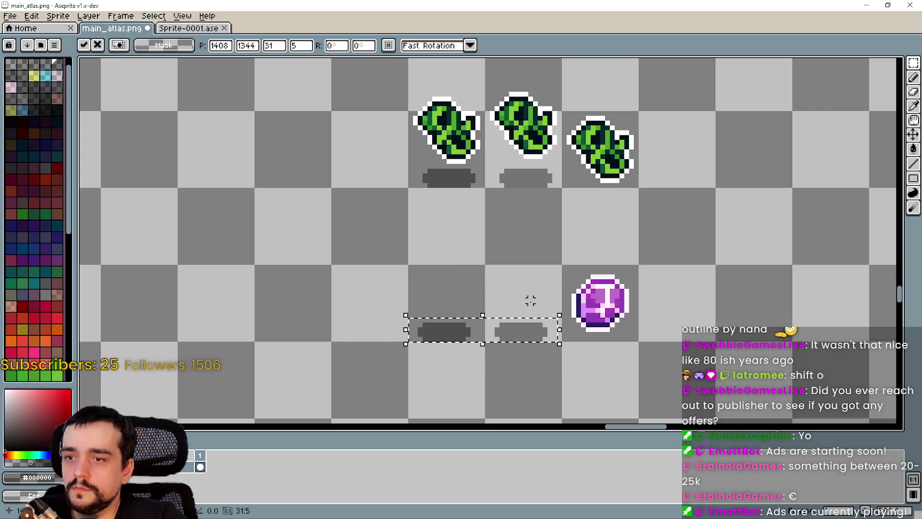
{"action": "key", "text": "ctrl+d"}
Copy the purple gem into the left and middle cells, nudged up above the shadows
{"action": "left_click_drag", "start_coordinate": [564, 335], "coordinate": [654, 258]}
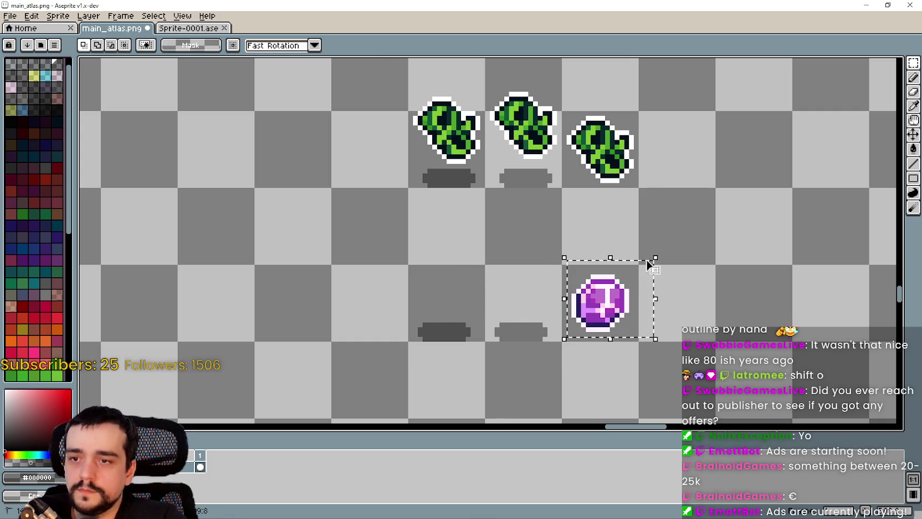
{"action": "left_click_drag", "start_coordinate": [616, 316], "coordinate": [459, 302]}
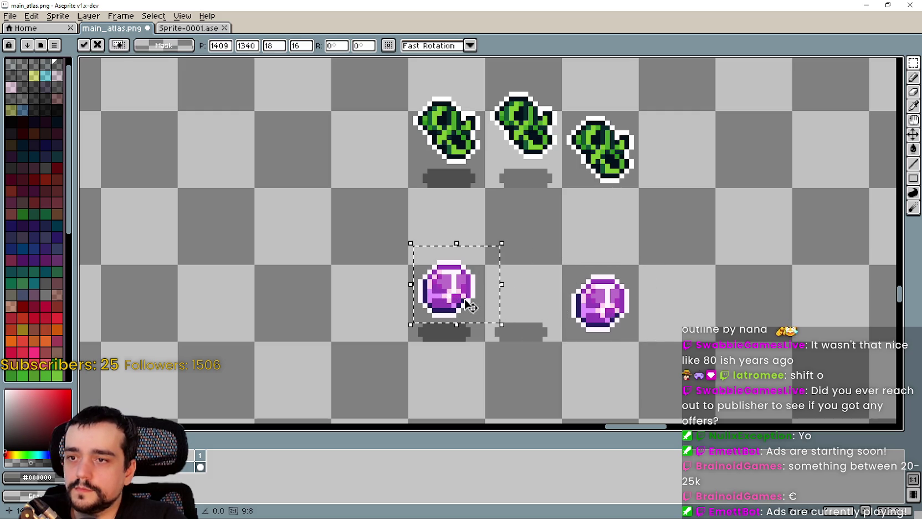
{"action": "key", "text": "Escape"}
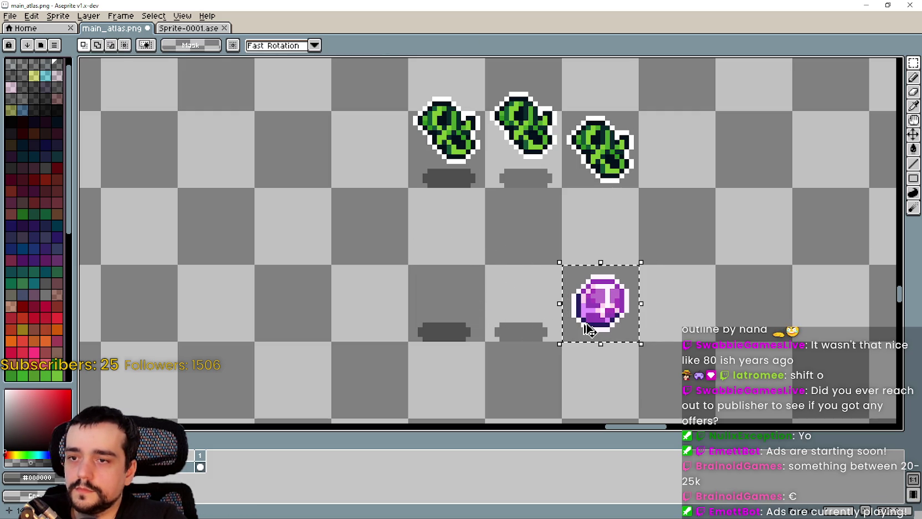
{"action": "mouse_move", "coordinate": [608, 318]}
{"action": "left_mouse_down"}
{"action": "mouse_move", "coordinate": [458, 264]}
{"action": "mouse_move", "coordinate": [453, 318]}
{"action": "left_mouse_up"}
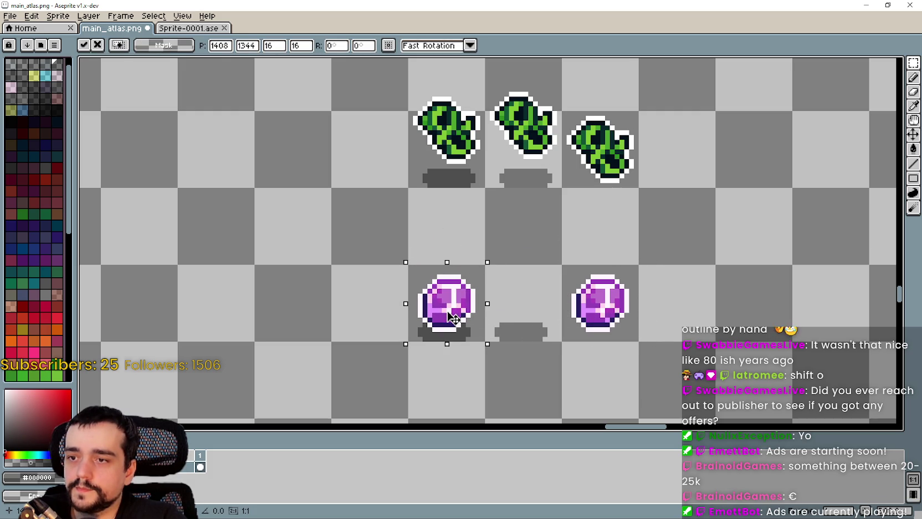
{"action": "key", "text": "Up"}
{"action": "key", "text": "Up"}
{"action": "key", "text": "Up"}
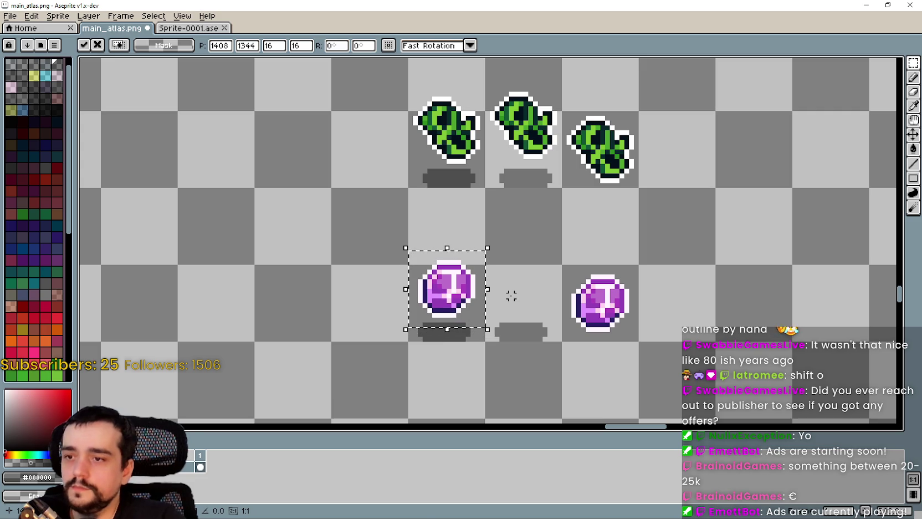
{"action": "mouse_move", "coordinate": [608, 292]}
{"action": "left_mouse_down"}
{"action": "mouse_move", "coordinate": [571, 303]}
{"action": "mouse_move", "coordinate": [519, 289]}
{"action": "mouse_move", "coordinate": [524, 300]}
{"action": "left_mouse_up"}
{"action": "key", "text": "Up"}
{"action": "key", "text": "Up"}
{"action": "key", "text": "Up"}
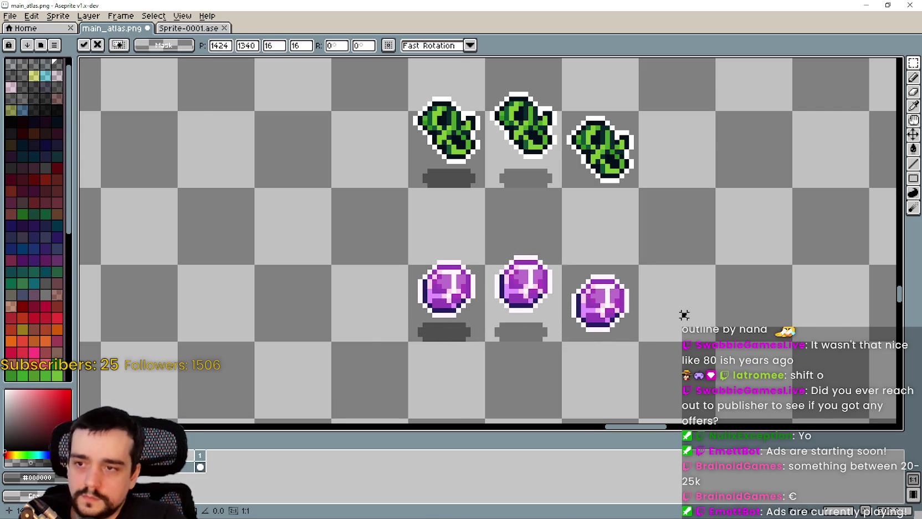
{"action": "key", "text": "Return"}
Save main_atlas.png
{"action": "scroll", "coordinate": [684, 315], "scroll_direction": "down", "scroll_amount": 2}
{"action": "key", "text": "ctrl+s"}
{"action": "scroll", "coordinate": [501, 269], "scroll_direction": "down", "scroll_amount": 2}
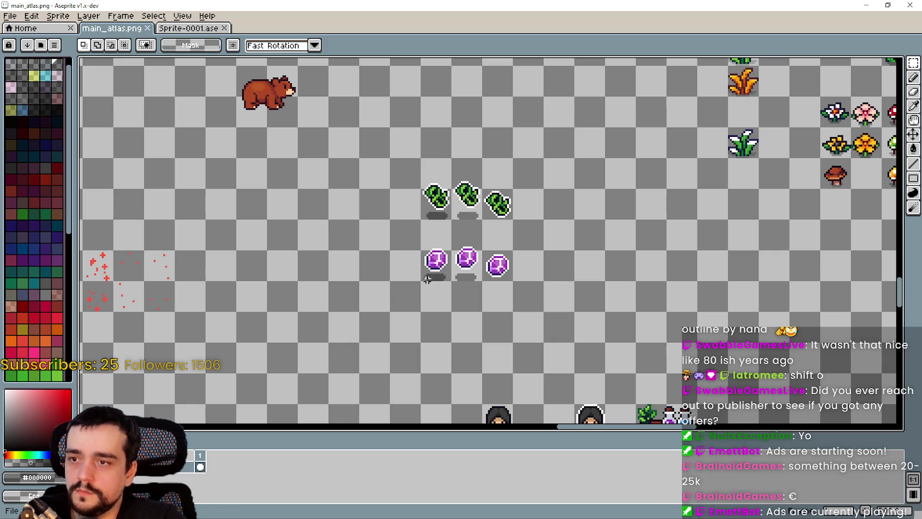
Paste the Cave's purple-crystal rock and white silhouette sprites left of the three gems
{"action": "scroll", "coordinate": [505, 251], "scroll_direction": "down", "scroll_amount": 3}
{"action": "scroll", "coordinate": [501, 249], "scroll_direction": "up", "scroll_amount": 3}
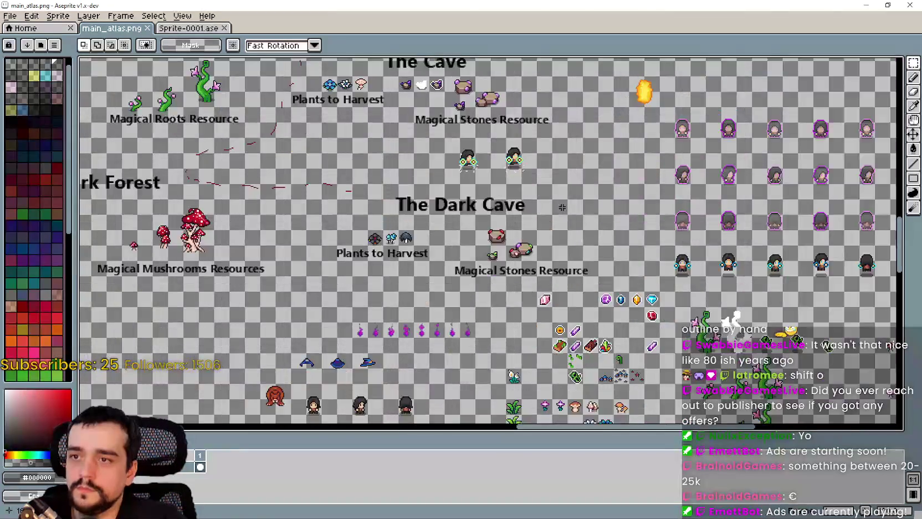
{"action": "scroll", "coordinate": [507, 231], "scroll_direction": "down", "scroll_amount": 2}
{"action": "scroll", "coordinate": [507, 231], "scroll_direction": "down", "scroll_amount": 5}
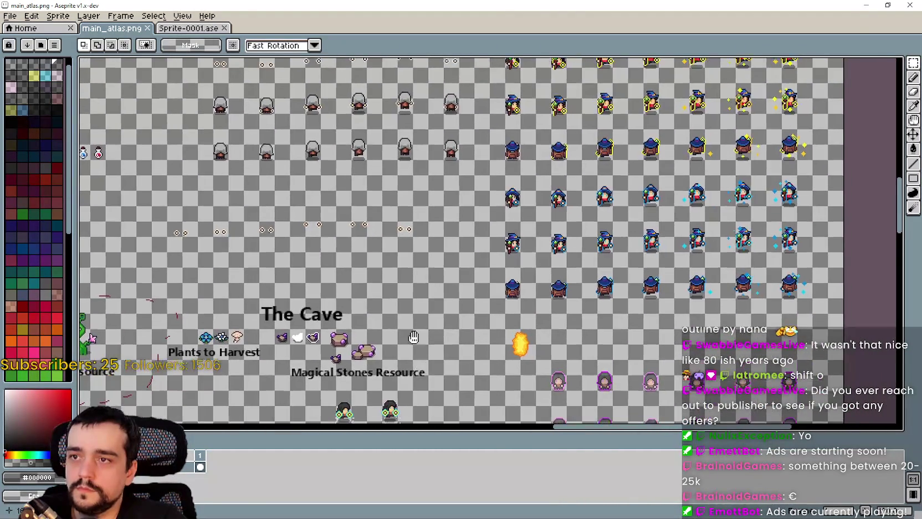
{"action": "scroll", "coordinate": [346, 256], "scroll_direction": "up", "scroll_amount": 5}
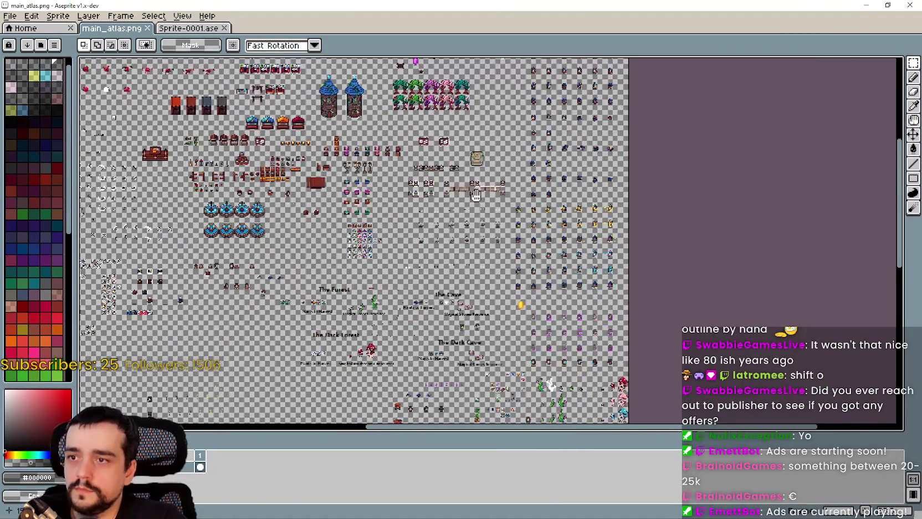
{"action": "scroll", "coordinate": [415, 232], "scroll_direction": "down", "scroll_amount": 3}
{"action": "scroll", "coordinate": [430, 179], "scroll_direction": "up", "scroll_amount": 3}
{"action": "scroll", "coordinate": [430, 179], "scroll_direction": "up", "scroll_amount": 2}
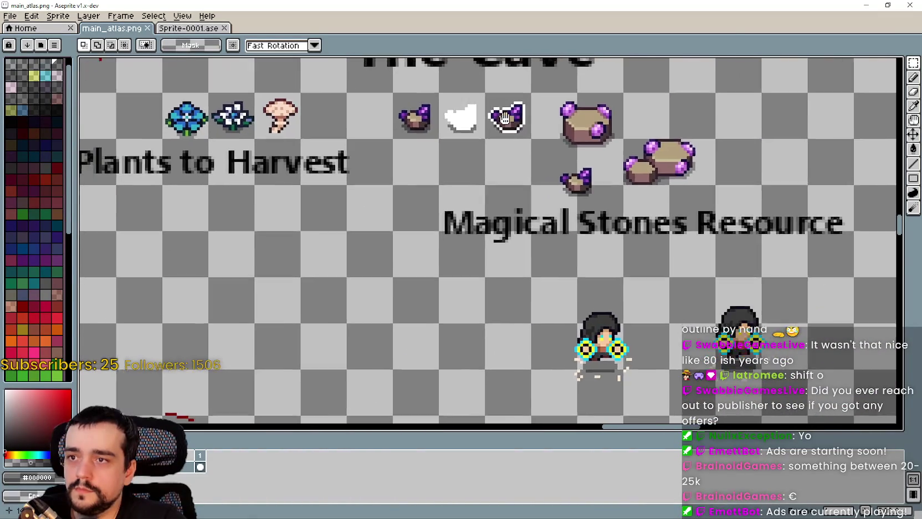
{"action": "scroll", "coordinate": [429, 133], "scroll_direction": "down", "scroll_amount": 1}
{"action": "scroll", "coordinate": [430, 126], "scroll_direction": "up", "scroll_amount": 1}
{"action": "scroll", "coordinate": [431, 125], "scroll_direction": "down", "scroll_amount": 1}
{"action": "mouse_move", "coordinate": [443, 148]}
{"action": "left_mouse_down"}
{"action": "mouse_move", "coordinate": [427, 212]}
{"action": "mouse_move", "coordinate": [370, 147]}
{"action": "mouse_move", "coordinate": [360, 315]}
{"action": "mouse_move", "coordinate": [397, 204]}
{"action": "left_mouse_up"}
{"action": "scroll", "coordinate": [430, 189], "scroll_direction": "up", "scroll_amount": 1}
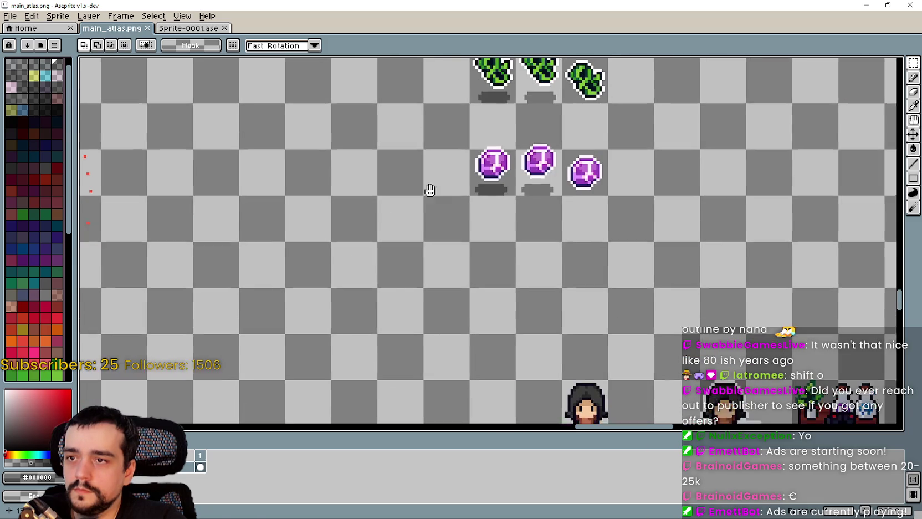
{"action": "key", "text": "ctrl+v"}
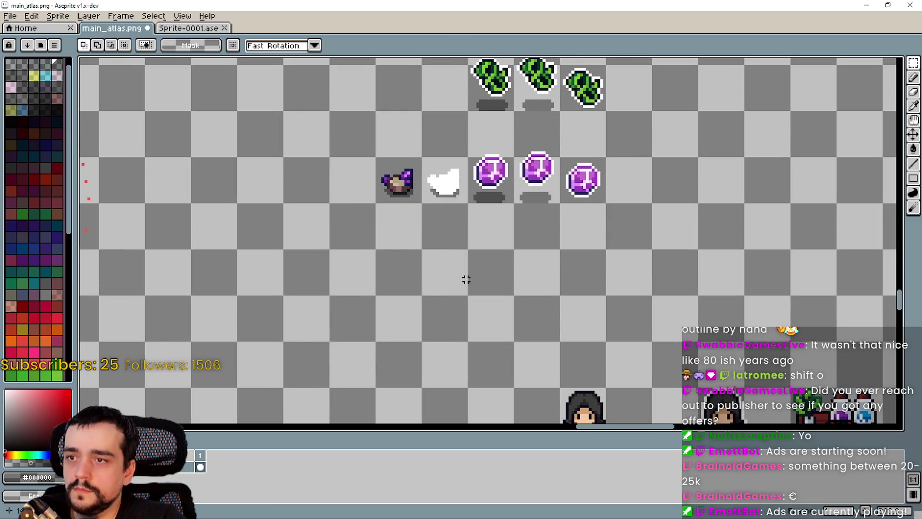
{"action": "scroll", "coordinate": [466, 279], "scroll_direction": "up", "scroll_amount": 2}
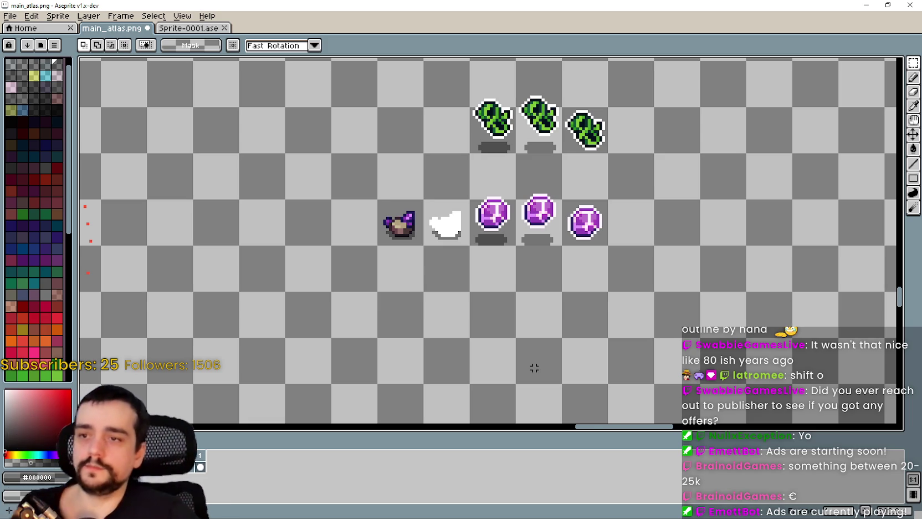
{"action": "scroll", "coordinate": [603, 299], "scroll_direction": "up", "scroll_amount": 2}
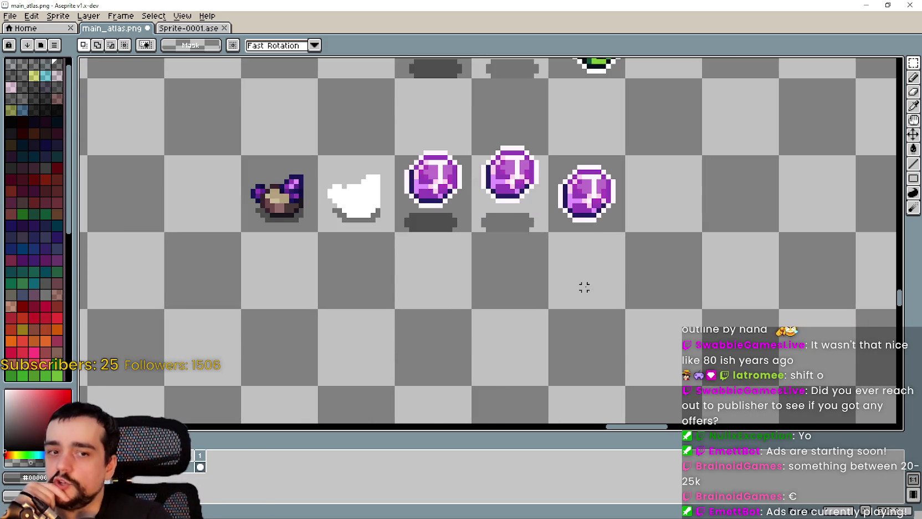
{"action": "scroll", "coordinate": [583, 286], "scroll_direction": "down", "scroll_amount": 3}
{"action": "left_click_drag", "start_coordinate": [580, 267], "coordinate": [721, 221]}
{"action": "scroll", "coordinate": [567, 213], "scroll_direction": "down", "scroll_amount": 2}
{"action": "scroll", "coordinate": [567, 213], "scroll_direction": "up", "scroll_amount": 3}
{"action": "scroll", "coordinate": [567, 213], "scroll_direction": "down", "scroll_amount": 1}
{"action": "scroll", "coordinate": [611, 282], "scroll_direction": "up", "scroll_amount": 2}
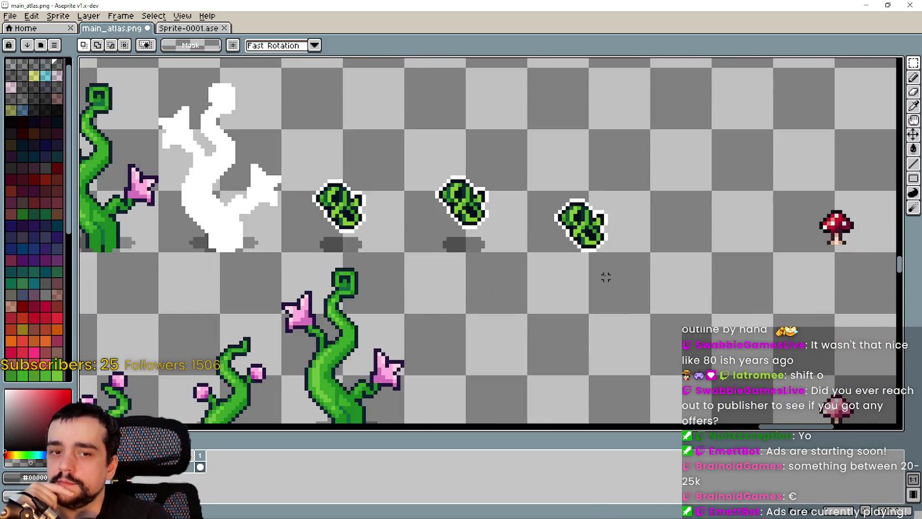
{"action": "scroll", "coordinate": [606, 277], "scroll_direction": "down", "scroll_amount": 2}
{"action": "left_click_drag", "start_coordinate": [605, 277], "coordinate": [628, 145]}
{"action": "scroll", "coordinate": [508, 243], "scroll_direction": "up", "scroll_amount": 1}
{"action": "scroll", "coordinate": [581, 183], "scroll_direction": "up", "scroll_amount": 1}
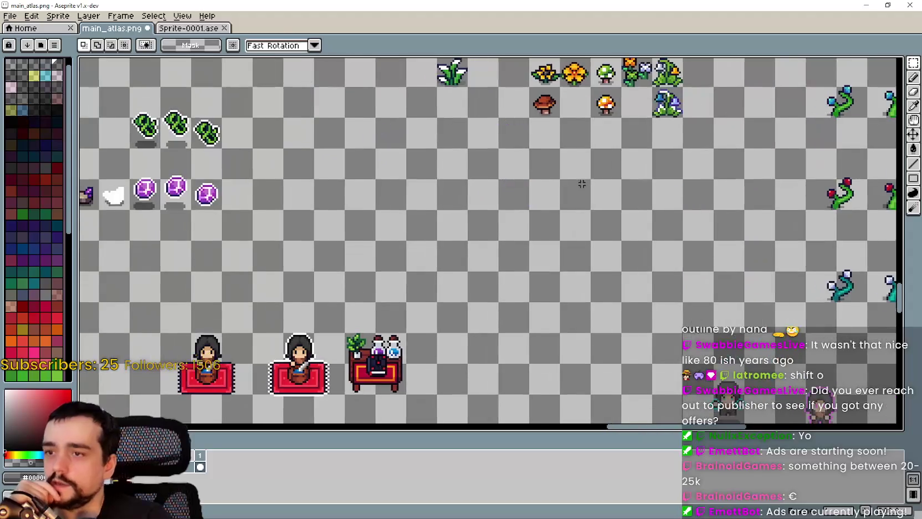
{"action": "scroll", "coordinate": [456, 173], "scroll_direction": "down", "scroll_amount": 2}
{"action": "scroll", "coordinate": [417, 200], "scroll_direction": "down", "scroll_amount": 1}
{"action": "scroll", "coordinate": [508, 178], "scroll_direction": "up", "scroll_amount": 1}
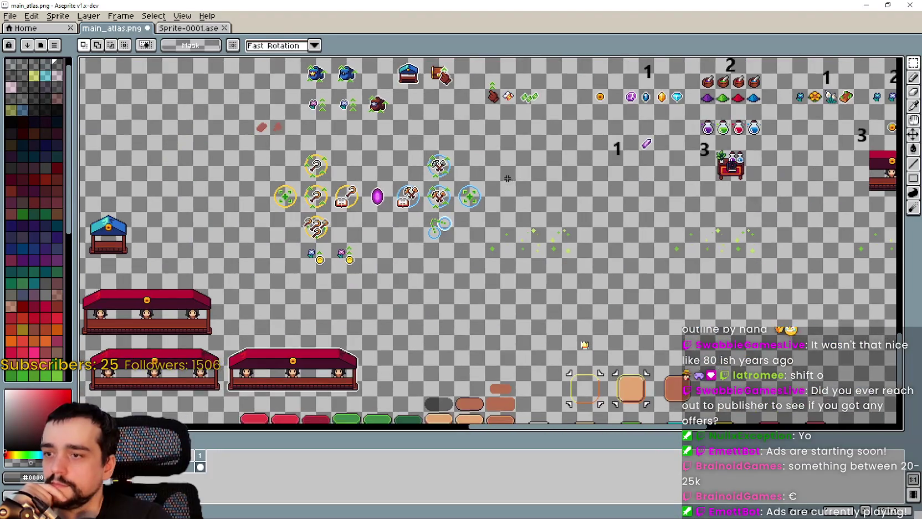
{"action": "scroll", "coordinate": [415, 310], "scroll_direction": "up", "scroll_amount": 3}
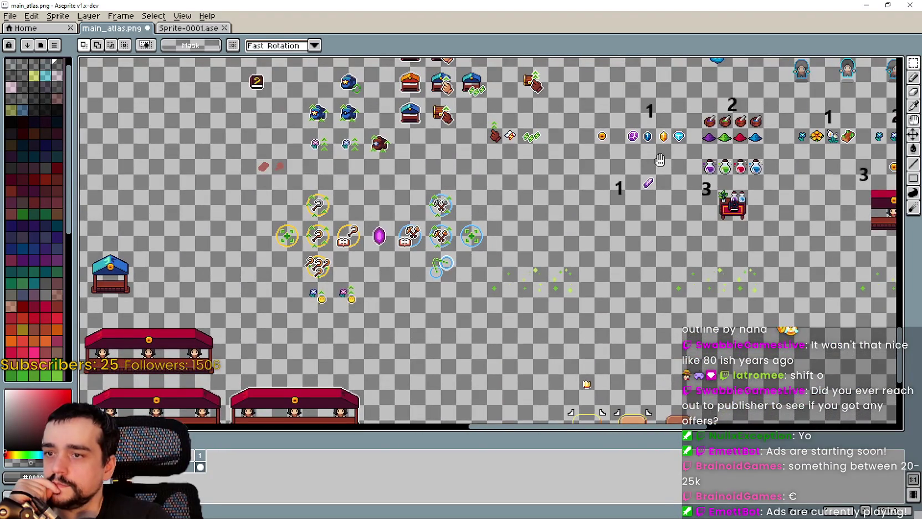
{"action": "scroll", "coordinate": [660, 160], "scroll_direction": "down", "scroll_amount": 2}
{"action": "mouse_move", "coordinate": [222, 166]}
{"action": "left_mouse_down"}
{"action": "mouse_move", "coordinate": [355, 233]}
{"action": "mouse_move", "coordinate": [304, 252]}
{"action": "left_mouse_up"}
{"action": "scroll", "coordinate": [305, 252], "scroll_direction": "up", "scroll_amount": 2}
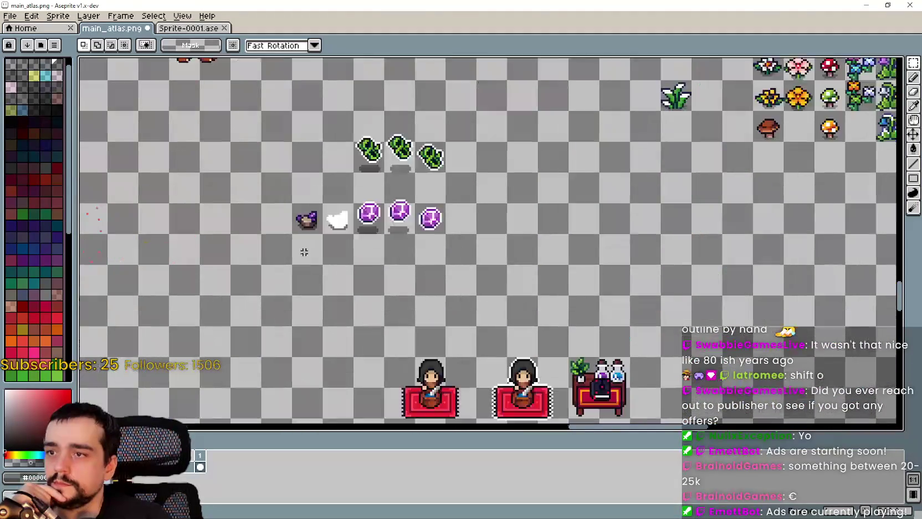
{"action": "scroll", "coordinate": [304, 252], "scroll_direction": "up", "scroll_amount": 1}
{"action": "scroll", "coordinate": [514, 227], "scroll_direction": "up", "scroll_amount": 2}
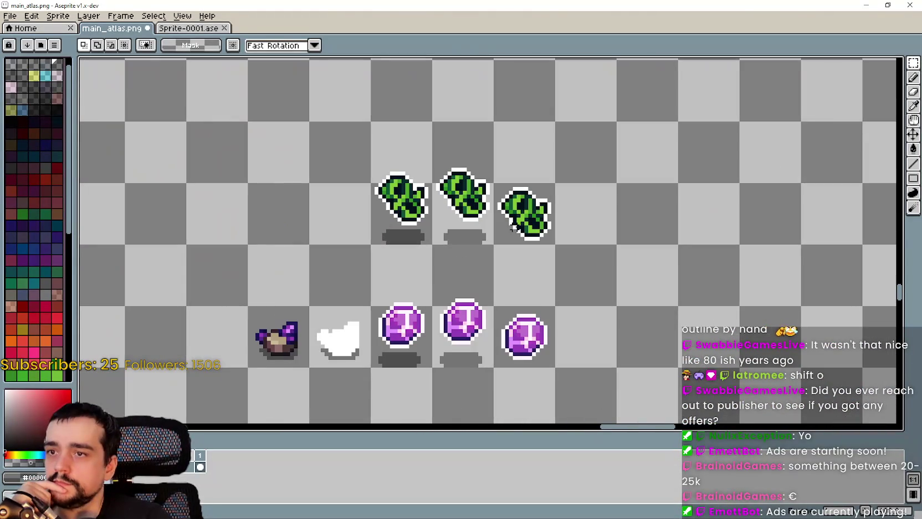
{"action": "left_click", "coordinate": [533, 361]}
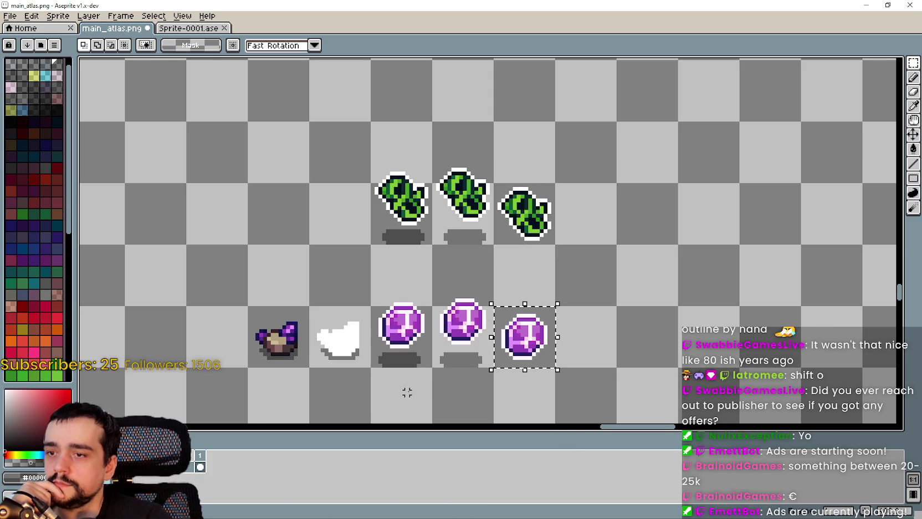
{"action": "left_click_drag", "start_coordinate": [406, 389], "coordinate": [418, 331]}
{"action": "scroll", "coordinate": [418, 331], "scroll_direction": "down", "scroll_amount": 1}
{"action": "scroll", "coordinate": [404, 328], "scroll_direction": "down", "scroll_amount": 3}
{"action": "scroll", "coordinate": [499, 277], "scroll_direction": "up", "scroll_amount": 1}
{"action": "mouse_move", "coordinate": [499, 277]}
{"action": "left_mouse_down"}
{"action": "mouse_move", "coordinate": [590, 320]}
{"action": "mouse_move", "coordinate": [543, 387]}
{"action": "mouse_move", "coordinate": [494, 419]}
{"action": "mouse_move", "coordinate": [421, 354]}
{"action": "mouse_move", "coordinate": [471, 244]}
{"action": "mouse_move", "coordinate": [614, 266]}
{"action": "left_mouse_up"}
{"action": "scroll", "coordinate": [383, 332], "scroll_direction": "up", "scroll_amount": 2}
Paste the copied blue flower and white silhouette sprites, nudged up one pixel
{"action": "scroll", "coordinate": [387, 274], "scroll_direction": "up", "scroll_amount": 1}
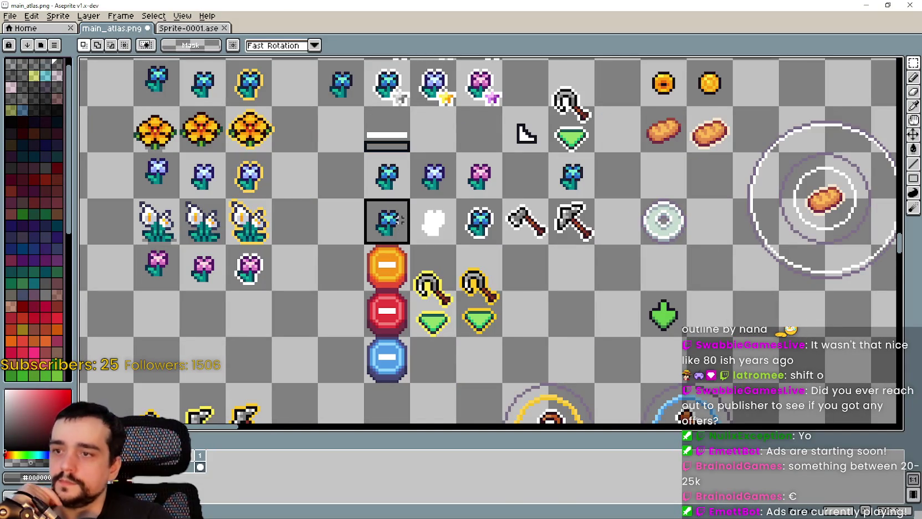
{"action": "scroll", "coordinate": [313, 112], "scroll_direction": "down", "scroll_amount": 5}
{"action": "scroll", "coordinate": [405, 307], "scroll_direction": "up", "scroll_amount": 4}
{"action": "scroll", "coordinate": [526, 230], "scroll_direction": "up", "scroll_amount": 4}
{"action": "key", "text": "ctrl+v"}
{"action": "key", "text": "Up"}
{"action": "key", "text": "Up"}
{"action": "key", "text": "Up"}
{"action": "key", "text": "Return"}
{"action": "scroll", "coordinate": [557, 261], "scroll_direction": "right", "scroll_amount": 3}
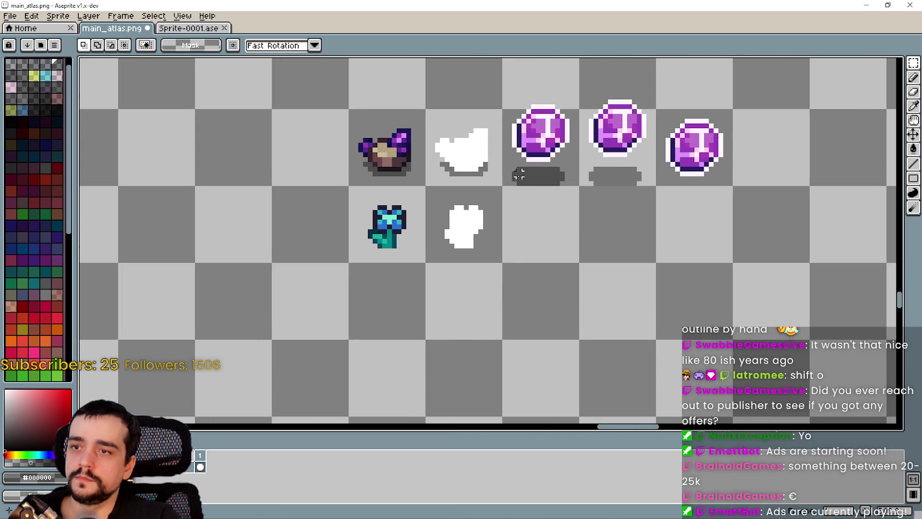
Duplicate the two shadows below the gems one row down
{"action": "left_click_drag", "start_coordinate": [504, 183], "coordinate": [662, 161]}
{"action": "key", "text": "ctrl+c"}
{"action": "key", "text": "ctrl+v"}
{"action": "key", "text": "Down"}
{"action": "key", "text": "Down"}
{"action": "key", "text": "Down"}
{"action": "key", "text": "Down"}
{"action": "key", "text": "Down"}
{"action": "key", "text": "Down"}
{"action": "scroll", "coordinate": [588, 241], "scroll_direction": "up", "scroll_amount": 1}
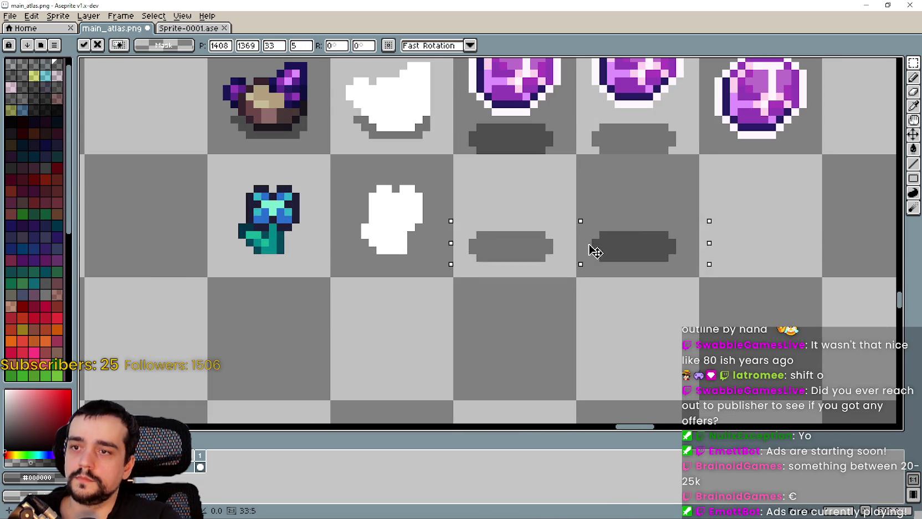
{"action": "key", "text": "Down"}
{"action": "key", "text": "Down"}
{"action": "scroll", "coordinate": [591, 257], "scroll_direction": "down", "scroll_amount": 2}
{"action": "key", "text": "Return"}
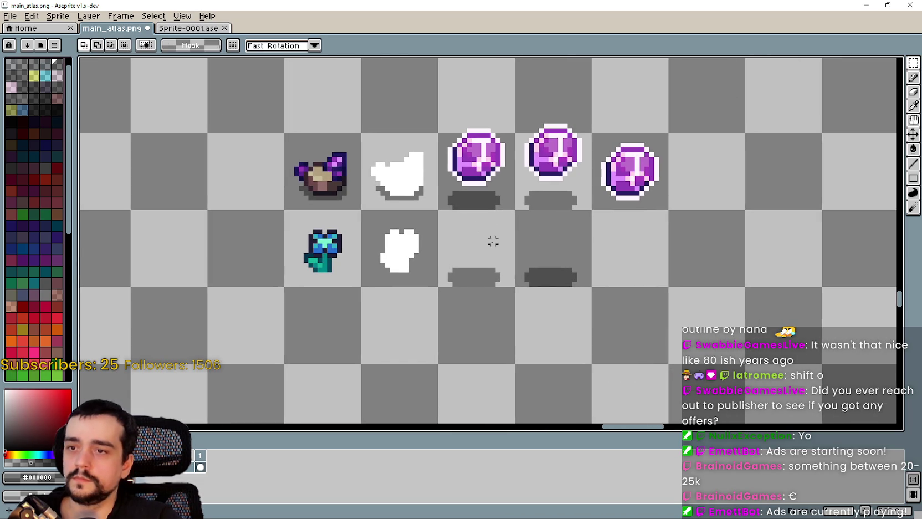
Realign the duplicated lower shadows with one-pixel left and right nudges
{"action": "left_click_drag", "start_coordinate": [435, 246], "coordinate": [615, 307]}
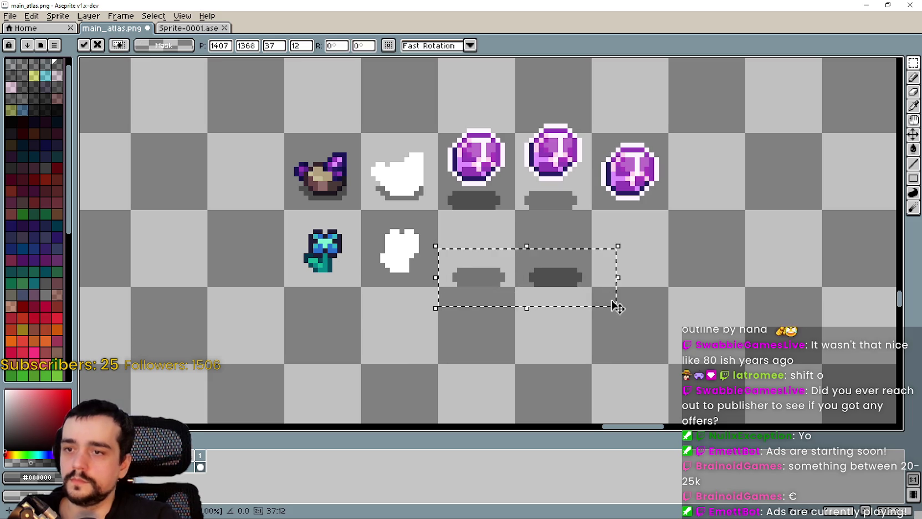
{"action": "key", "text": "Left"}
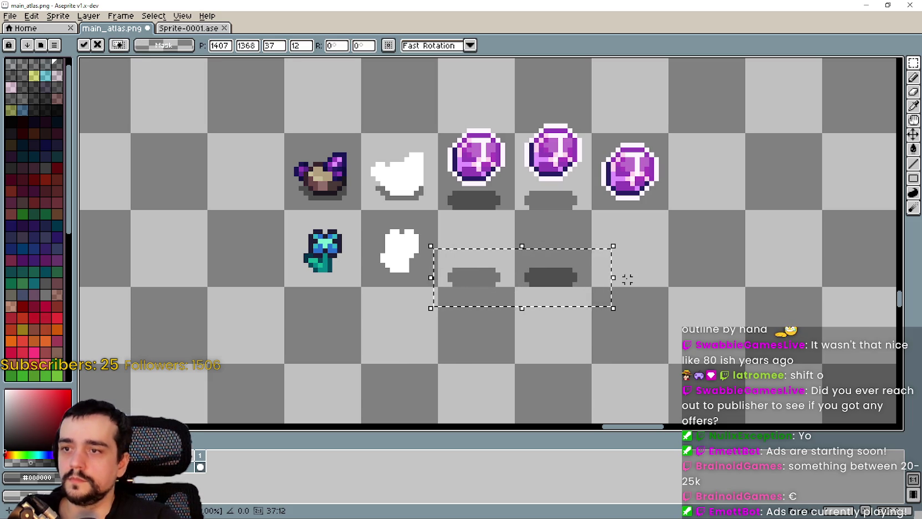
{"action": "key", "text": "ctrl+d"}
{"action": "scroll", "coordinate": [584, 213], "scroll_direction": "down", "scroll_amount": 1}
{"action": "left_click_drag", "start_coordinate": [521, 205], "coordinate": [521, 237]}
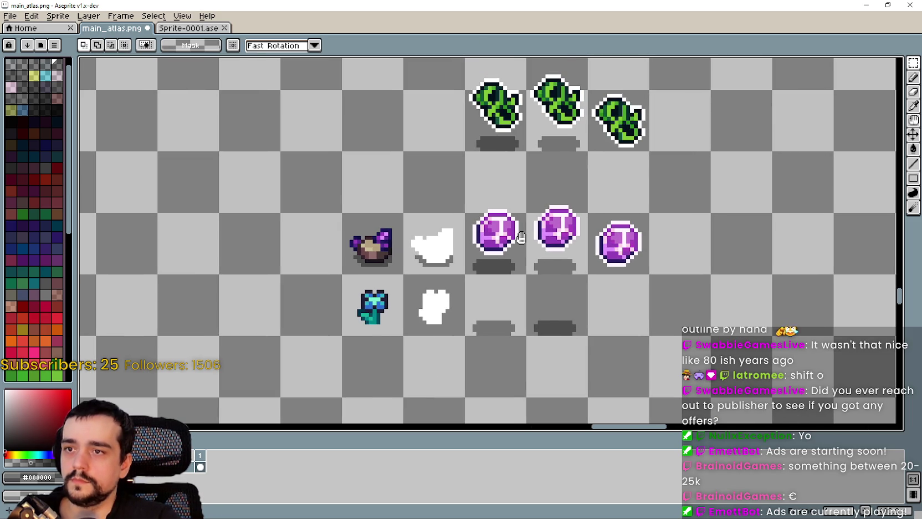
{"action": "scroll", "coordinate": [469, 397], "scroll_direction": "up", "scroll_amount": 1}
{"action": "left_click_drag", "start_coordinate": [472, 348], "coordinate": [629, 271]}
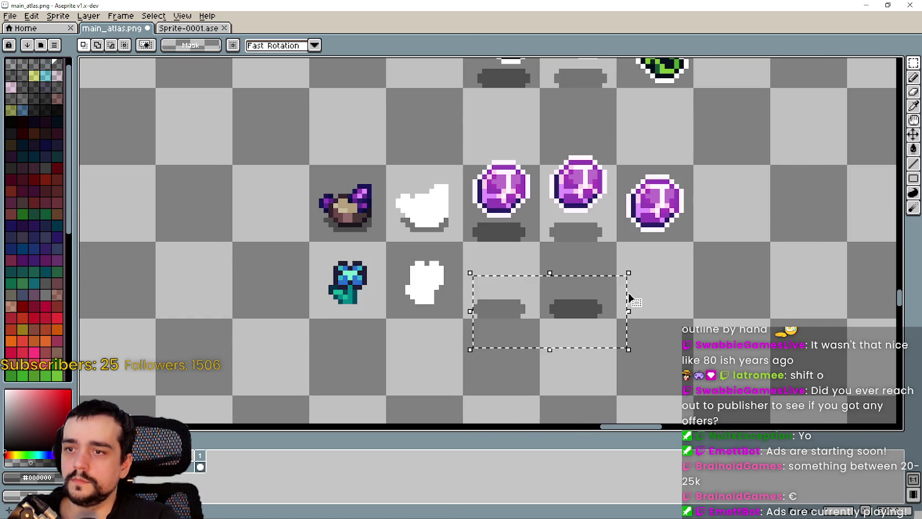
{"action": "key", "text": "Right"}
{"action": "key", "text": "ctrl+d"}
{"action": "left_click_drag", "start_coordinate": [466, 259], "coordinate": [619, 228]}
{"action": "key", "text": "ctrl+d"}
{"action": "scroll", "coordinate": [551, 257], "scroll_direction": "down", "scroll_amount": 1}
{"action": "scroll", "coordinate": [550, 226], "scroll_direction": "up", "scroll_amount": 1}
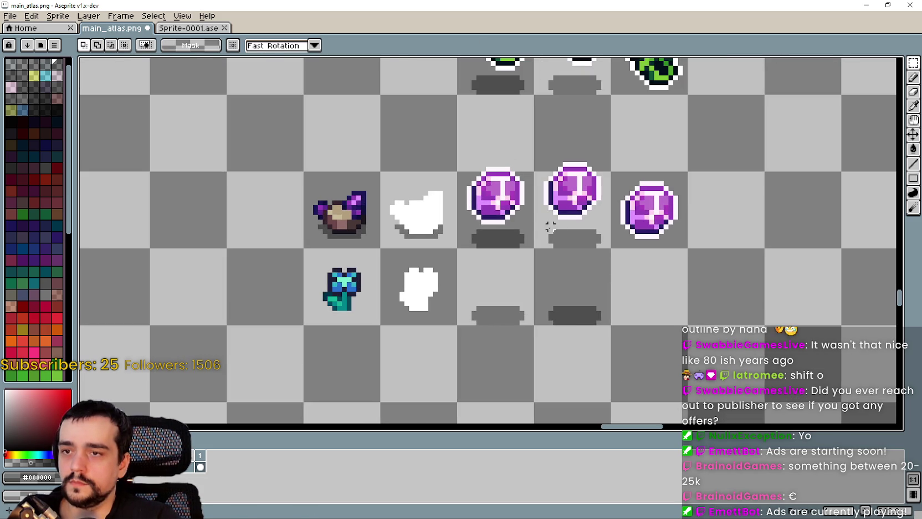
{"action": "scroll", "coordinate": [483, 261], "scroll_direction": "up", "scroll_amount": 1}
{"action": "scroll", "coordinate": [473, 290], "scroll_direction": "down", "scroll_amount": 2}
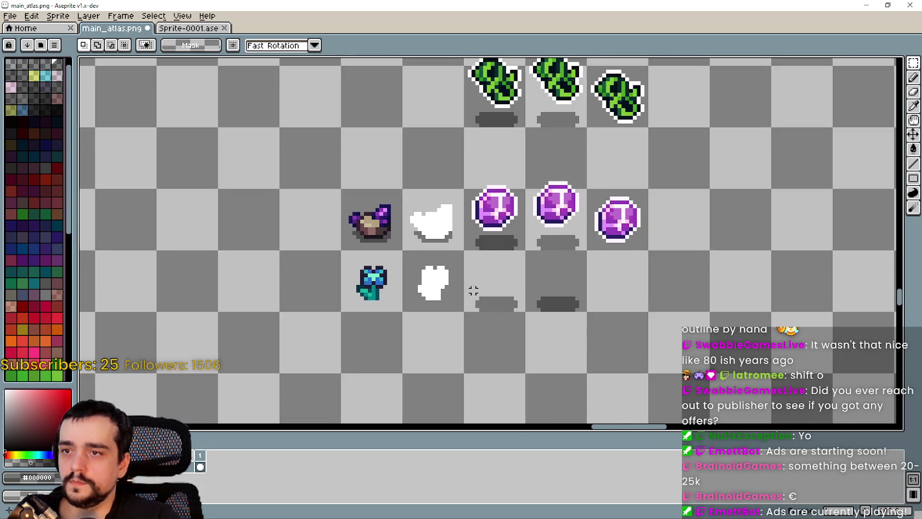
{"action": "scroll", "coordinate": [421, 277], "scroll_direction": "up", "scroll_amount": 1}
{"action": "scroll", "coordinate": [407, 271], "scroll_direction": "up", "scroll_amount": 1}
Copy the blue flower onto the first shadow beside the white blob, two pixels up
{"action": "left_click_drag", "start_coordinate": [357, 268], "coordinate": [355, 265]}
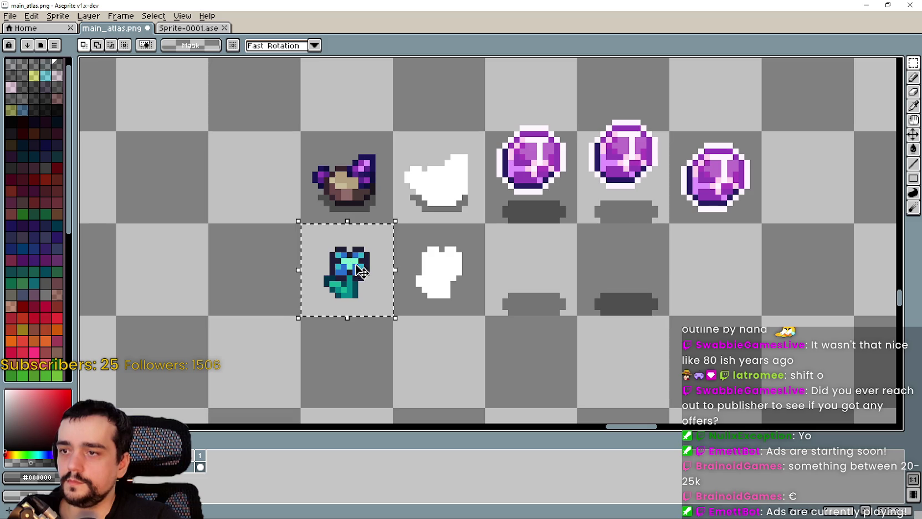
{"action": "scroll", "coordinate": [520, 285], "scroll_direction": "down", "scroll_amount": 1}
{"action": "scroll", "coordinate": [531, 249], "scroll_direction": "up", "scroll_amount": 1}
{"action": "left_click", "coordinate": [297, 273]}
{"action": "mouse_move", "coordinate": [297, 273]}
{"action": "left_mouse_down"}
{"action": "mouse_move", "coordinate": [503, 261]}
{"action": "mouse_move", "coordinate": [501, 269]}
{"action": "left_mouse_up"}
{"action": "key", "text": "Up"}
{"action": "key", "text": "Up"}
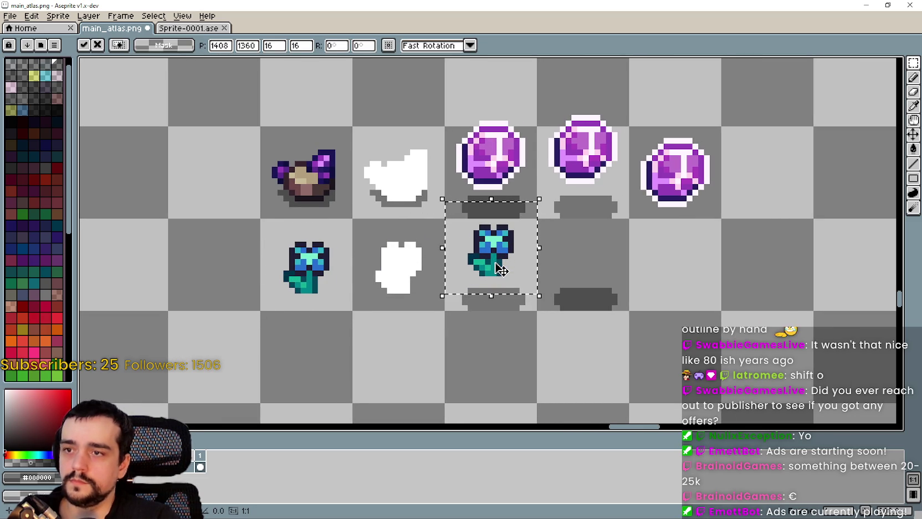
{"action": "left_click", "coordinate": [643, 243]}
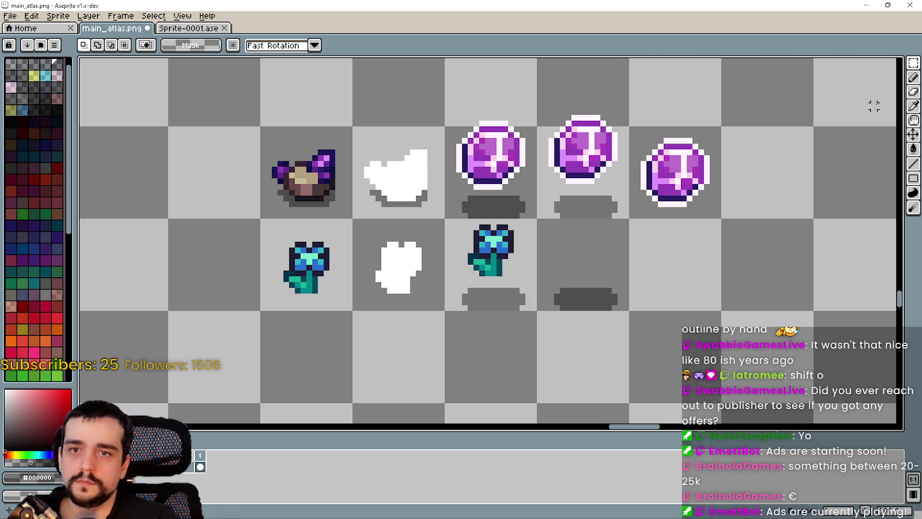
Select the copied blue flower and open its Outline effect
{"action": "left_click", "coordinate": [917, 105]}
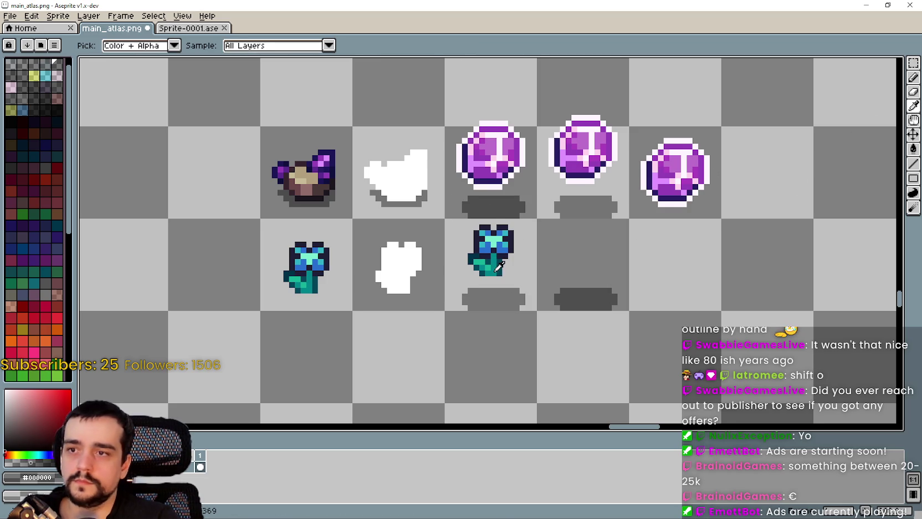
{"action": "scroll", "coordinate": [499, 268], "scroll_direction": "down", "scroll_amount": 1}
{"action": "left_click", "coordinate": [912, 63]}
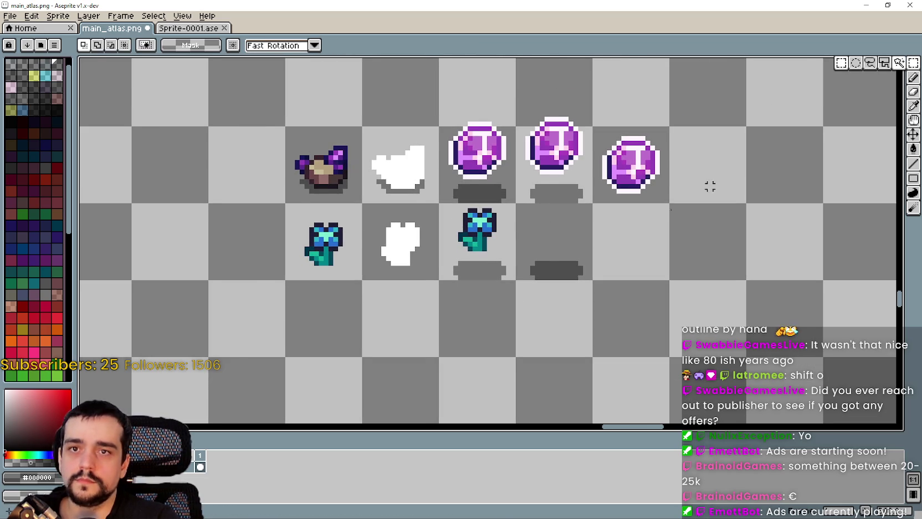
{"action": "scroll", "coordinate": [491, 297], "scroll_direction": "down", "scroll_amount": 1}
{"action": "mouse_move", "coordinate": [325, 222]}
{"action": "left_mouse_down"}
{"action": "mouse_move", "coordinate": [576, 288]}
{"action": "mouse_move", "coordinate": [516, 315]}
{"action": "left_mouse_up"}
{"action": "left_click", "coordinate": [532, 270]}
{"action": "key", "text": "ctrl+d"}
{"action": "scroll", "coordinate": [460, 280], "scroll_direction": "up", "scroll_amount": 3}
{"action": "left_click_drag", "start_coordinate": [441, 242], "coordinate": [557, 370]}
{"action": "key", "text": "shift+o"}
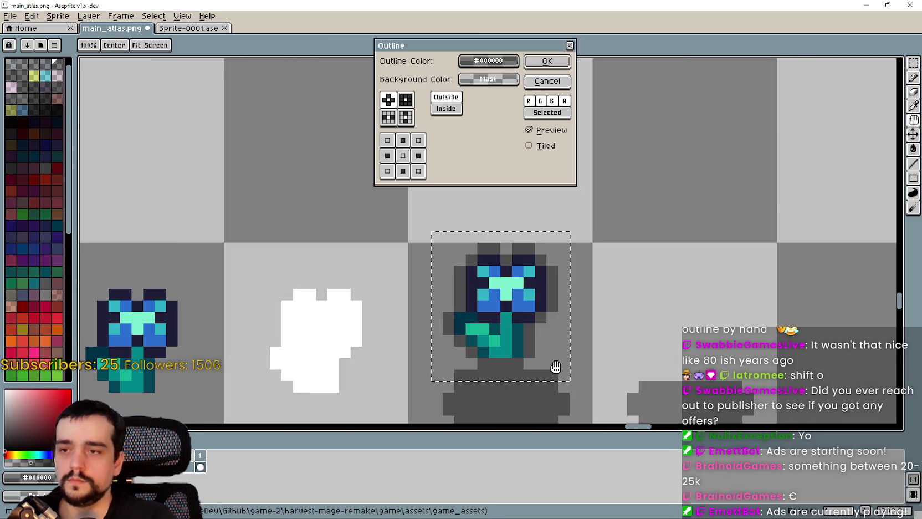
Pick white (Idx-255) from the indexed palette as the outline colour, then close Outline
{"action": "left_click", "coordinate": [512, 80]}
{"action": "left_click", "coordinate": [532, 164]}
{"action": "left_click", "coordinate": [487, 61]}
{"action": "left_click", "coordinate": [472, 80]}
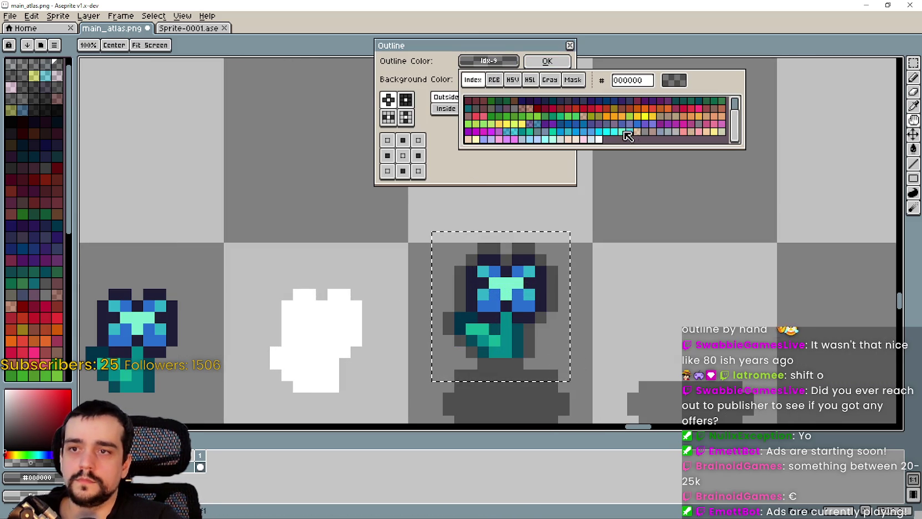
{"action": "left_click", "coordinate": [598, 139]}
{"action": "left_click", "coordinate": [652, 243]}
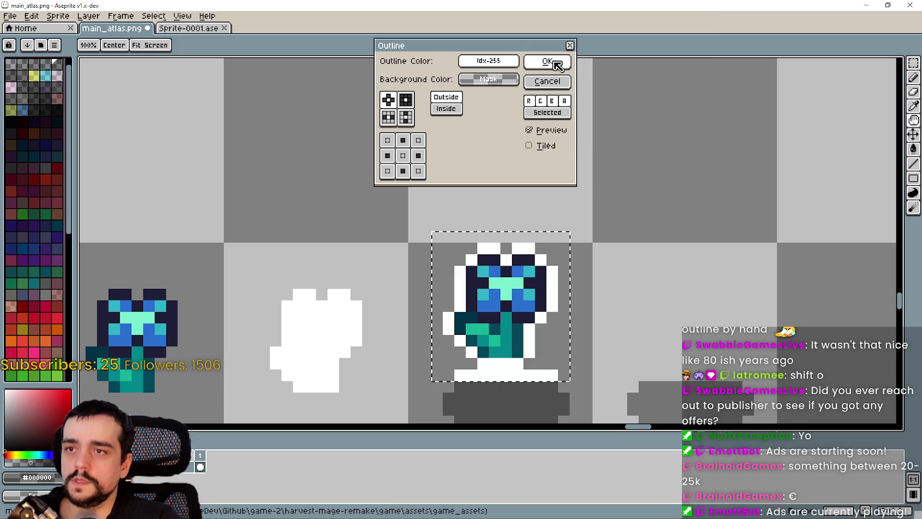
{"action": "left_click", "coordinate": [548, 82]}
Copy the middle flower into the empty cell on its left
{"action": "scroll", "coordinate": [582, 325], "scroll_direction": "down", "scroll_amount": 2}
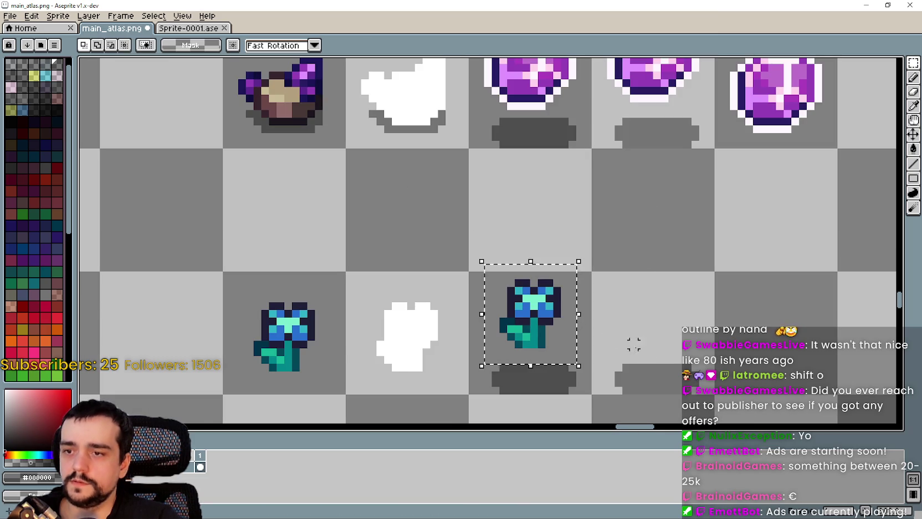
{"action": "scroll", "coordinate": [633, 344], "scroll_direction": "up", "scroll_amount": 1}
{"action": "left_click", "coordinate": [477, 329]}
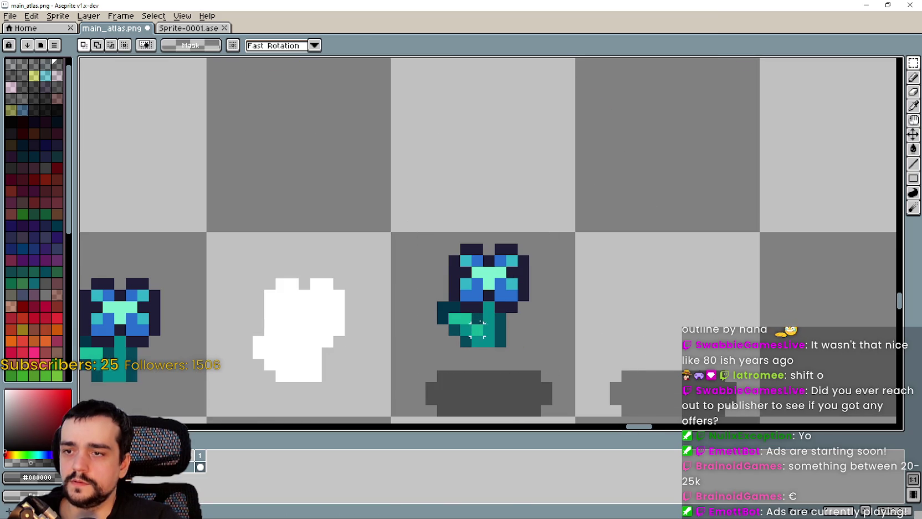
{"action": "scroll", "coordinate": [478, 322], "scroll_direction": "down", "scroll_amount": 3}
{"action": "left_click_drag", "start_coordinate": [394, 228], "coordinate": [477, 327]}
{"action": "scroll", "coordinate": [357, 300], "scroll_direction": "left", "scroll_amount": 3}
{"action": "mouse_move", "coordinate": [357, 301]}
{"action": "left_mouse_down"}
{"action": "mouse_move", "coordinate": [388, 318]}
{"action": "mouse_move", "coordinate": [307, 299]}
{"action": "left_mouse_up"}
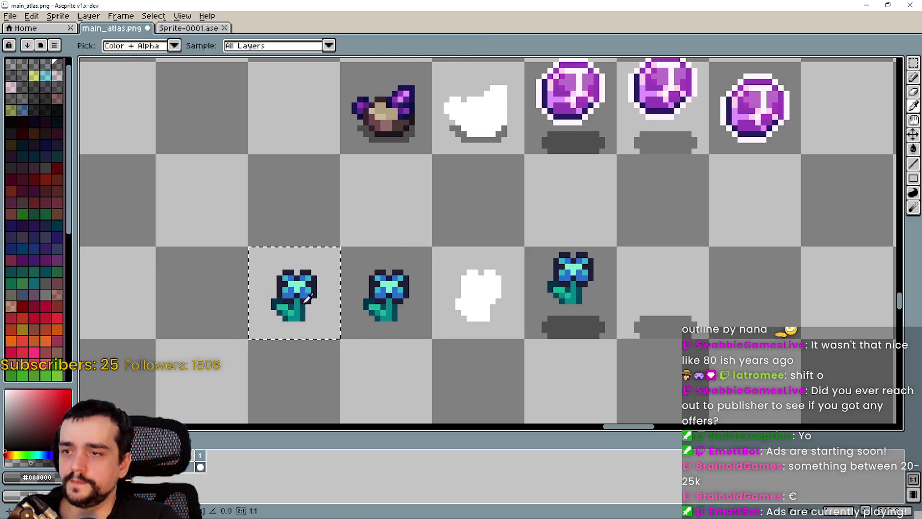
Give the flower copy a white (Idx-255) outline
{"action": "key", "text": "shift+o"}
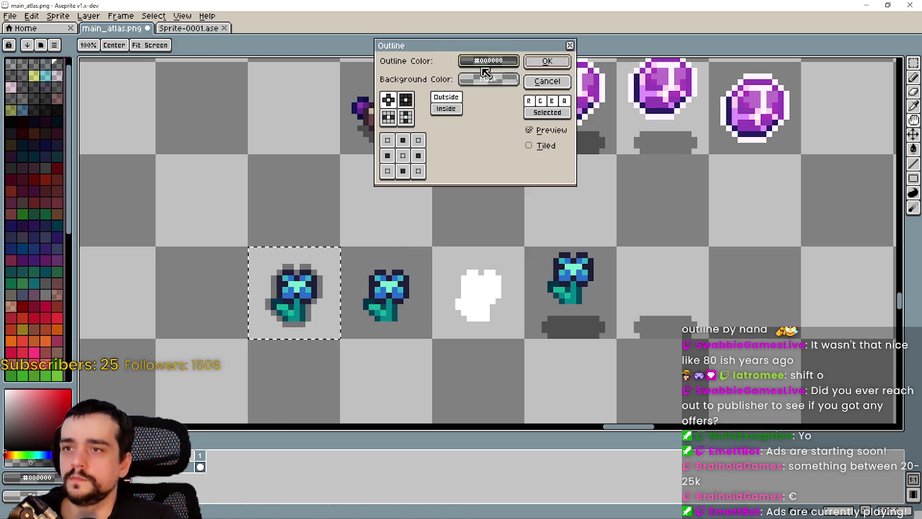
{"action": "left_click", "coordinate": [484, 64]}
{"action": "left_click", "coordinate": [477, 79]}
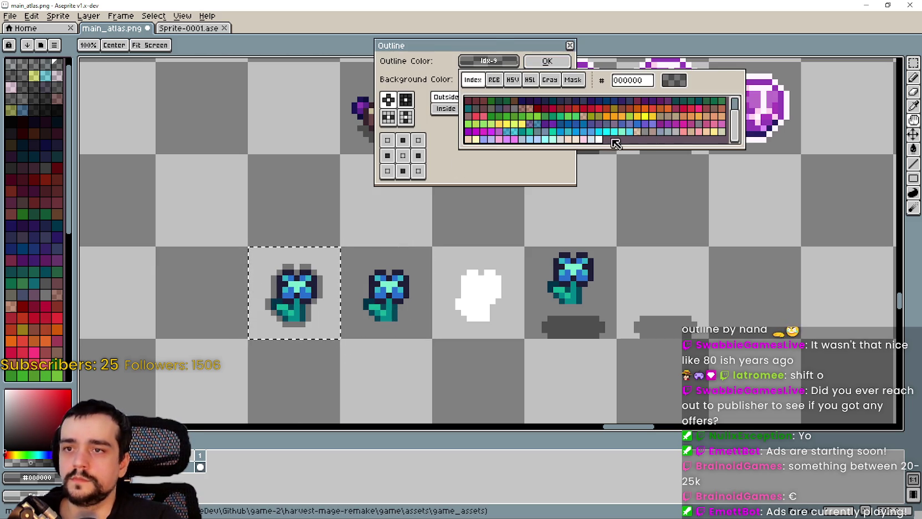
{"action": "left_click", "coordinate": [599, 140]}
{"action": "left_click", "coordinate": [543, 61]}
Move the white-outlined flower onto the shadow
{"action": "scroll", "coordinate": [303, 307], "scroll_direction": "up", "scroll_amount": 1}
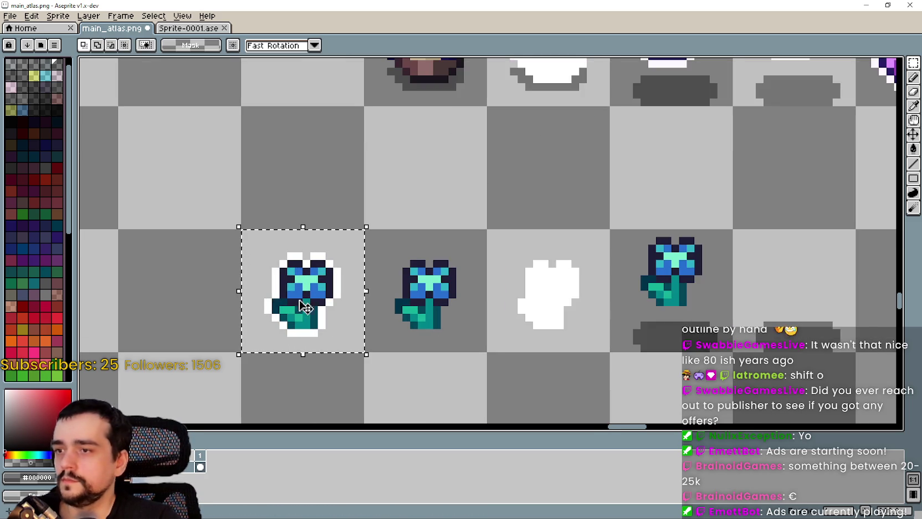
{"action": "left_click_drag", "start_coordinate": [304, 306], "coordinate": [197, 283]}
{"action": "key", "text": "u"}
{"action": "left_click_drag", "start_coordinate": [528, 281], "coordinate": [607, 188]}
{"action": "key", "text": "Delete"}
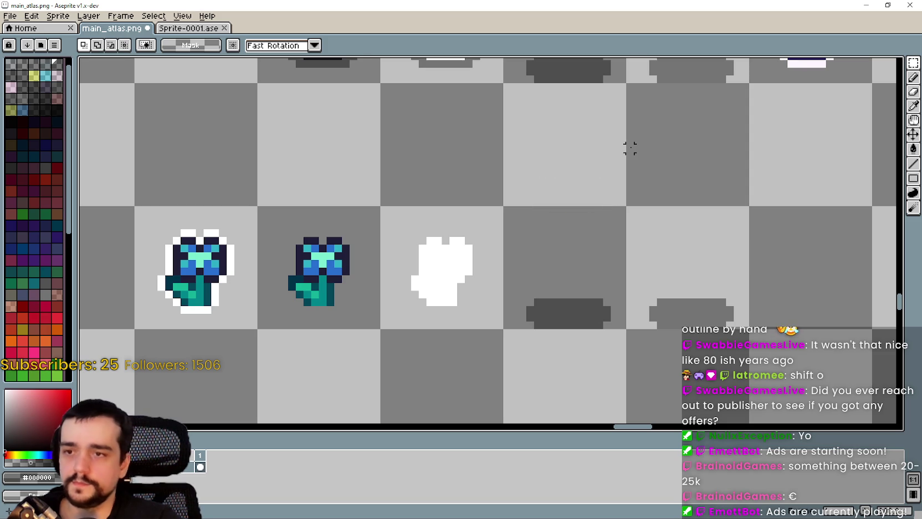
{"action": "mouse_move", "coordinate": [223, 269]}
{"action": "left_mouse_down"}
{"action": "mouse_move", "coordinate": [587, 233]}
{"action": "mouse_move", "coordinate": [595, 277]}
{"action": "mouse_move", "coordinate": [598, 259]}
{"action": "left_mouse_up"}
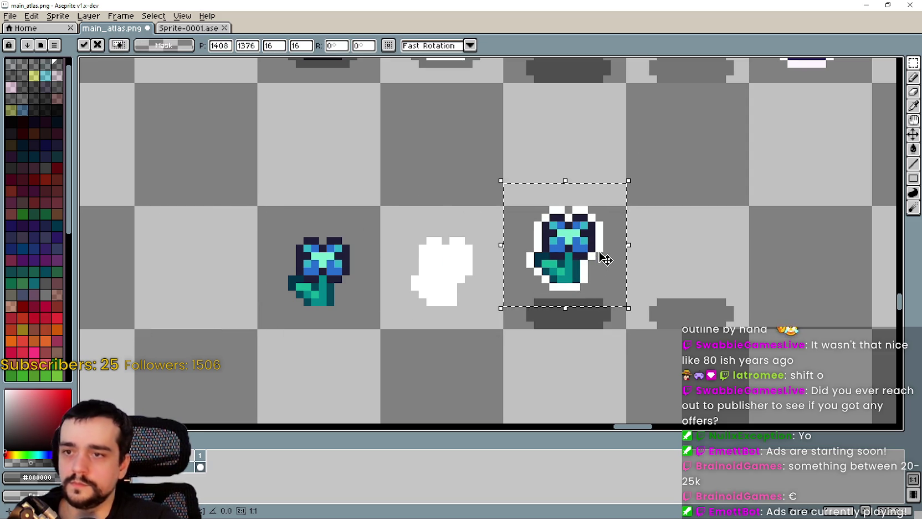
Copy the outlined flower one cell right onto the next shadow, nudged up one pixel
{"action": "left_click_drag", "start_coordinate": [260, 210], "coordinate": [359, 271]}
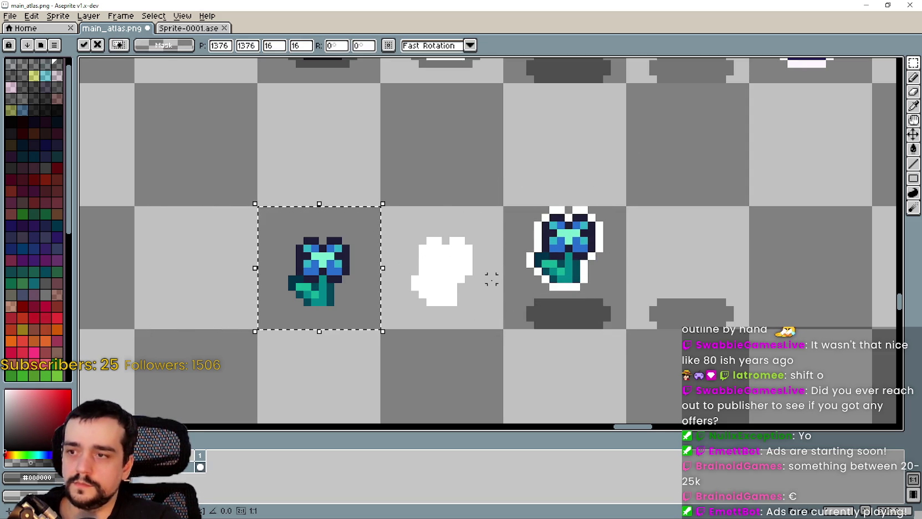
{"action": "key", "text": "ctrl+d"}
{"action": "scroll", "coordinate": [447, 264], "scroll_direction": "right", "scroll_amount": 3}
{"action": "mouse_move", "coordinate": [411, 247]}
{"action": "left_mouse_down"}
{"action": "mouse_move", "coordinate": [469, 211]}
{"action": "mouse_move", "coordinate": [495, 211]}
{"action": "left_mouse_up"}
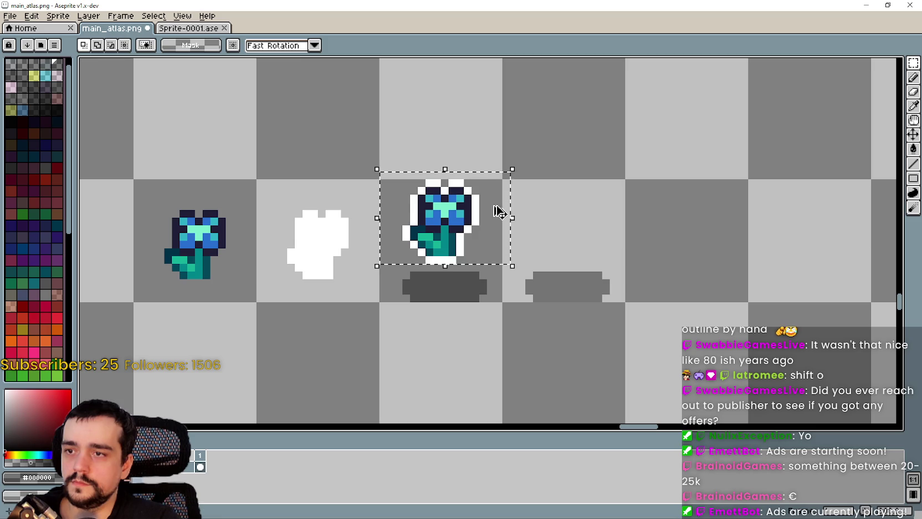
{"action": "key", "text": "ctrl+d"}
{"action": "left_click_drag", "start_coordinate": [487, 255], "coordinate": [380, 175]}
{"action": "key", "text": "ctrl+d"}
{"action": "left_click_drag", "start_coordinate": [501, 271], "coordinate": [380, 178]}
{"action": "mouse_move", "coordinate": [448, 235]}
{"action": "left_mouse_down"}
{"action": "mouse_move", "coordinate": [587, 220]}
{"action": "mouse_move", "coordinate": [582, 233]}
{"action": "mouse_move", "coordinate": [594, 237]}
{"action": "left_mouse_up"}
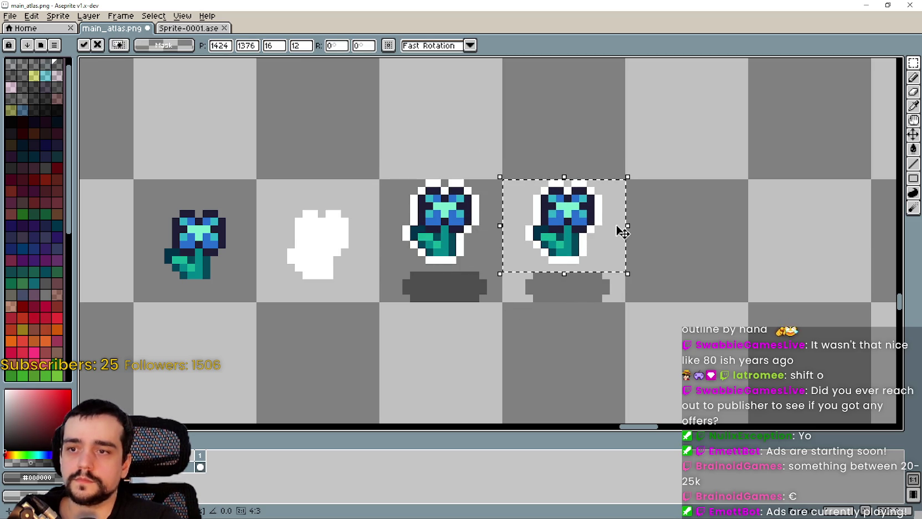
{"action": "key", "text": "Up"}
{"action": "scroll", "coordinate": [617, 231], "scroll_direction": "down", "scroll_amount": 2}
{"action": "key", "text": "Return"}
Place a plain copy of the first flower beside the outlined flowers and open Outline
{"action": "left_click_drag", "start_coordinate": [661, 261], "coordinate": [522, 263]}
{"action": "scroll", "coordinate": [477, 263], "scroll_direction": "up", "scroll_amount": 2}
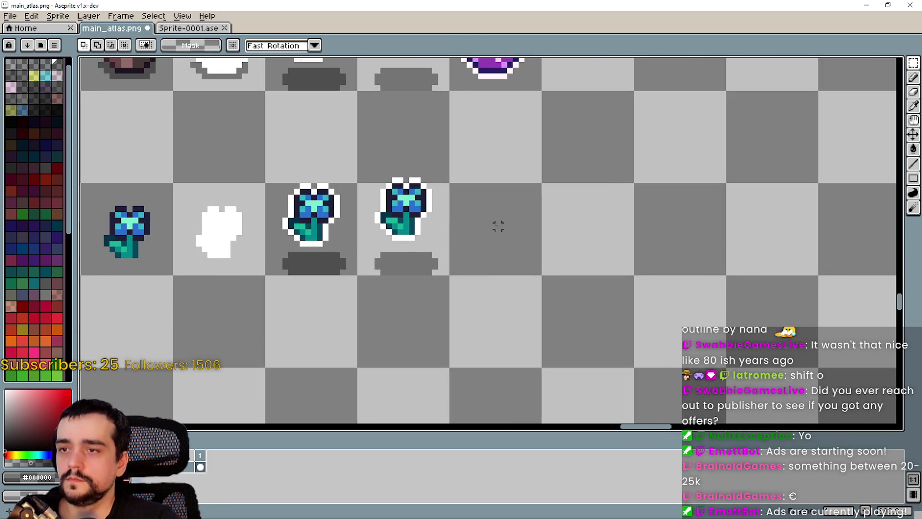
{"action": "mouse_move", "coordinate": [266, 183]}
{"action": "left_mouse_down"}
{"action": "mouse_move", "coordinate": [350, 244]}
{"action": "mouse_move", "coordinate": [528, 245]}
{"action": "mouse_move", "coordinate": [505, 246]}
{"action": "left_mouse_up"}
{"action": "key", "text": "ctrl+z"}
{"action": "mouse_move", "coordinate": [158, 242]}
{"action": "left_mouse_down"}
{"action": "mouse_move", "coordinate": [161, 251]}
{"action": "mouse_move", "coordinate": [464, 235]}
{"action": "mouse_move", "coordinate": [513, 248]}
{"action": "left_mouse_up"}
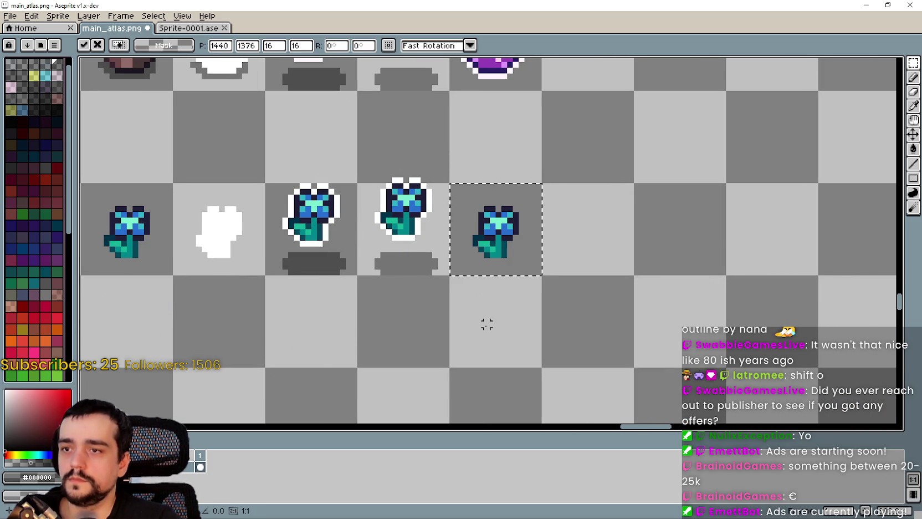
{"action": "key", "text": "shift+o"}
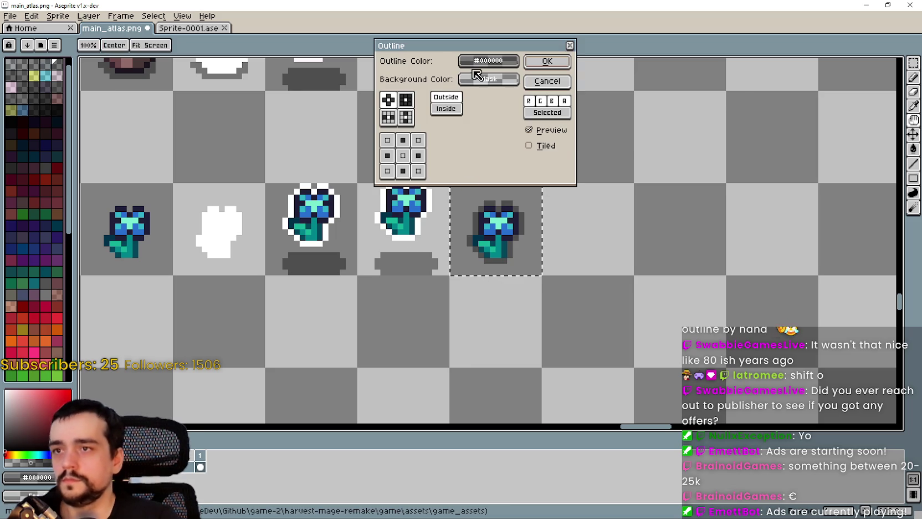
Pick the outline background colour from the indexed palette and apply the white outline to the flower
{"action": "left_click", "coordinate": [477, 61]}
{"action": "left_click", "coordinate": [473, 79]}
{"action": "scroll", "coordinate": [618, 164], "scroll_direction": "down", "scroll_amount": 1}
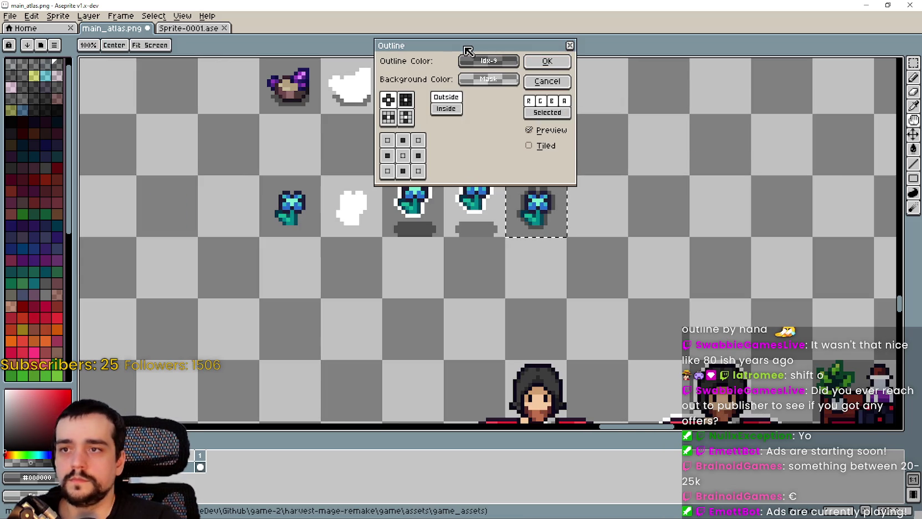
{"action": "left_click", "coordinate": [487, 79]}
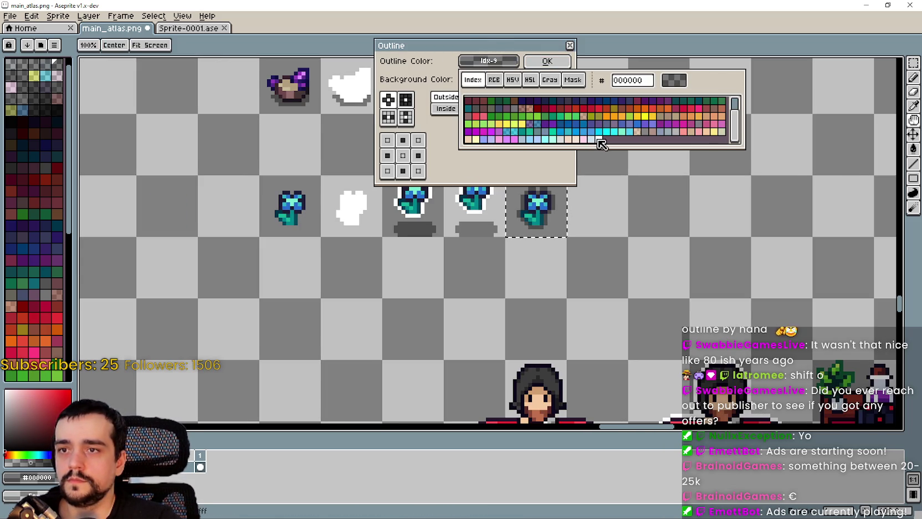
{"action": "left_click", "coordinate": [591, 139]}
{"action": "scroll", "coordinate": [591, 213], "scroll_direction": "up", "scroll_amount": 1}
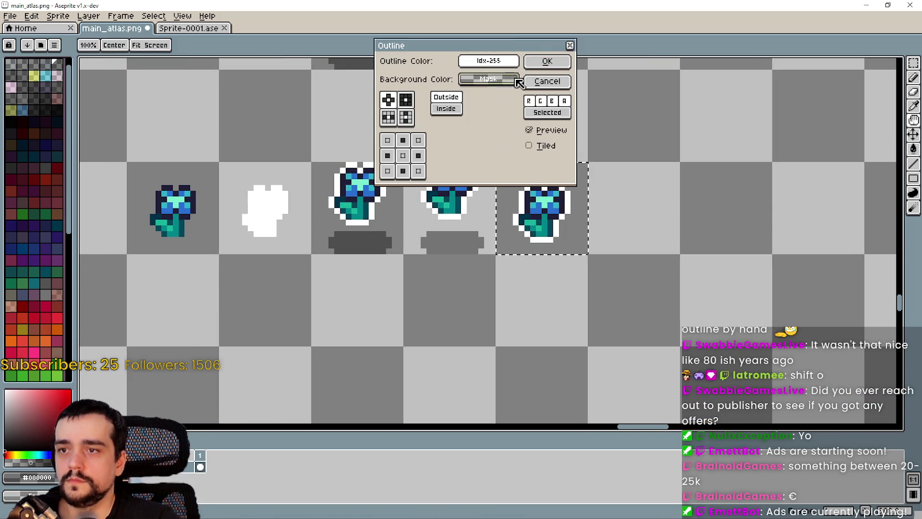
{"action": "left_click", "coordinate": [546, 61]}
{"action": "scroll", "coordinate": [542, 171], "scroll_direction": "up", "scroll_amount": 2}
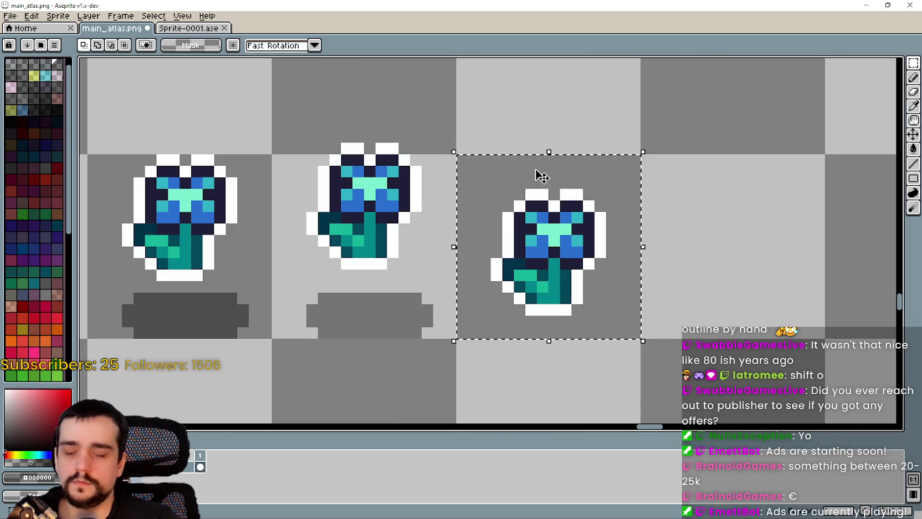
{"action": "scroll", "coordinate": [590, 214], "scroll_direction": "down", "scroll_amount": 4}
Save main_atlas.png in Aseprite and return to Godot
{"action": "key", "text": "ctrl+d"}
{"action": "key", "text": "ctrl+s"}
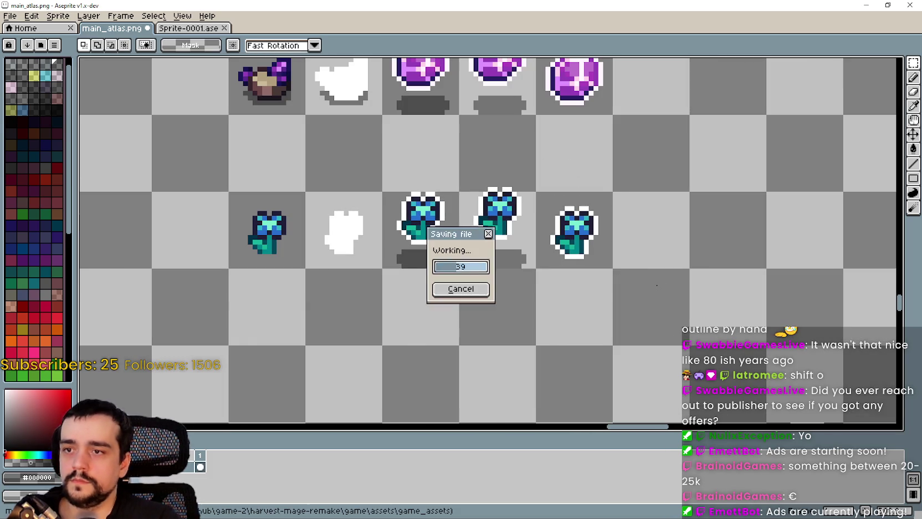
{"action": "scroll", "coordinate": [628, 278], "scroll_direction": "down", "scroll_amount": 2}
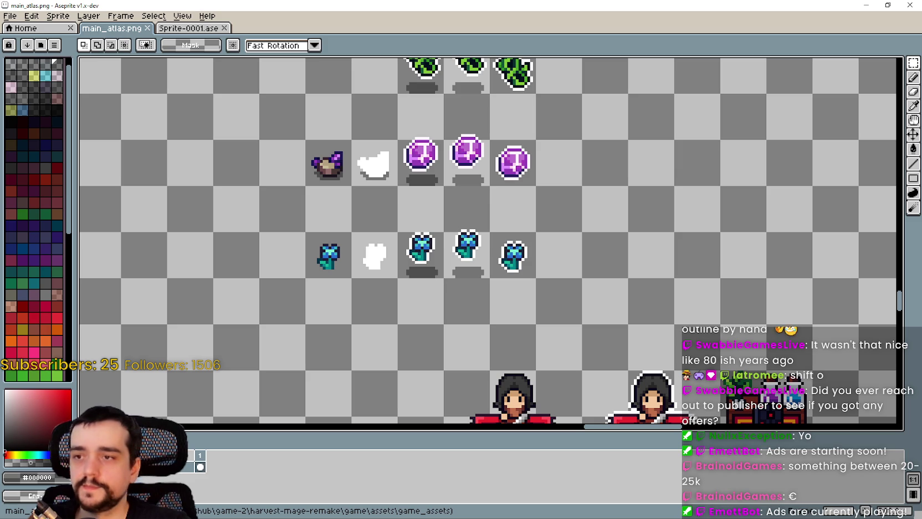
{"action": "key", "text": "alt+Tab"}
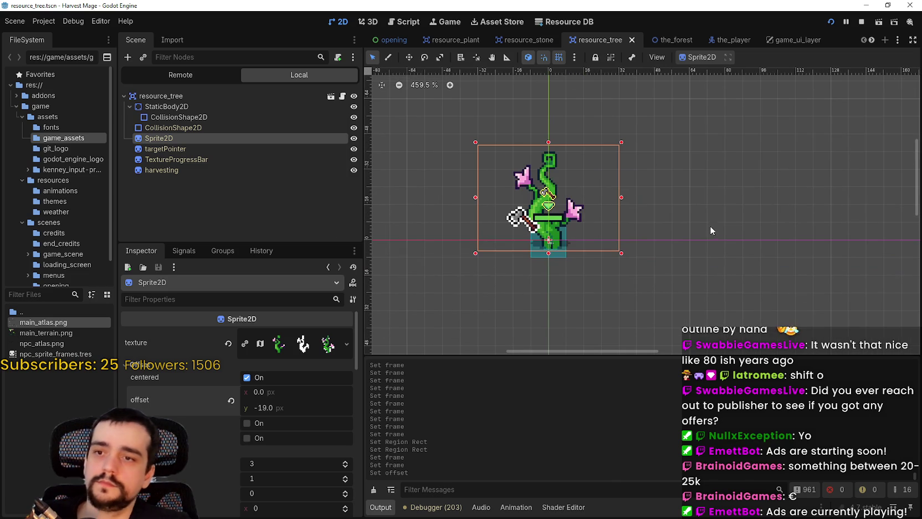
Browse Godot's top menus while assets reimport, opening and closing the Debug options
{"action": "left_click", "coordinate": [48, 25]}
{"action": "left_click", "coordinate": [43, 24]}
{"action": "left_click", "coordinate": [100, 21]}
{"action": "left_click", "coordinate": [70, 22]}
{"action": "left_click", "coordinate": [97, 20]}
{"action": "left_click", "coordinate": [74, 24]}
{"action": "left_click", "coordinate": [50, 22]}
{"action": "left_click", "coordinate": [83, 19]}
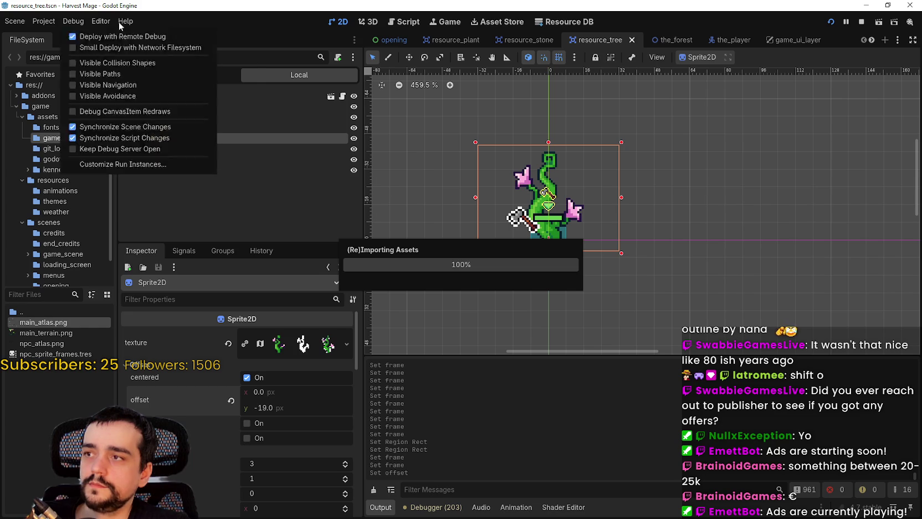
{"action": "left_click", "coordinate": [66, 18]}
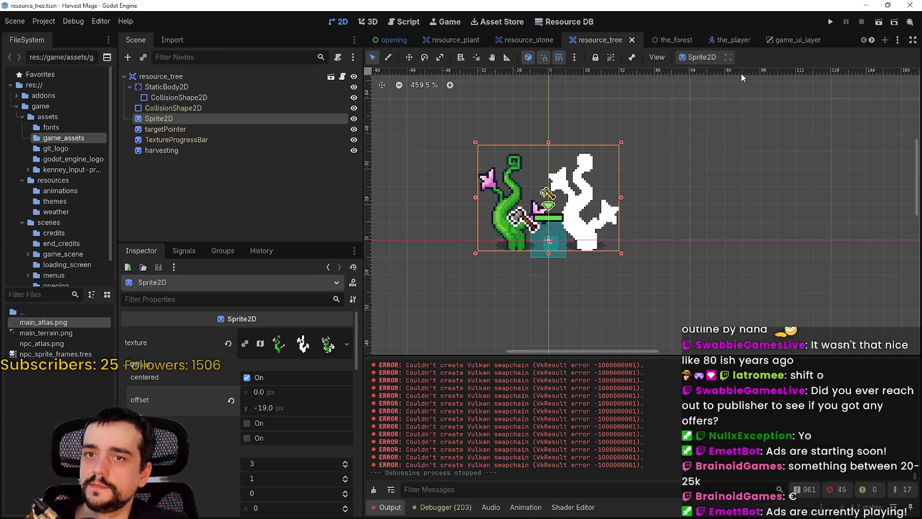
Open the resource_plant scene and expand its Sprite2D's AtlasTexture details
{"action": "left_click", "coordinate": [452, 40]}
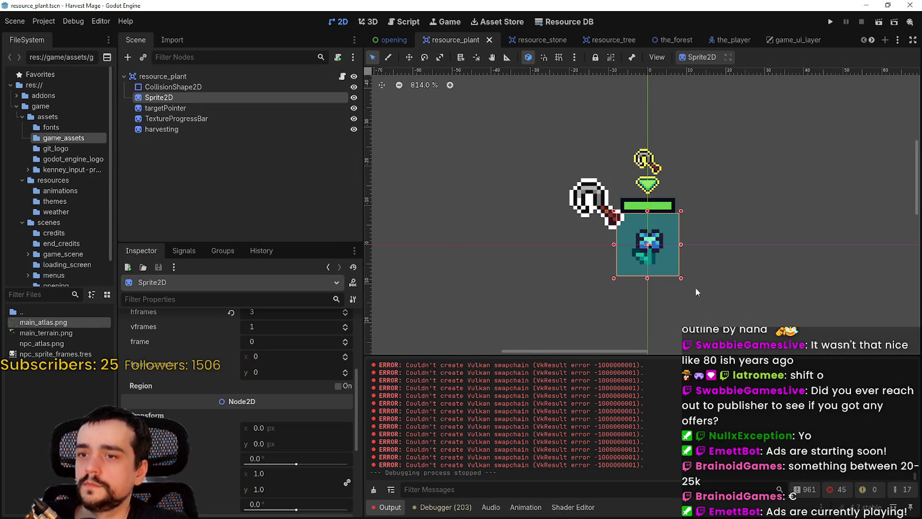
{"action": "scroll", "coordinate": [697, 292], "scroll_direction": "up", "scroll_amount": 1}
{"action": "scroll", "coordinate": [260, 389], "scroll_direction": "up", "scroll_amount": 4}
{"action": "left_click", "coordinate": [244, 342]}
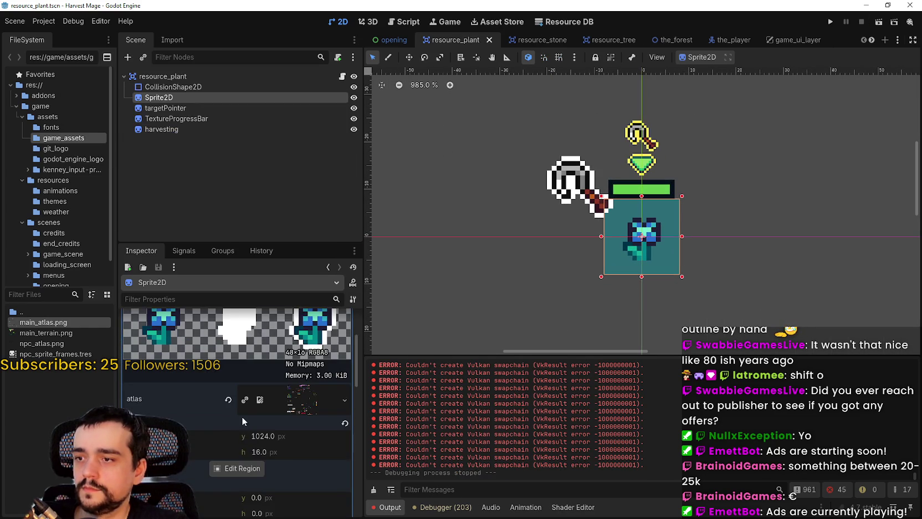
In the Region Editor, frame the flower row as an 80x32 region at y 1360
{"action": "left_click", "coordinate": [240, 466]}
{"action": "scroll", "coordinate": [438, 169], "scroll_direction": "down", "scroll_amount": 6}
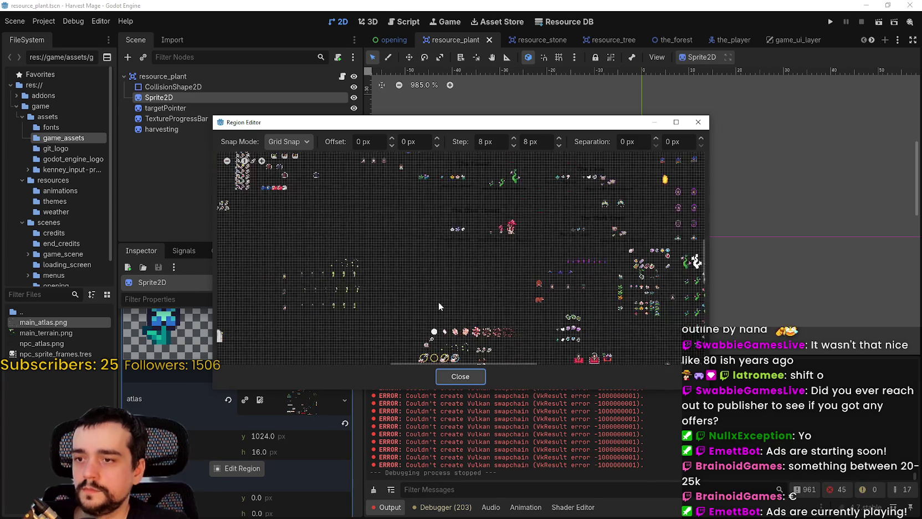
{"action": "scroll", "coordinate": [428, 218], "scroll_direction": "down", "scroll_amount": 3}
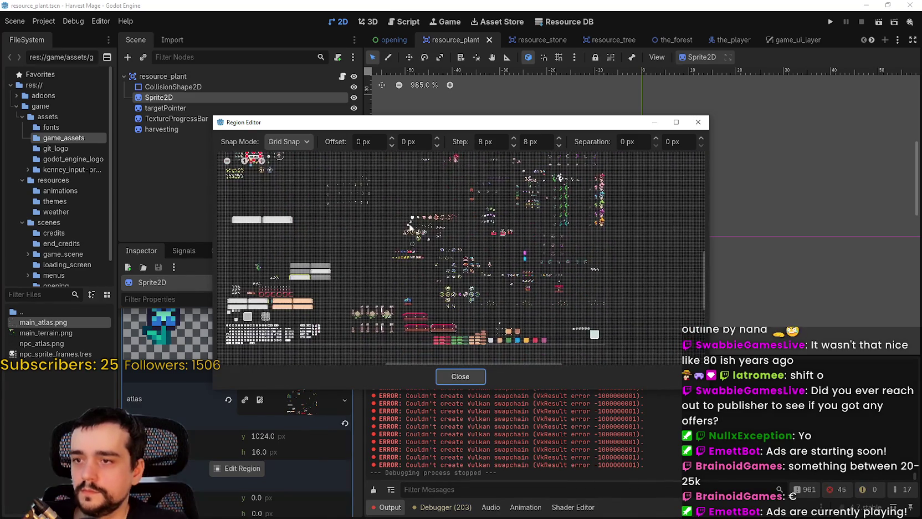
{"action": "scroll", "coordinate": [472, 290], "scroll_direction": "up", "scroll_amount": 5}
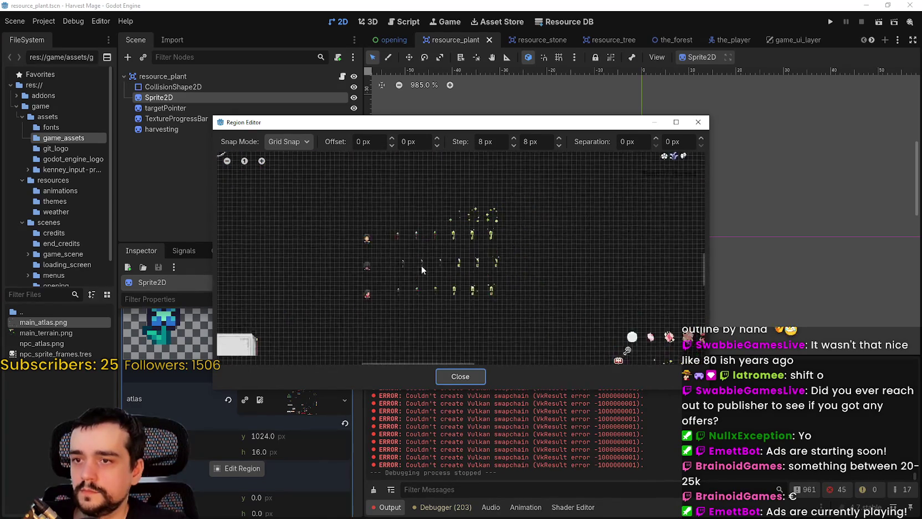
{"action": "scroll", "coordinate": [406, 261], "scroll_direction": "down", "scroll_amount": 4}
{"action": "scroll", "coordinate": [426, 156], "scroll_direction": "up", "scroll_amount": 4}
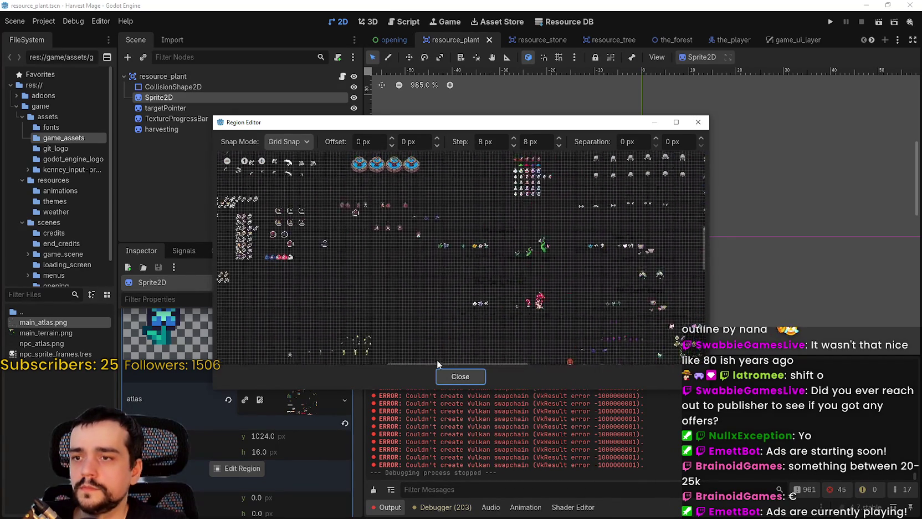
{"action": "scroll", "coordinate": [433, 357], "scroll_direction": "up", "scroll_amount": 4}
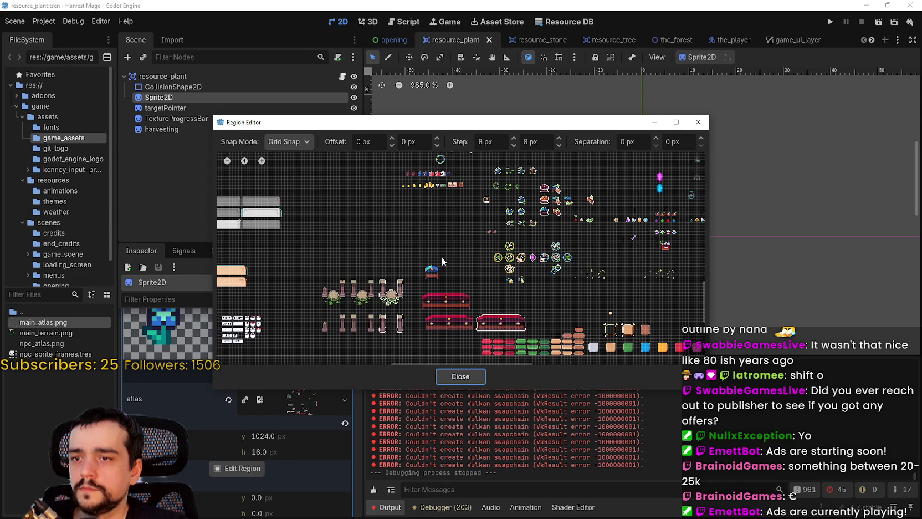
{"action": "scroll", "coordinate": [501, 289], "scroll_direction": "up", "scroll_amount": 5}
{"action": "scroll", "coordinate": [561, 232], "scroll_direction": "up", "scroll_amount": 5}
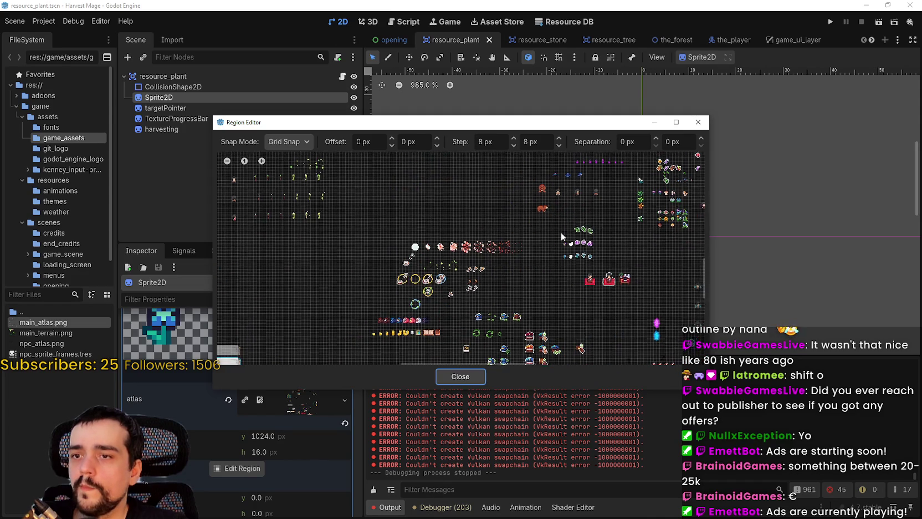
{"action": "scroll", "coordinate": [376, 239], "scroll_direction": "up", "scroll_amount": 4}
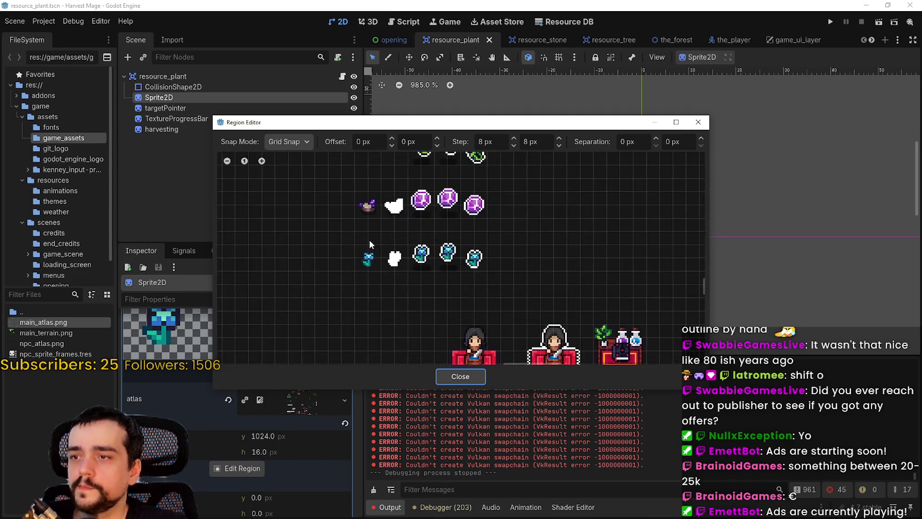
{"action": "mouse_move", "coordinate": [339, 282]}
{"action": "left_mouse_down"}
{"action": "mouse_move", "coordinate": [493, 239]}
{"action": "mouse_move", "coordinate": [527, 225]}
{"action": "mouse_move", "coordinate": [527, 203]}
{"action": "left_mouse_up"}
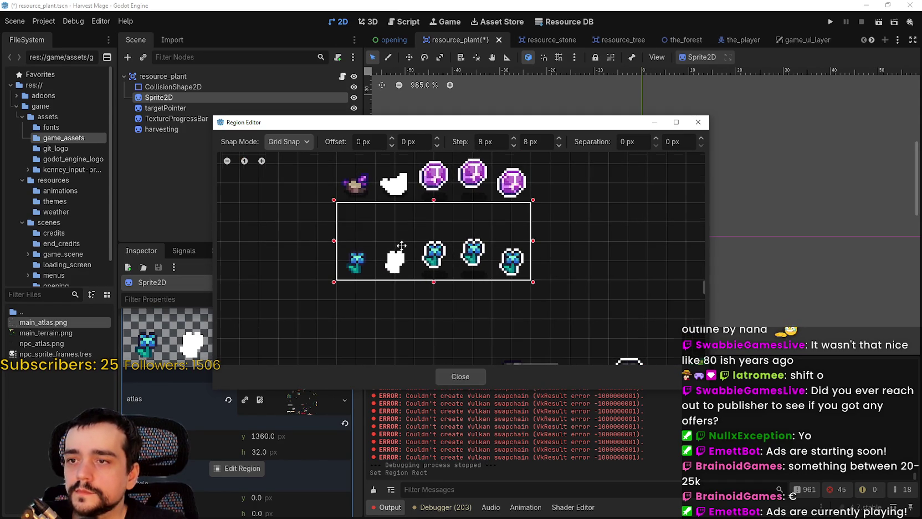
{"action": "scroll", "coordinate": [403, 247], "scroll_direction": "up", "scroll_amount": 1}
{"action": "left_click", "coordinate": [460, 376]}
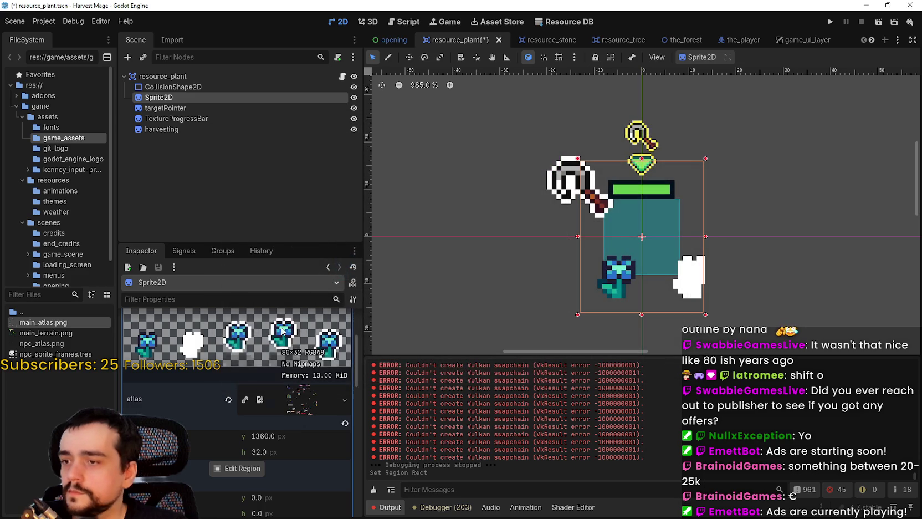
Collapse the atlas texture and raise the plant sprite's hframes from 3 to 4
{"action": "left_click", "coordinate": [295, 328]}
{"action": "scroll", "coordinate": [291, 392], "scroll_direction": "down", "scroll_amount": 1}
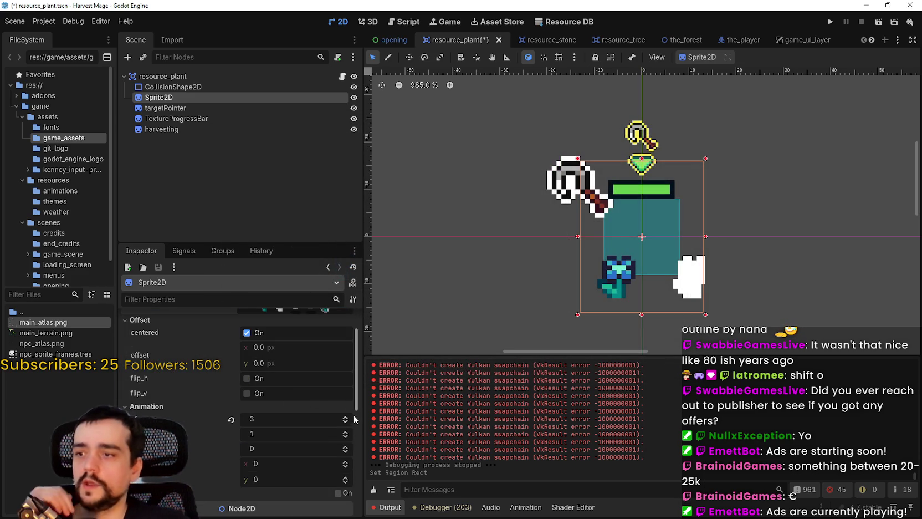
{"action": "left_click", "coordinate": [345, 417]}
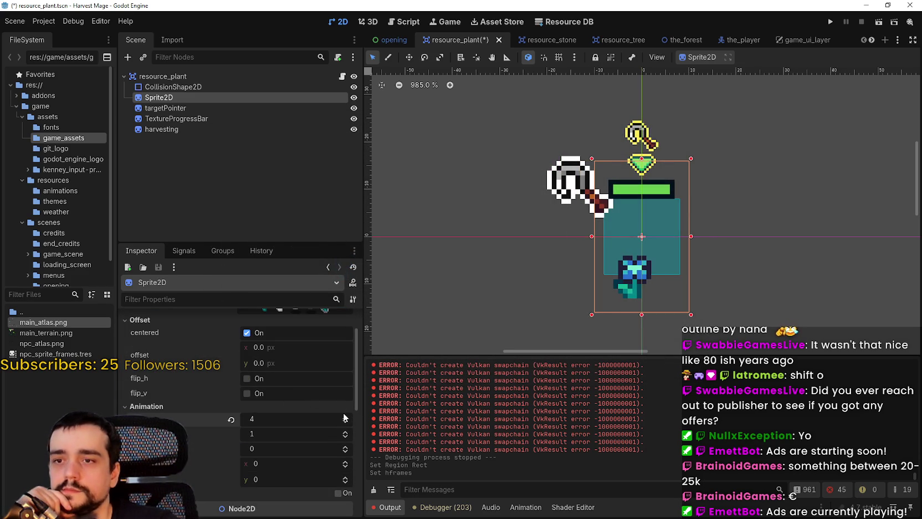
Raise hframes to 5, step through frames 1–4 to check them, then reset frame to 0
{"action": "left_click", "coordinate": [345, 416]}
{"action": "left_click", "coordinate": [345, 447]}
{"action": "left_click", "coordinate": [345, 447]}
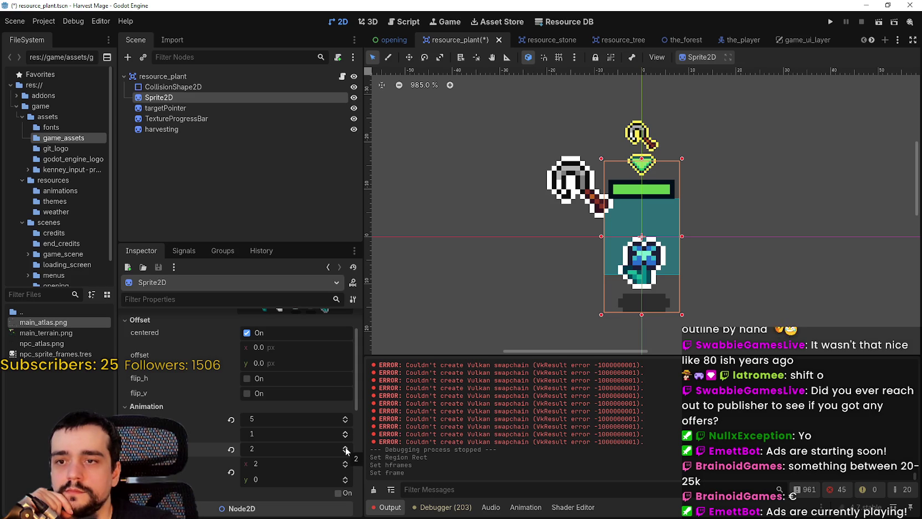
{"action": "left_click", "coordinate": [345, 447]}
{"action": "left_click", "coordinate": [345, 447]}
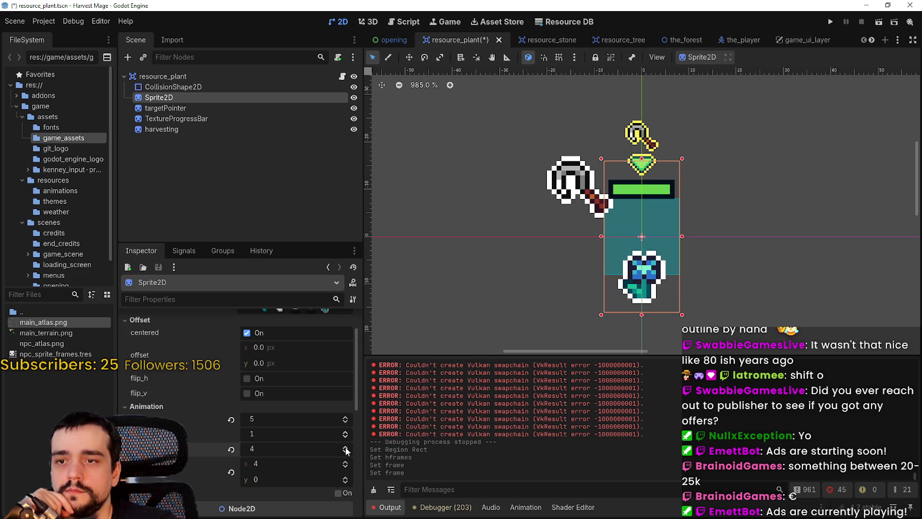
{"action": "left_click", "coordinate": [344, 451]}
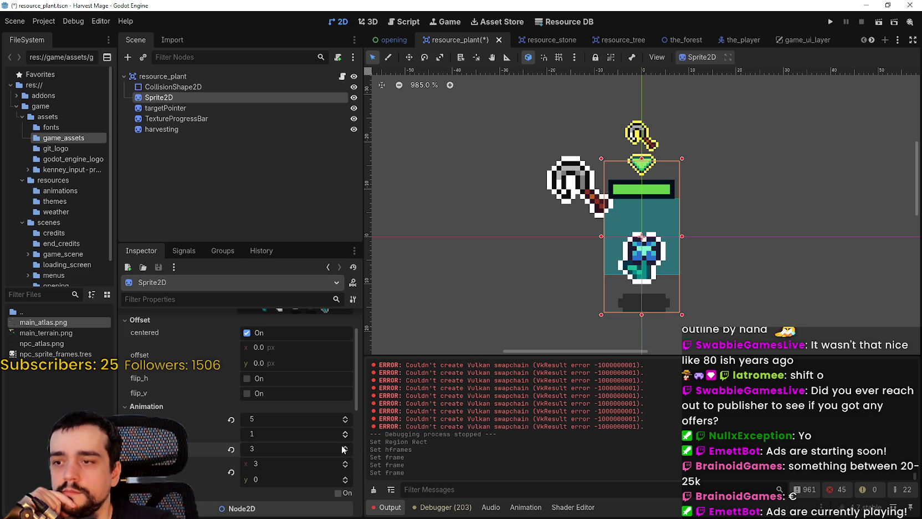
{"action": "left_click", "coordinate": [345, 447]}
{"action": "left_click", "coordinate": [345, 455]}
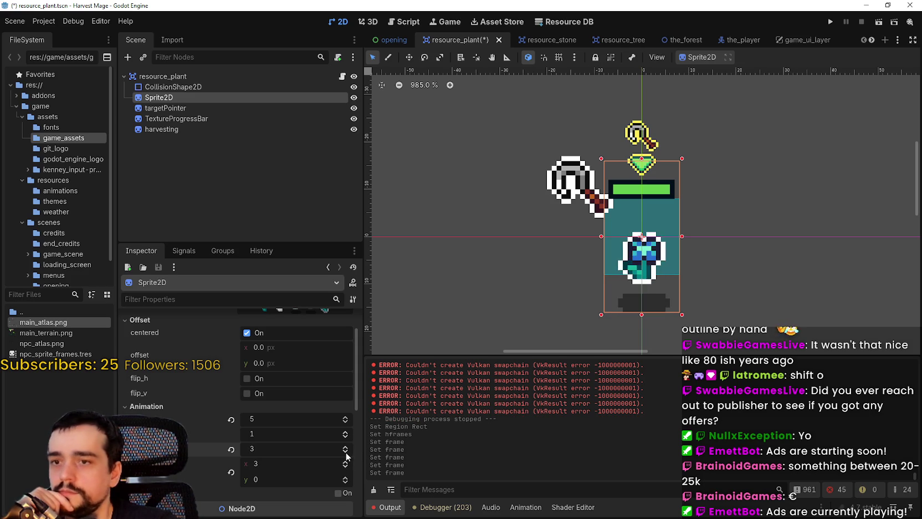
{"action": "left_click", "coordinate": [346, 456]}
{"action": "left_click", "coordinate": [345, 456]}
{"action": "left_click", "coordinate": [346, 446]}
{"action": "left_click", "coordinate": [346, 451]}
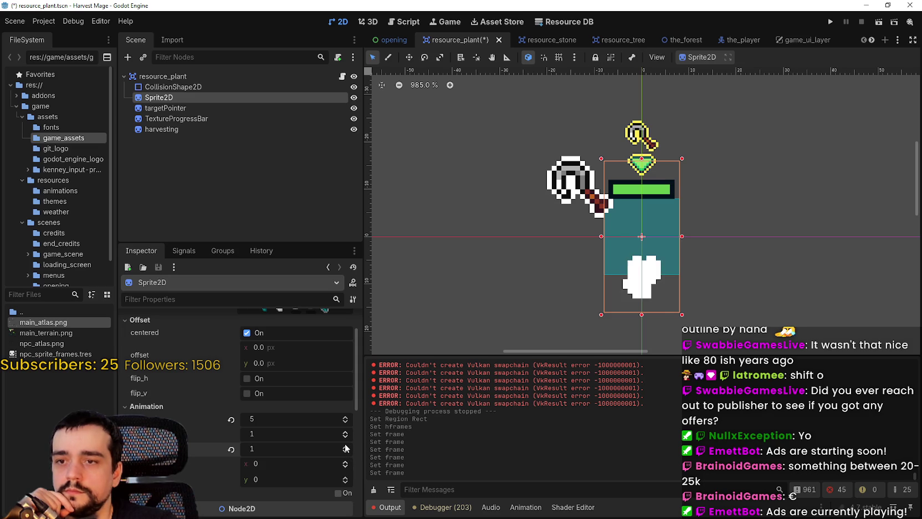
{"action": "left_click", "coordinate": [346, 447]}
{"action": "left_click", "coordinate": [345, 446]}
{"action": "left_click", "coordinate": [346, 446]}
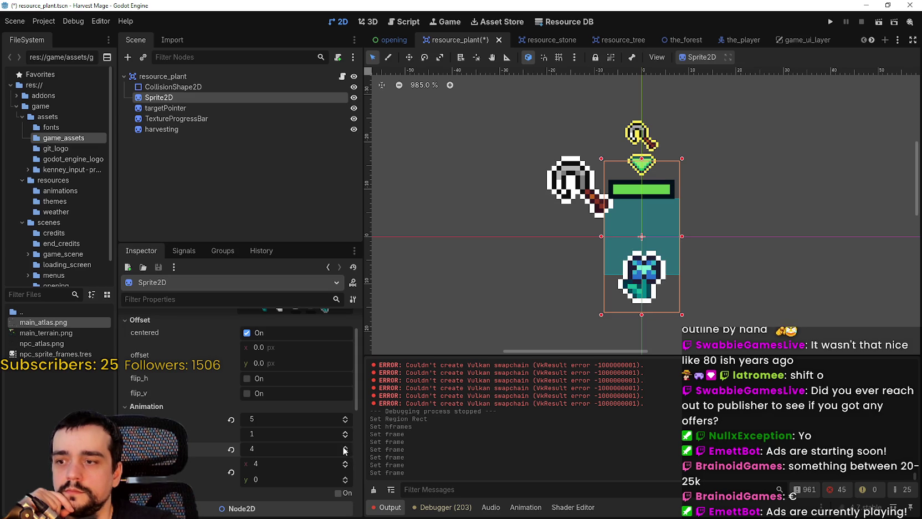
{"action": "left_click", "coordinate": [343, 456]}
{"action": "left_click", "coordinate": [344, 455]}
{"action": "left_click", "coordinate": [343, 456]}
{"action": "left_click", "coordinate": [343, 455]}
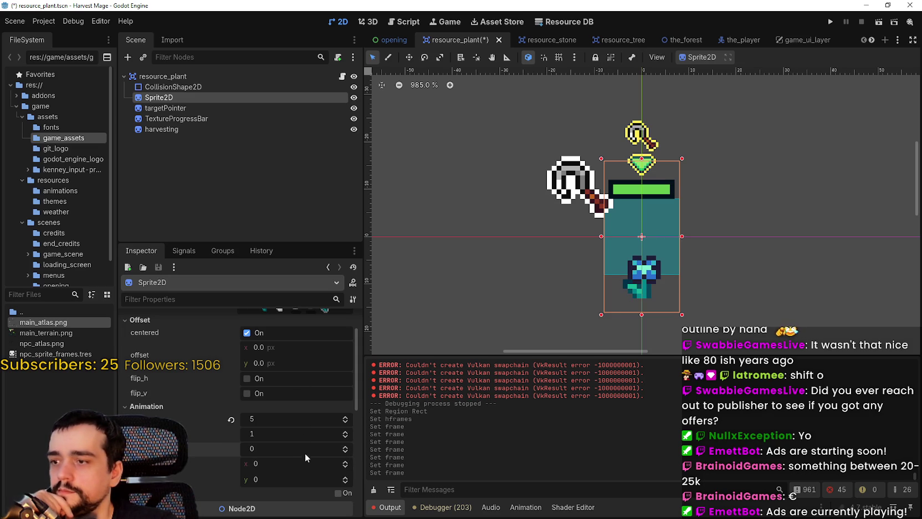
Set the plant sprite's Offset y to -8 and save the scene
{"action": "scroll", "coordinate": [308, 442], "scroll_direction": "up", "scroll_amount": 1}
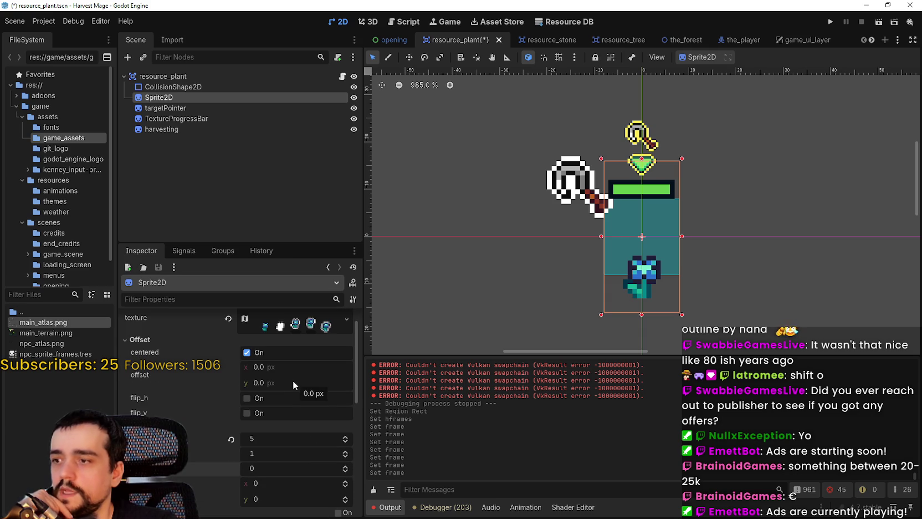
{"action": "key", "text": "ctrl+s"}
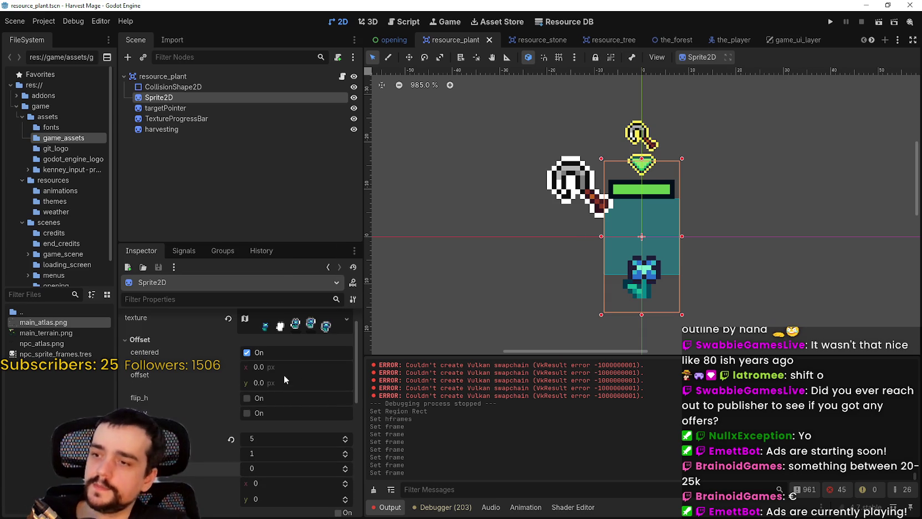
{"action": "left_click", "coordinate": [284, 381]}
{"action": "type", "text": "-8"}
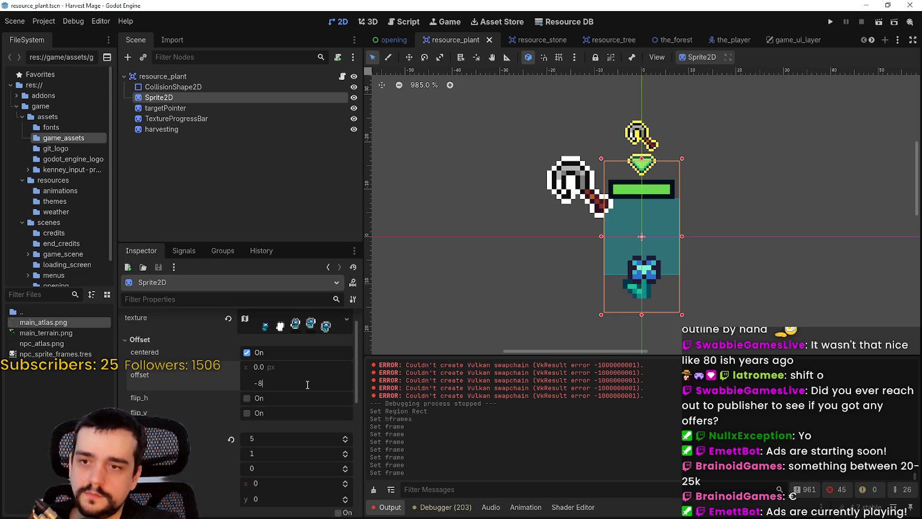
{"action": "key", "text": "Return"}
{"action": "key", "text": "ctrl+s"}
{"action": "left_click", "coordinate": [526, 39]}
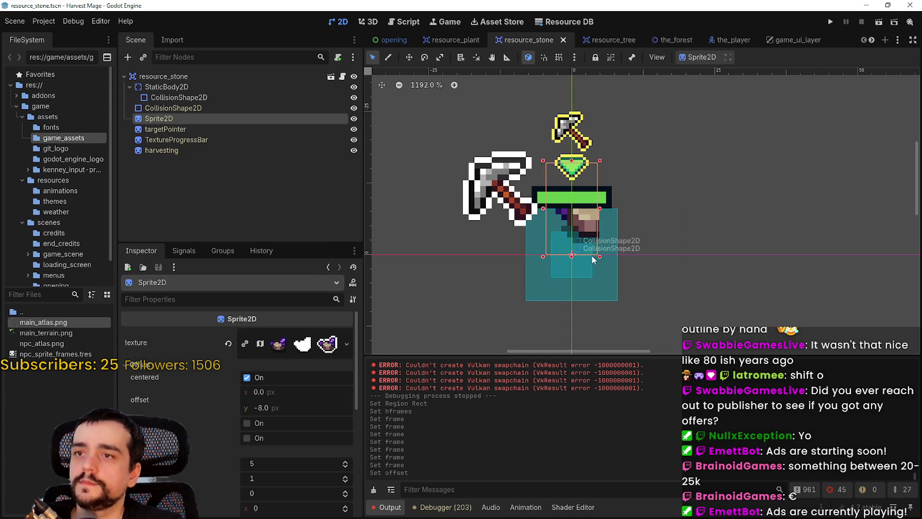
Drag the stone sprite's region over the purple gem row at y 1328, then go to resource_tree
{"action": "left_click", "coordinate": [302, 346]}
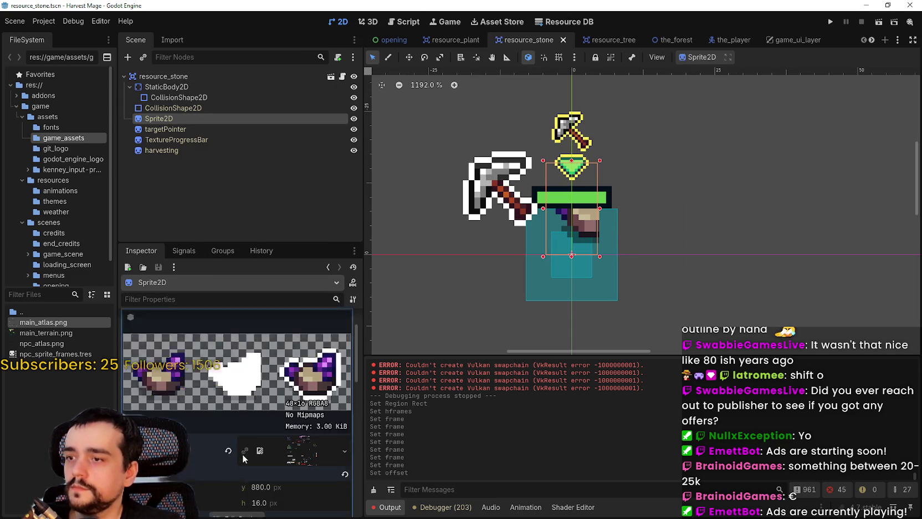
{"action": "left_click", "coordinate": [235, 468]}
{"action": "scroll", "coordinate": [456, 243], "scroll_direction": "down", "scroll_amount": 6}
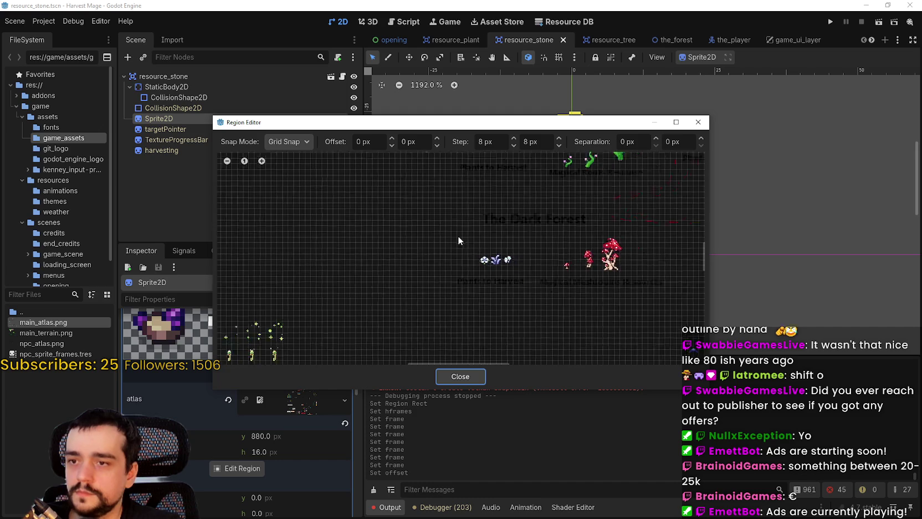
{"action": "scroll", "coordinate": [444, 215], "scroll_direction": "up", "scroll_amount": 3}
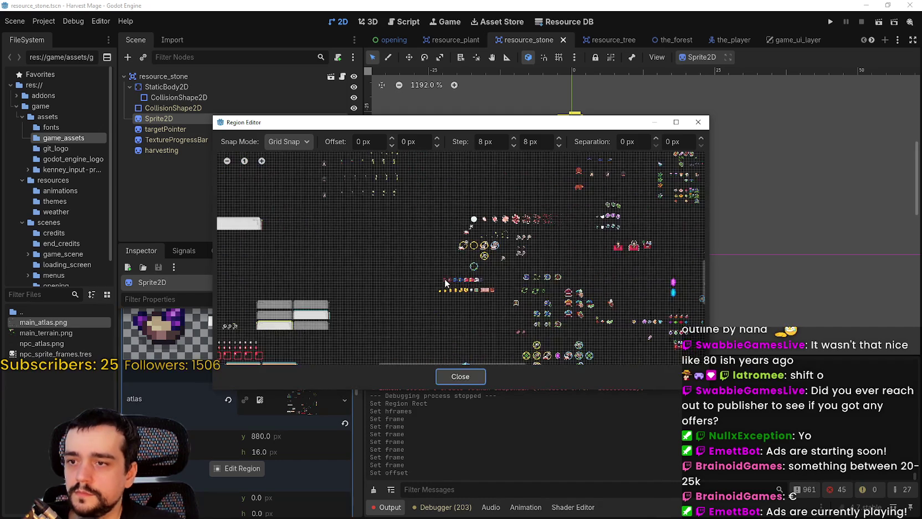
{"action": "scroll", "coordinate": [482, 226], "scroll_direction": "up", "scroll_amount": 2}
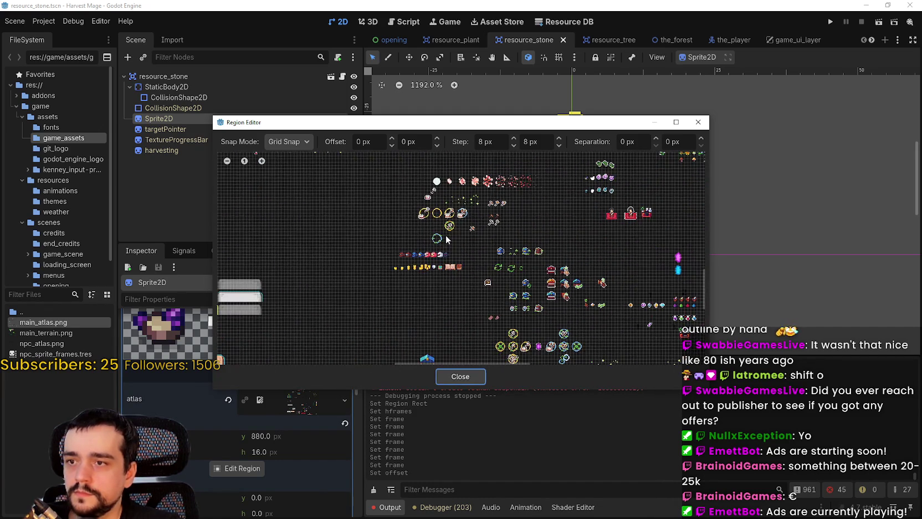
{"action": "scroll", "coordinate": [442, 258], "scroll_direction": "up", "scroll_amount": 5}
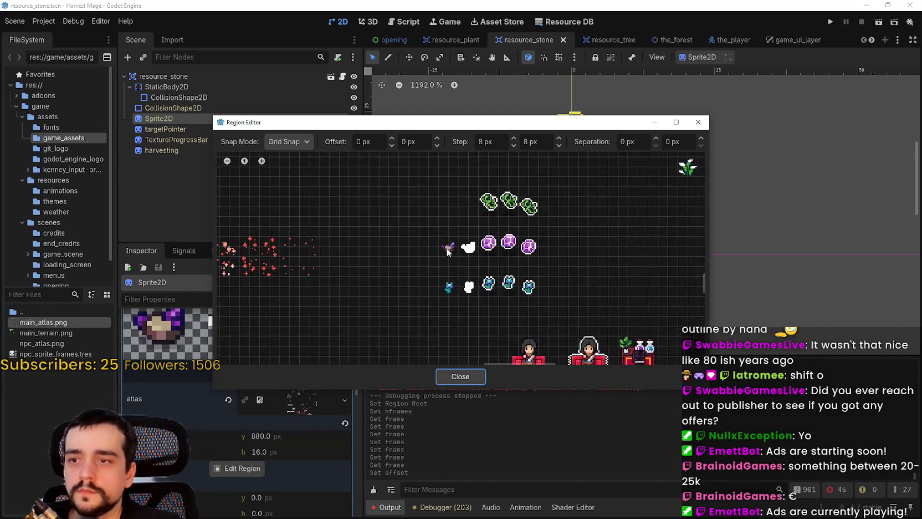
{"action": "mouse_move", "coordinate": [442, 257]}
{"action": "left_mouse_down"}
{"action": "mouse_move", "coordinate": [558, 235]}
{"action": "mouse_move", "coordinate": [558, 207]}
{"action": "left_mouse_up"}
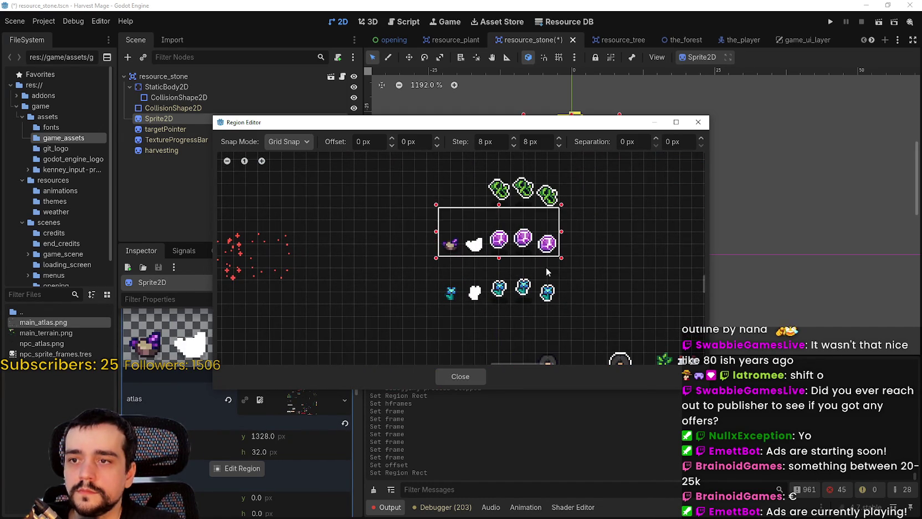
{"action": "scroll", "coordinate": [537, 223], "scroll_direction": "up", "scroll_amount": 2}
{"action": "key", "text": "ctrl+Tab"}
{"action": "scroll", "coordinate": [445, 238], "scroll_direction": "down", "scroll_amount": 3}
Pull the tree sprite's region right edge in to the last leaf and close the Region Editor
{"action": "scroll", "coordinate": [498, 266], "scroll_direction": "up", "scroll_amount": 6}
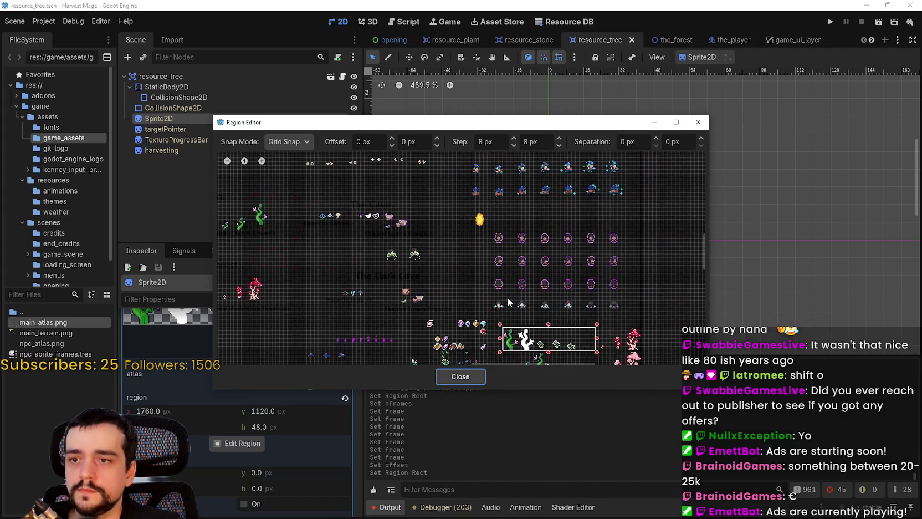
{"action": "mouse_move", "coordinate": [434, 294]}
{"action": "left_mouse_down"}
{"action": "mouse_move", "coordinate": [539, 233]}
{"action": "mouse_move", "coordinate": [463, 257]}
{"action": "left_mouse_up"}
{"action": "scroll", "coordinate": [612, 232], "scroll_direction": "up", "scroll_amount": 1}
{"action": "scroll", "coordinate": [612, 231], "scroll_direction": "up", "scroll_amount": 1}
{"action": "left_click_drag", "start_coordinate": [632, 218], "coordinate": [579, 217]}
{"action": "scroll", "coordinate": [441, 228], "scroll_direction": "up", "scroll_amount": 1}
{"action": "scroll", "coordinate": [441, 229], "scroll_direction": "up", "scroll_amount": 1}
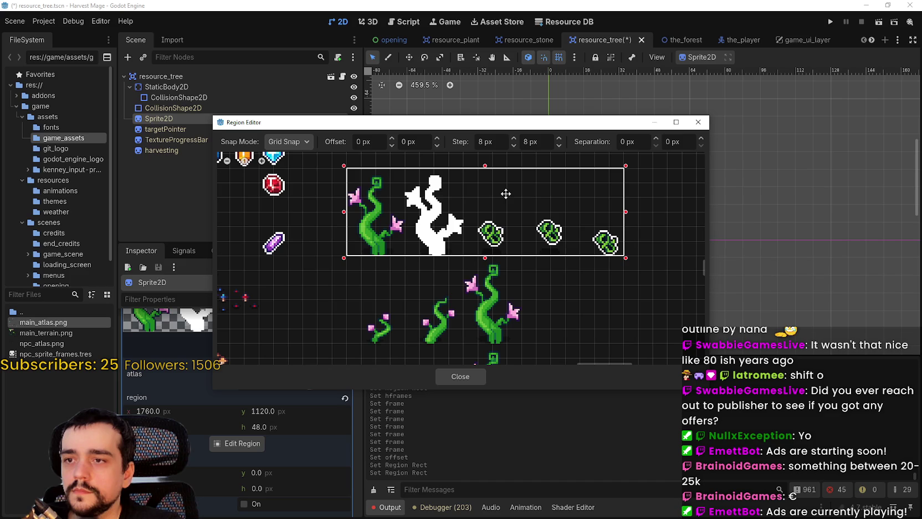
{"action": "left_click", "coordinate": [469, 374]}
{"action": "scroll", "coordinate": [578, 233], "scroll_direction": "up", "scroll_amount": 3}
{"action": "scroll", "coordinate": [206, 416], "scroll_direction": "up", "scroll_amount": 3}
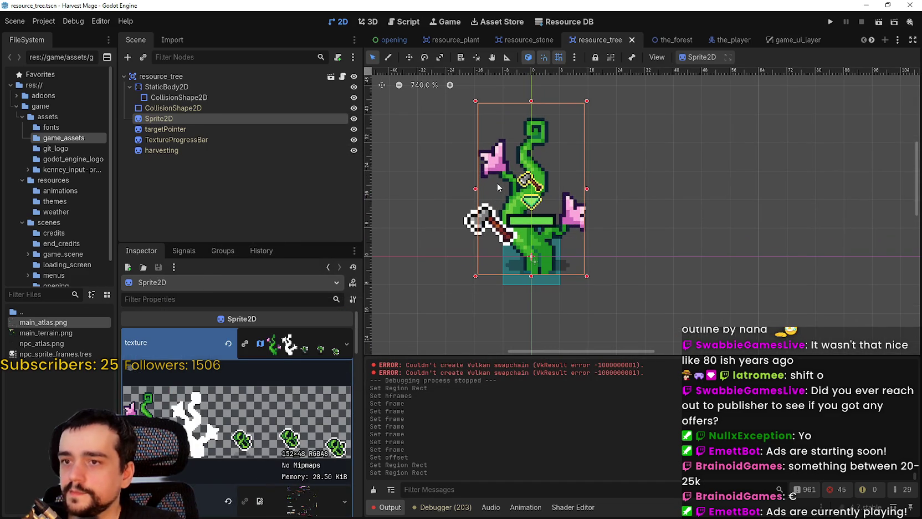
{"action": "scroll", "coordinate": [302, 422], "scroll_direction": "down", "scroll_amount": 5}
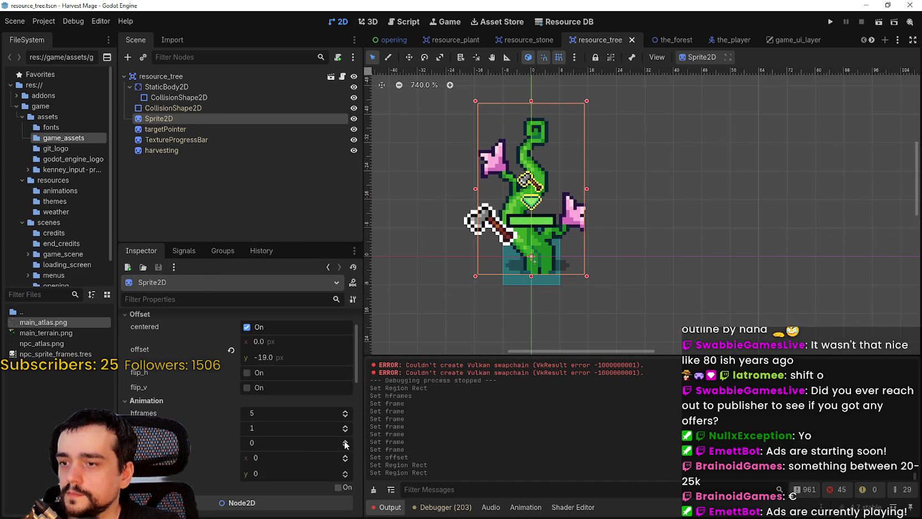
Step through the tree sprite's frames and settle on frame 4, the clover-leaf sprite
{"action": "left_click", "coordinate": [344, 441]}
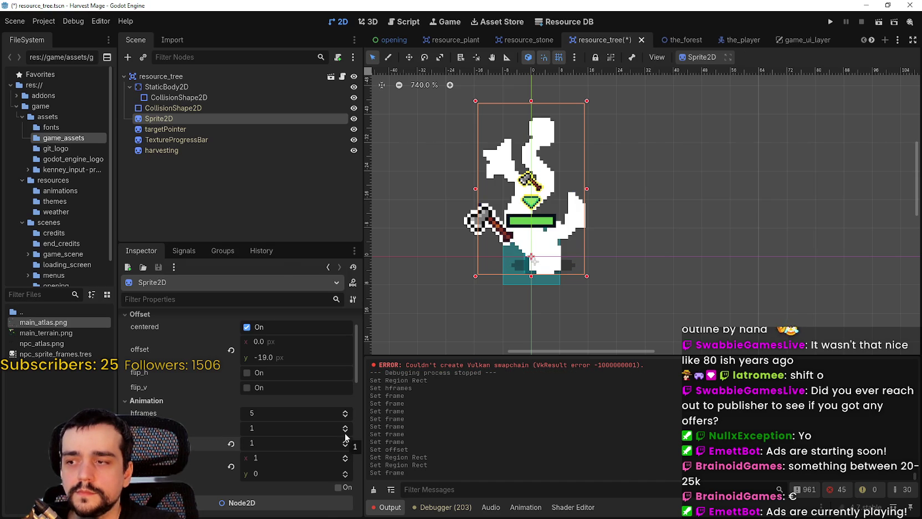
{"action": "left_click", "coordinate": [344, 442]}
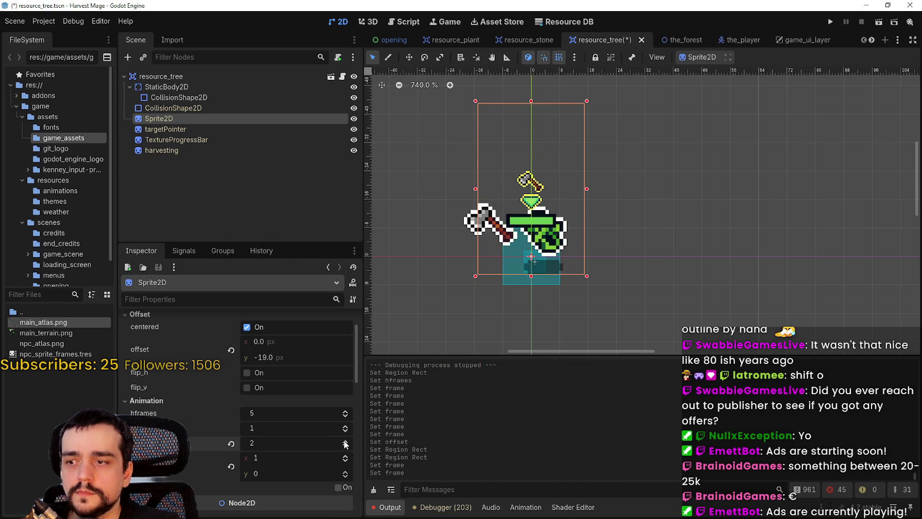
{"action": "left_click", "coordinate": [345, 446]}
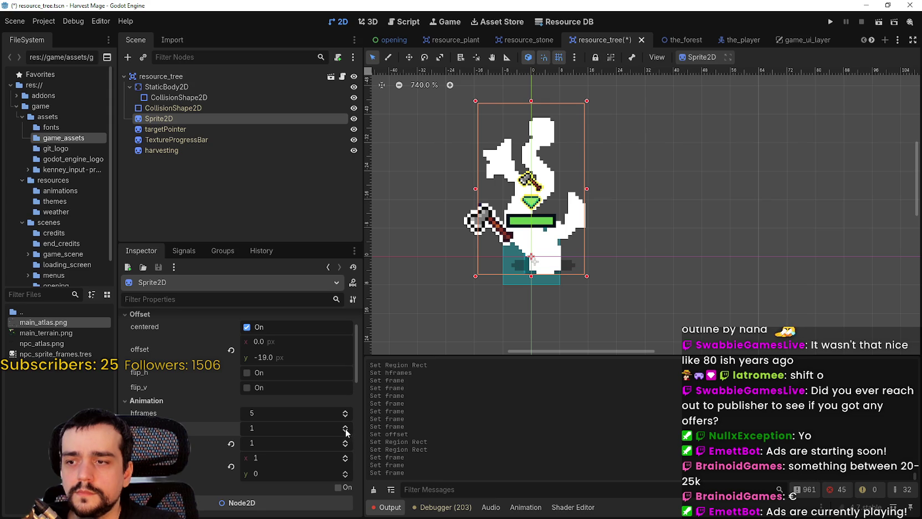
{"action": "left_click", "coordinate": [346, 446]}
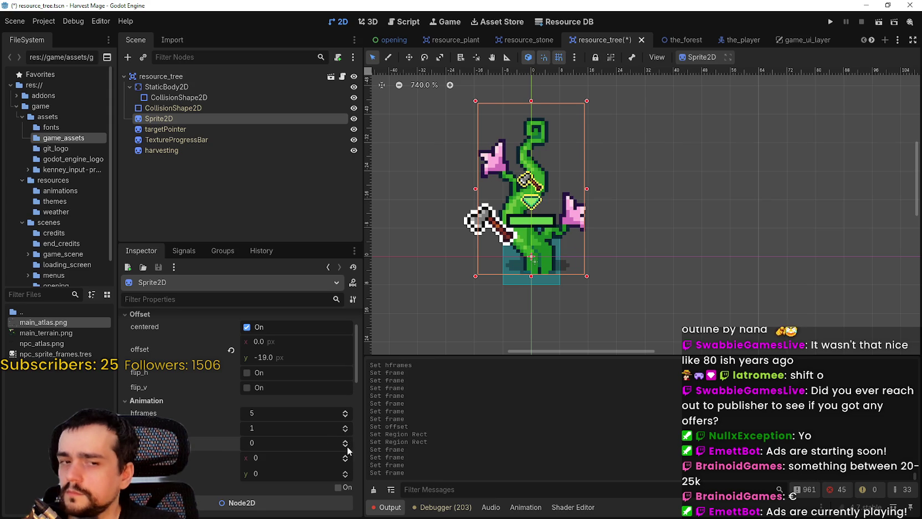
{"action": "left_click", "coordinate": [345, 442]}
{"action": "left_click", "coordinate": [345, 441]}
{"action": "double_click", "coordinate": [346, 441]}
{"action": "scroll", "coordinate": [306, 388], "scroll_direction": "up", "scroll_amount": 2}
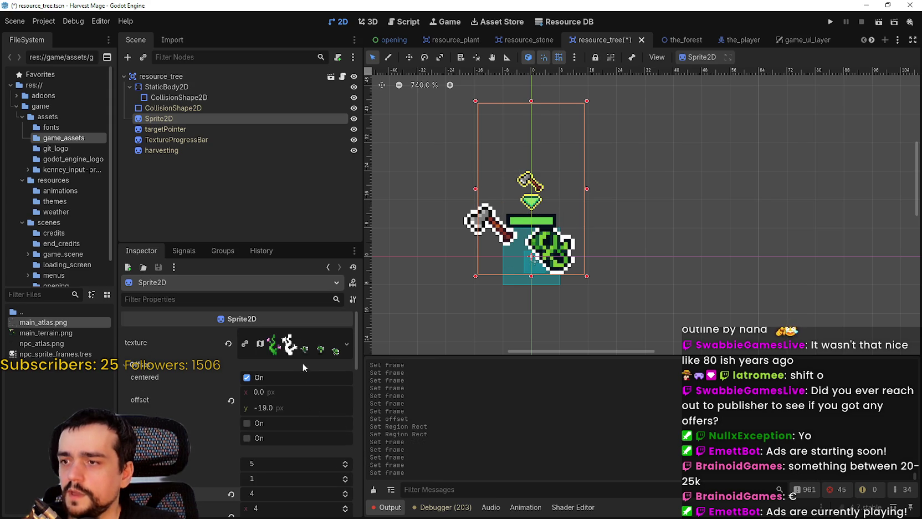
{"action": "left_click", "coordinate": [288, 344]}
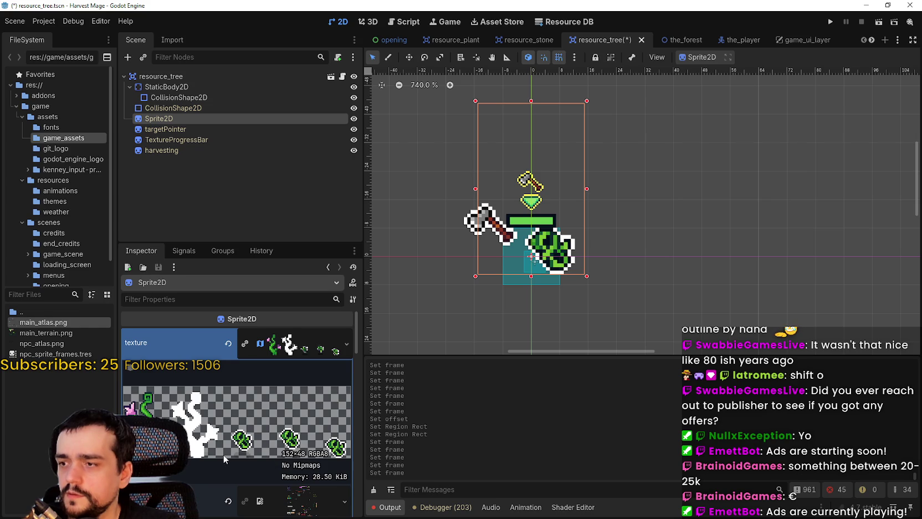
{"action": "scroll", "coordinate": [222, 450], "scroll_direction": "down", "scroll_amount": 2}
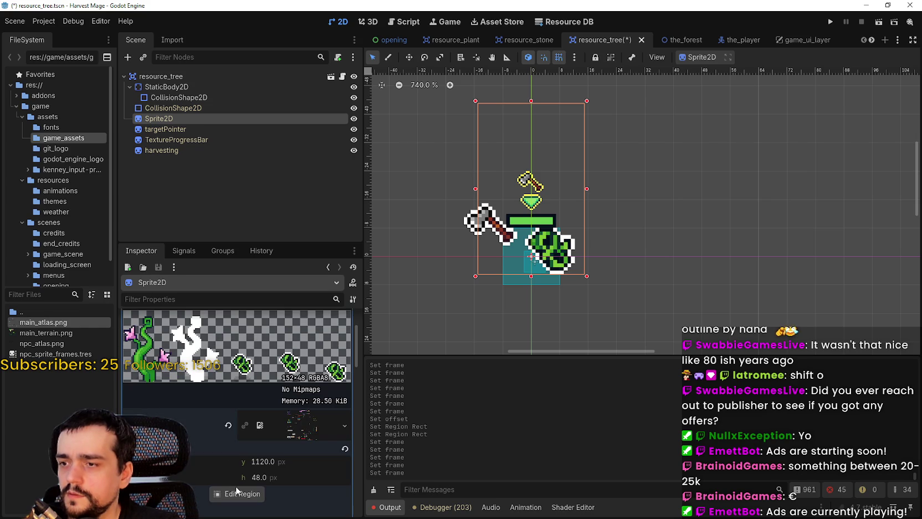
Reopen the tree sprite's Region Editor and frame the plant and leaf strip in view
{"action": "left_click", "coordinate": [238, 492]}
{"action": "scroll", "coordinate": [405, 308], "scroll_direction": "up", "scroll_amount": 5}
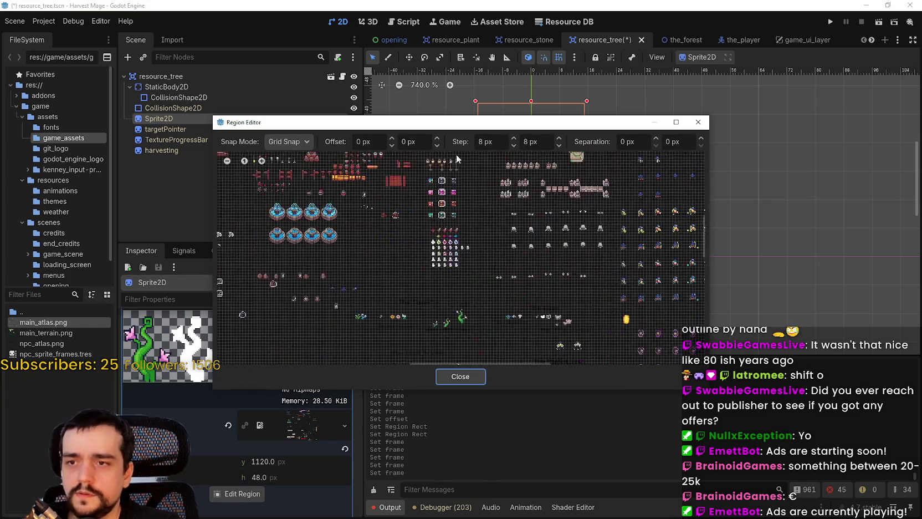
{"action": "scroll", "coordinate": [497, 322], "scroll_direction": "up", "scroll_amount": 5}
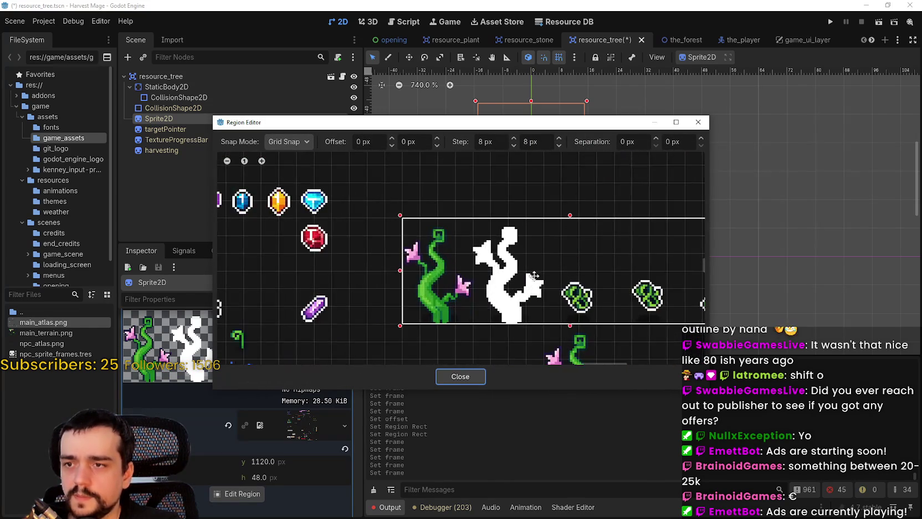
{"action": "scroll", "coordinate": [430, 305], "scroll_direction": "up", "scroll_amount": 4}
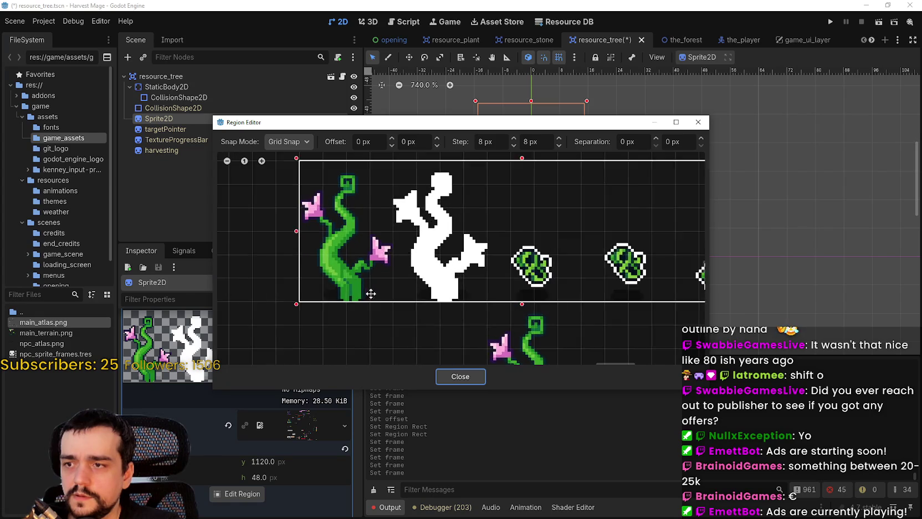
{"action": "scroll", "coordinate": [461, 310], "scroll_direction": "down", "scroll_amount": 2}
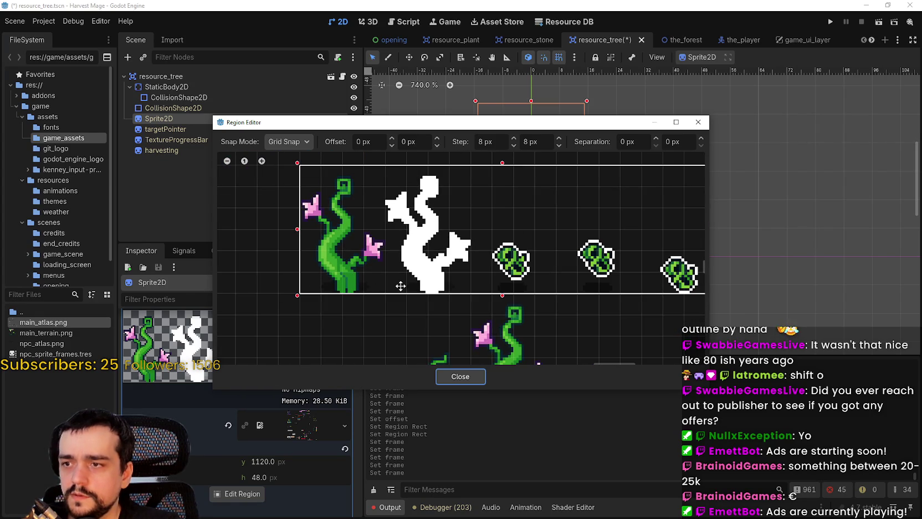
{"action": "left_click_drag", "start_coordinate": [376, 286], "coordinate": [282, 264]}
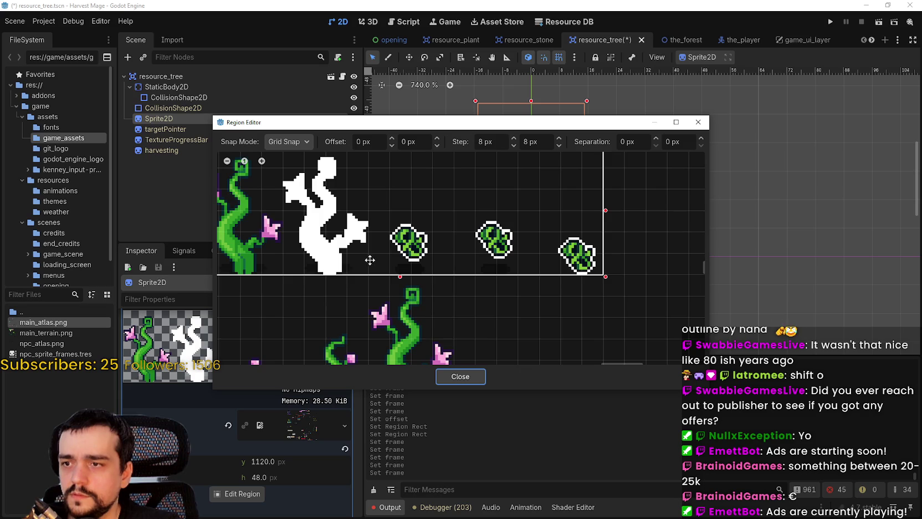
In Aseprite's main_atlas.png, marquee-select the three leaf sprites, then return to Godot
{"action": "key", "text": "alt+Tab"}
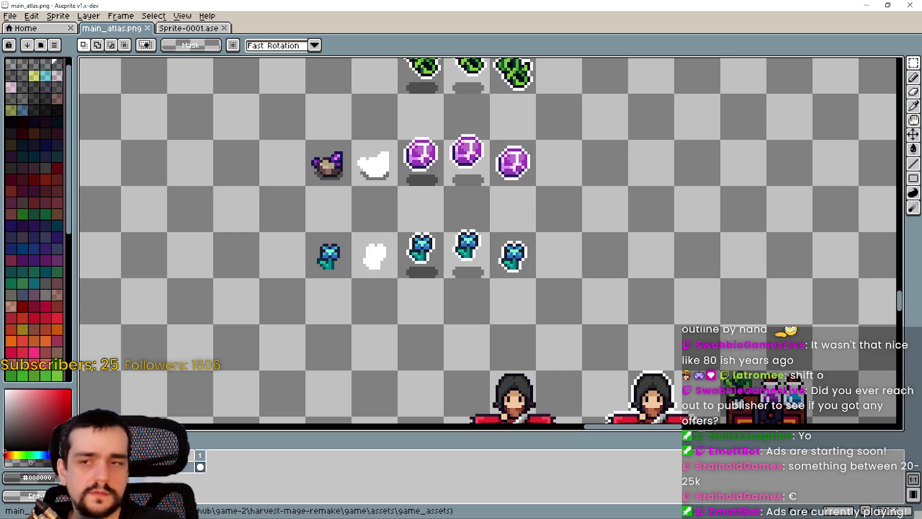
{"action": "key", "text": "ctrl+Tab"}
{"action": "scroll", "coordinate": [372, 272], "scroll_direction": "up", "scroll_amount": 3}
{"action": "scroll", "coordinate": [372, 271], "scroll_direction": "up", "scroll_amount": 3}
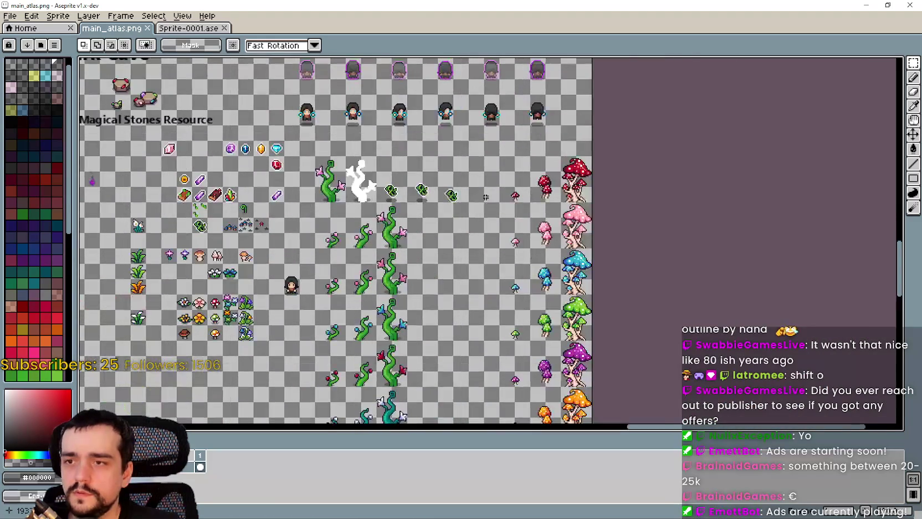
{"action": "left_click_drag", "start_coordinate": [479, 255], "coordinate": [360, 145]}
{"action": "key", "text": "alt+Tab"}
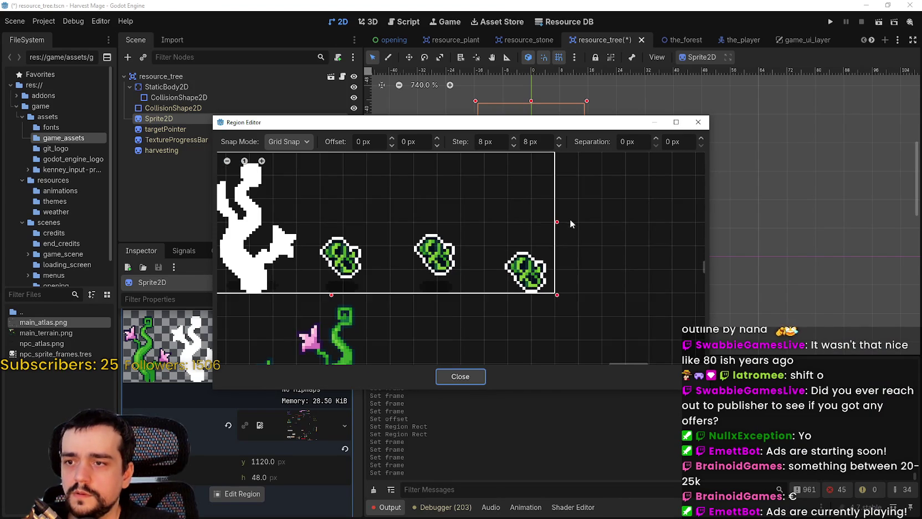
{"action": "left_click_drag", "start_coordinate": [563, 219], "coordinate": [602, 221]}
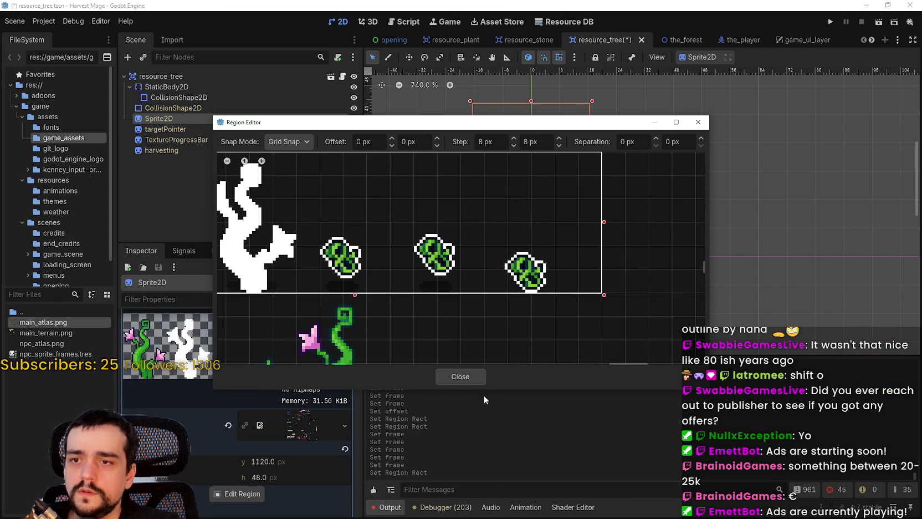
{"action": "left_click", "coordinate": [470, 371]}
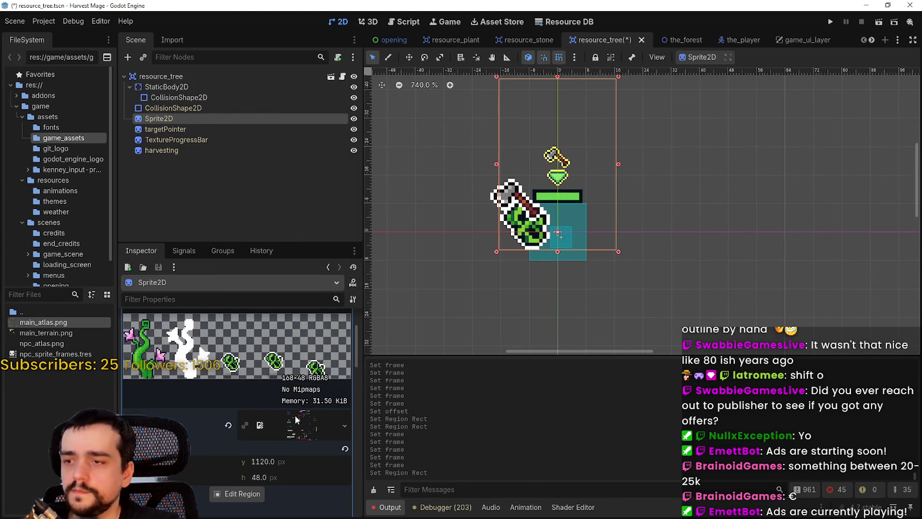
{"action": "left_click", "coordinate": [237, 493]}
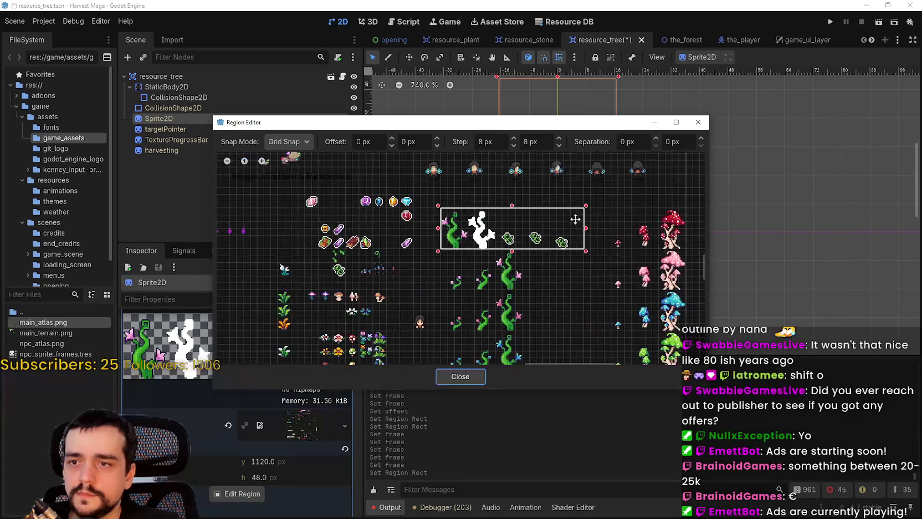
{"action": "left_click_drag", "start_coordinate": [585, 227], "coordinate": [579, 228]}
{"action": "mouse_move", "coordinate": [565, 165]}
{"action": "left_mouse_down"}
{"action": "mouse_move", "coordinate": [576, 222]}
{"action": "mouse_move", "coordinate": [526, 426]}
{"action": "mouse_move", "coordinate": [490, 314]}
{"action": "mouse_move", "coordinate": [536, 272]}
{"action": "left_mouse_up"}
{"action": "key", "text": "Escape"}
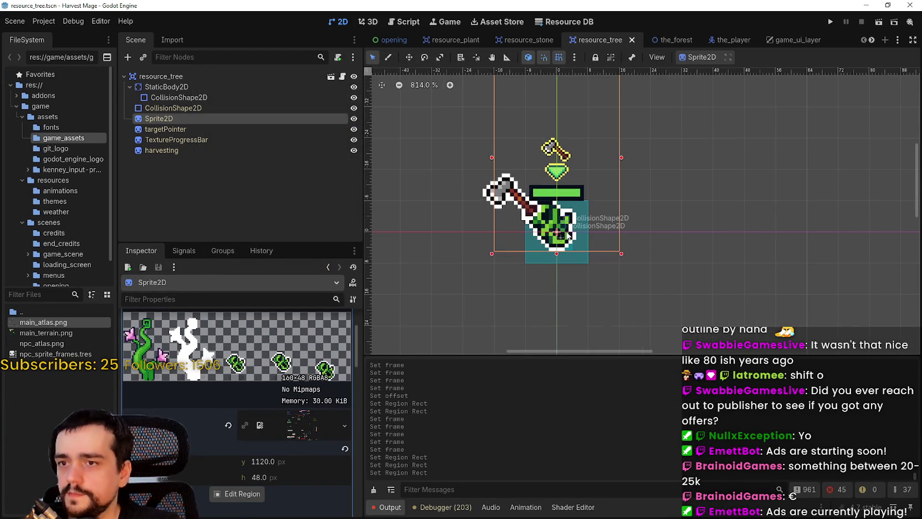
{"action": "scroll", "coordinate": [281, 377], "scroll_direction": "up", "scroll_amount": 3}
{"action": "scroll", "coordinate": [308, 435], "scroll_direction": "down", "scroll_amount": 5}
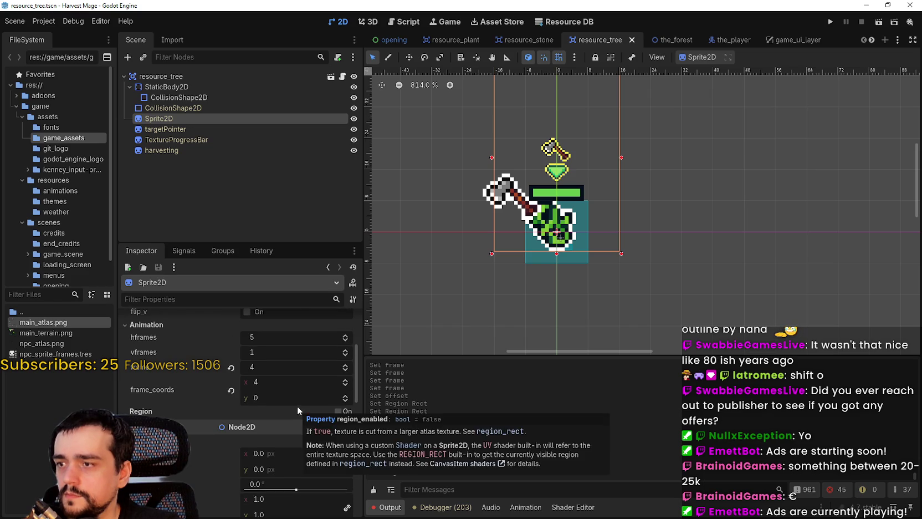
{"action": "scroll", "coordinate": [297, 405], "scroll_direction": "up", "scroll_amount": 1}
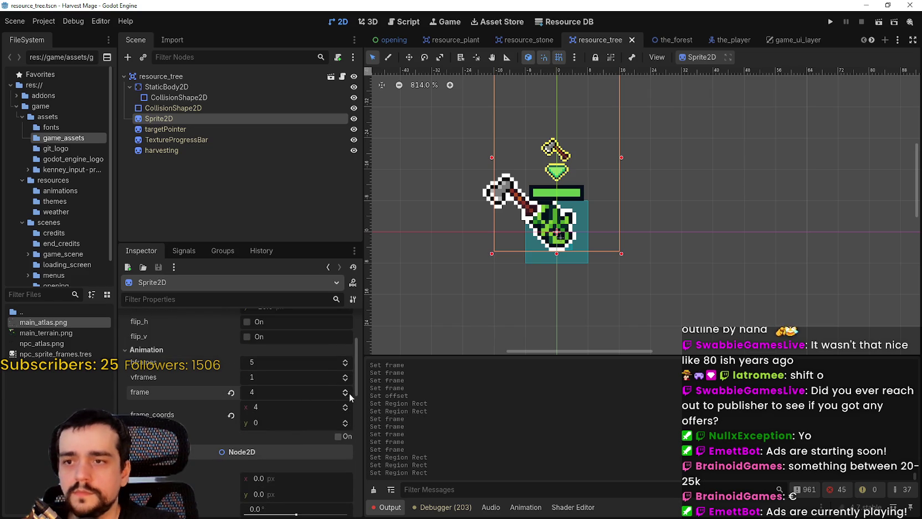
{"action": "left_click", "coordinate": [344, 395]}
{"action": "left_click", "coordinate": [343, 397]}
{"action": "left_click", "coordinate": [343, 396]}
{"action": "left_click", "coordinate": [342, 396]}
{"action": "key", "text": "ctrl+s"}
{"action": "scroll", "coordinate": [605, 230], "scroll_direction": "up", "scroll_amount": 3}
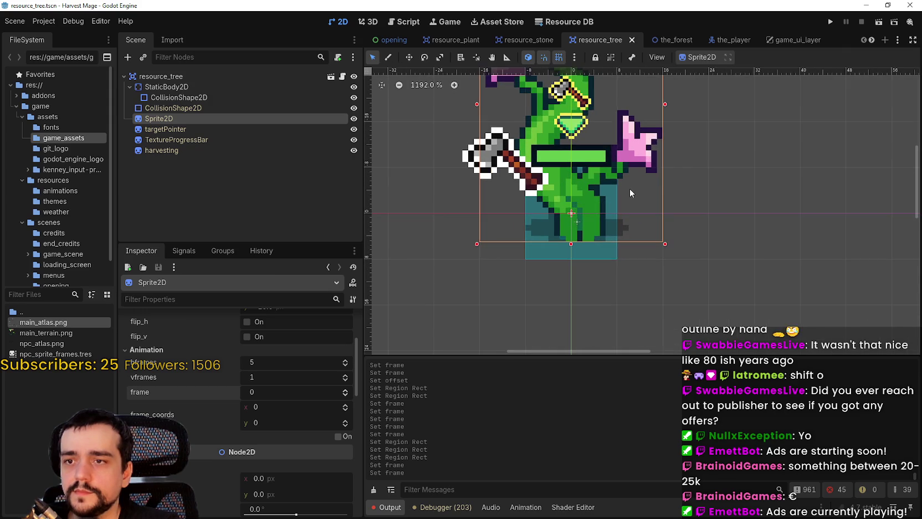
{"action": "scroll", "coordinate": [630, 189], "scroll_direction": "up", "scroll_amount": 3}
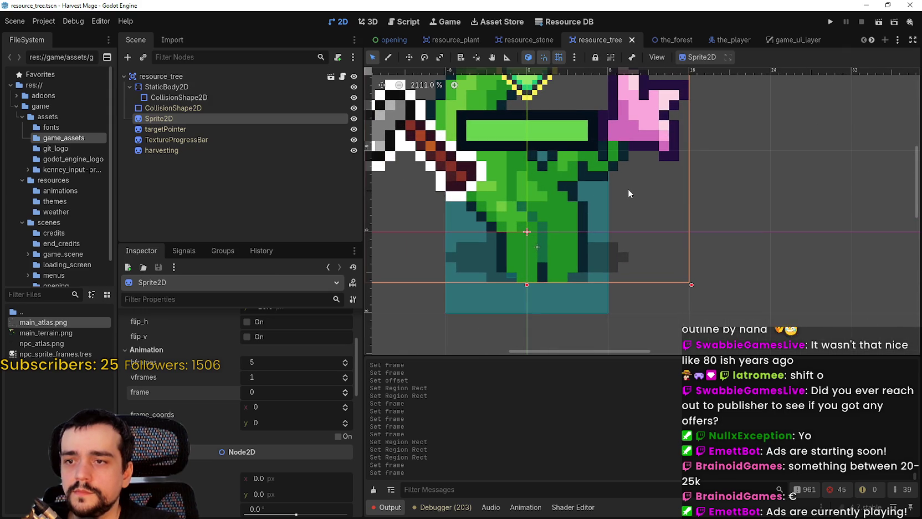
{"action": "scroll", "coordinate": [278, 382], "scroll_direction": "up", "scroll_amount": 3}
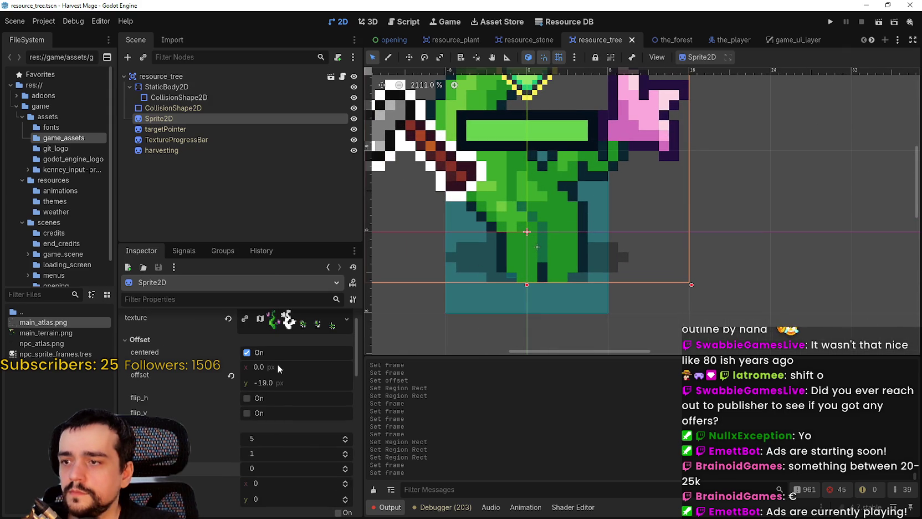
{"action": "scroll", "coordinate": [495, 251], "scroll_direction": "down", "scroll_amount": 3}
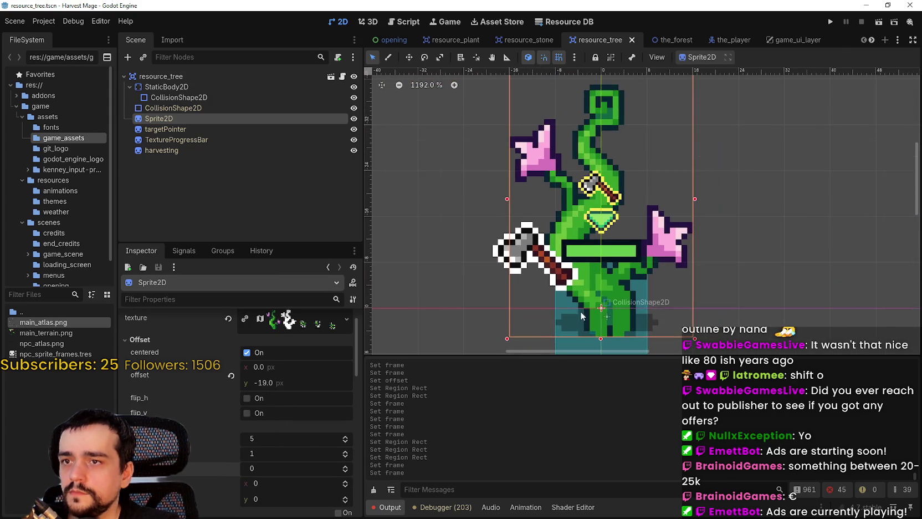
{"action": "scroll", "coordinate": [591, 260], "scroll_direction": "up", "scroll_amount": 2}
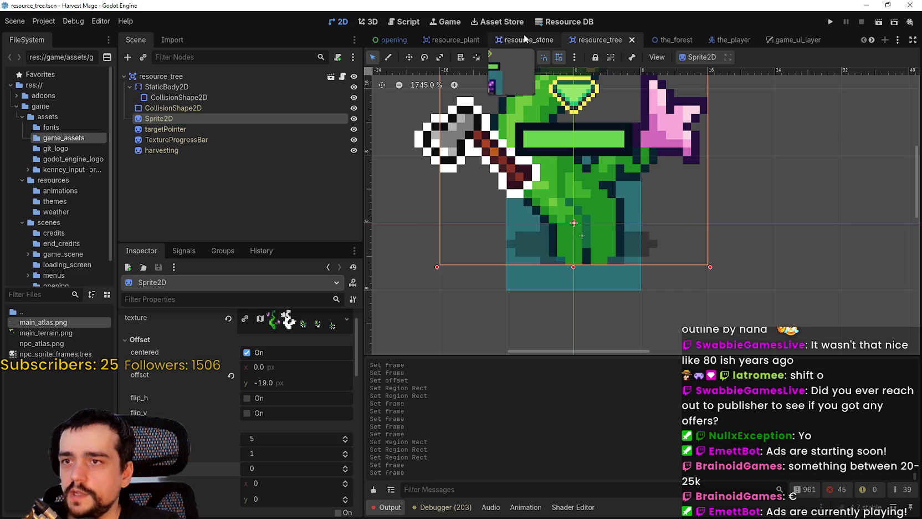
{"action": "scroll", "coordinate": [591, 259], "scroll_direction": "up", "scroll_amount": 3}
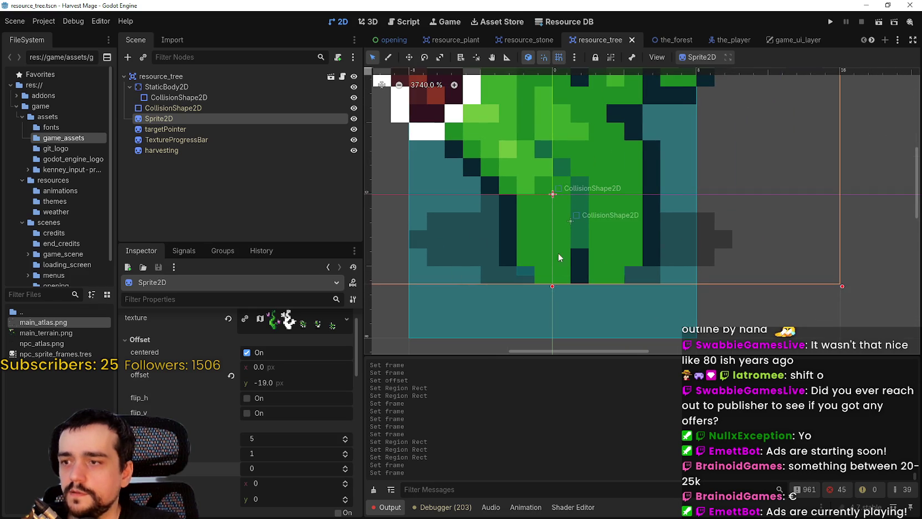
{"action": "mouse_move", "coordinate": [297, 380]}
{"action": "left_mouse_down"}
{"action": "mouse_move", "coordinate": [269, 380]}
{"action": "mouse_move", "coordinate": [285, 380]}
{"action": "left_mouse_up"}
Set the tree sprite's Offset y to -18, save resource_tree, and run the project
{"action": "left_click", "coordinate": [295, 384]}
{"action": "type", "text": "-"}
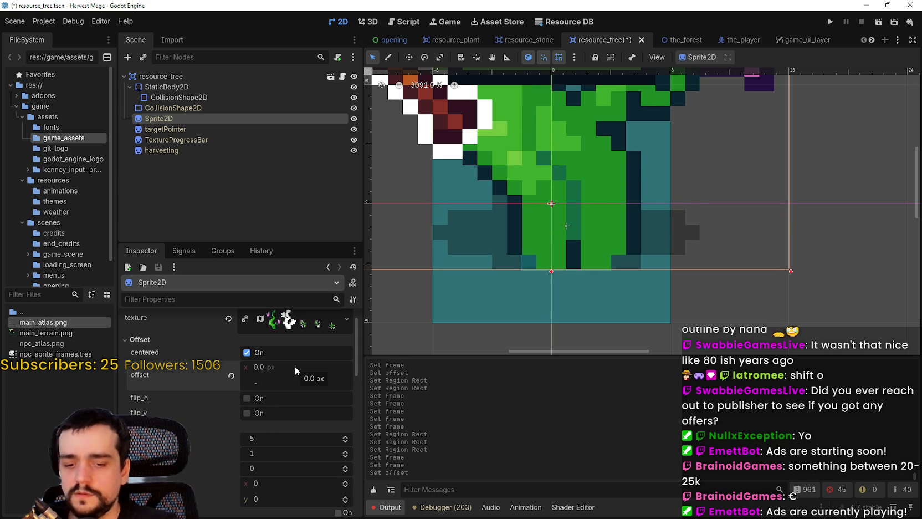
{"action": "type", "text": "1"}
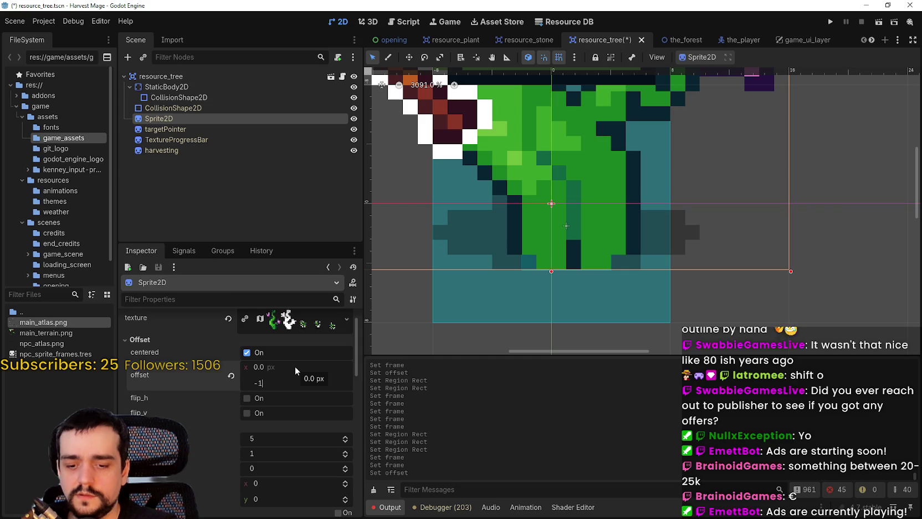
{"action": "type", "text": "8"}
{"action": "key", "text": "Return"}
{"action": "key", "text": "ctrl+s"}
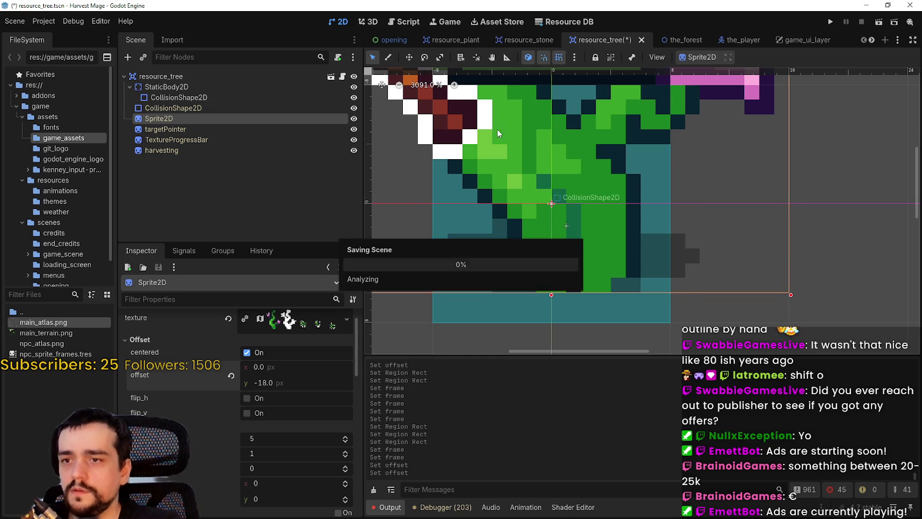
{"action": "scroll", "coordinate": [657, 233], "scroll_direction": "down", "scroll_amount": 5}
{"action": "scroll", "coordinate": [609, 206], "scroll_direction": "up", "scroll_amount": 3}
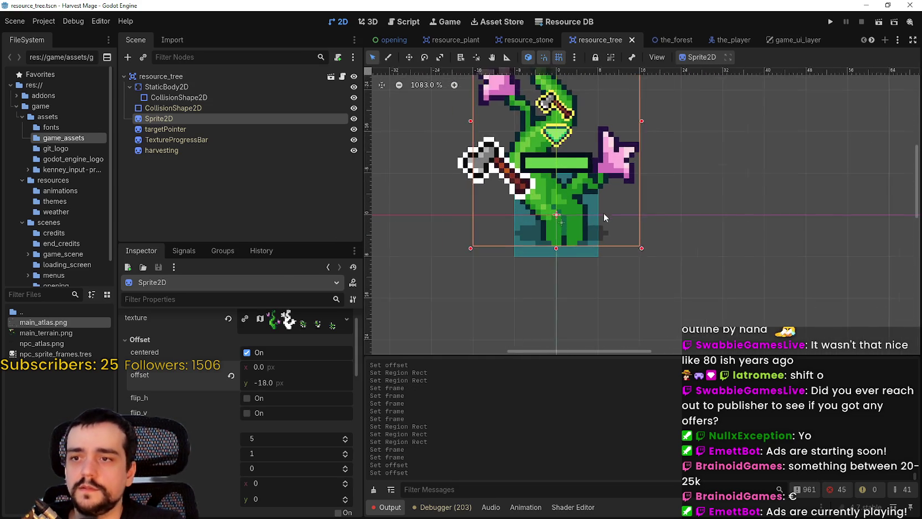
{"action": "left_click", "coordinate": [829, 22]}
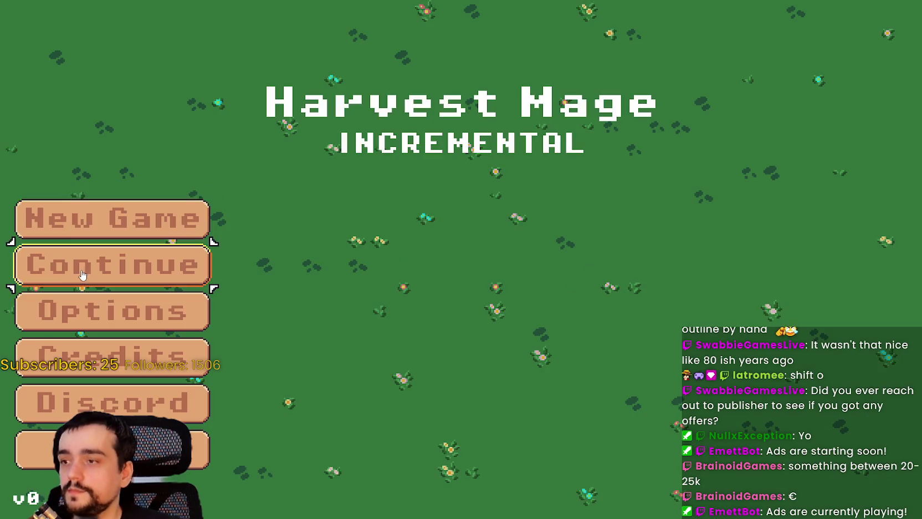
Continue from the main menu and walk the wizard into the vine patch with WASD
{"action": "left_click", "coordinate": [82, 275]}
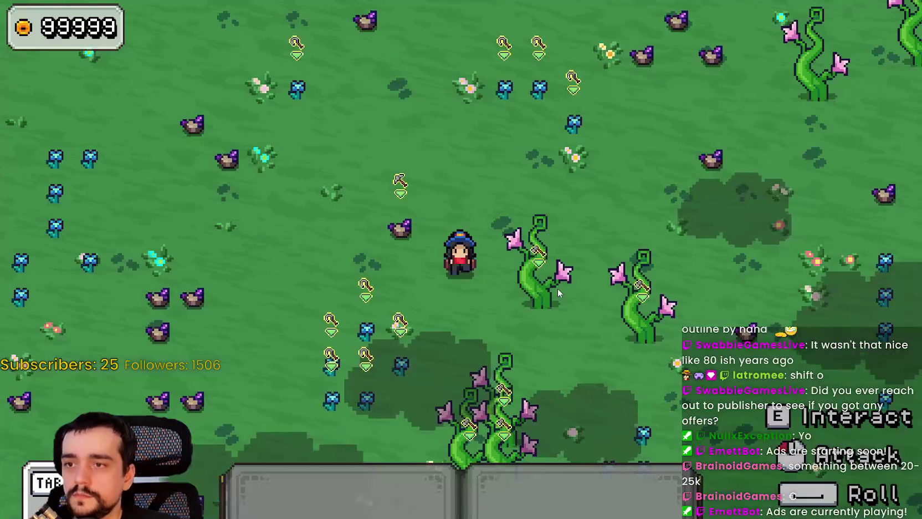
{"action": "key", "text": "w"}
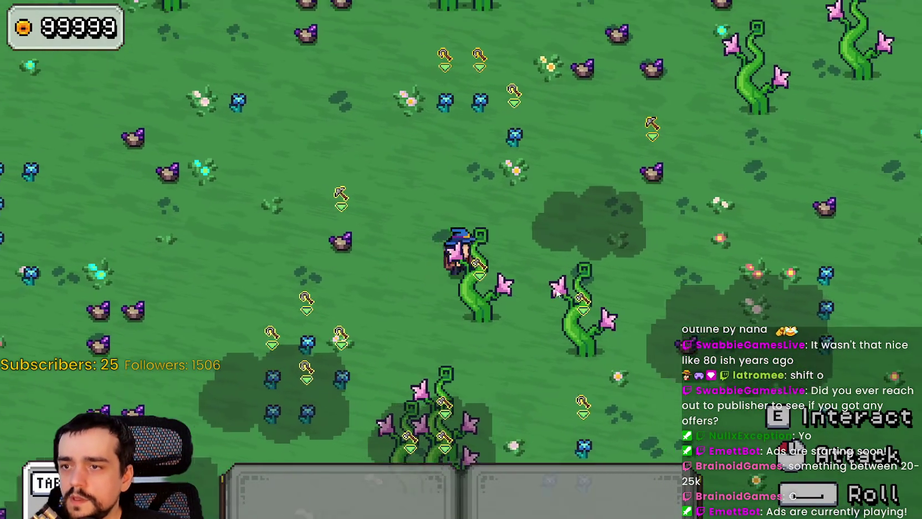
{"action": "key", "text": "s"}
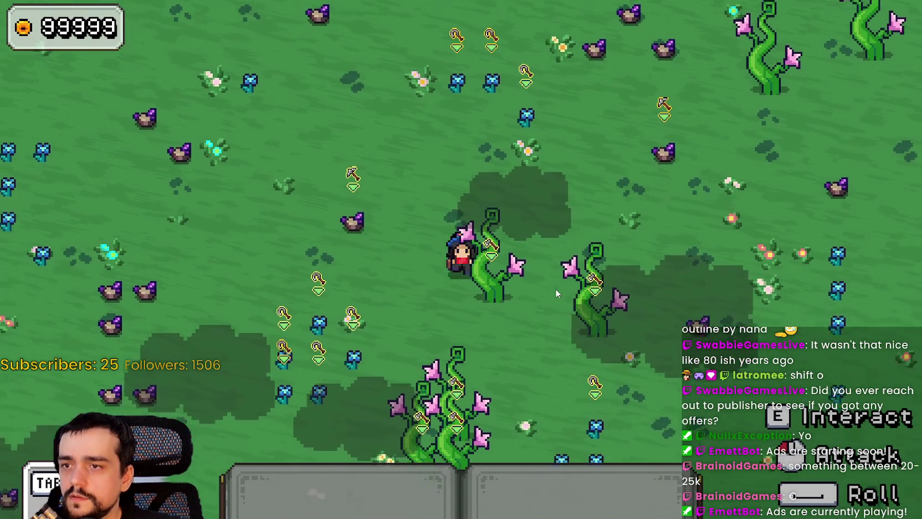
{"action": "key", "text": "d"}
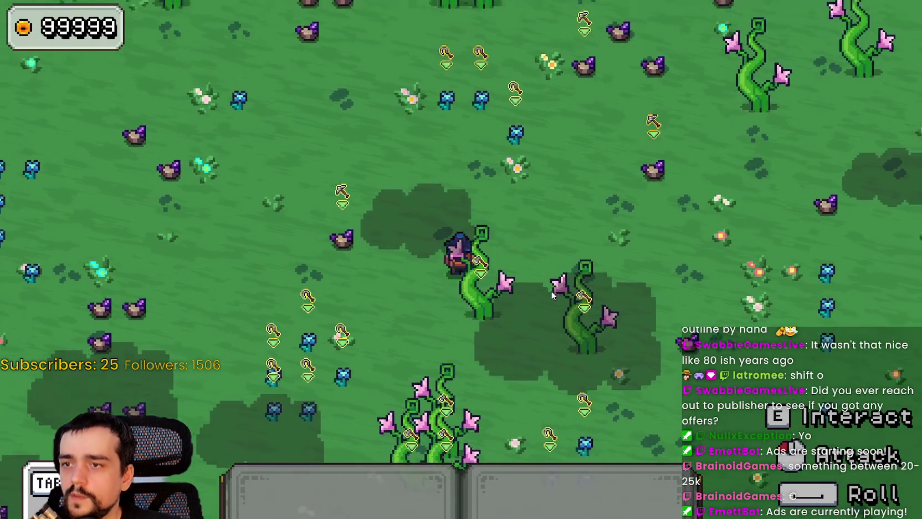
{"action": "key", "text": "w"}
{"action": "key", "text": "d"}
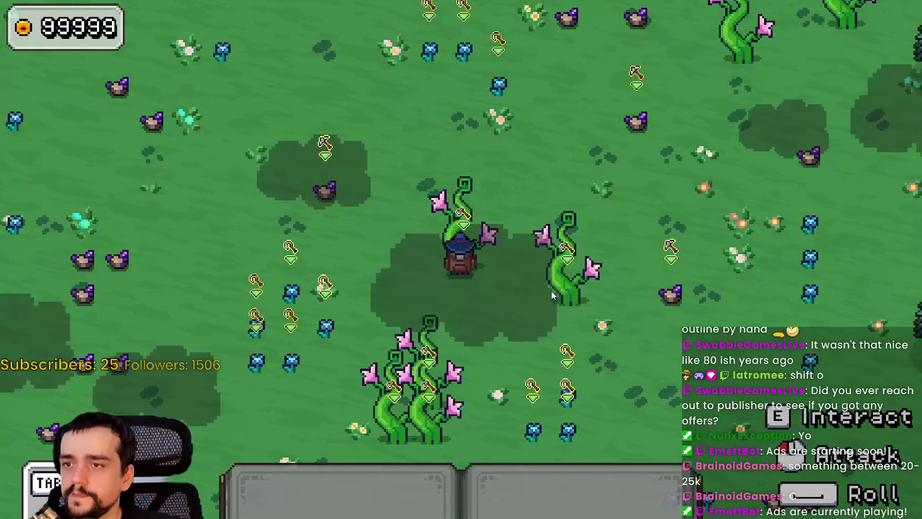
Attack the surrounding vines and rocks, then pause the game and return to the editor
{"action": "left_click", "coordinate": [549, 290]}
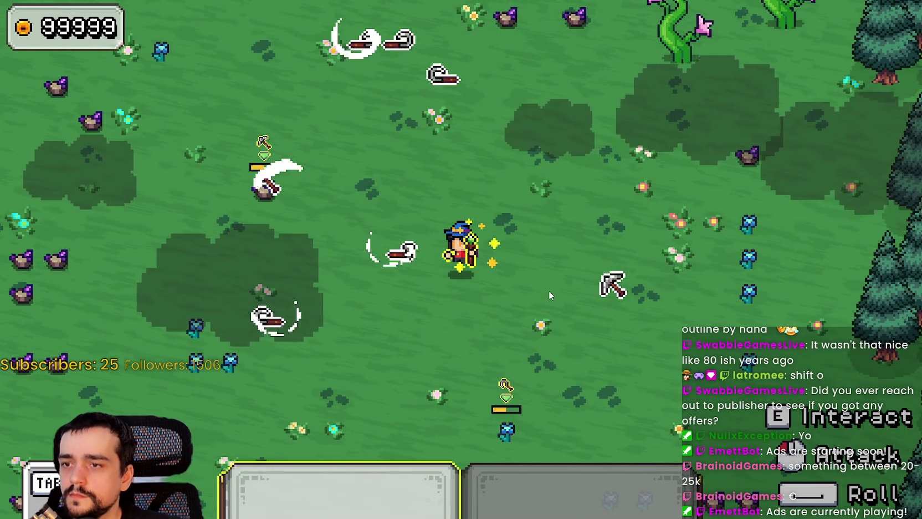
{"action": "key", "text": "a"}
{"action": "key", "text": "s"}
{"action": "key", "text": "Escape"}
{"action": "key", "text": "alt+Tab"}
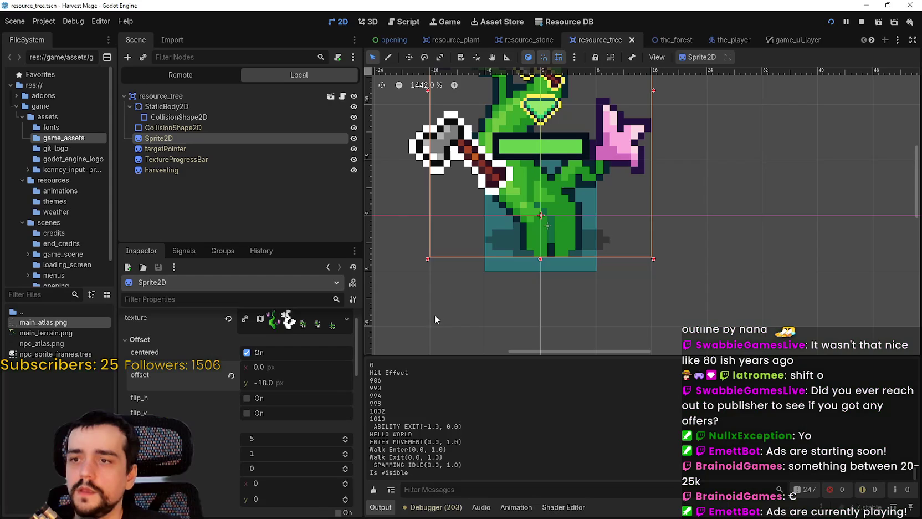
Expand and then collapse the sprite's texture preview in the Inspector
{"action": "scroll", "coordinate": [645, 287], "scroll_direction": "down", "scroll_amount": 1}
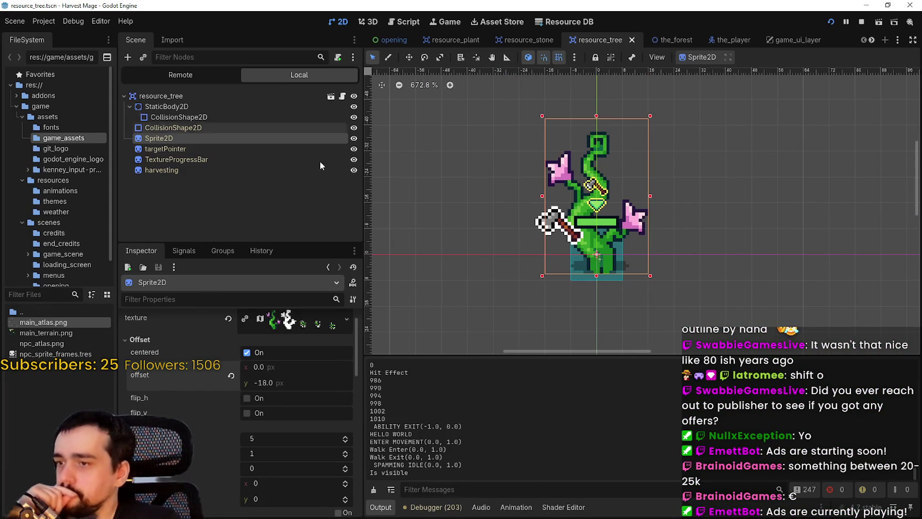
{"action": "left_click", "coordinate": [306, 351]}
{"action": "left_click", "coordinate": [306, 351]}
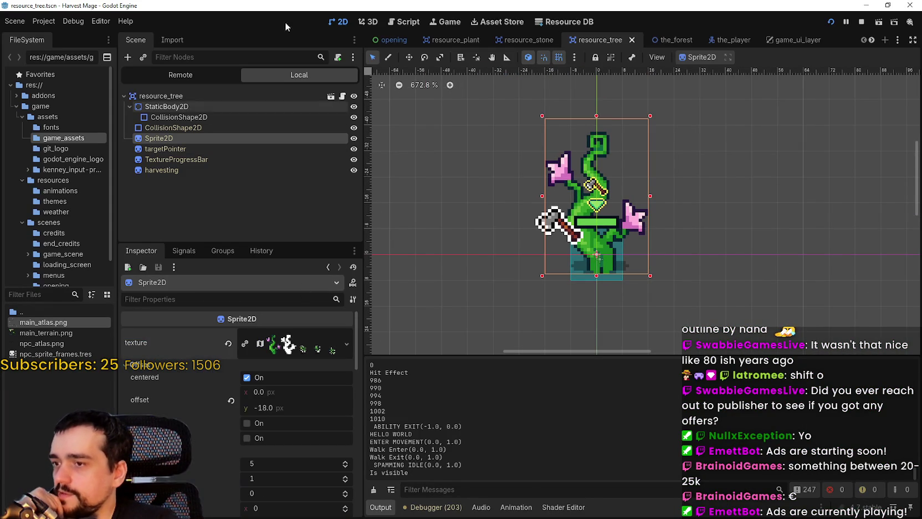
Open resource.gd, widen the script editor, and scroll to the hit_effect function
{"action": "left_click", "coordinate": [344, 96]}
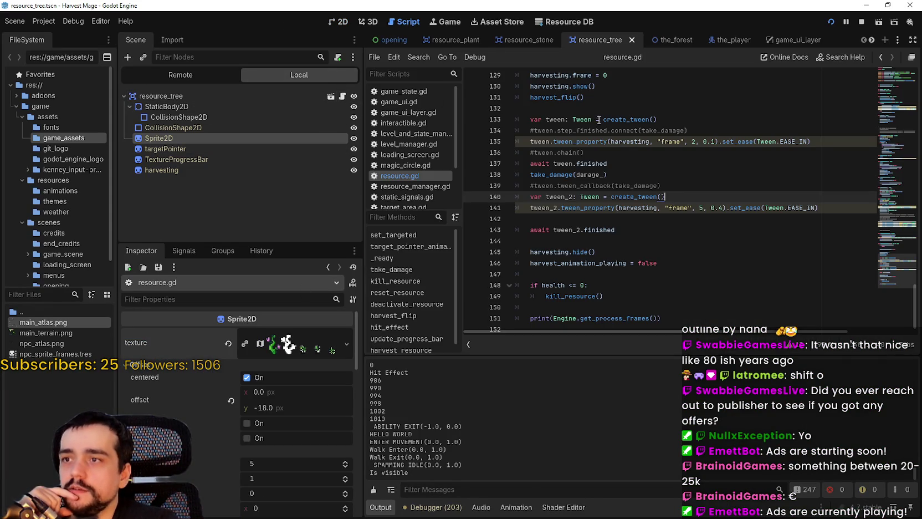
{"action": "scroll", "coordinate": [630, 128], "scroll_direction": "up", "scroll_amount": 5}
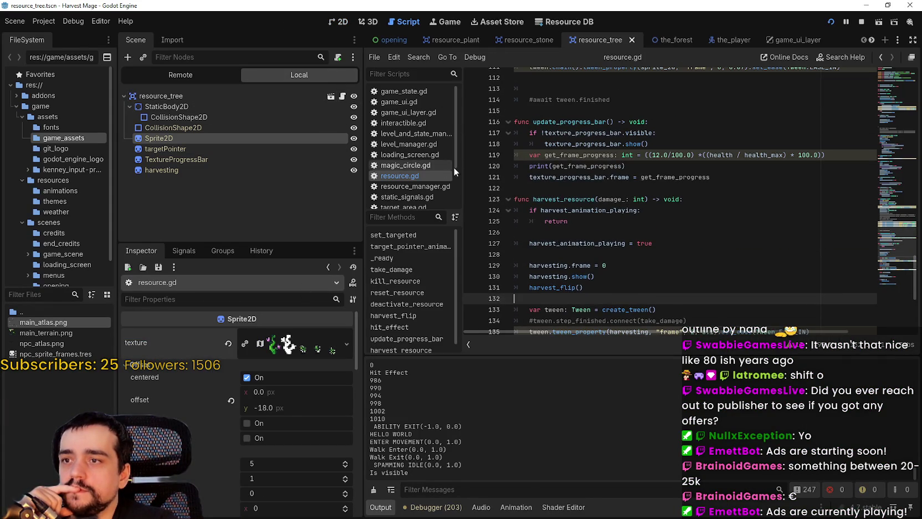
{"action": "left_click_drag", "start_coordinate": [361, 200], "coordinate": [248, 200]}
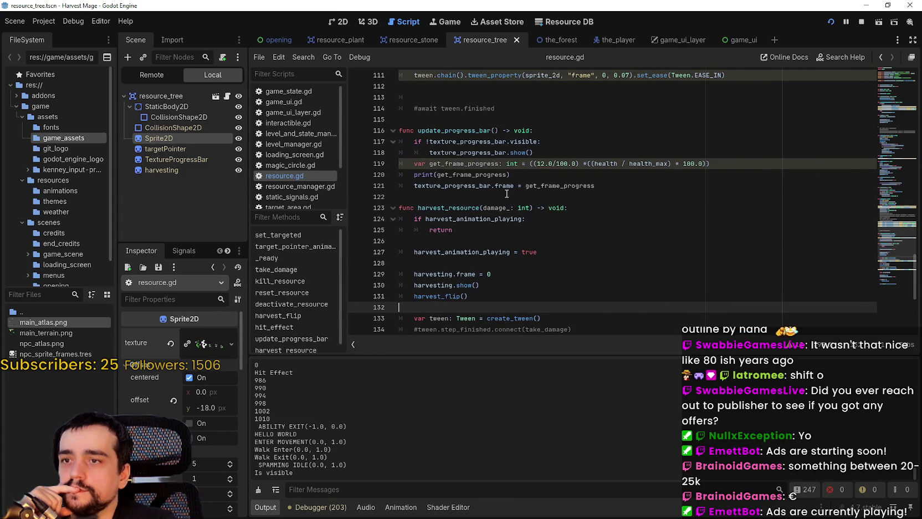
{"action": "scroll", "coordinate": [576, 215], "scroll_direction": "up", "scroll_amount": 3}
{"action": "scroll", "coordinate": [577, 215], "scroll_direction": "up", "scroll_amount": 2}
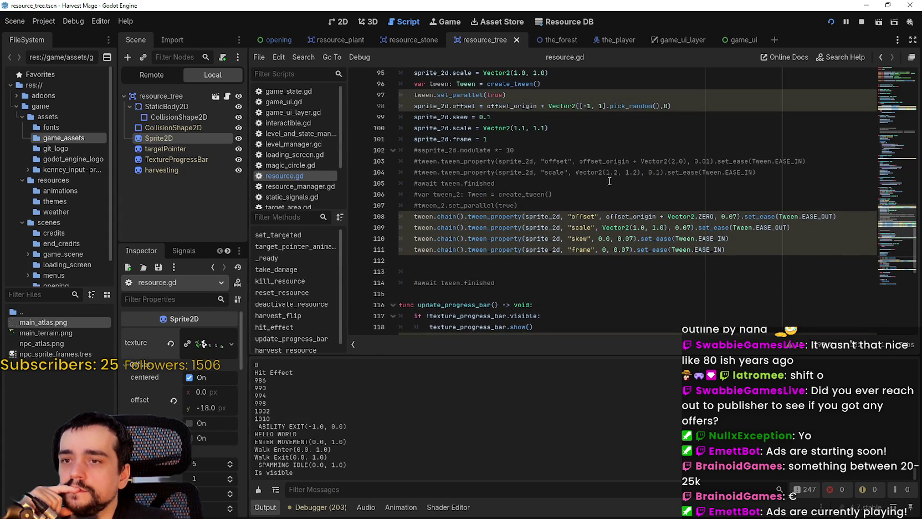
{"action": "scroll", "coordinate": [890, 205], "scroll_direction": "up", "scroll_amount": 5}
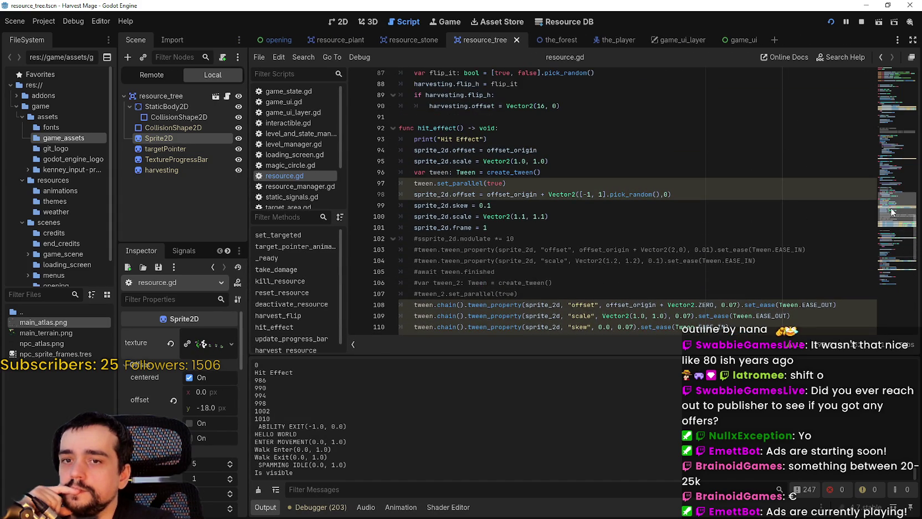
{"action": "scroll", "coordinate": [889, 203], "scroll_direction": "down", "scroll_amount": 2}
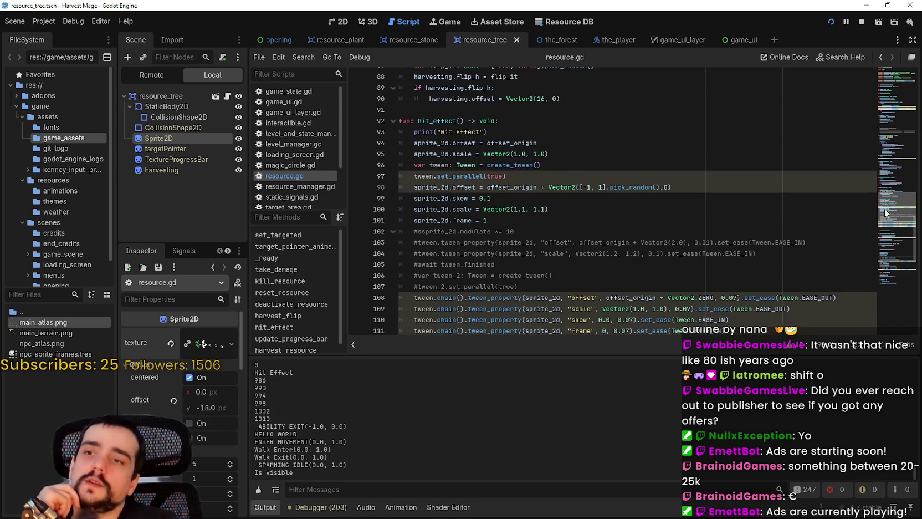
{"action": "scroll", "coordinate": [885, 209], "scroll_direction": "up", "scroll_amount": 2}
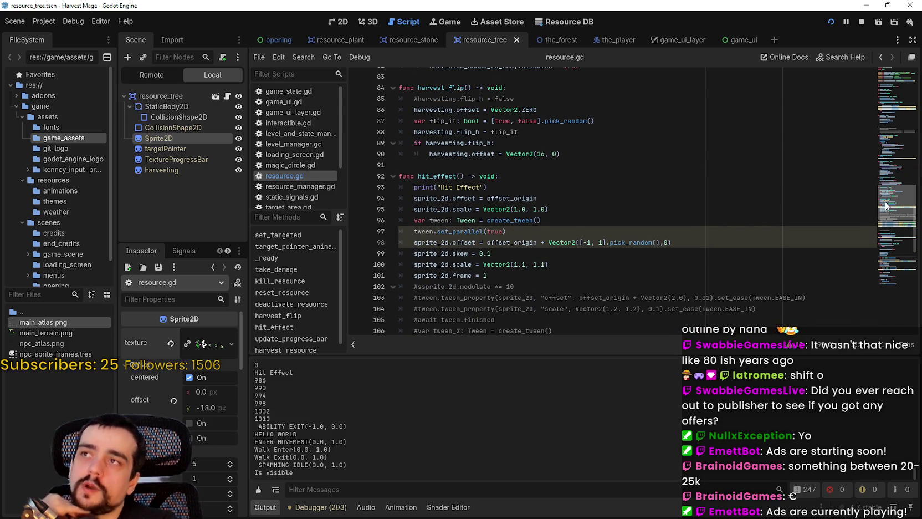
{"action": "scroll", "coordinate": [884, 201], "scroll_direction": "up", "scroll_amount": 4}
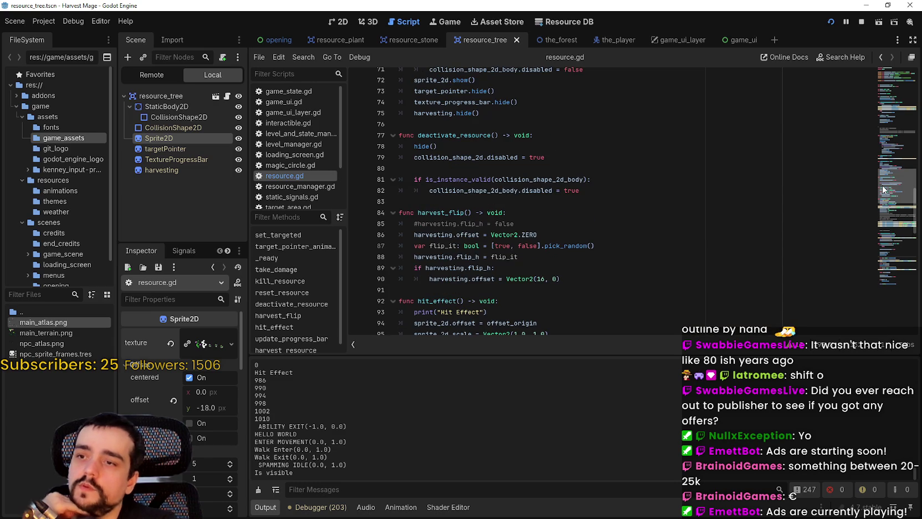
{"action": "scroll", "coordinate": [883, 189], "scroll_direction": "down", "scroll_amount": 6}
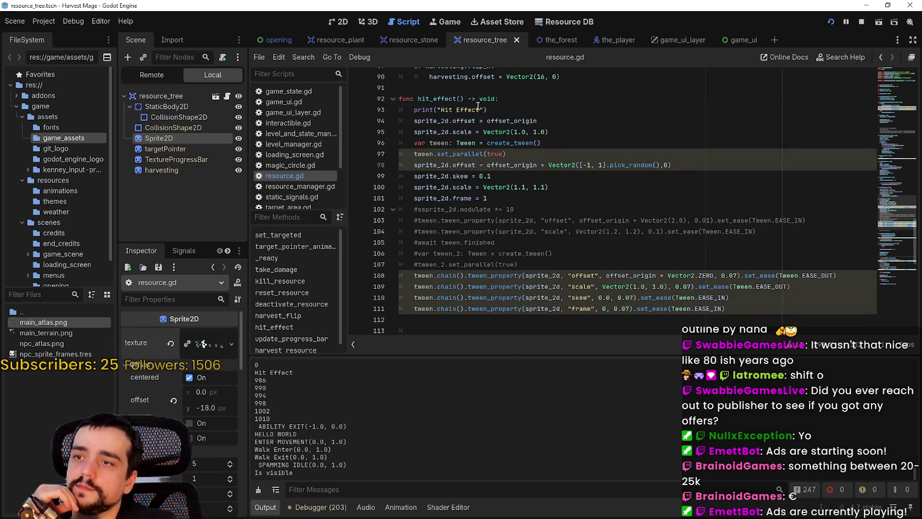
{"action": "scroll", "coordinate": [478, 106], "scroll_direction": "down", "scroll_amount": 3}
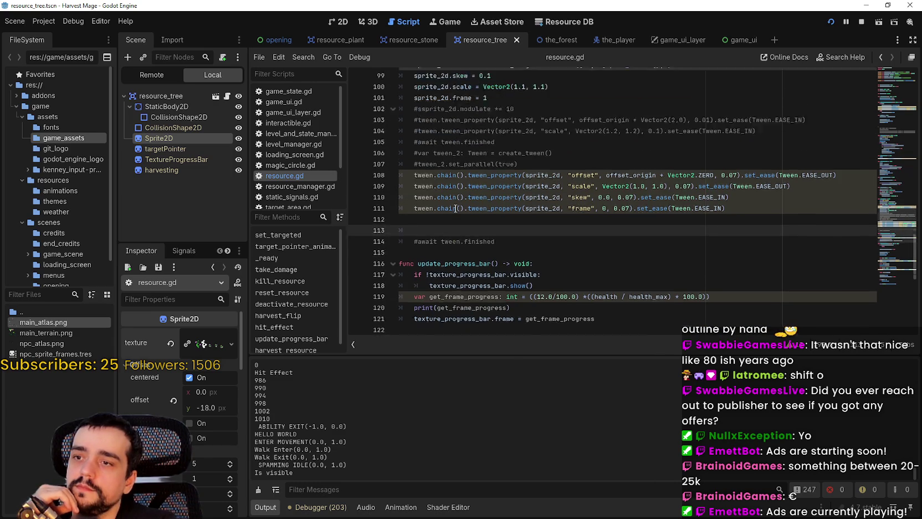
{"action": "scroll", "coordinate": [455, 209], "scroll_direction": "up", "scroll_amount": 7}
{"action": "left_click", "coordinate": [434, 209]}
{"action": "scroll", "coordinate": [434, 209], "scroll_direction": "up", "scroll_amount": 4}
{"action": "scroll", "coordinate": [485, 242], "scroll_direction": "down", "scroll_amount": 5}
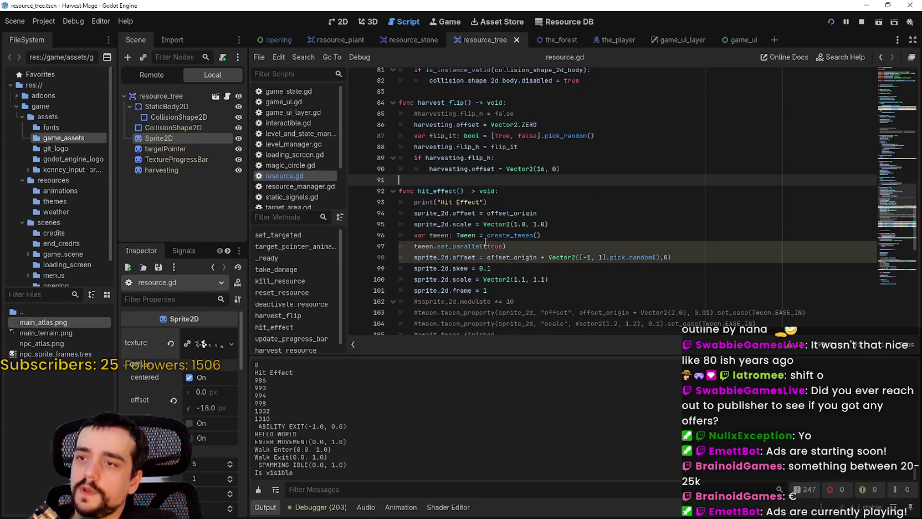
Start a new drop_item_effect function with an indented body above hit_effect
{"action": "key", "text": "Return"}
{"action": "type", "text": "func drop_item_effect() -> void:"}
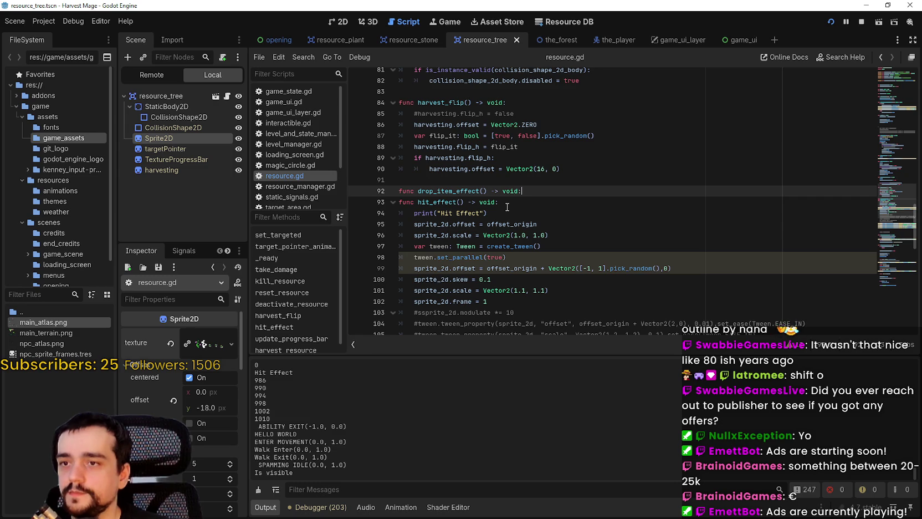
{"action": "key", "text": "Return"}
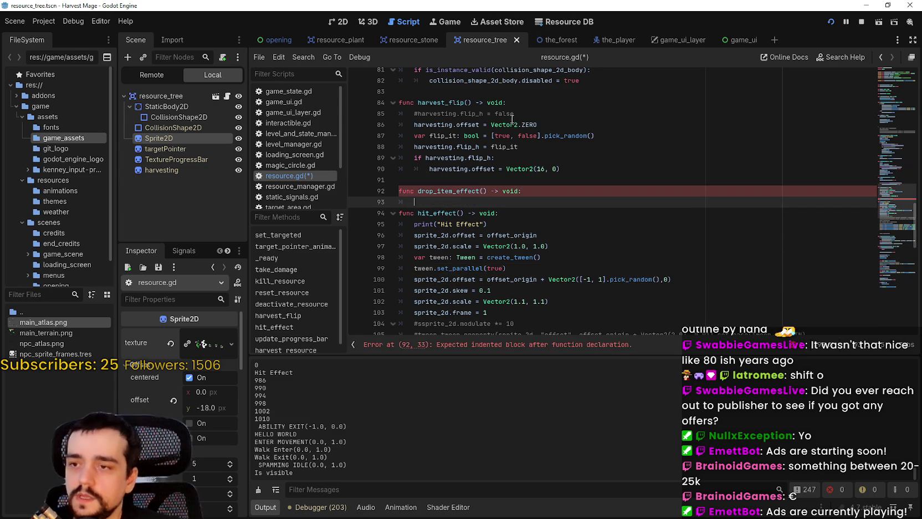
{"action": "scroll", "coordinate": [488, 219], "scroll_direction": "down", "scroll_amount": 1}
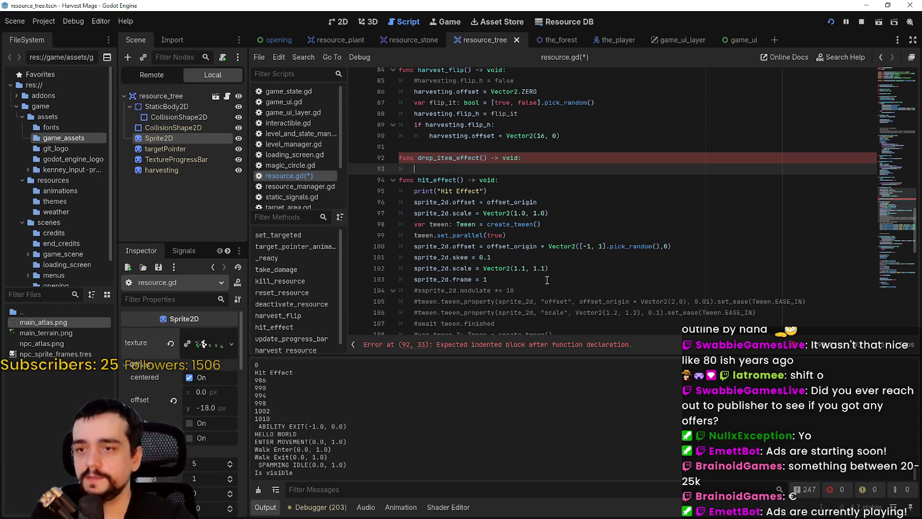
{"action": "scroll", "coordinate": [685, 169], "scroll_direction": "down", "scroll_amount": 2}
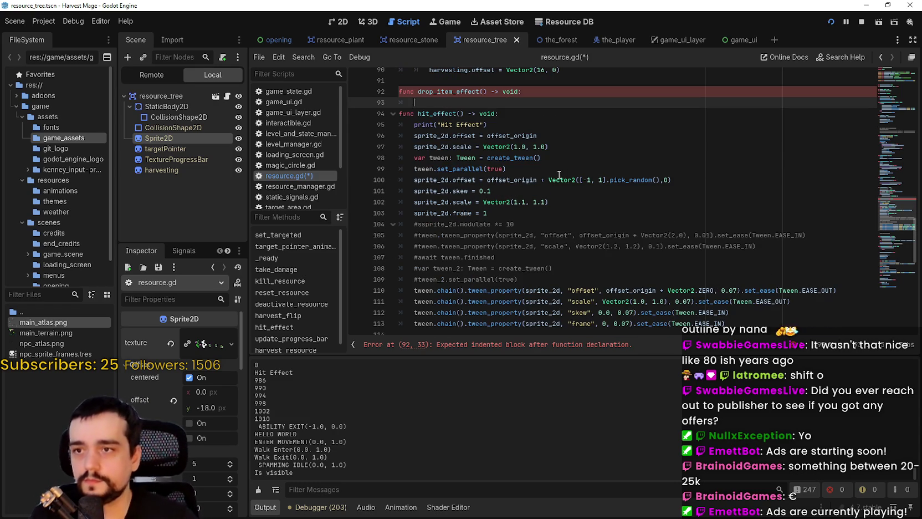
{"action": "scroll", "coordinate": [563, 149], "scroll_direction": "up", "scroll_amount": 2}
{"action": "scroll", "coordinate": [565, 167], "scroll_direction": "down", "scroll_amount": 4}
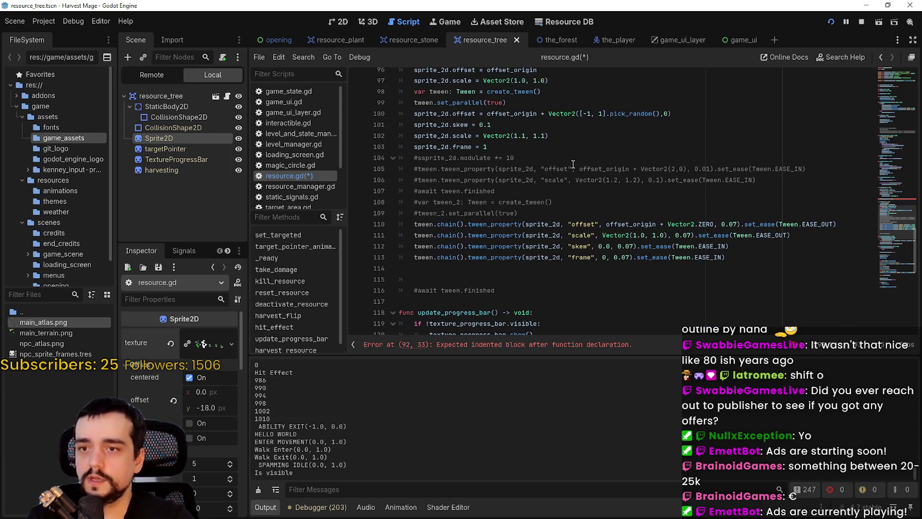
{"action": "scroll", "coordinate": [672, 226], "scroll_direction": "down", "scroll_amount": 2}
Look over the script's top, checking the sprite_2d and target_pointer_tween variables
{"action": "left_click", "coordinate": [629, 328]}
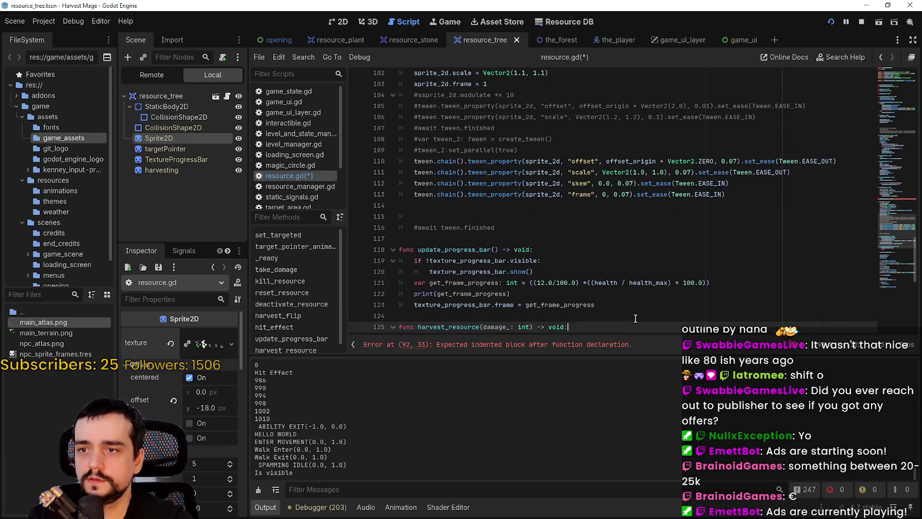
{"action": "scroll", "coordinate": [629, 330], "scroll_direction": "down", "scroll_amount": 2}
{"action": "scroll", "coordinate": [626, 252], "scroll_direction": "up", "scroll_amount": 2}
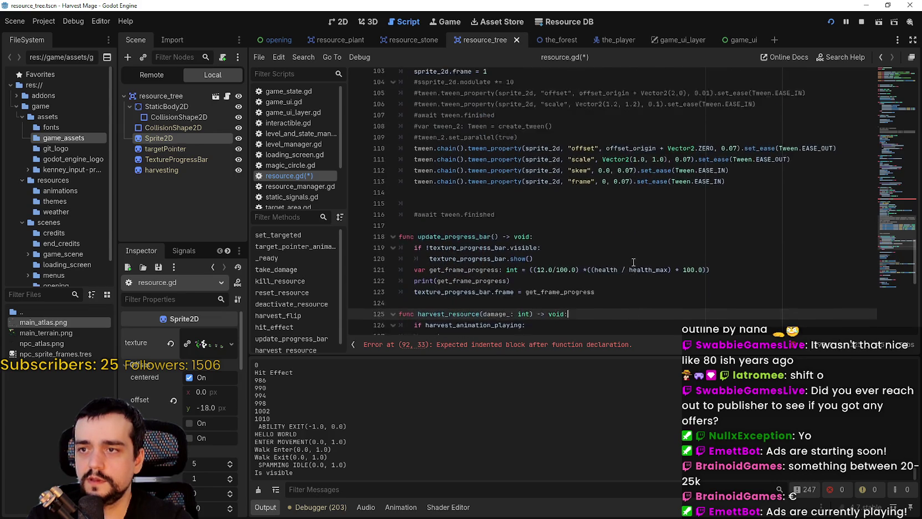
{"action": "left_click", "coordinate": [616, 230]}
{"action": "scroll", "coordinate": [616, 230], "scroll_direction": "up", "scroll_amount": 2}
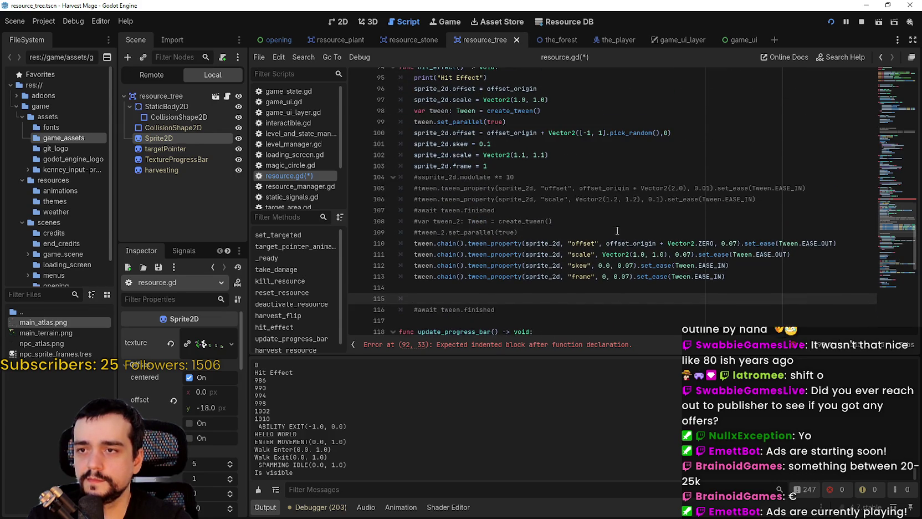
{"action": "scroll", "coordinate": [616, 230], "scroll_direction": "down", "scroll_amount": 3}
{"action": "scroll", "coordinate": [617, 230], "scroll_direction": "down", "scroll_amount": 8}
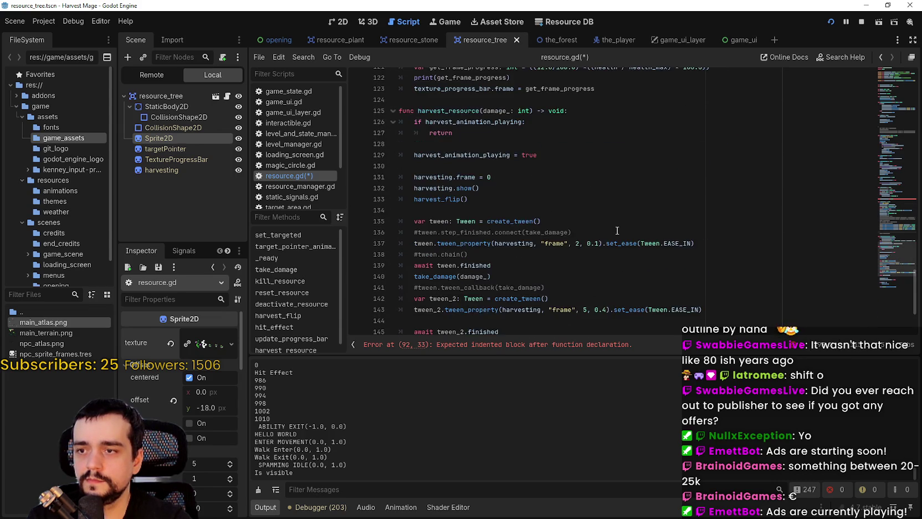
{"action": "scroll", "coordinate": [617, 230], "scroll_direction": "down", "scroll_amount": 1}
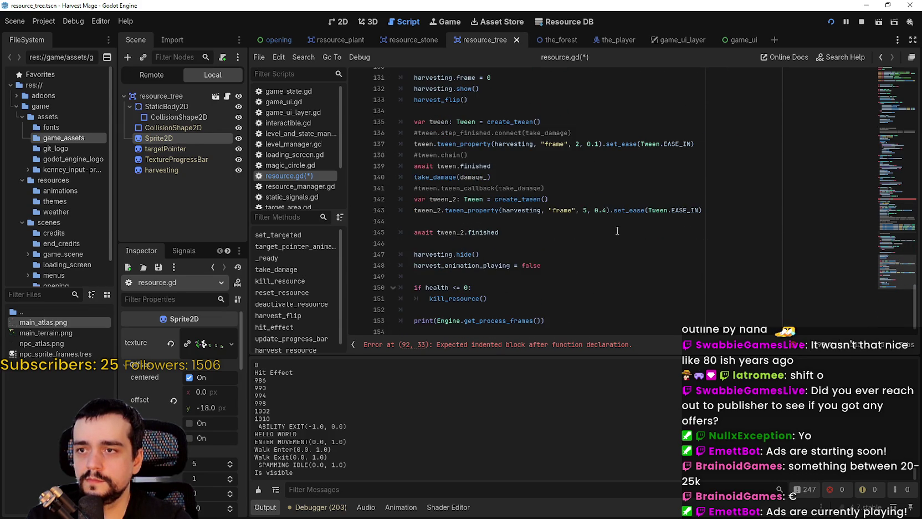
{"action": "left_click", "coordinate": [886, 72]}
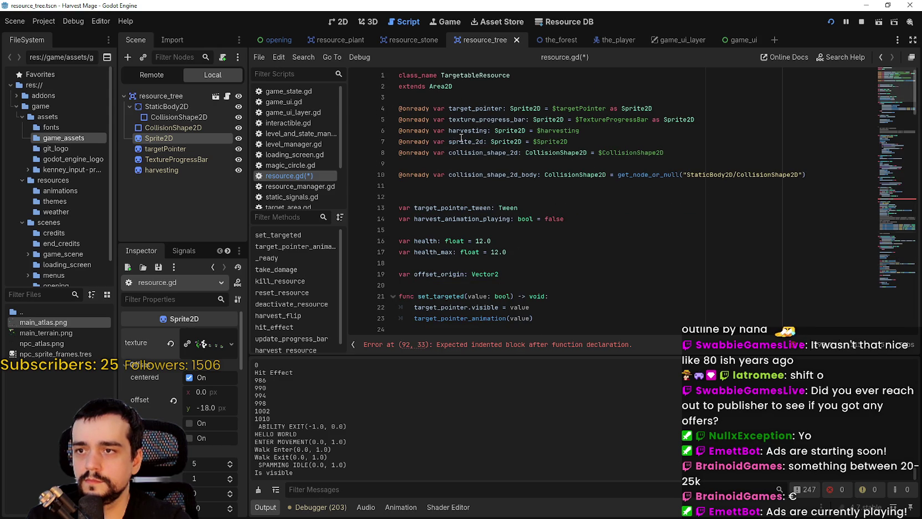
{"action": "double_click", "coordinate": [461, 140]}
{"action": "scroll", "coordinate": [536, 239], "scroll_direction": "down", "scroll_amount": 1}
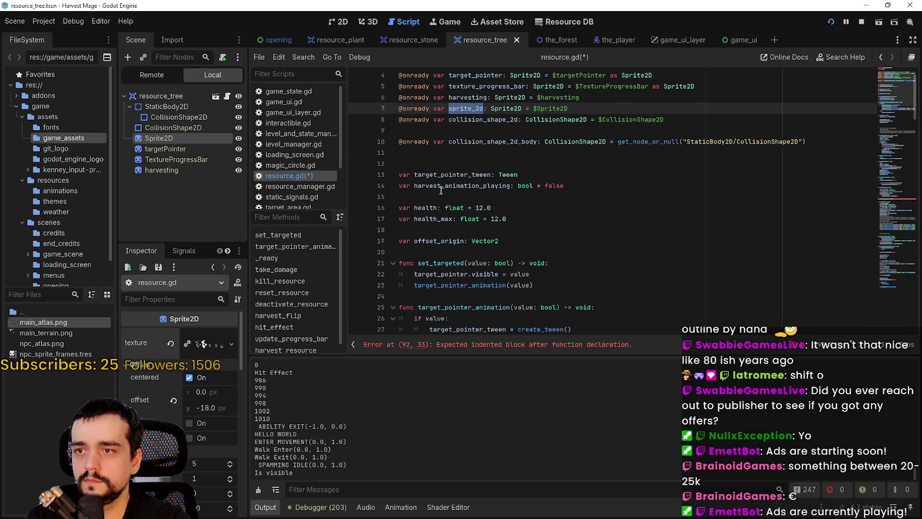
{"action": "left_click", "coordinate": [441, 188]}
{"action": "double_click", "coordinate": [443, 175]}
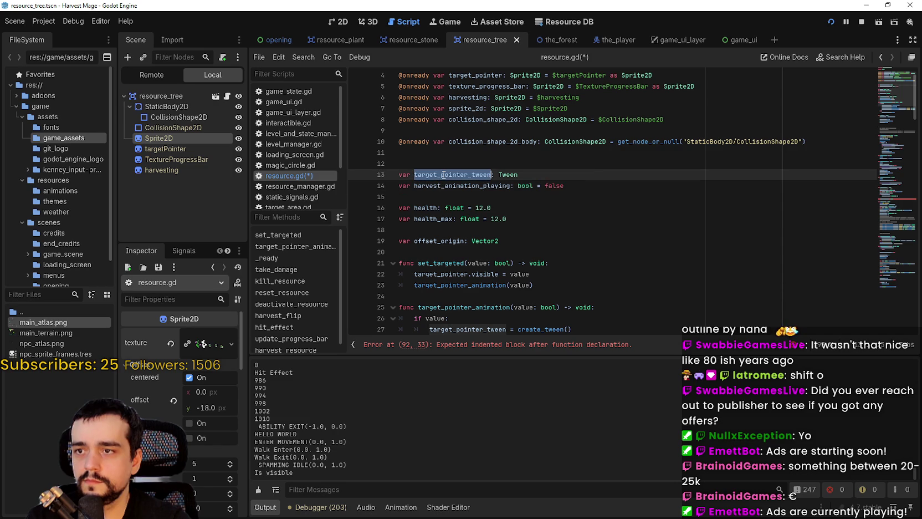
{"action": "scroll", "coordinate": [444, 175], "scroll_direction": "down", "scroll_amount": 1}
{"action": "scroll", "coordinate": [558, 248], "scroll_direction": "down", "scroll_amount": 2}
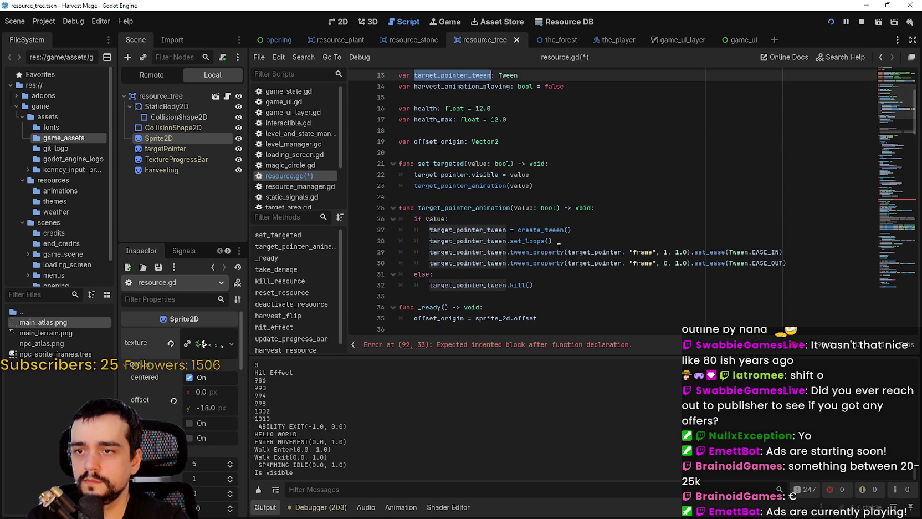
Select the four looping tween lines 27–30, then jump to drop_item_effect's error at line 92
{"action": "mouse_move", "coordinate": [782, 262]}
{"action": "left_mouse_down"}
{"action": "mouse_move", "coordinate": [388, 230]}
{"action": "mouse_move", "coordinate": [342, 241]}
{"action": "left_mouse_up"}
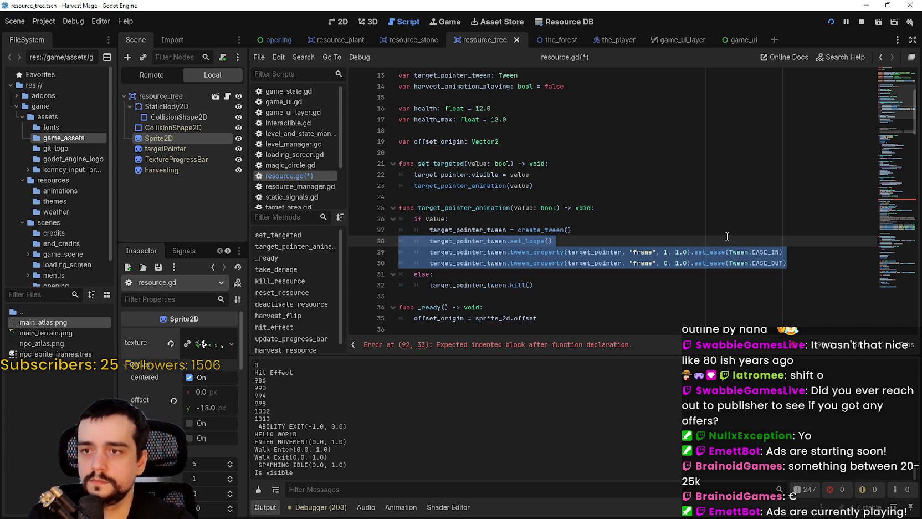
{"action": "left_click", "coordinate": [727, 236]}
{"action": "mouse_move", "coordinate": [814, 263]}
{"action": "left_mouse_down"}
{"action": "mouse_move", "coordinate": [421, 219]}
{"action": "mouse_move", "coordinate": [399, 231]}
{"action": "left_mouse_up"}
{"action": "key", "text": "ctrl+c"}
{"action": "left_click", "coordinate": [479, 344]}
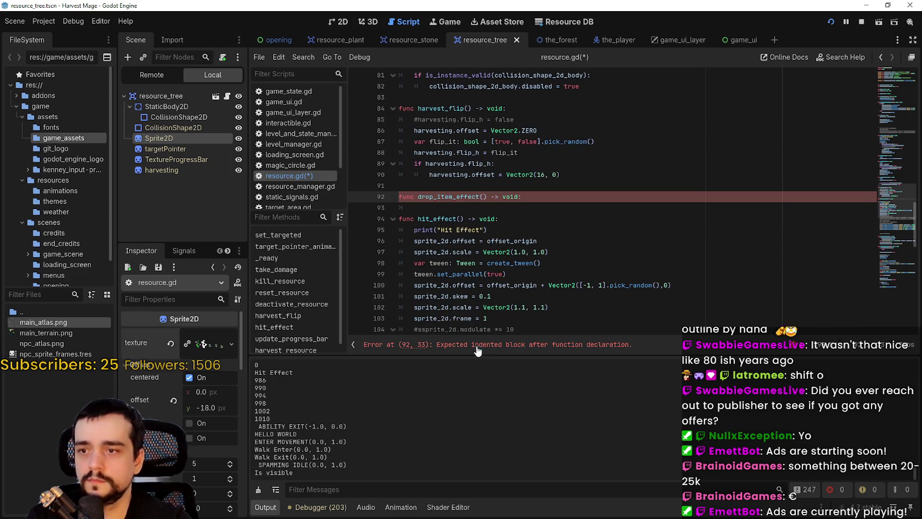
{"action": "left_click", "coordinate": [431, 209]}
Paste the copied tween lines into drop_item_effect and add a line under its header
{"action": "key", "text": "ctrl+v"}
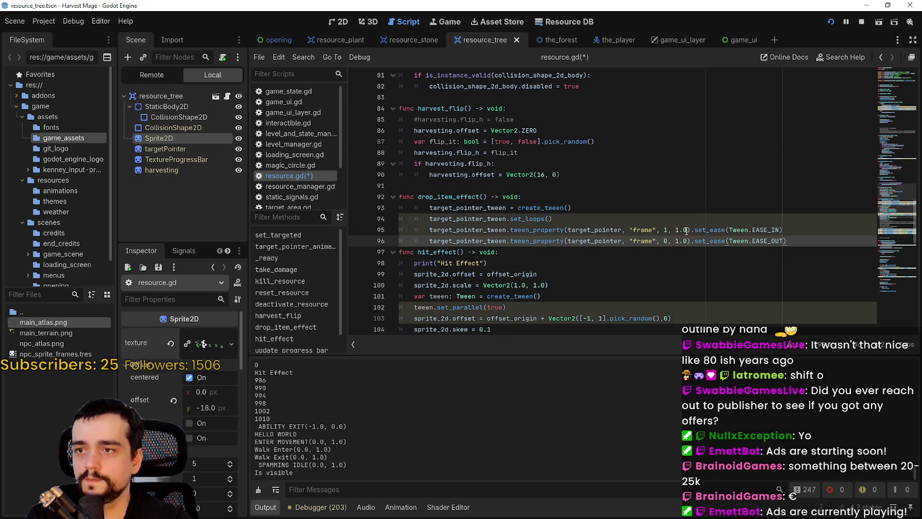
{"action": "key", "text": "Return"}
{"action": "left_click", "coordinate": [563, 197]}
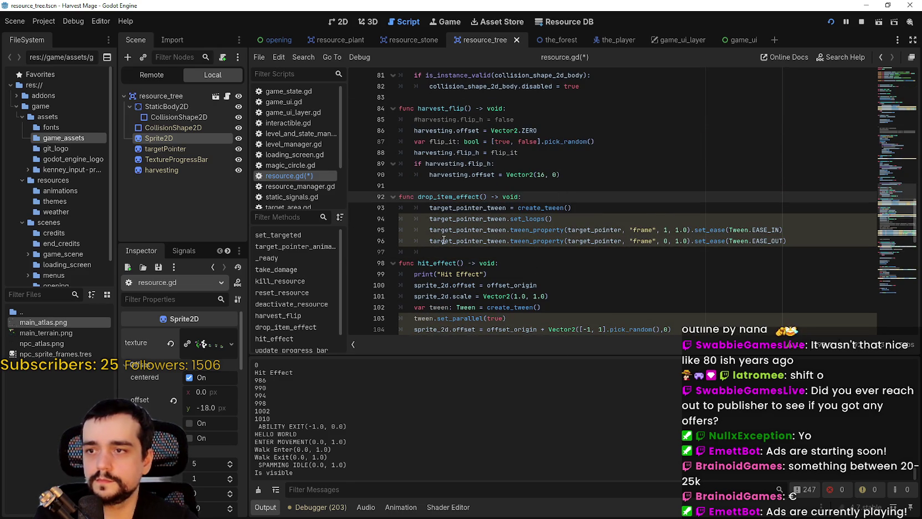
{"action": "left_click", "coordinate": [444, 239]}
{"action": "left_click", "coordinate": [558, 193]}
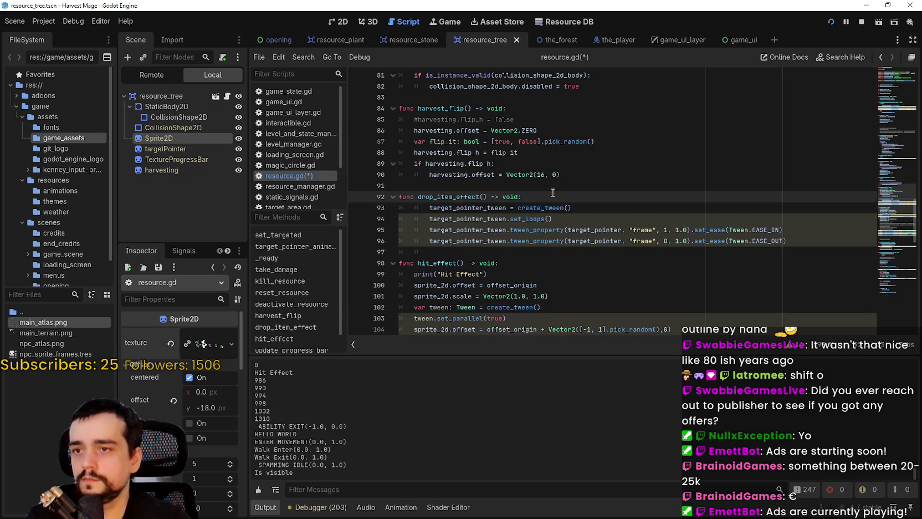
{"action": "key", "text": "Return"}
{"action": "scroll", "coordinate": [552, 192], "scroll_direction": "down", "scroll_amount": 2}
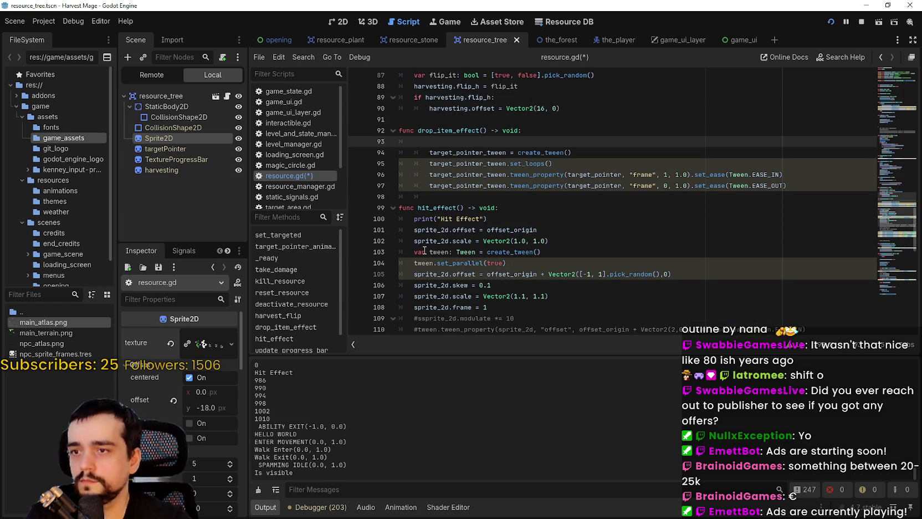
Give drop_item_effect its own var tween: Tween = create_tween(), renaming target_pointer_tween to tween
{"action": "left_click_drag", "start_coordinate": [414, 252], "coordinate": [564, 251]}
{"action": "key", "text": "ctrl+c"}
{"action": "left_click", "coordinate": [493, 140]}
{"action": "key", "text": "ctrl+v"}
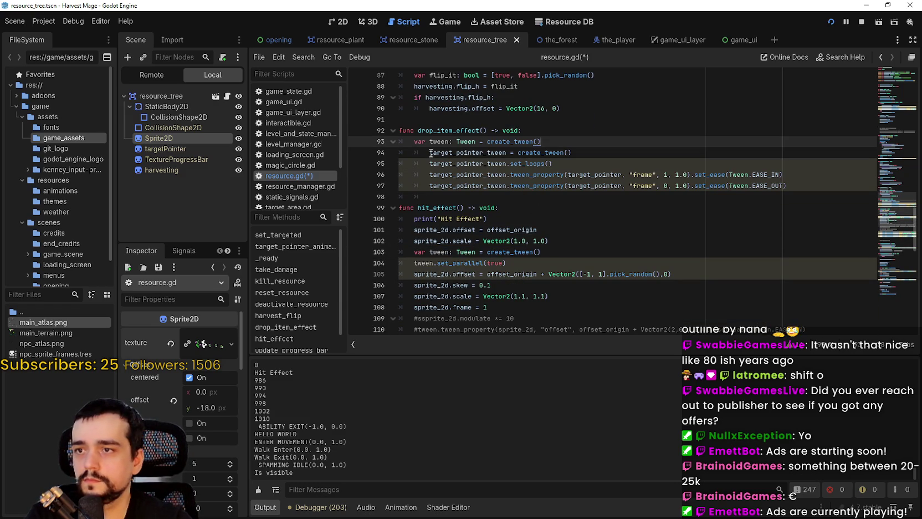
{"action": "left_click", "coordinate": [427, 152]}
{"action": "left_click_drag", "start_coordinate": [596, 151], "coordinate": [395, 152]}
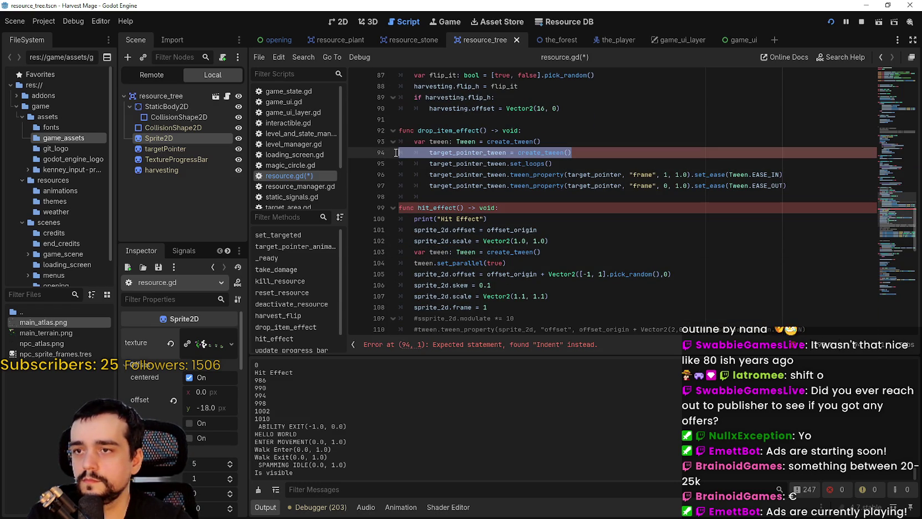
{"action": "key", "text": "Delete"}
{"action": "key", "text": "Delete"}
{"action": "key", "text": "Delete"}
{"action": "key", "text": "Down"}
{"action": "key", "text": "Delete"}
{"action": "key", "text": "Down"}
{"action": "key", "text": "Delete"}
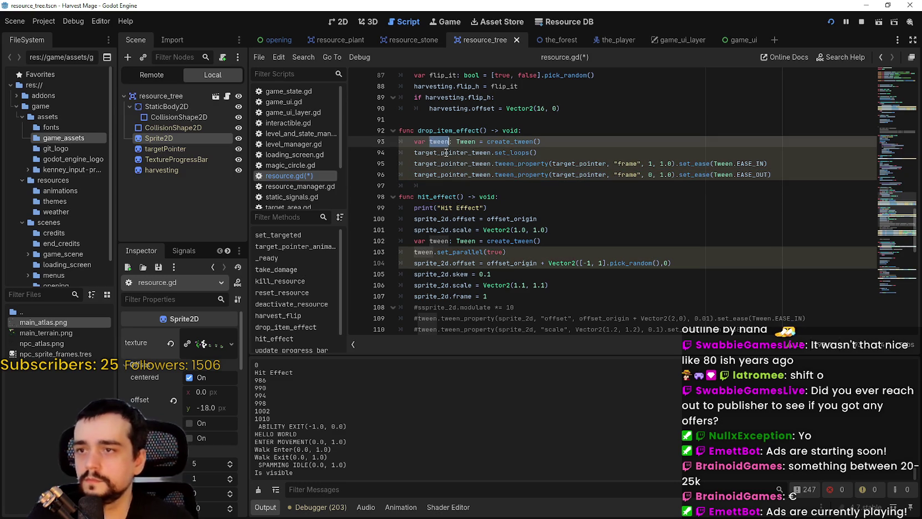
{"action": "double_click", "coordinate": [450, 153]}
{"action": "key", "text": "ctrl+d"}
{"action": "key", "text": "ctrl+d"}
{"action": "type", "text": "tween"}
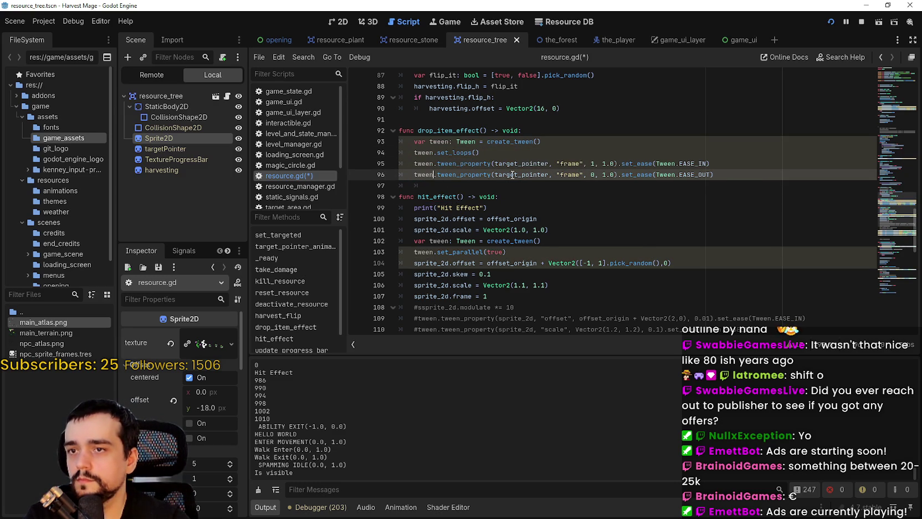
Change the first frame tween's target value to 2 and save the script
{"action": "left_click", "coordinate": [603, 165]}
{"action": "double_click", "coordinate": [573, 164]}
{"action": "double_click", "coordinate": [592, 164]}
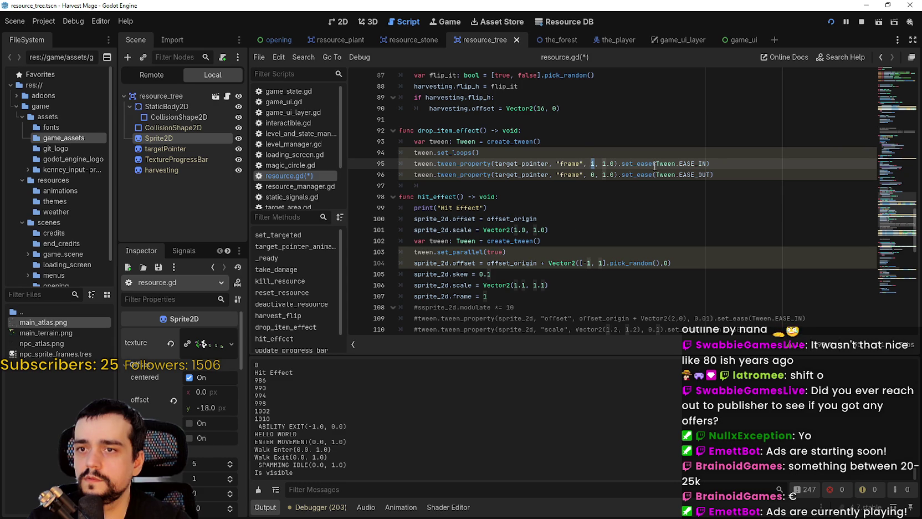
{"action": "mouse_move", "coordinate": [645, 163]}
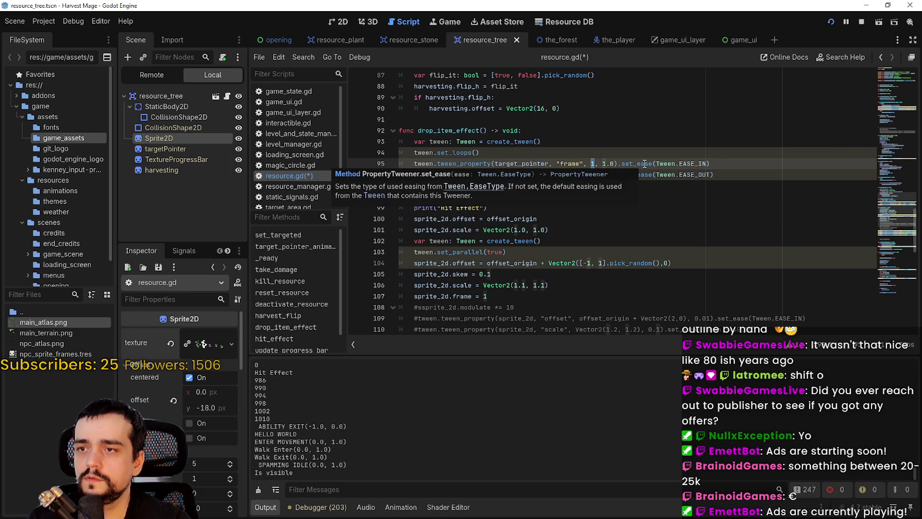
{"action": "mouse_move", "coordinate": [622, 164]}
{"action": "left_mouse_down"}
{"action": "mouse_move", "coordinate": [720, 165]}
{"action": "mouse_move", "coordinate": [607, 164]}
{"action": "left_mouse_up"}
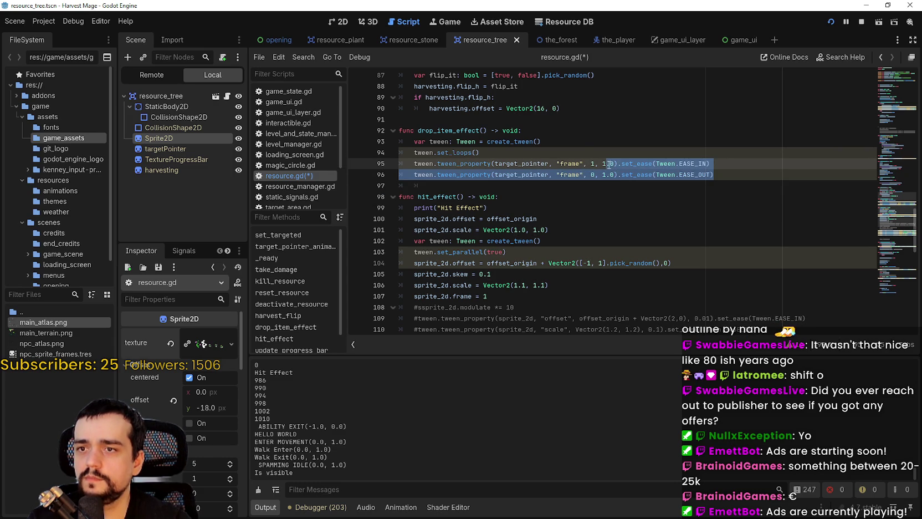
{"action": "left_click", "coordinate": [609, 164]}
{"action": "left_click", "coordinate": [603, 174]}
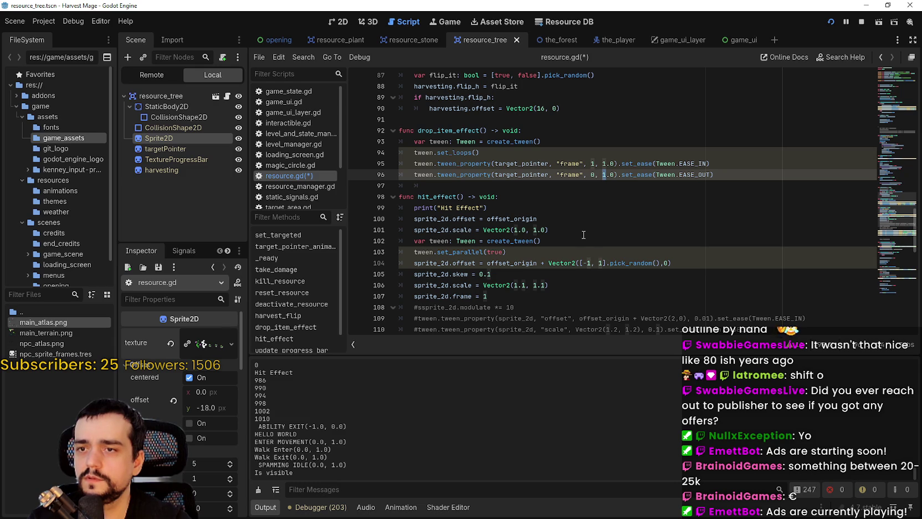
{"action": "left_click", "coordinate": [592, 164]}
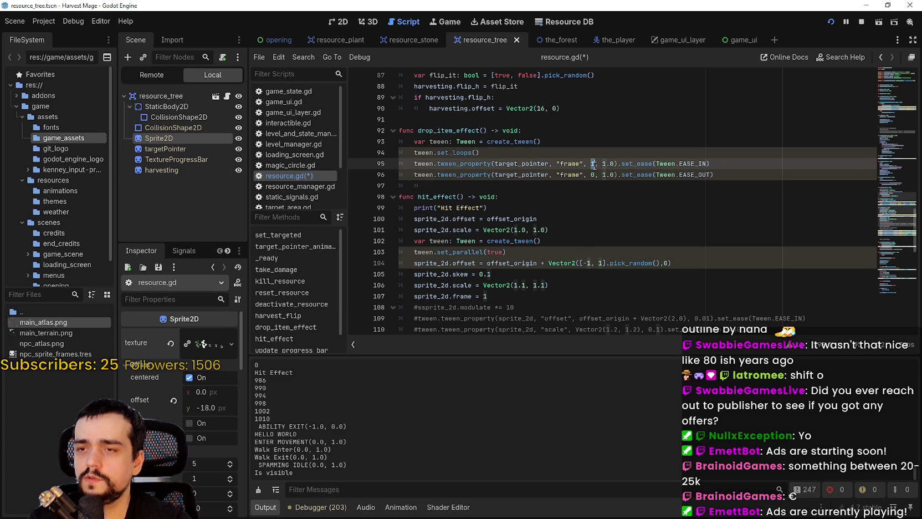
{"action": "type", "text": "2"}
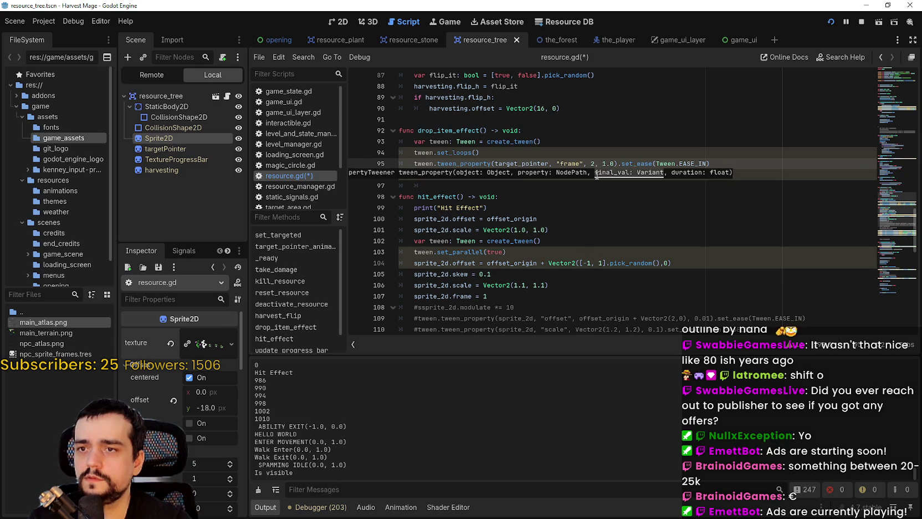
{"action": "double_click", "coordinate": [593, 175]}
{"action": "key", "text": "ctrl+s"}
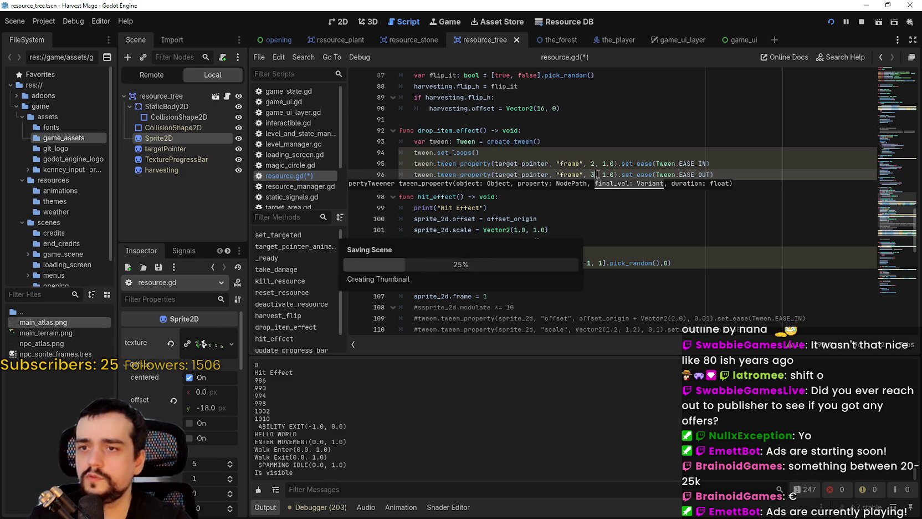
Step the Sprite2D's Frame upward until it wraps back to 0, showing the plant
{"action": "left_click", "coordinate": [333, 24]}
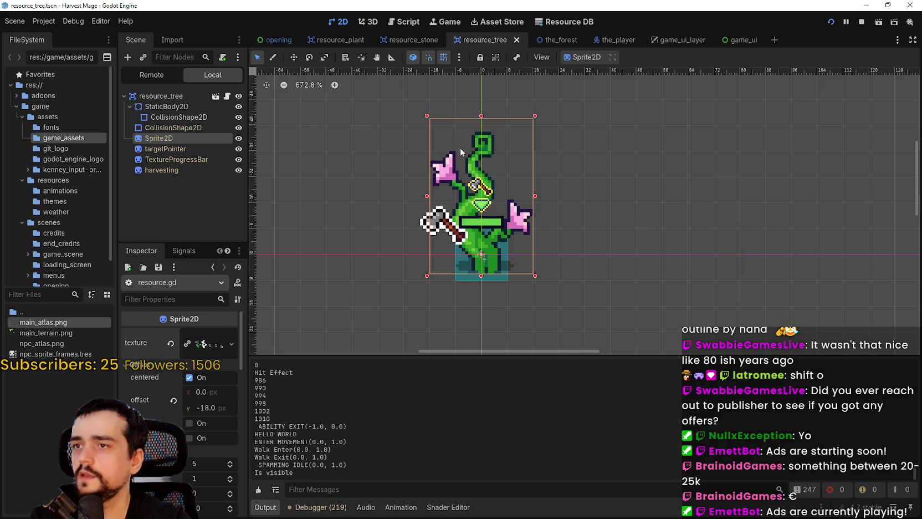
{"action": "scroll", "coordinate": [209, 422], "scroll_direction": "down", "scroll_amount": 3}
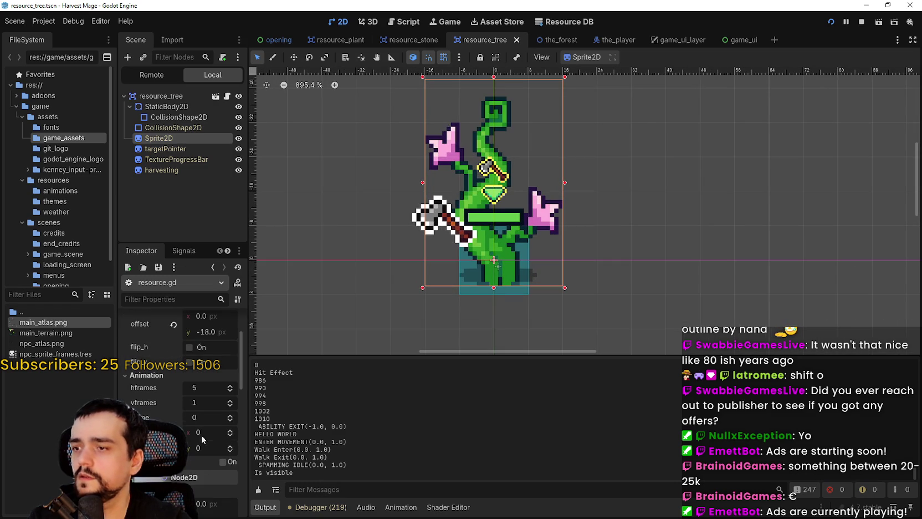
{"action": "left_click", "coordinate": [229, 416]}
{"action": "left_click", "coordinate": [230, 416]}
{"action": "left_click", "coordinate": [229, 416]}
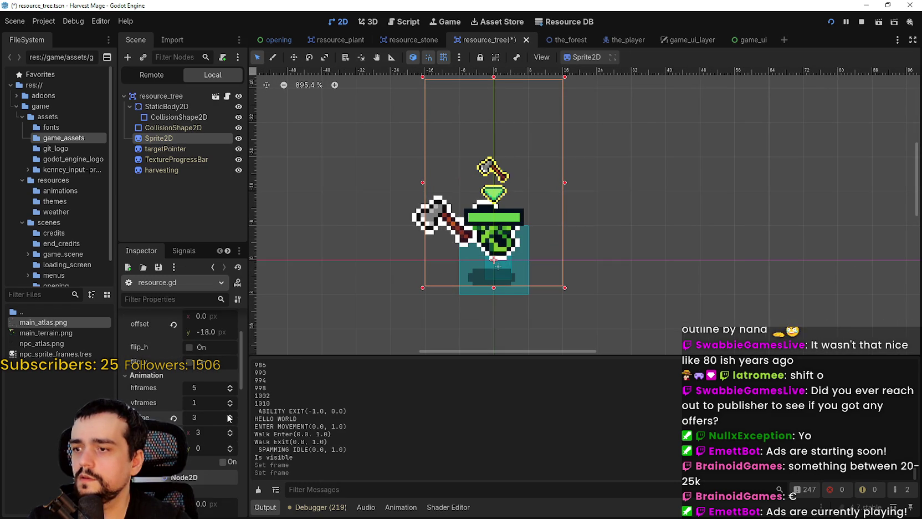
{"action": "left_click", "coordinate": [228, 420]}
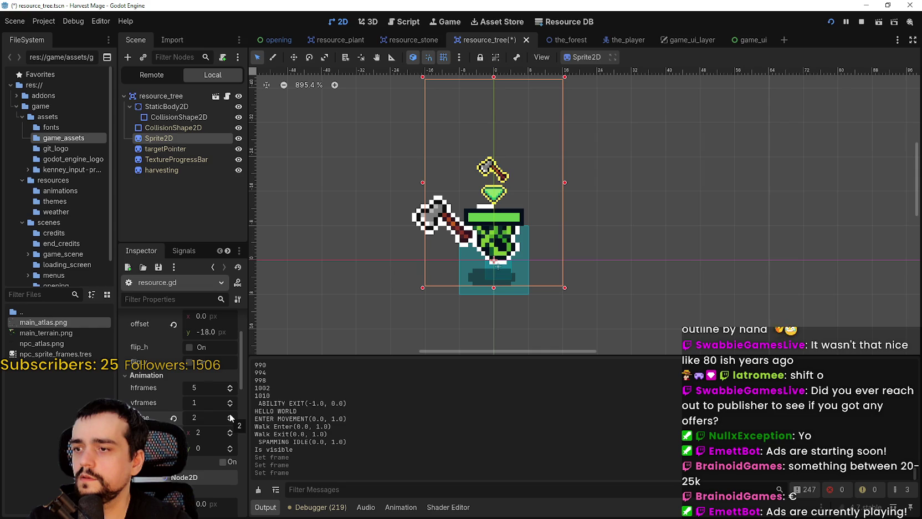
{"action": "left_click", "coordinate": [230, 415]}
{"action": "left_click", "coordinate": [229, 417]}
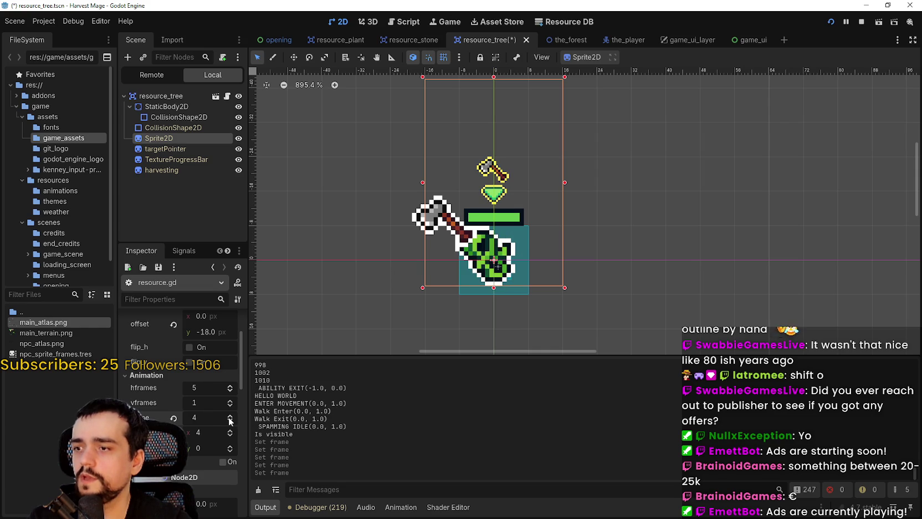
{"action": "left_click", "coordinate": [230, 422]}
Save the scene and return to drop_item_effect's tween code in resource.gd
{"action": "key", "text": "ctrl+s"}
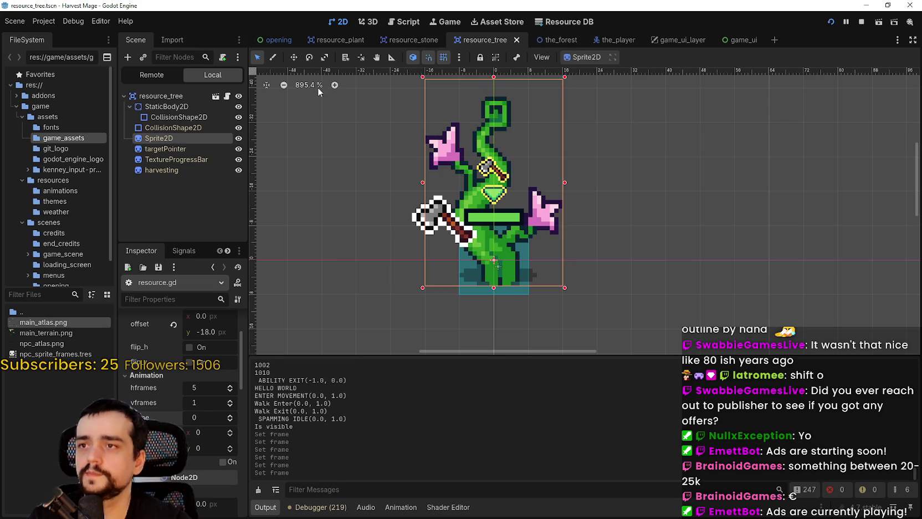
{"action": "left_click", "coordinate": [228, 96]}
{"action": "left_click", "coordinate": [747, 164]}
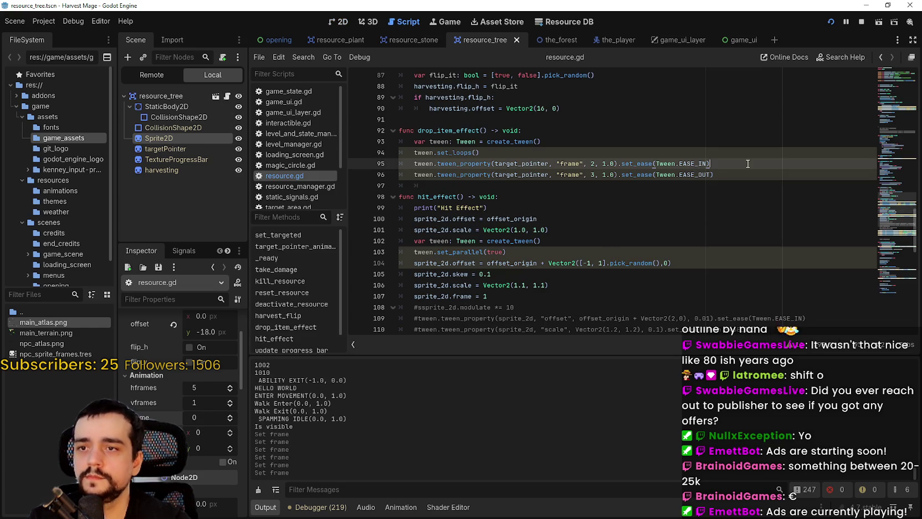
{"action": "double_click", "coordinate": [409, 183]}
{"action": "left_click", "coordinate": [406, 185]}
{"action": "left_click_drag", "start_coordinate": [418, 130], "coordinate": [488, 131]}
{"action": "left_click", "coordinate": [504, 187]}
{"action": "key", "text": "ctrl+s"}
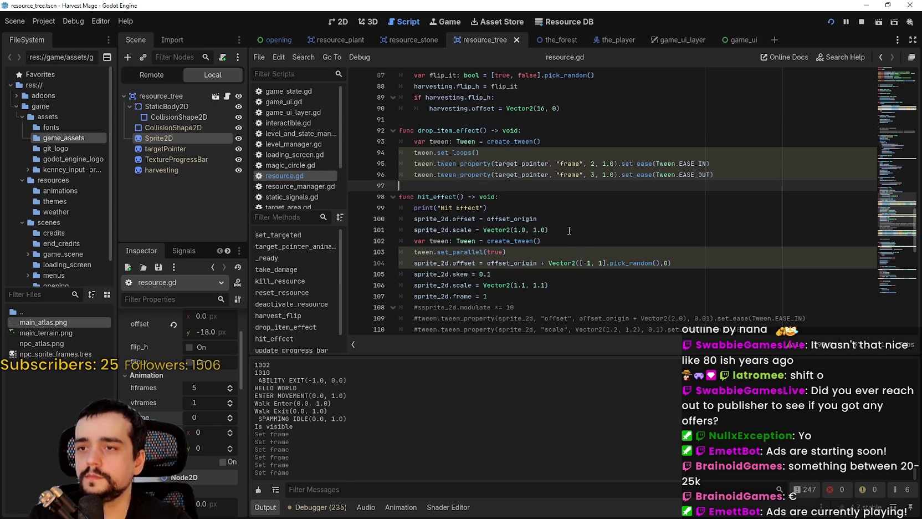
{"action": "scroll", "coordinate": [569, 230], "scroll_direction": "down", "scroll_amount": 2}
{"action": "scroll", "coordinate": [569, 230], "scroll_direction": "up", "scroll_amount": 2}
{"action": "left_click", "coordinate": [461, 129]}
{"action": "double_click", "coordinate": [460, 128]}
{"action": "scroll", "coordinate": [497, 233], "scroll_direction": "up", "scroll_amount": 8}
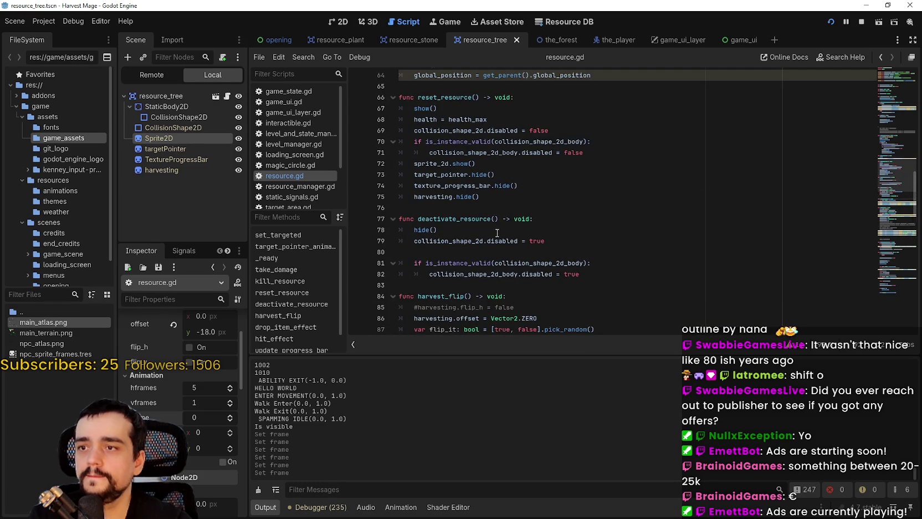
{"action": "left_click", "coordinate": [442, 253]}
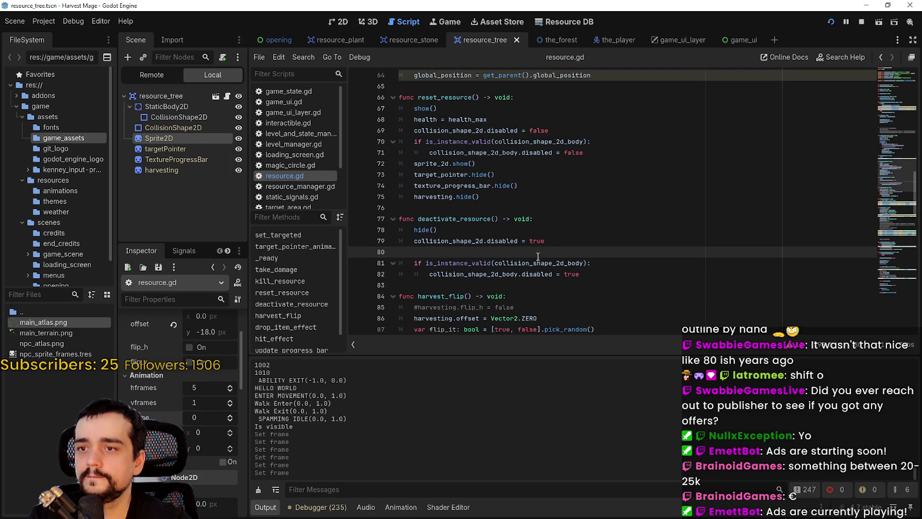
{"action": "scroll", "coordinate": [536, 255], "scroll_direction": "down", "scroll_amount": 1}
{"action": "left_click", "coordinate": [469, 255]}
{"action": "key", "text": "ctrl+z"}
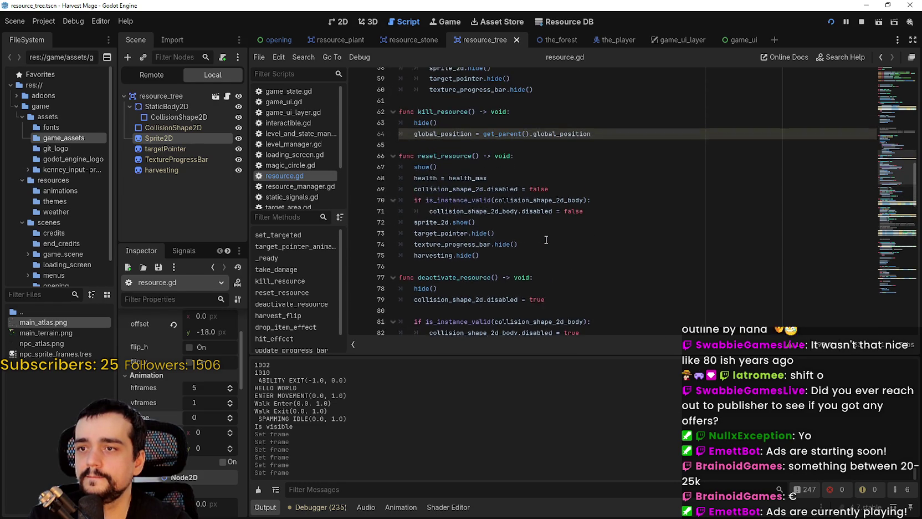
{"action": "scroll", "coordinate": [546, 233], "scroll_direction": "up", "scroll_amount": 1}
{"action": "left_click", "coordinate": [447, 163]}
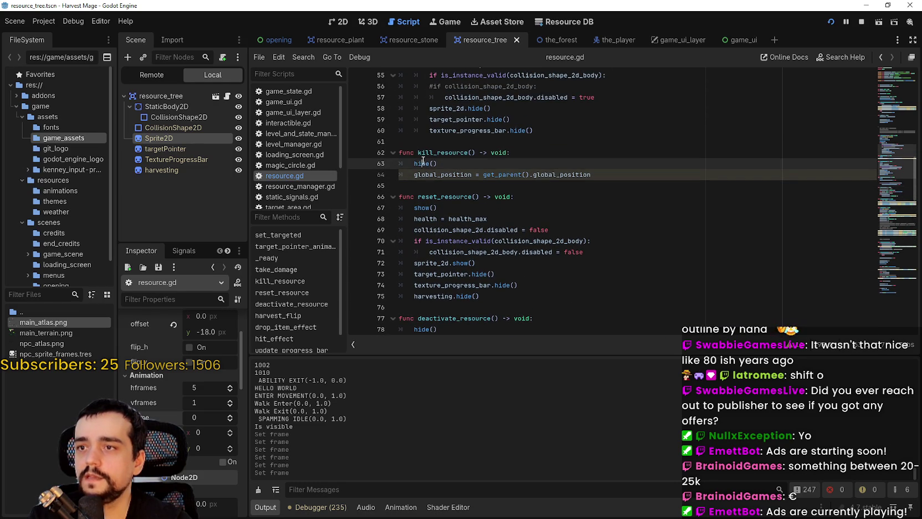
{"action": "key", "text": "shift+Home"}
{"action": "scroll", "coordinate": [464, 182], "scroll_direction": "up", "scroll_amount": 1}
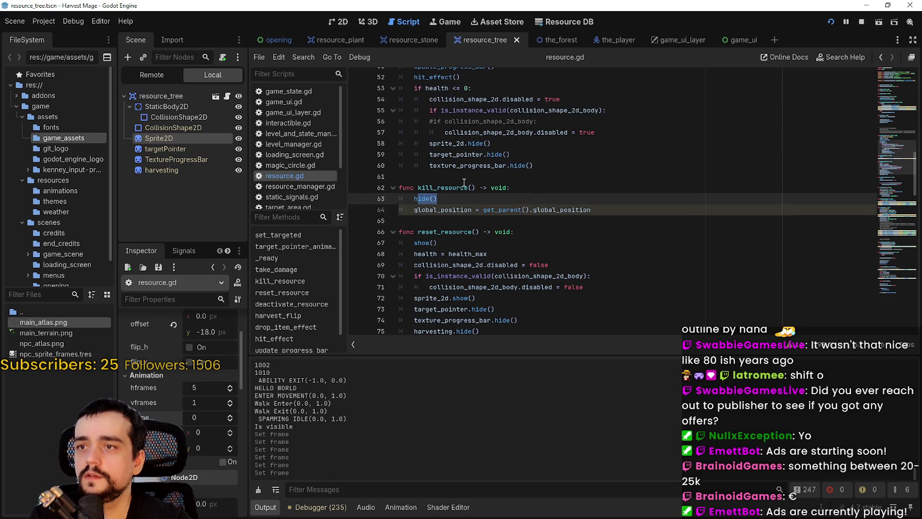
{"action": "double_click", "coordinate": [425, 196]}
{"action": "scroll", "coordinate": [454, 169], "scroll_direction": "up", "scroll_amount": 1}
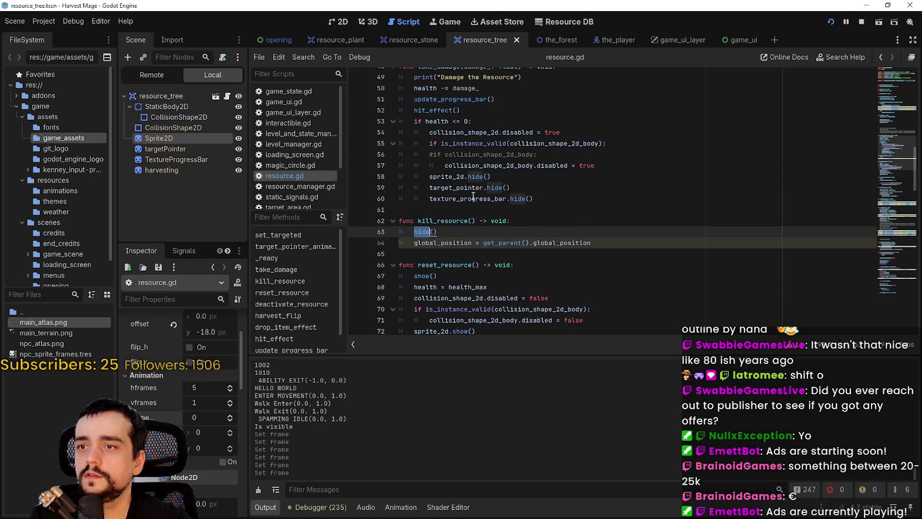
{"action": "left_click_drag", "start_coordinate": [563, 203], "coordinate": [376, 123]}
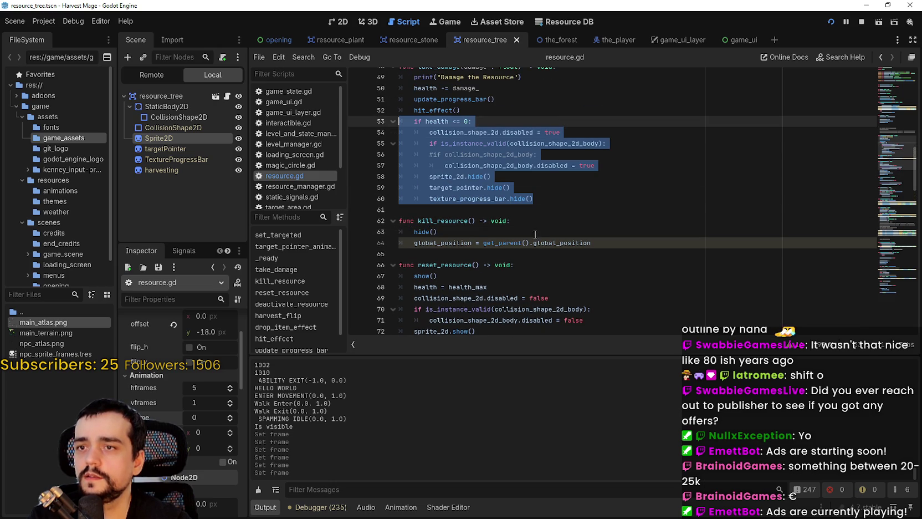
{"action": "scroll", "coordinate": [664, 210], "scroll_direction": "down", "scroll_amount": 3}
{"action": "scroll", "coordinate": [662, 155], "scroll_direction": "up", "scroll_amount": 2}
{"action": "left_click_drag", "start_coordinate": [890, 156], "coordinate": [892, 273]}
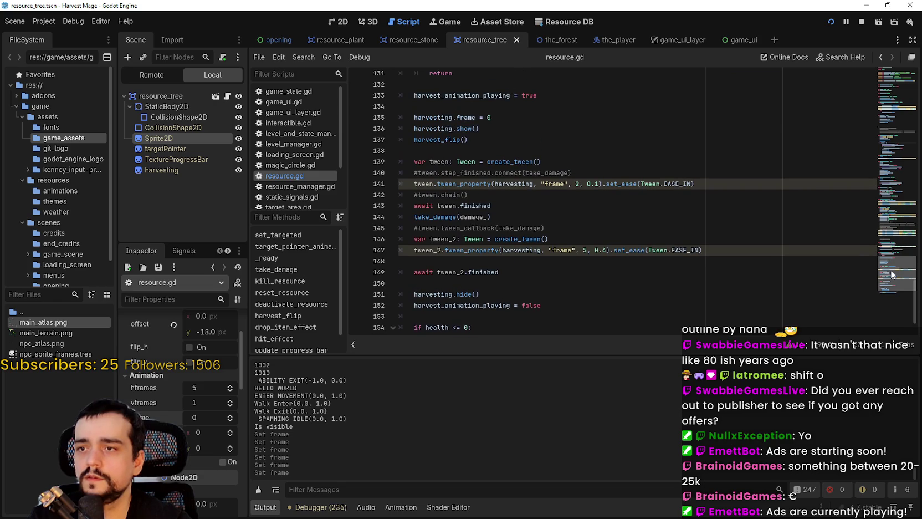
Comment out the kill_resource() call in take_damage's health check
{"action": "scroll", "coordinate": [890, 270], "scroll_direction": "down", "scroll_amount": 2}
{"action": "left_click", "coordinate": [462, 235]}
{"action": "double_click", "coordinate": [471, 205]}
{"action": "double_click", "coordinate": [435, 172]}
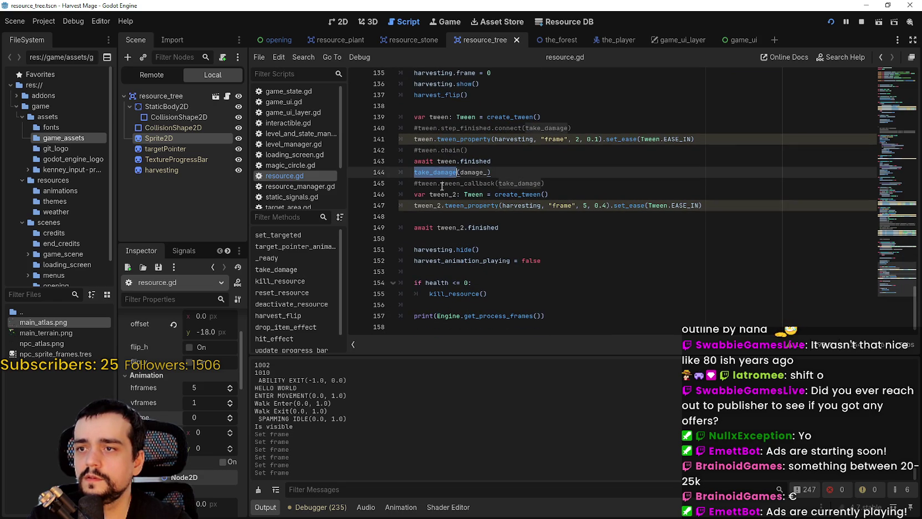
{"action": "left_click_drag", "start_coordinate": [404, 305], "coordinate": [379, 287]}
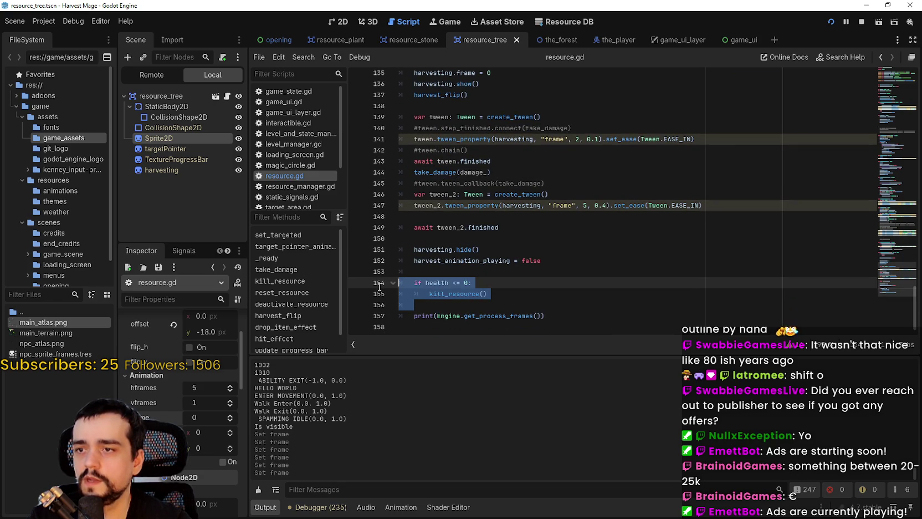
{"action": "left_click", "coordinate": [422, 294]}
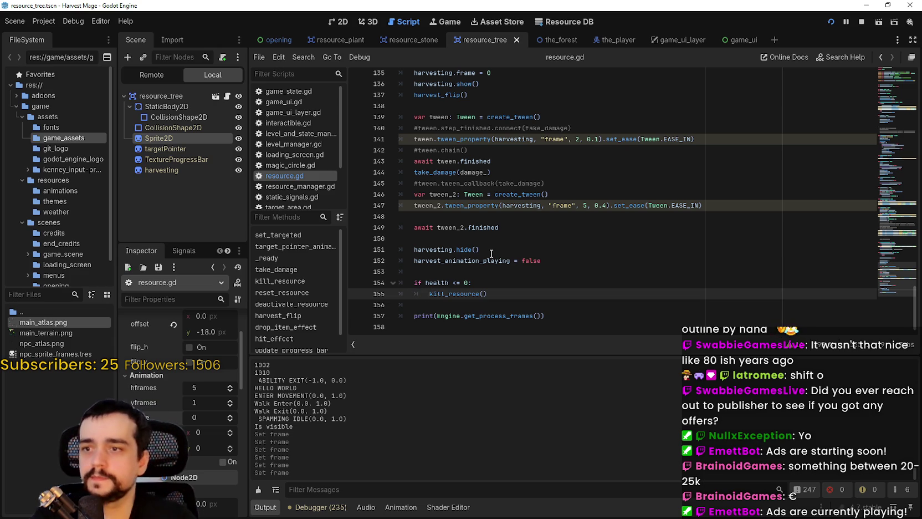
{"action": "scroll", "coordinate": [445, 292], "scroll_direction": "up", "scroll_amount": 1}
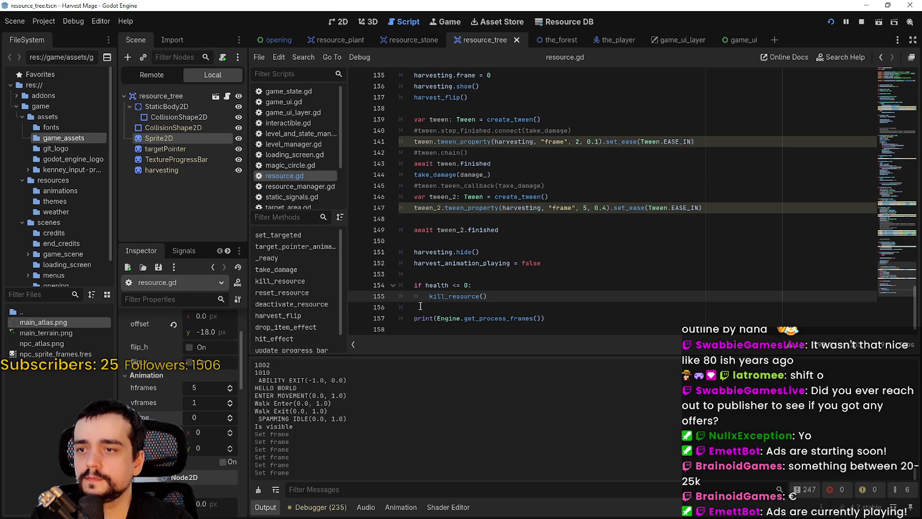
{"action": "key", "text": "ctrl+k"}
Try adding a drop_item_effect line there, then undo it and uncomment kill_resource()
{"action": "left_click", "coordinate": [487, 283]}
{"action": "key", "text": "Return"}
{"action": "type", "text": "drop_item_effect"}
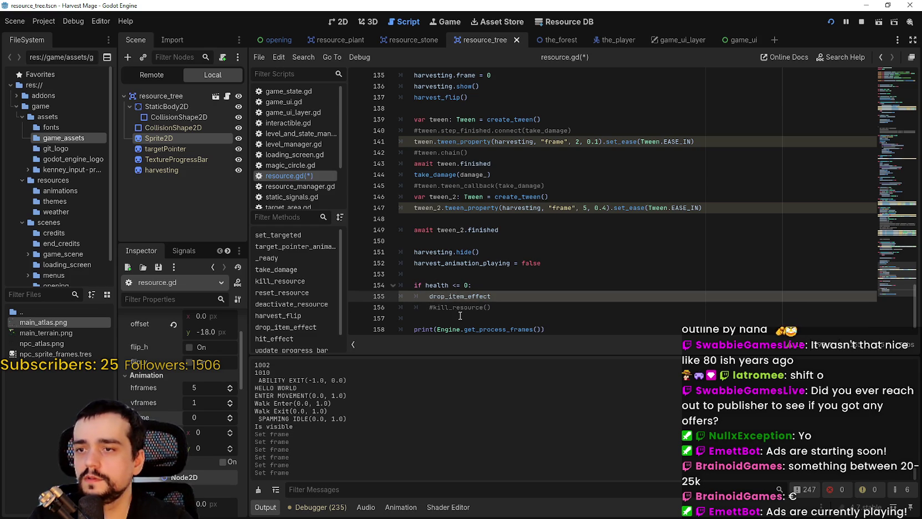
{"action": "key", "text": "ctrl+z"}
{"action": "key", "text": "ctrl+z"}
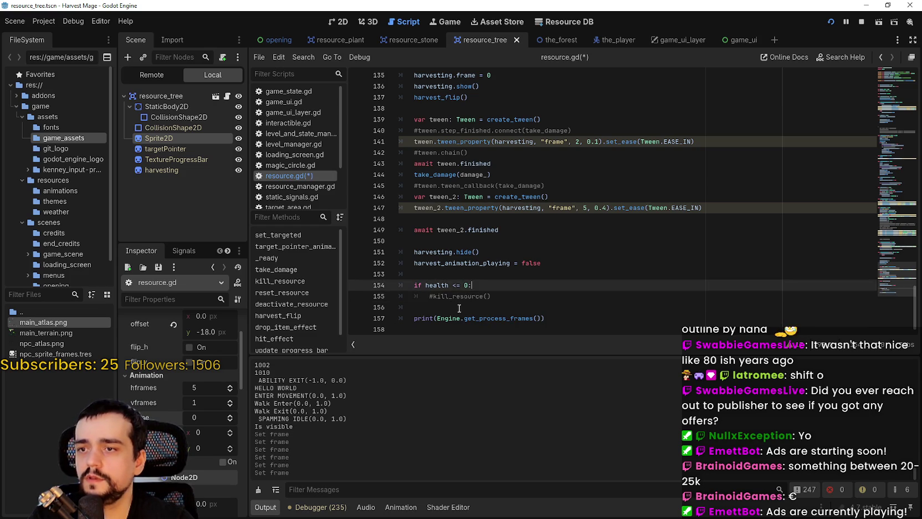
{"action": "left_click", "coordinate": [434, 296]}
{"action": "key", "text": "BackSpace"}
Jump to kill_resource's definition and add a drop_item_effect() call after hide()
{"action": "right_click", "coordinate": [449, 296]}
{"action": "left_click", "coordinate": [498, 452]}
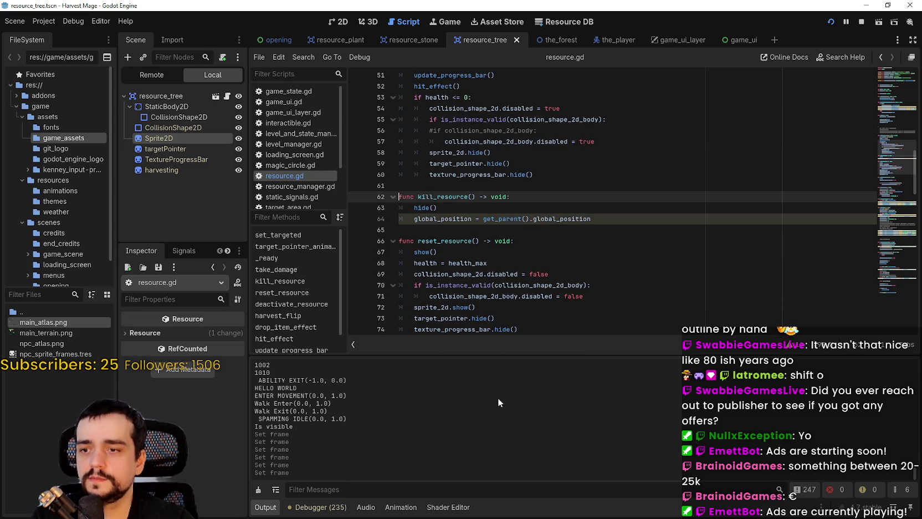
{"action": "left_click", "coordinate": [450, 203]}
{"action": "key", "text": "Return"}
{"action": "type", "text": "drop_item_effect()"}
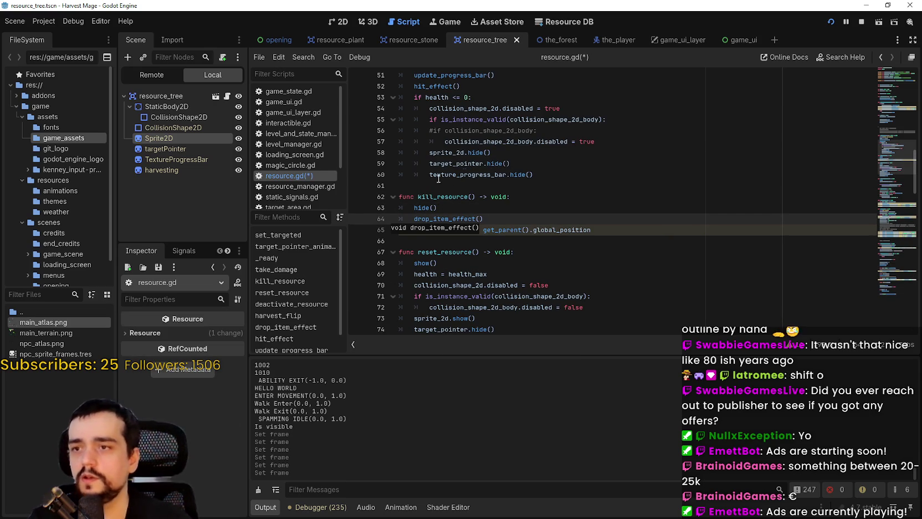
Comment out hide() in kill_resource with # and save the script
{"action": "left_click", "coordinate": [414, 208]}
{"action": "type", "text": "#"}
{"action": "left_click", "coordinate": [419, 236]}
{"action": "key", "text": "ctrl+s"}
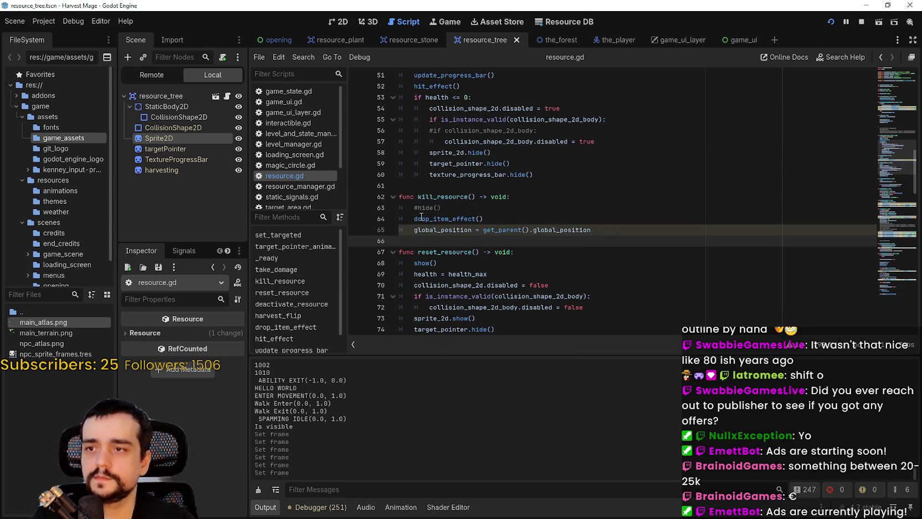
{"action": "left_click", "coordinate": [420, 217]}
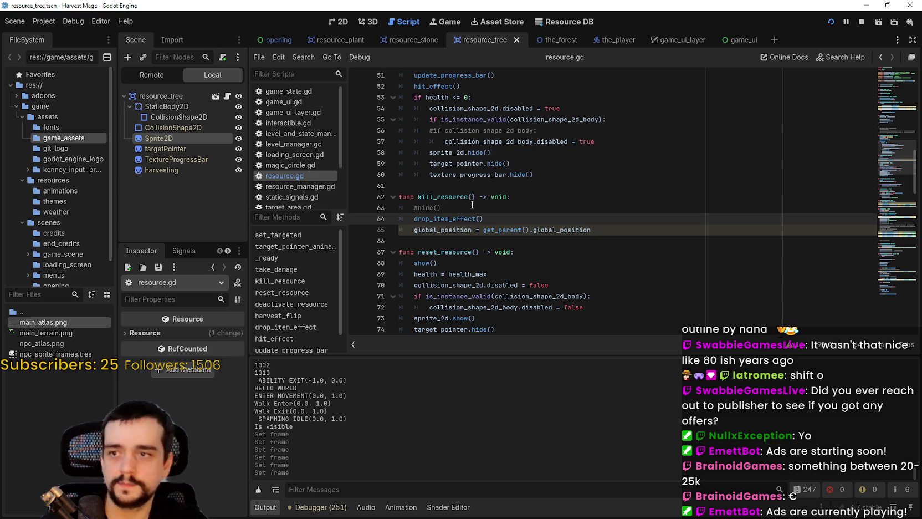
{"action": "scroll", "coordinate": [477, 208], "scroll_direction": "down", "scroll_amount": 7}
{"action": "scroll", "coordinate": [523, 307], "scroll_direction": "down", "scroll_amount": 2}
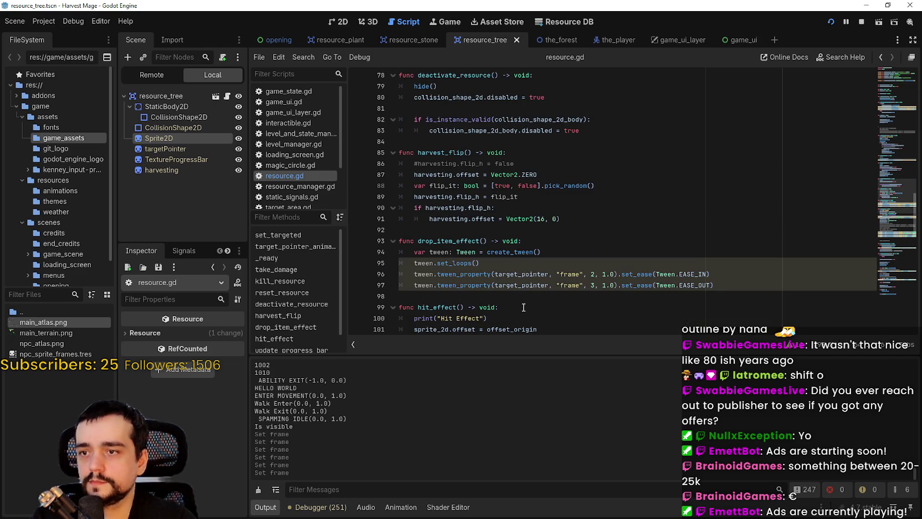
Insert sprite_2d.show() as the first line of drop_item_effect and save resource.gd
{"action": "left_click", "coordinate": [519, 262]}
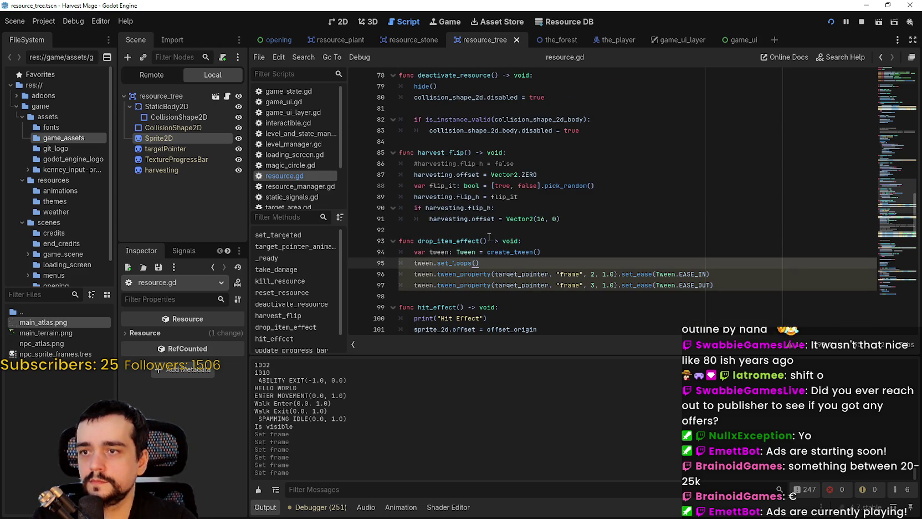
{"action": "scroll", "coordinate": [485, 222], "scroll_direction": "up", "scroll_amount": 3}
{"action": "left_click", "coordinate": [446, 177]}
{"action": "scroll", "coordinate": [477, 203], "scroll_direction": "down", "scroll_amount": 4}
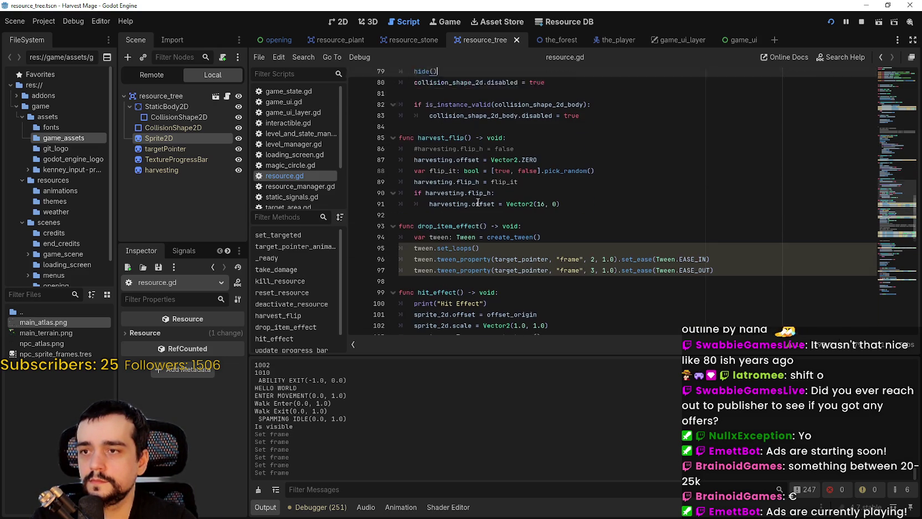
{"action": "scroll", "coordinate": [486, 268], "scroll_direction": "down", "scroll_amount": 2}
{"action": "left_click", "coordinate": [506, 252]}
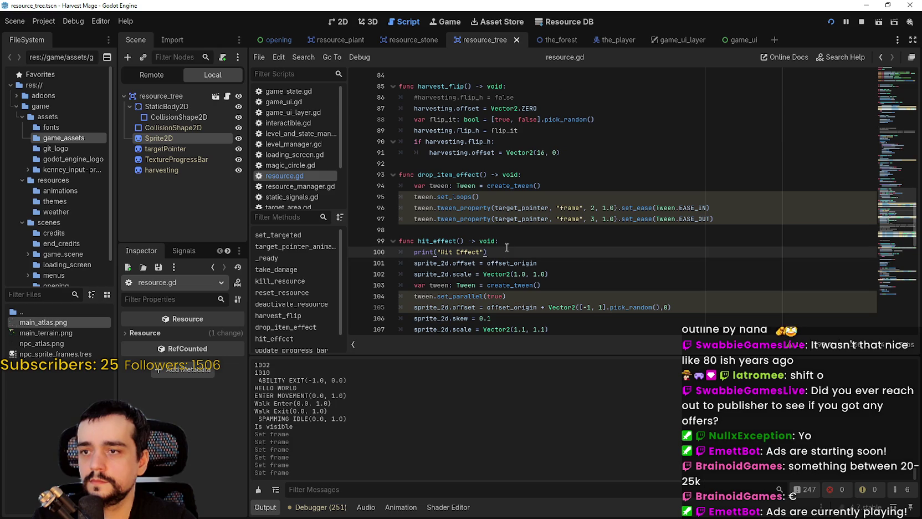
{"action": "left_click", "coordinate": [543, 186]}
{"action": "left_click", "coordinate": [543, 176]}
{"action": "key", "text": "Return"}
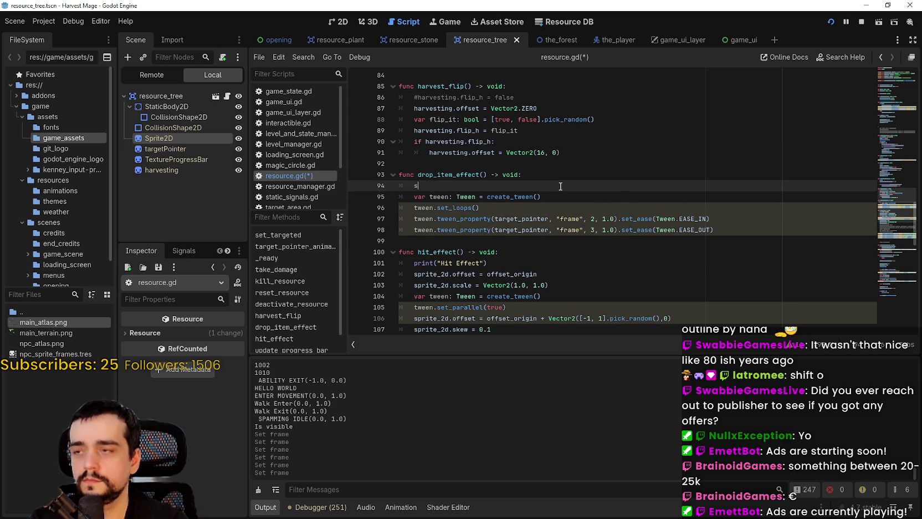
{"action": "type", "text": "pr"}
{"action": "key", "text": "Return"}
{"action": "type", "text": ".sho"}
{"action": "key", "text": "Return"}
{"action": "key", "text": "ctrl+s"}
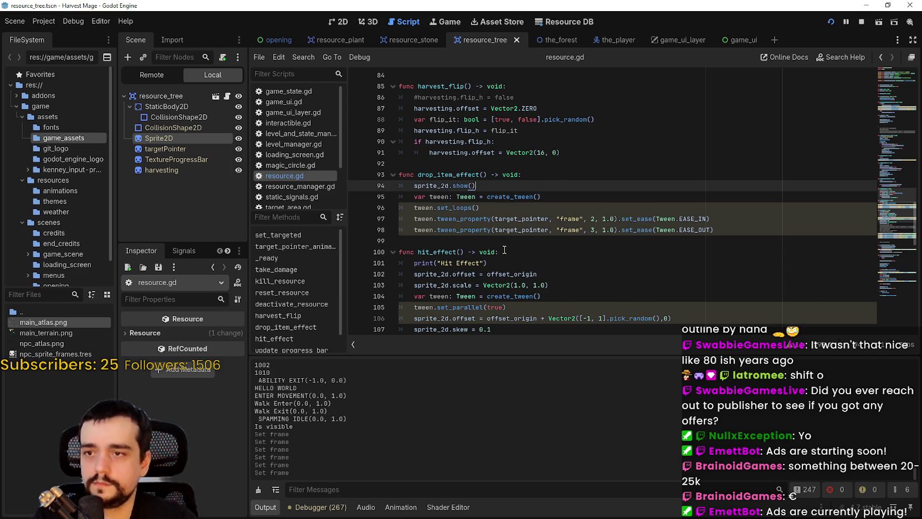
Run the game with F5 to playtest, then stop it from the editor
{"action": "left_click", "coordinate": [504, 250]}
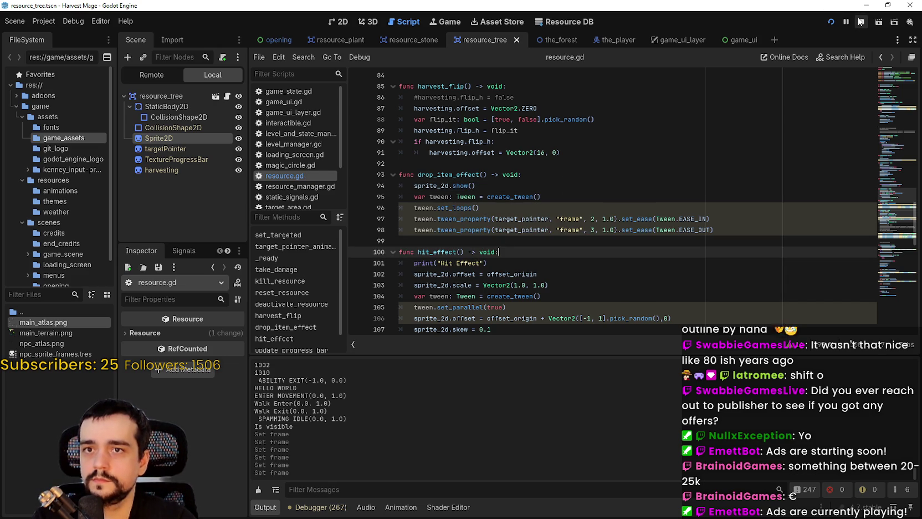
{"action": "scroll", "coordinate": [436, 196], "scroll_direction": "up", "scroll_amount": 3}
{"action": "key", "text": "F5"}
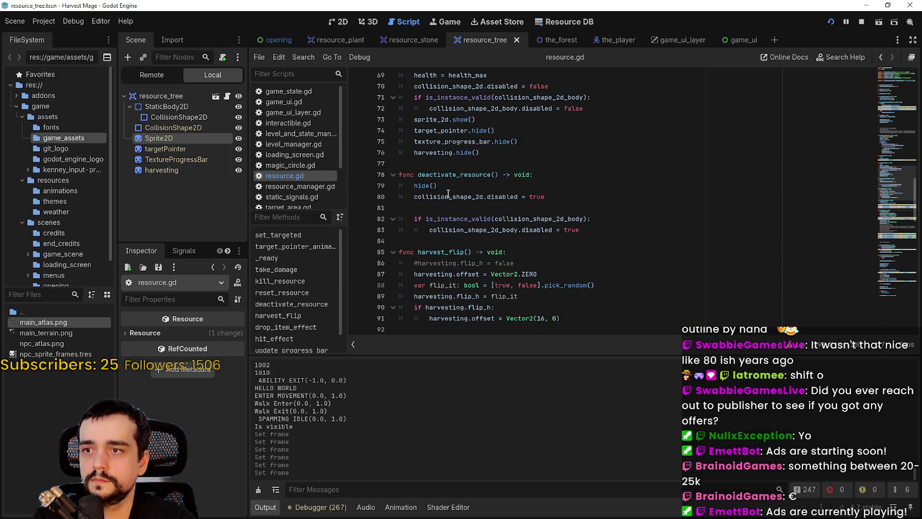
{"action": "key", "text": "alt+Tab"}
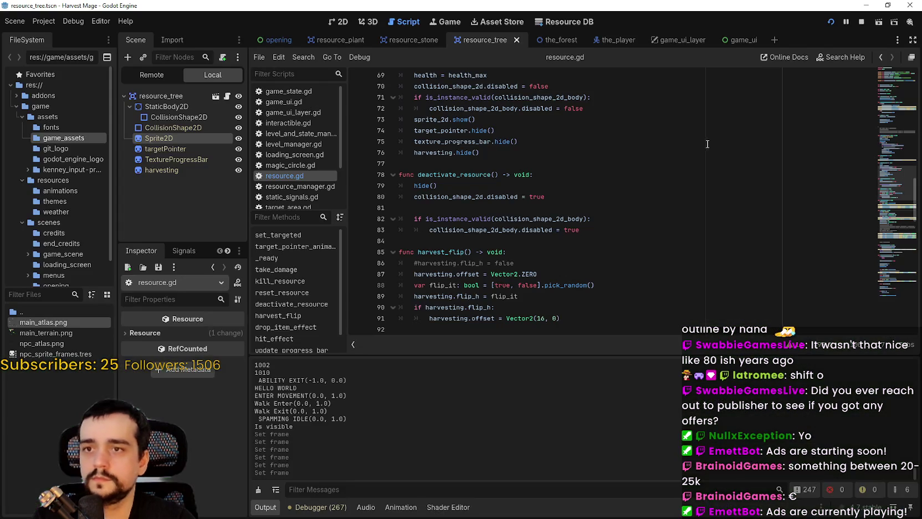
{"action": "left_click", "coordinate": [859, 21]}
{"action": "scroll", "coordinate": [311, 166], "scroll_direction": "down", "scroll_amount": 2}
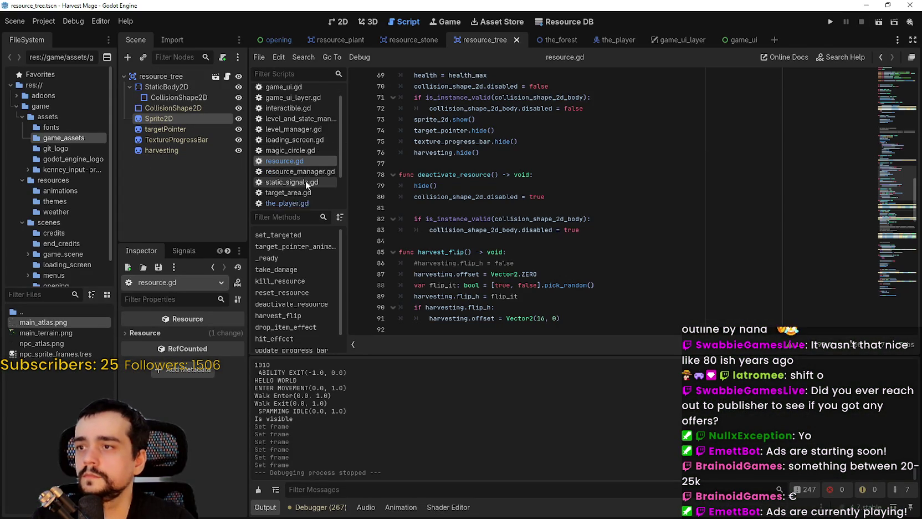
Open target_area.gd and place the caret on blank line 6
{"action": "scroll", "coordinate": [299, 166], "scroll_direction": "down", "scroll_amount": 1}
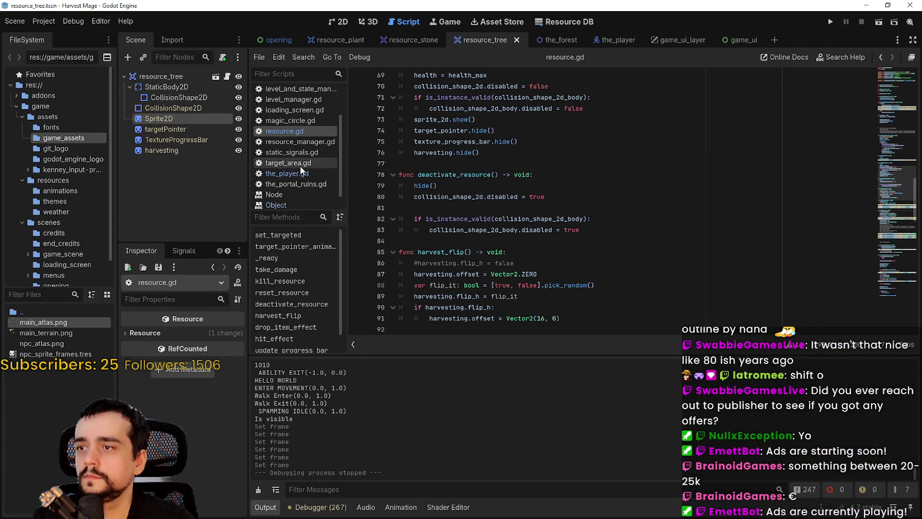
{"action": "left_click", "coordinate": [300, 164]}
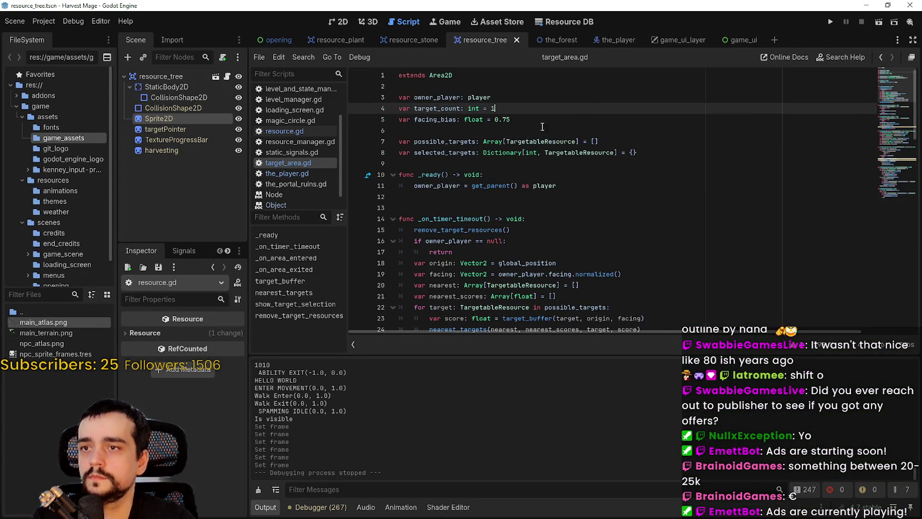
{"action": "left_click", "coordinate": [526, 133]}
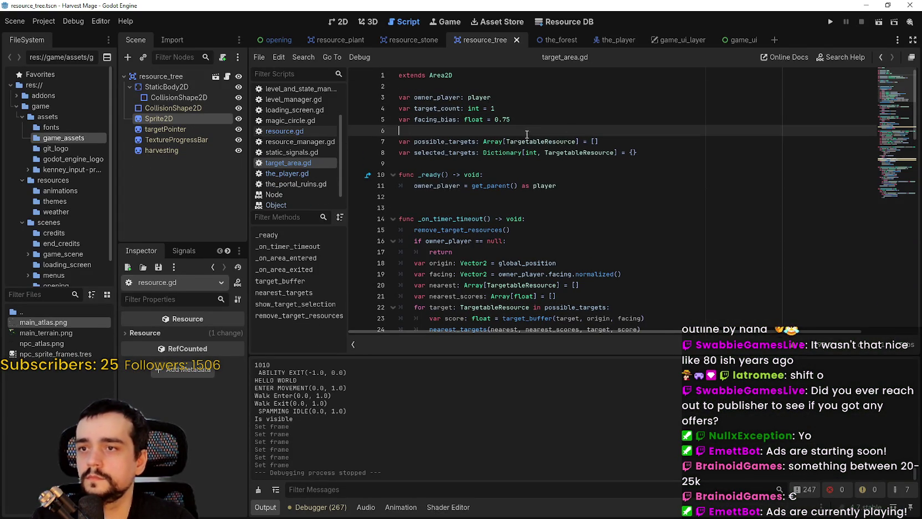
Review line 116's harvest_resource(2.0) call in the_player.gd, then run the project
{"action": "left_click", "coordinate": [295, 176]}
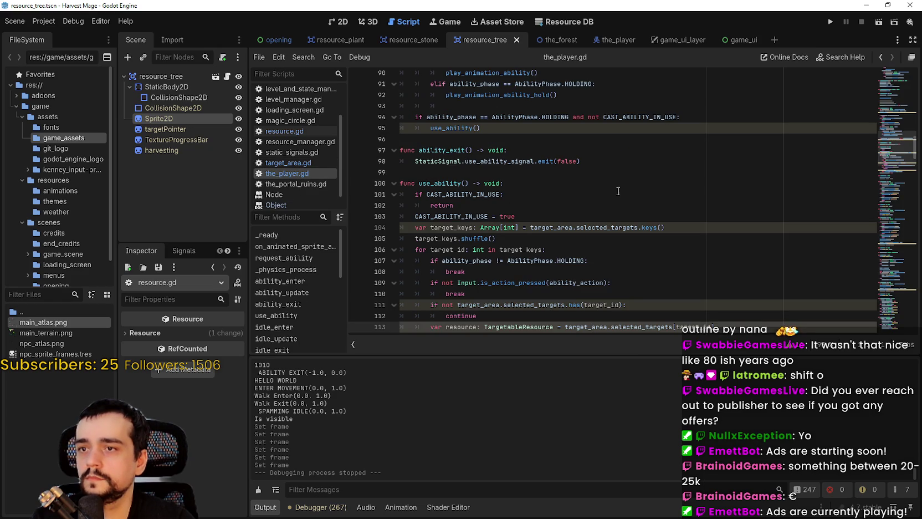
{"action": "scroll", "coordinate": [497, 146], "scroll_direction": "down", "scroll_amount": 3}
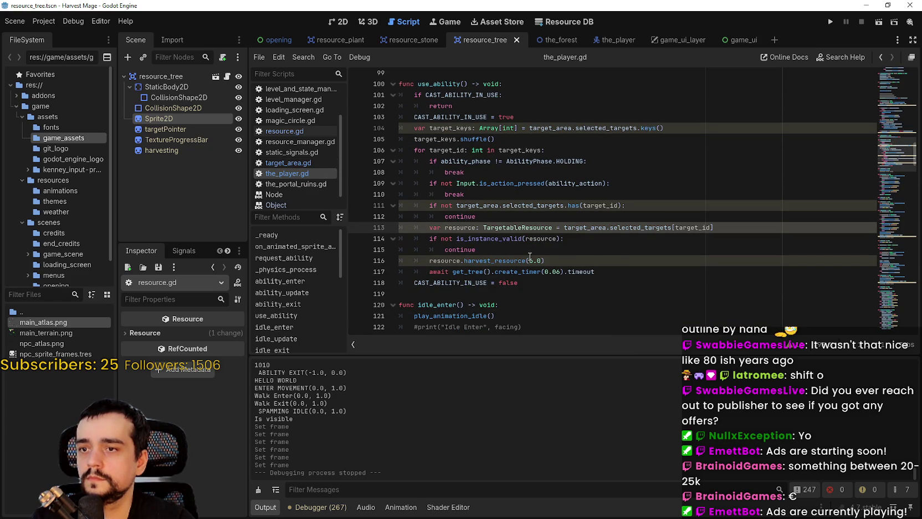
{"action": "left_click", "coordinate": [530, 260]}
{"action": "left_click", "coordinate": [581, 260]}
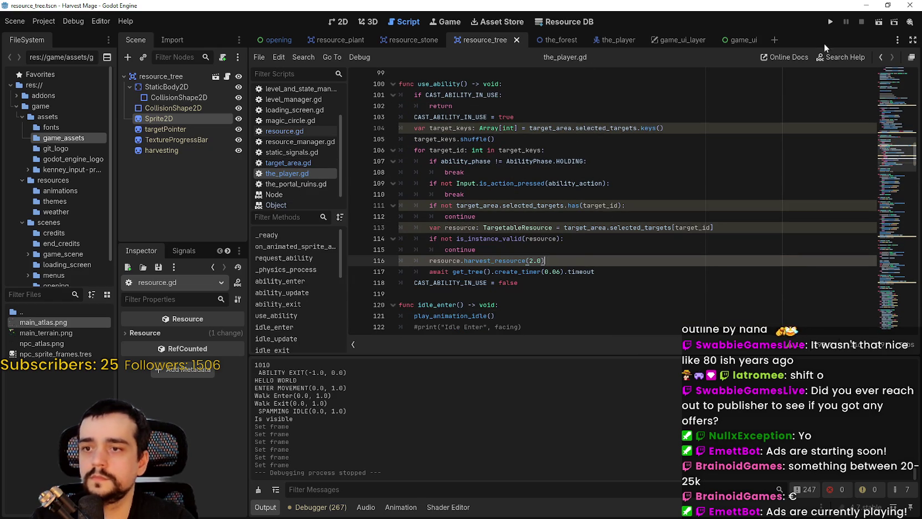
{"action": "left_click", "coordinate": [830, 23]}
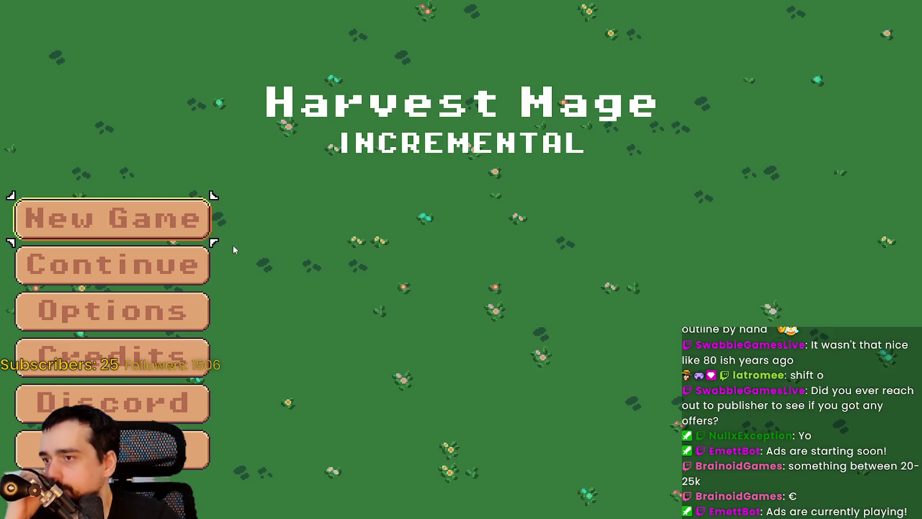
Start a New Game and walk the mage through the village and meadow to a beanstalk
{"action": "key", "text": "Return"}
{"action": "key", "text": "a"}
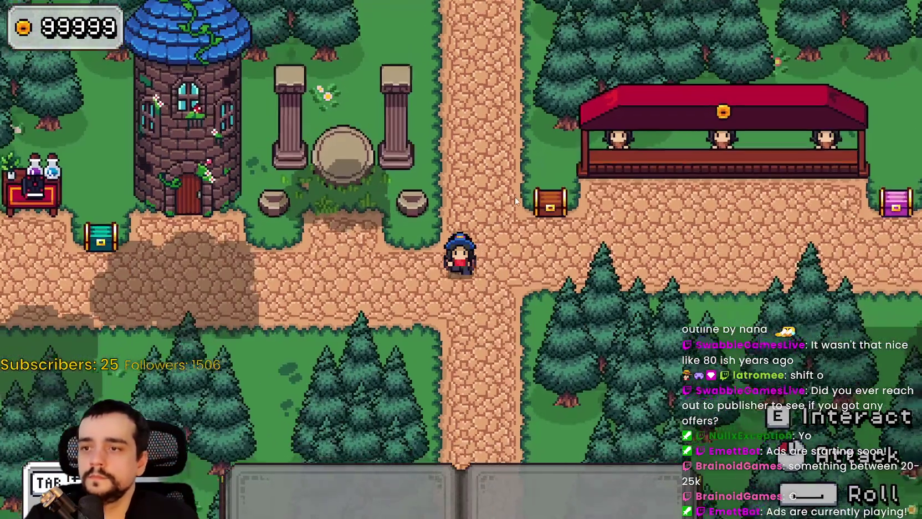
{"action": "key", "text": "e"}
{"action": "key", "text": "s"}
{"action": "key", "text": "a"}
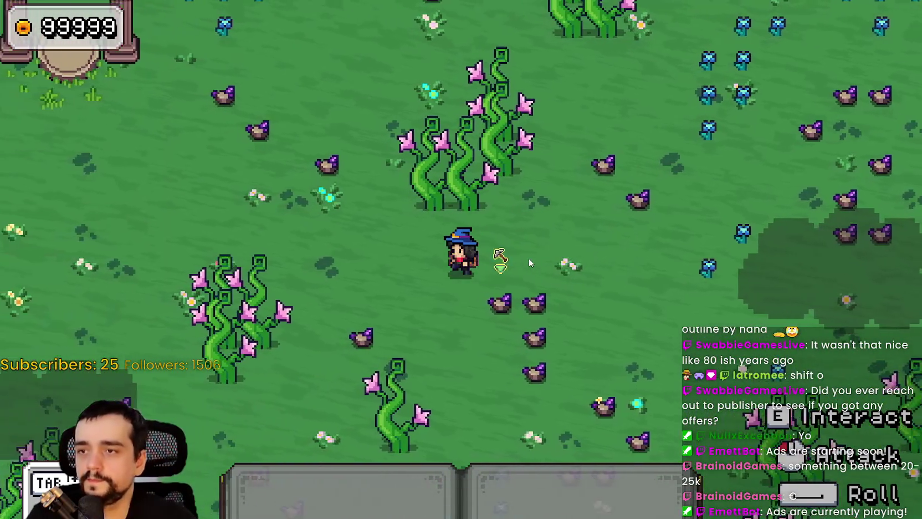
{"action": "key", "text": "a"}
{"action": "key", "text": "w"}
{"action": "key", "text": "d"}
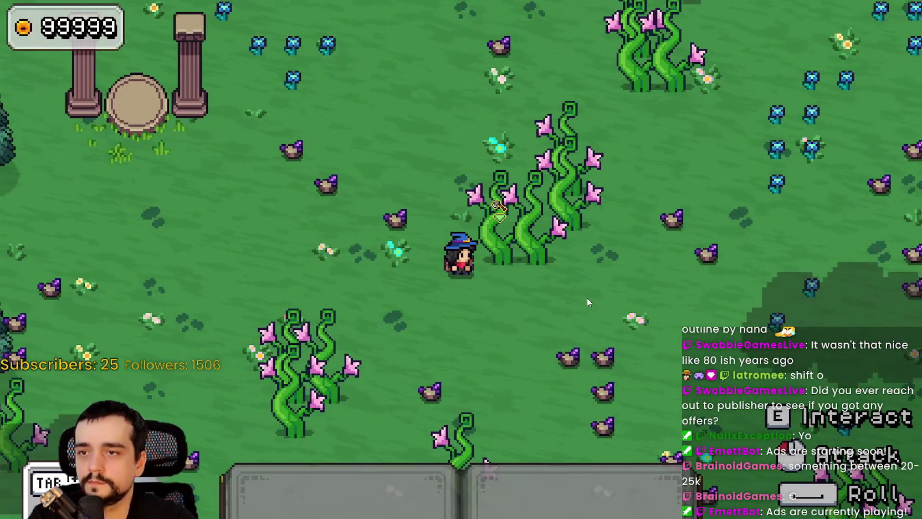
Strike the beanstalk repeatedly until it vanishes
{"action": "left_click", "coordinate": [587, 298]}
{"action": "left_click", "coordinate": [586, 298]}
{"action": "left_click", "coordinate": [586, 297]}
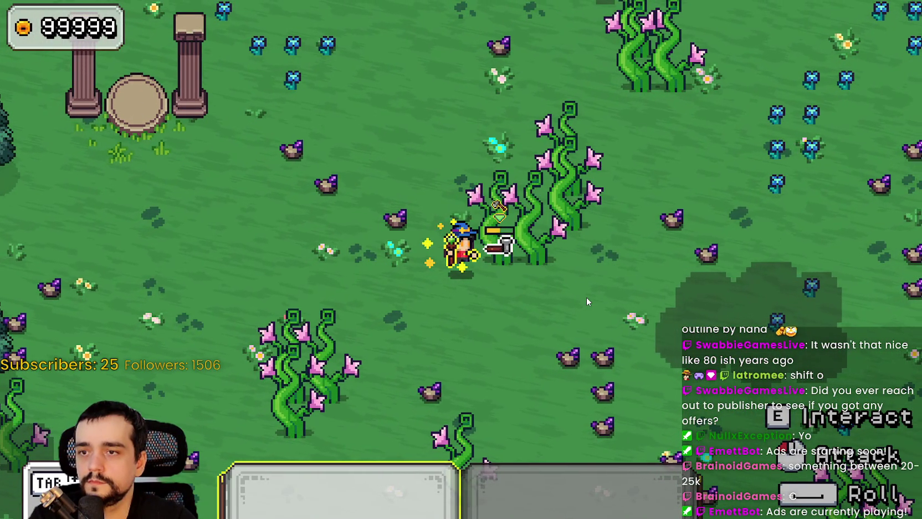
{"action": "left_click", "coordinate": [587, 297]}
{"action": "left_click", "coordinate": [586, 297]}
{"action": "left_click", "coordinate": [586, 297]}
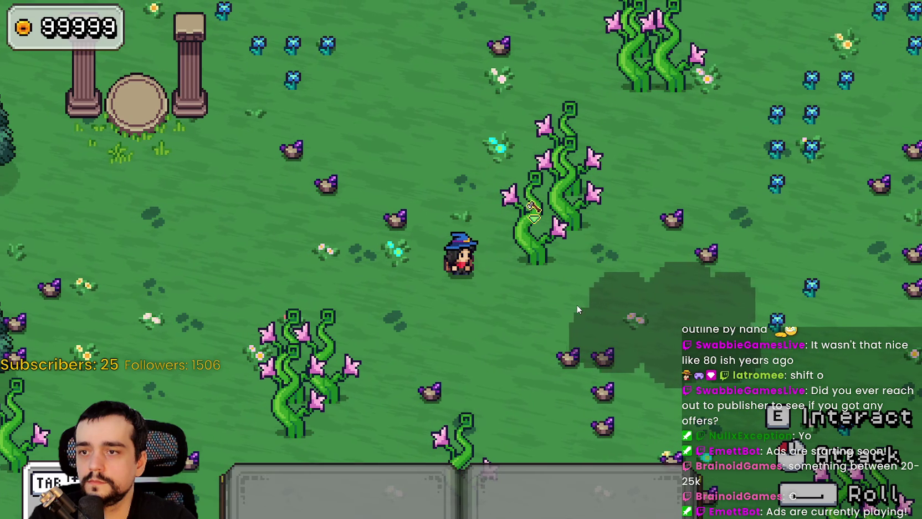
Walk the mage around the meadow, then Alt+Tab back to the Godot editor
{"action": "key", "text": "w"}
{"action": "key", "text": "d"}
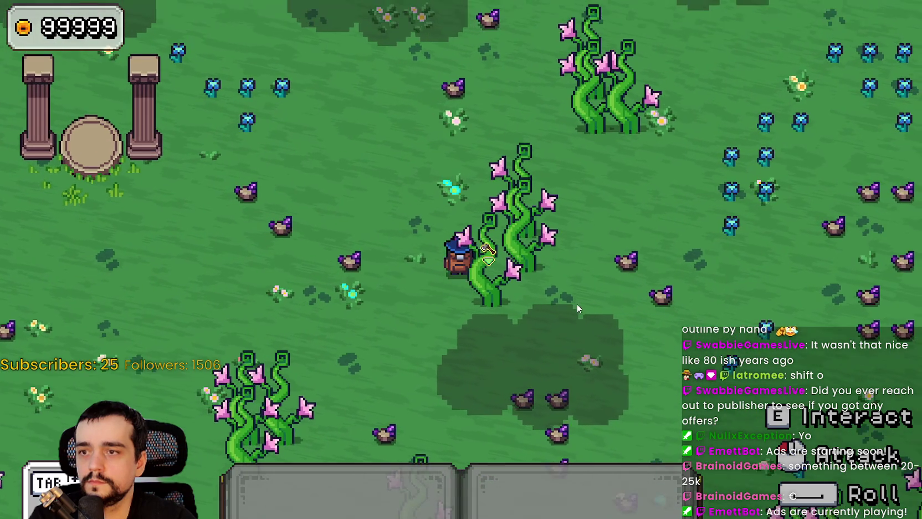
{"action": "key", "text": "s"}
{"action": "key", "text": "a"}
{"action": "key", "text": "alt+Tab"}
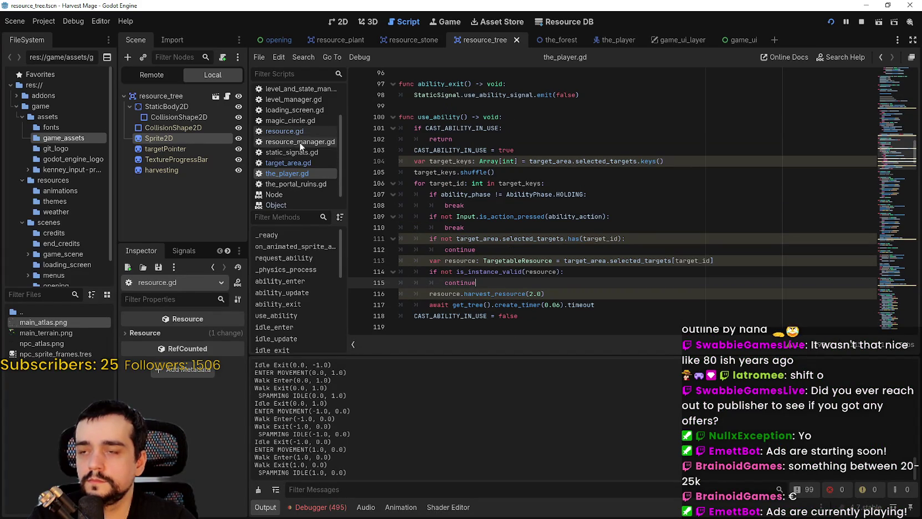
Stop the game, open resource.gd and select hide on line 79 to see its uses
{"action": "left_click", "coordinate": [861, 21]}
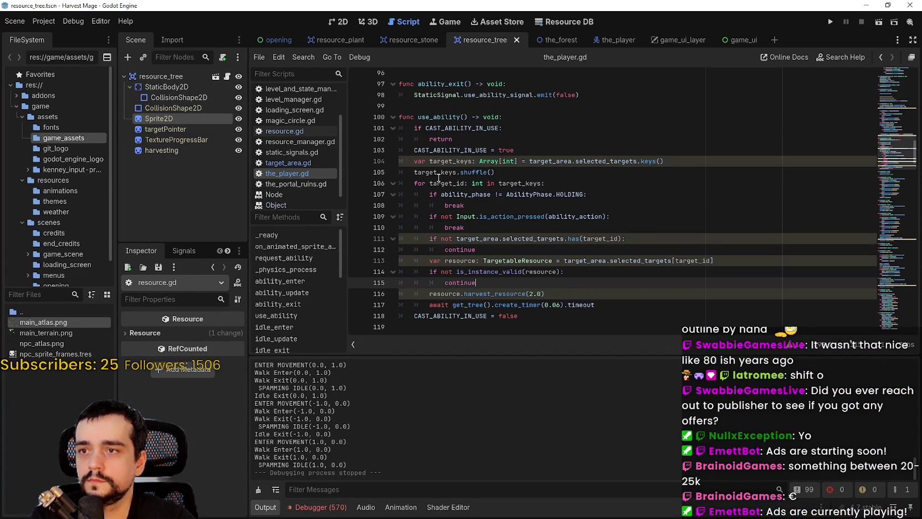
{"action": "left_click", "coordinate": [459, 139]}
{"action": "scroll", "coordinate": [307, 163], "scroll_direction": "down", "scroll_amount": 1}
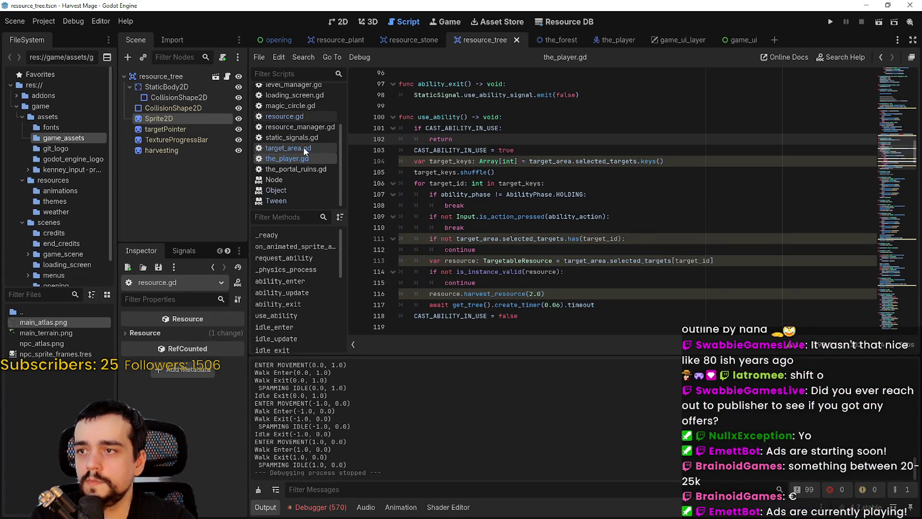
{"action": "left_click", "coordinate": [293, 115]}
{"action": "left_click", "coordinate": [546, 200]}
{"action": "key", "text": "Up"}
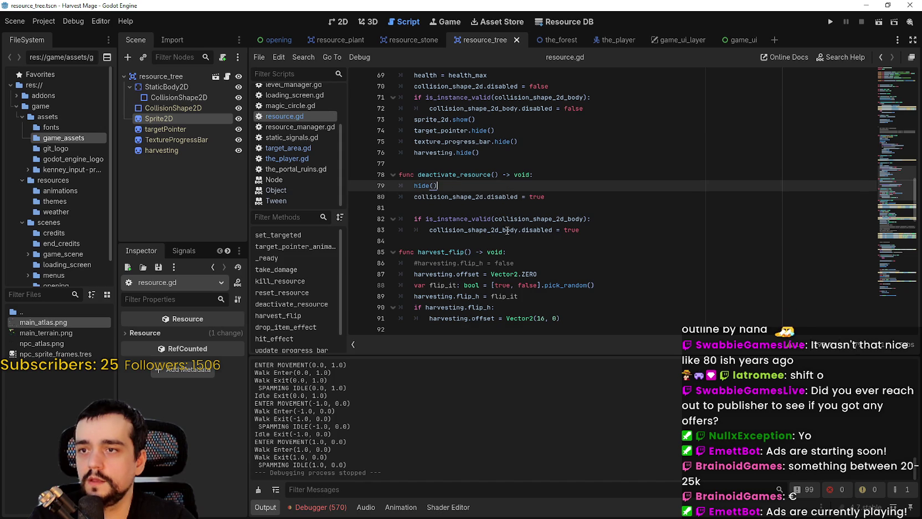
{"action": "double_click", "coordinate": [424, 186]}
Look up the drop_item_effect definition and inspect sprite_2d.show() on line 94
{"action": "scroll", "coordinate": [439, 187], "scroll_direction": "up", "scroll_amount": 3}
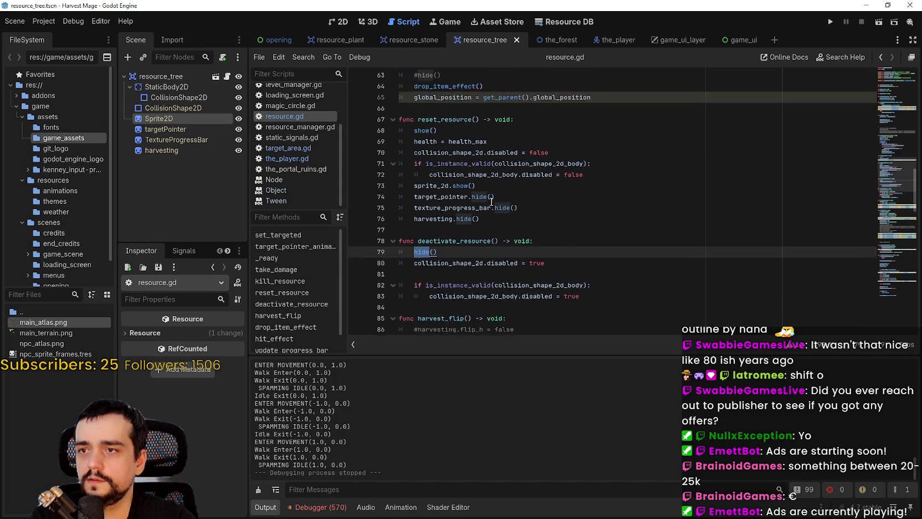
{"action": "scroll", "coordinate": [446, 164], "scroll_direction": "down", "scroll_amount": 4}
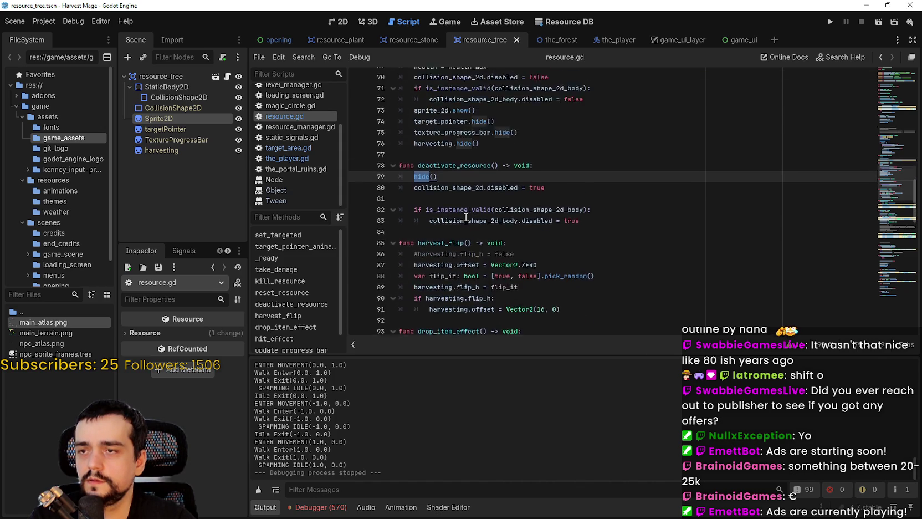
{"action": "scroll", "coordinate": [455, 147], "scroll_direction": "up", "scroll_amount": 4}
{"action": "right_click", "coordinate": [447, 111]}
{"action": "left_click", "coordinate": [482, 257]}
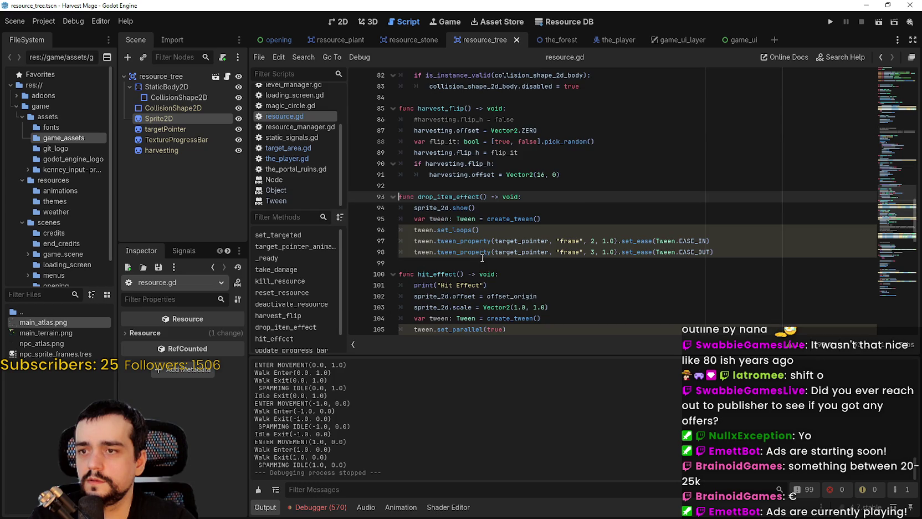
{"action": "left_click", "coordinate": [475, 260]}
{"action": "triple_click", "coordinate": [473, 208]}
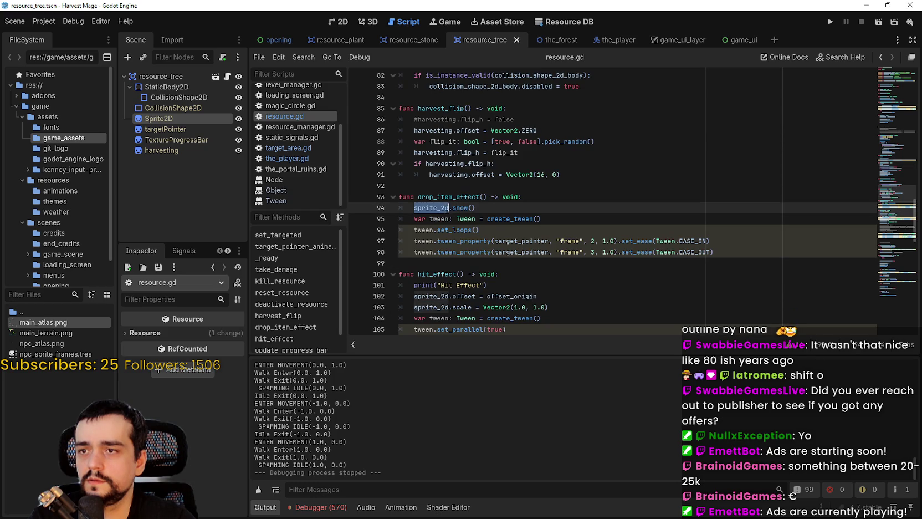
{"action": "left_click", "coordinate": [475, 208]}
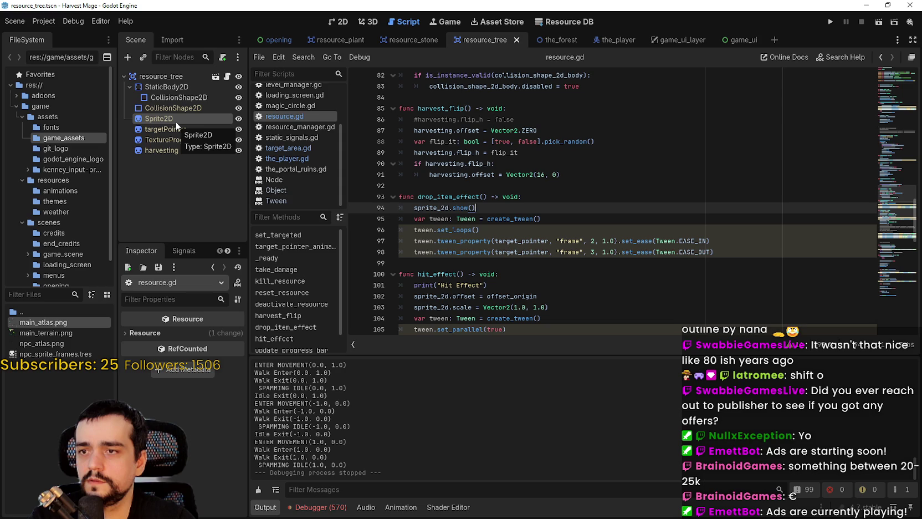
Show the debugger's Errors list with its set_frame index 3 out-of-bounds errors
{"action": "left_click", "coordinate": [318, 506]}
{"action": "left_click", "coordinate": [361, 387]}
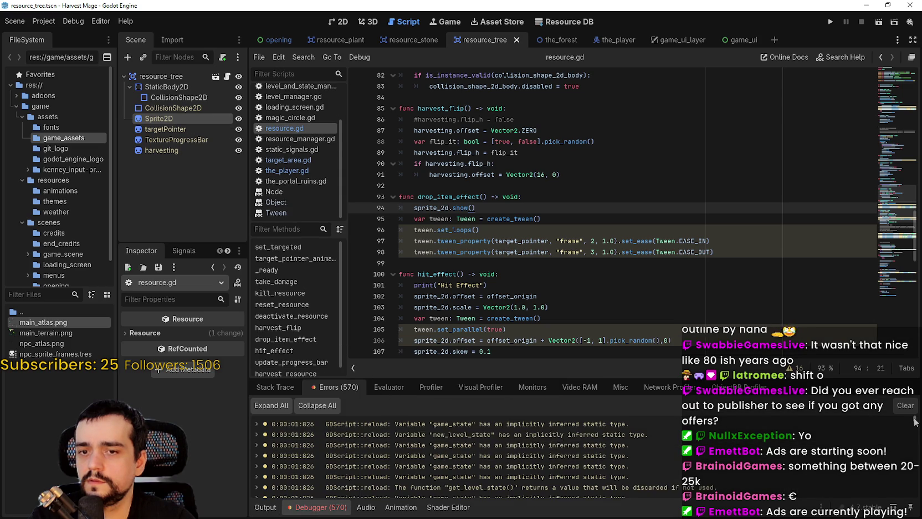
{"action": "scroll", "coordinate": [487, 475], "scroll_direction": "up", "scroll_amount": 3}
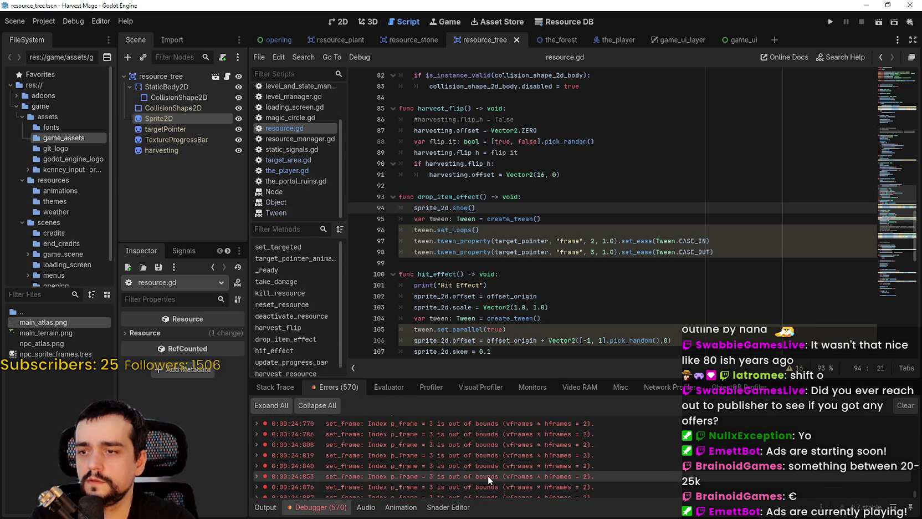
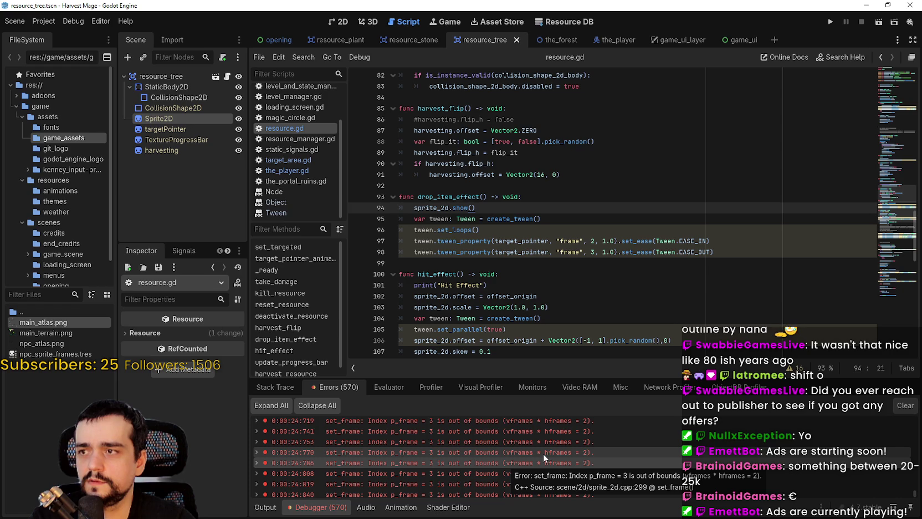
In the Inspector, step the Sprite2D's frame up to 1 and back to 0
{"action": "left_click", "coordinate": [159, 118]}
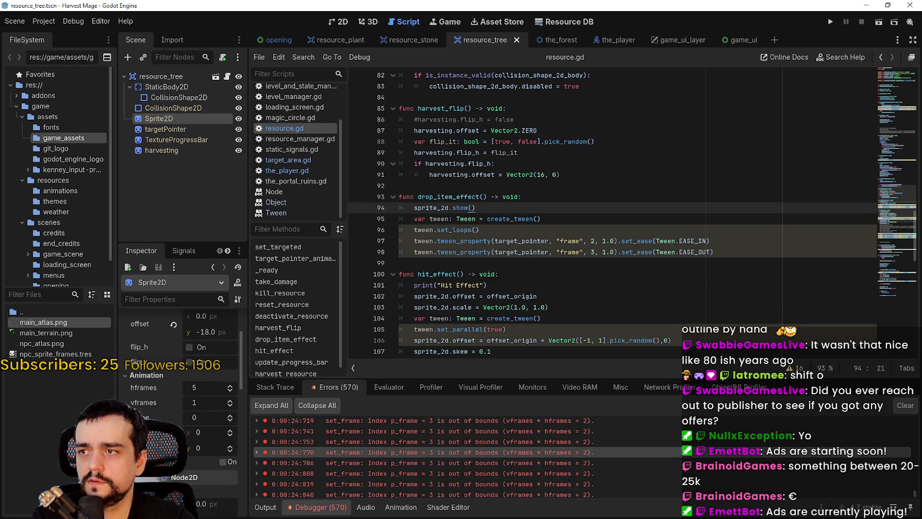
{"action": "scroll", "coordinate": [180, 388], "scroll_direction": "down", "scroll_amount": 1}
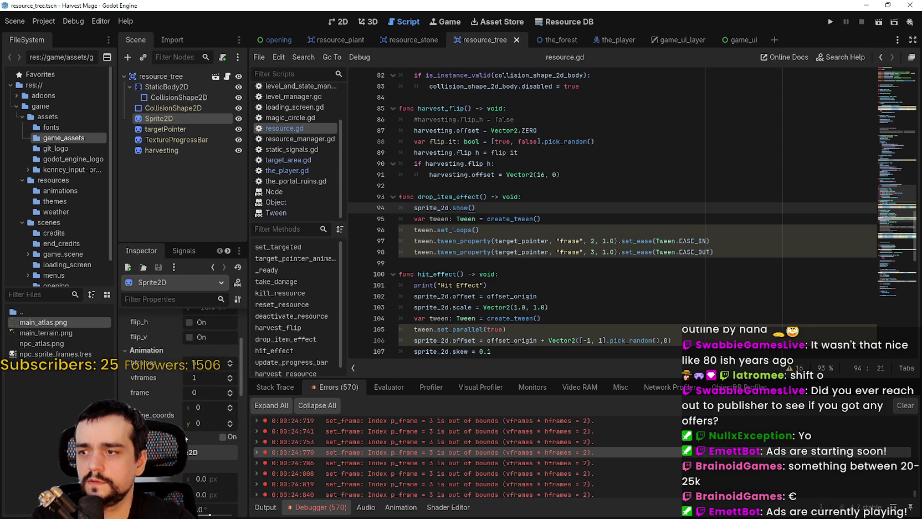
{"action": "left_click", "coordinate": [231, 390]}
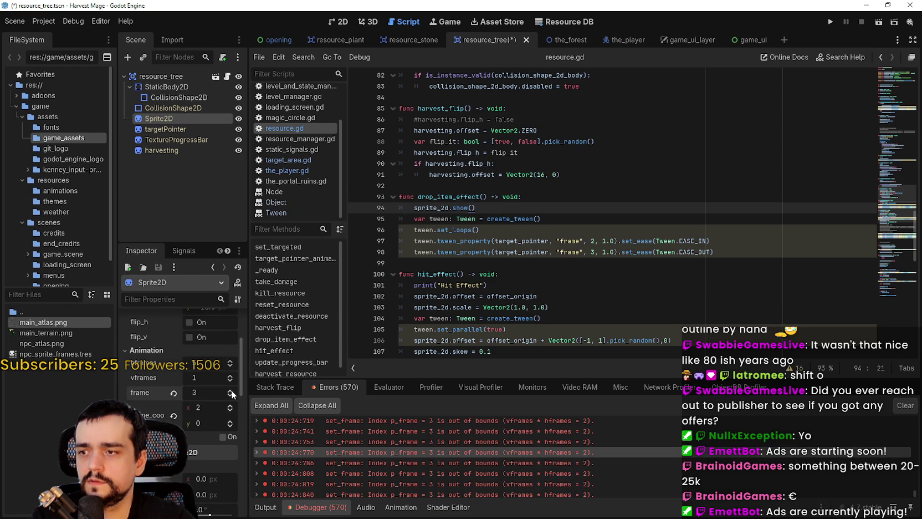
{"action": "left_click", "coordinate": [231, 395]}
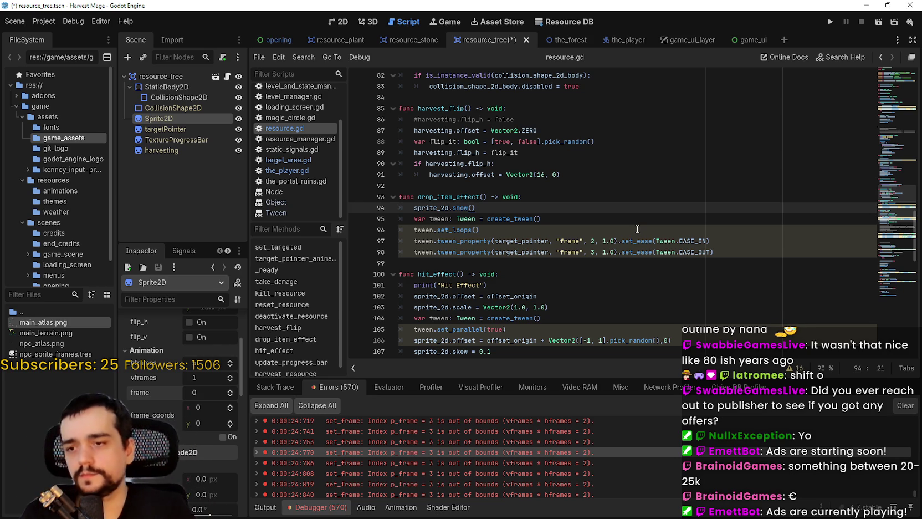
Replace target_pointer with sprite_2d on drop_item_effect's tween lines 97–98, then run with F5
{"action": "scroll", "coordinate": [637, 446], "scroll_direction": "up", "scroll_amount": 5}
{"action": "scroll", "coordinate": [561, 439], "scroll_direction": "up", "scroll_amount": 10}
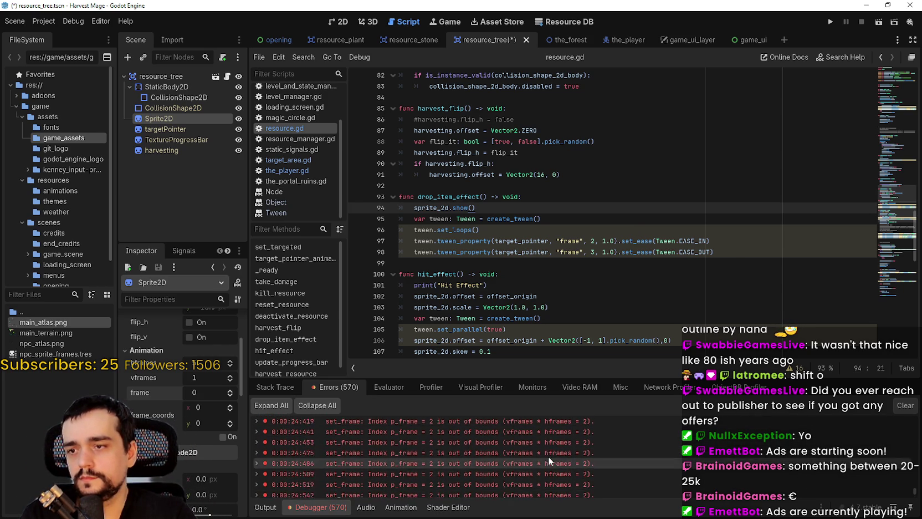
{"action": "scroll", "coordinate": [590, 455], "scroll_direction": "up", "scroll_amount": 10}
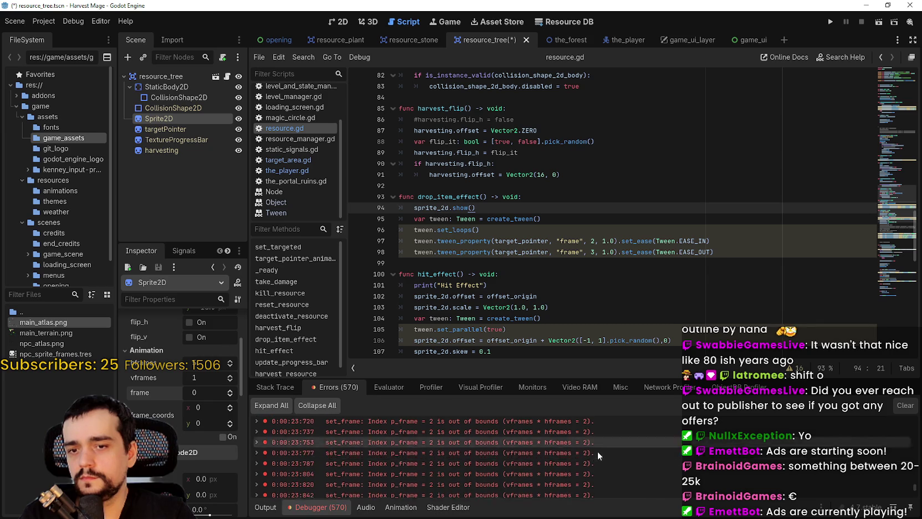
{"action": "scroll", "coordinate": [580, 451], "scroll_direction": "up", "scroll_amount": 15}
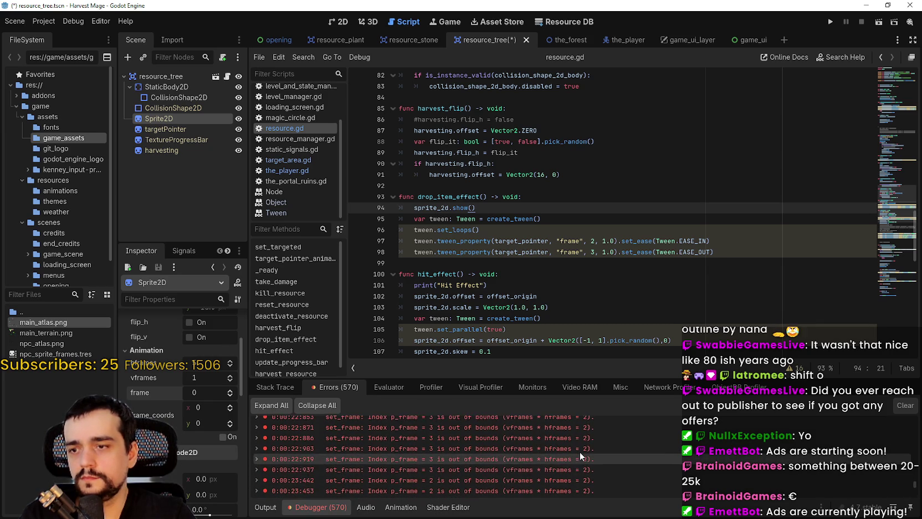
{"action": "scroll", "coordinate": [581, 451], "scroll_direction": "up", "scroll_amount": 5}
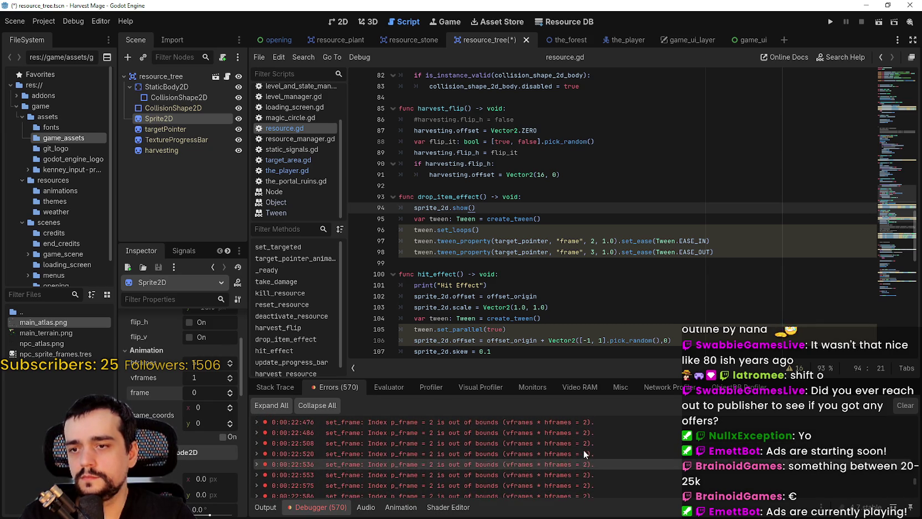
{"action": "left_click", "coordinate": [521, 241]}
{"action": "left_click", "coordinate": [426, 207]}
{"action": "double_click", "coordinate": [426, 207]}
{"action": "key", "text": "ctrl+c"}
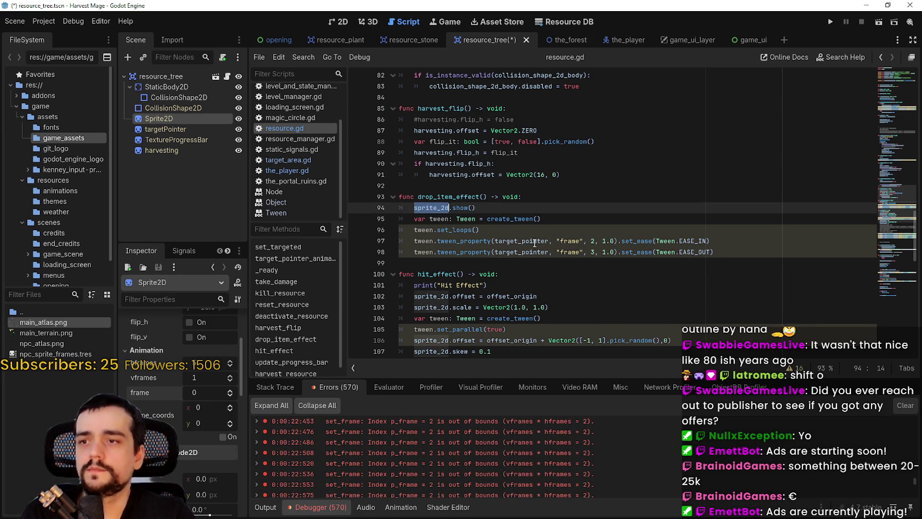
{"action": "double_click", "coordinate": [518, 240]}
{"action": "key", "text": "ctrl+v"}
{"action": "left_click", "coordinate": [531, 252]}
{"action": "left_click", "coordinate": [539, 263]}
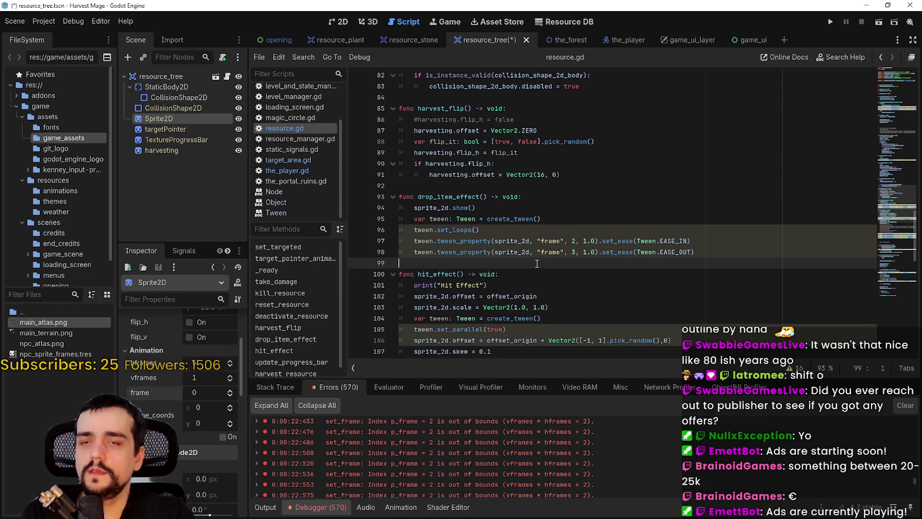
{"action": "key", "text": "F5"}
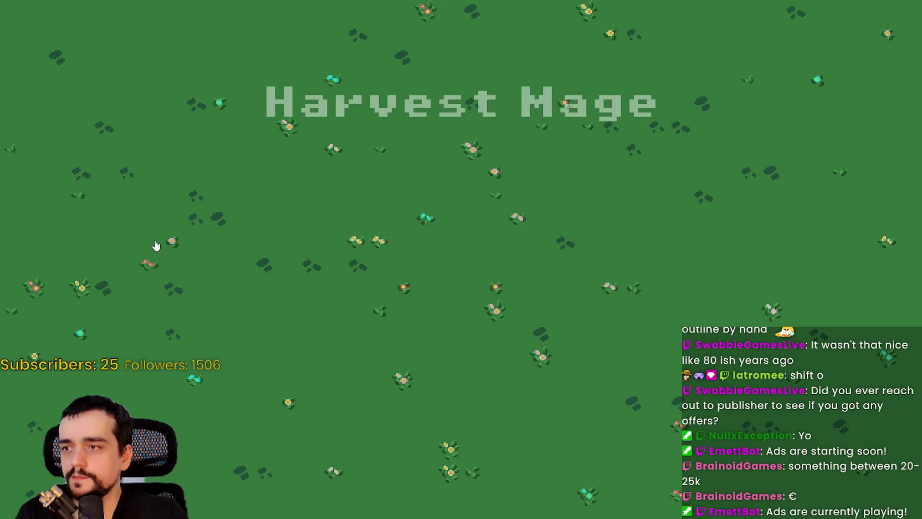
Continue into the game, strike a vine plant until destroyed, then return to resource.gd
{"action": "left_click", "coordinate": [141, 260]}
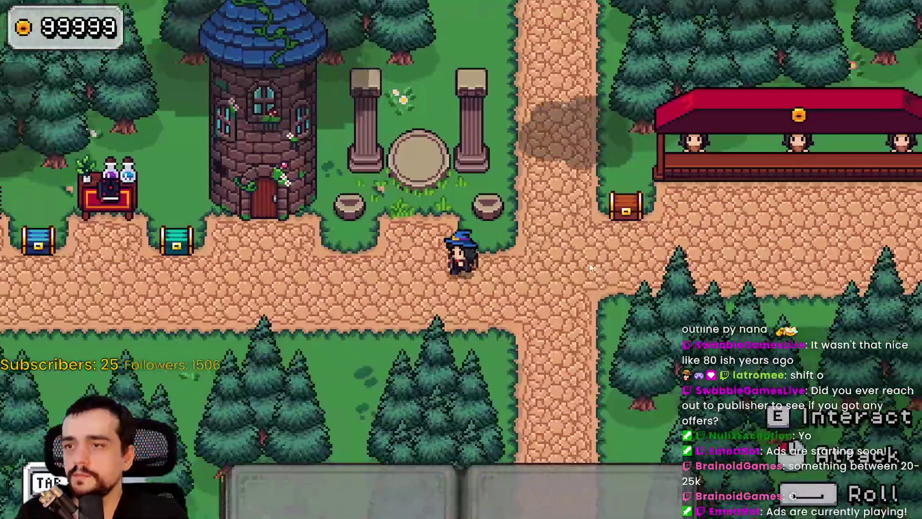
{"action": "key", "text": "a"}
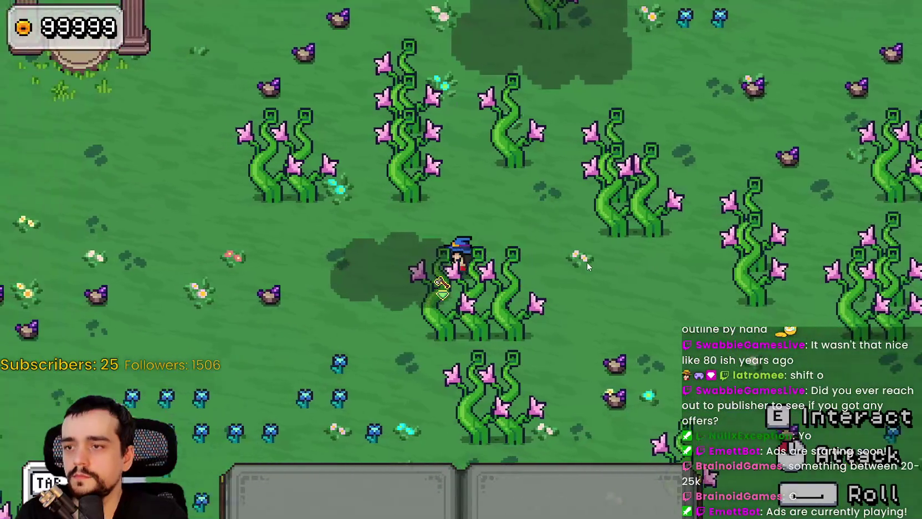
{"action": "key", "text": "w"}
{"action": "left_click", "coordinate": [574, 284]}
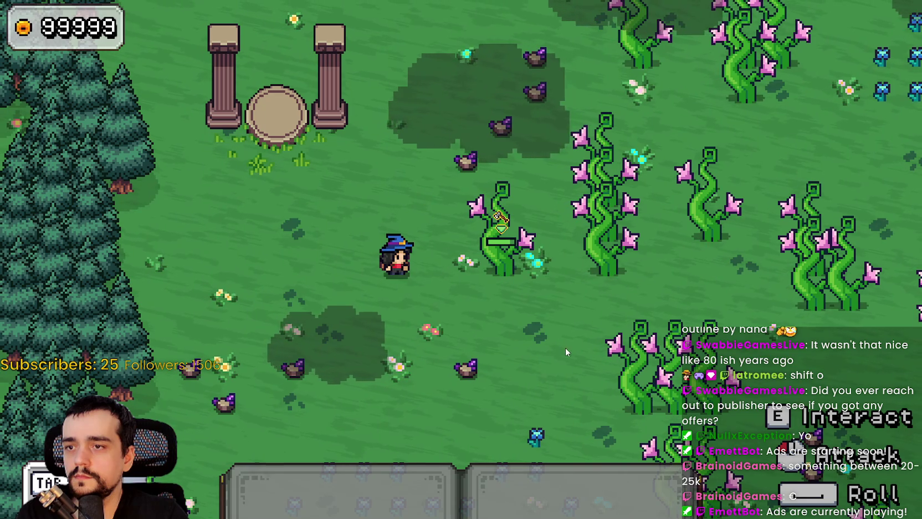
{"action": "left_click", "coordinate": [577, 326]}
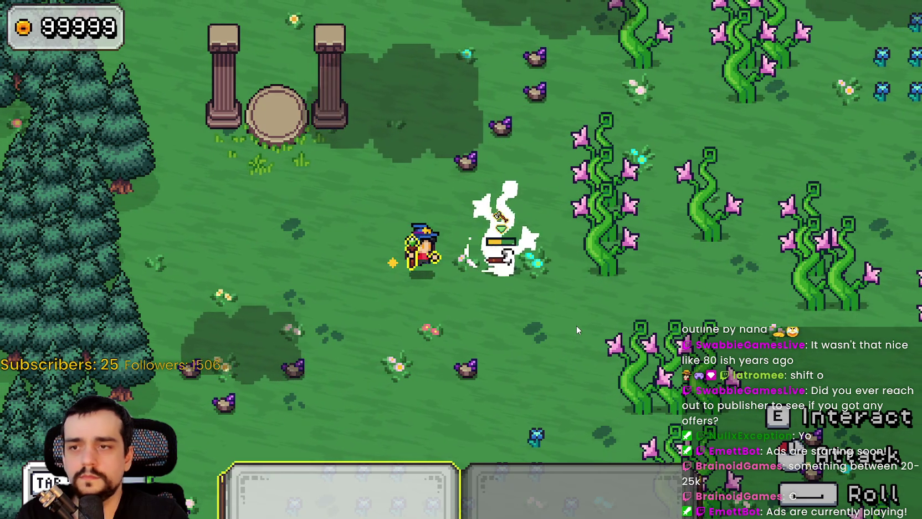
{"action": "left_click", "coordinate": [576, 324]}
{"action": "left_click", "coordinate": [581, 327]}
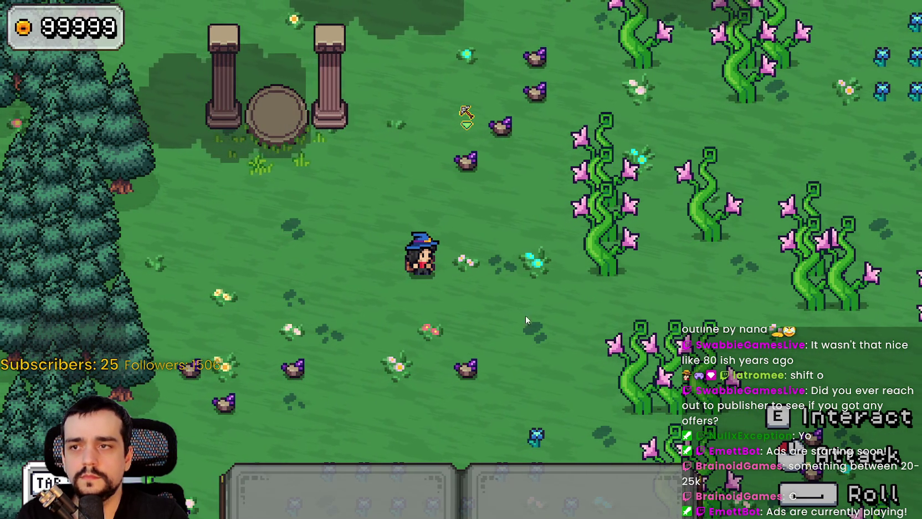
{"action": "key", "text": "alt+Tab"}
{"action": "left_click", "coordinate": [511, 208]}
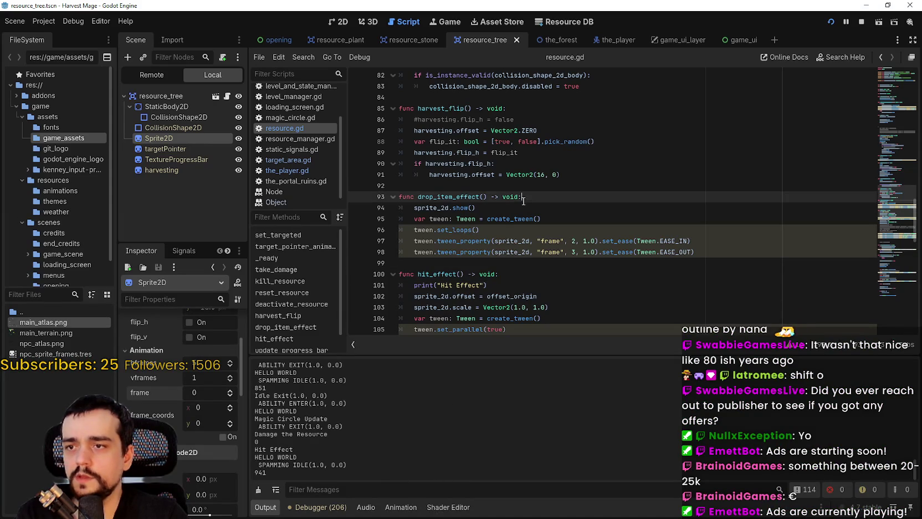
Insert a new line at the top of drop_item_effect and relaunch the game with F5
{"action": "left_click", "coordinate": [430, 197]}
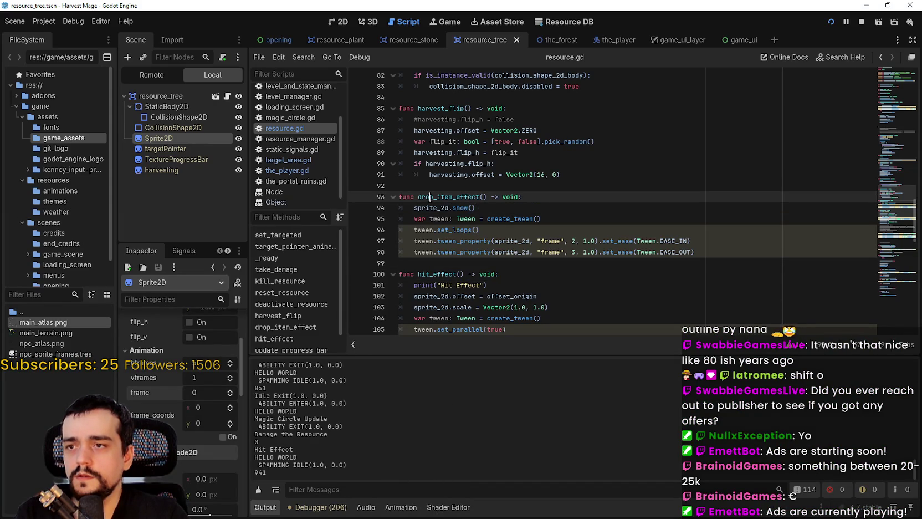
{"action": "mouse_move", "coordinate": [430, 197]}
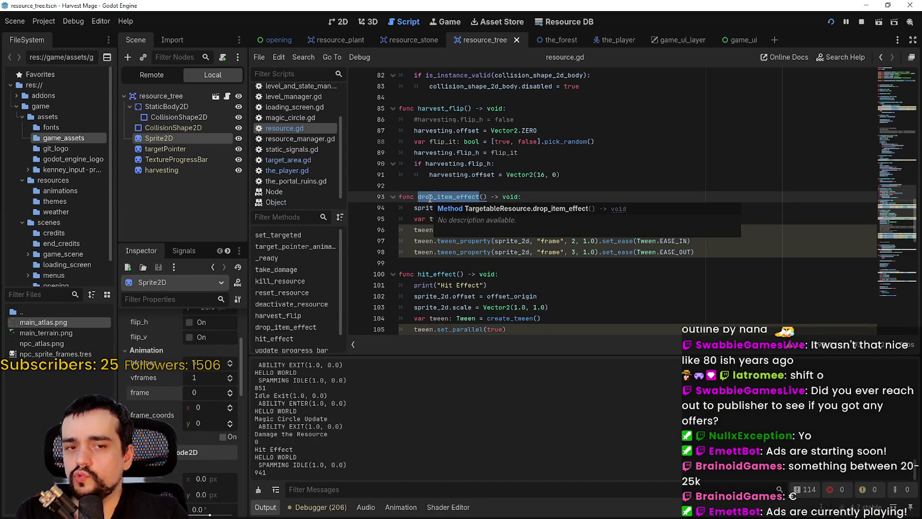
{"action": "key", "text": "Return"}
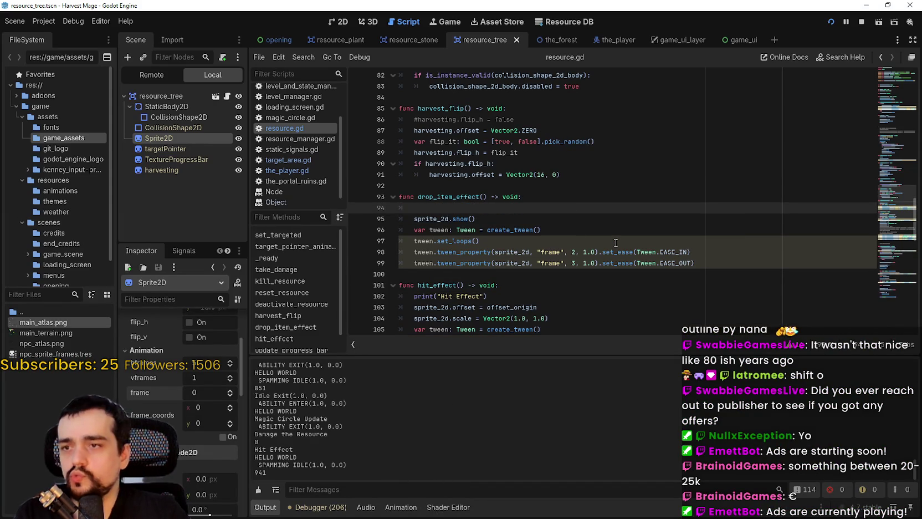
{"action": "type", "text": "show()"}
{"action": "key", "text": "F5"}
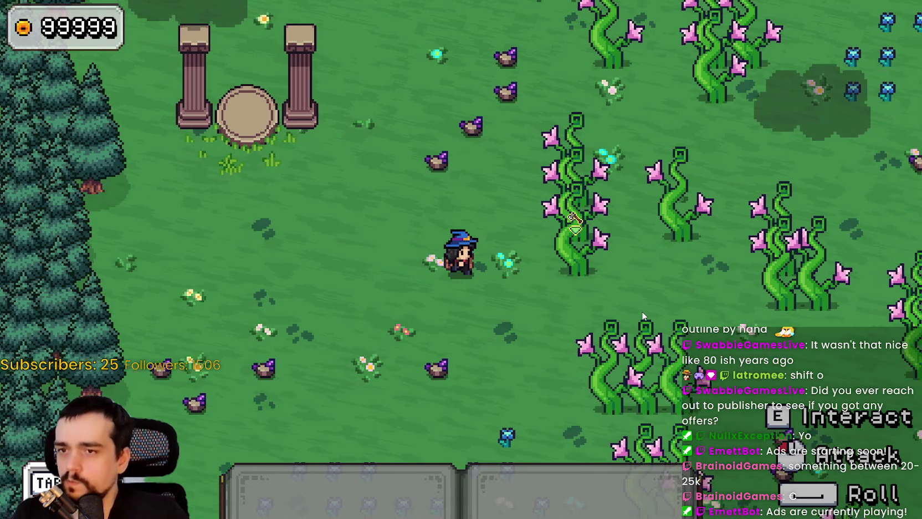
Attack the plant beside the mage, then stop the game with F8
{"action": "key", "text": "d"}
{"action": "left_click", "coordinate": [641, 300]}
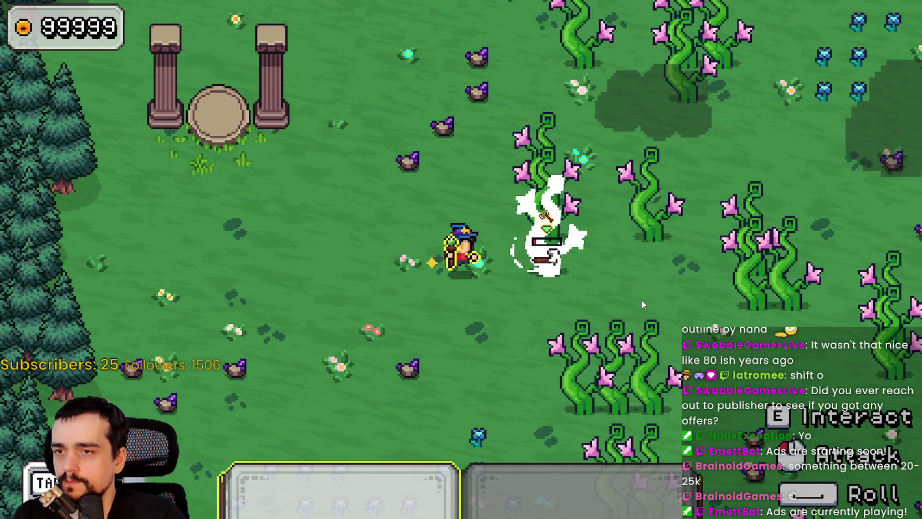
{"action": "key", "text": "F8"}
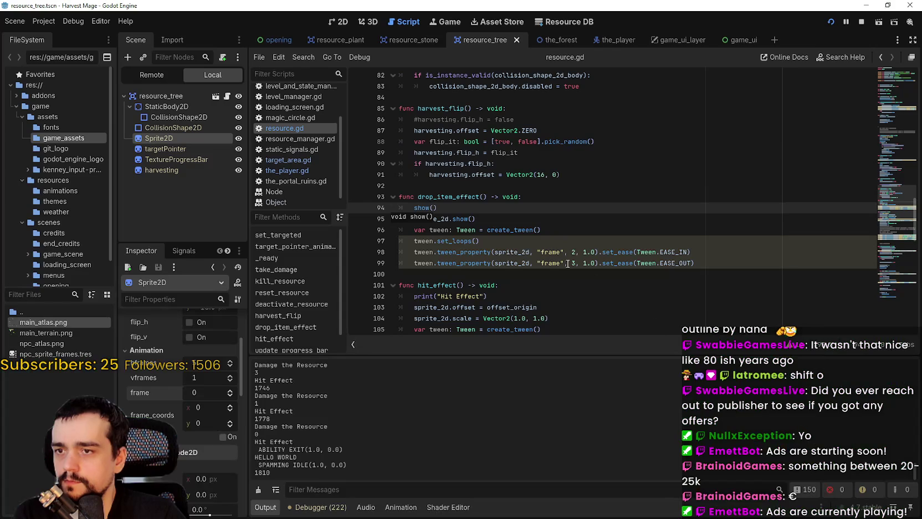
Find where drop_item_effect is called and review the kill_resource function
{"action": "left_click", "coordinate": [497, 197]}
{"action": "key", "text": "ctrl+f"}
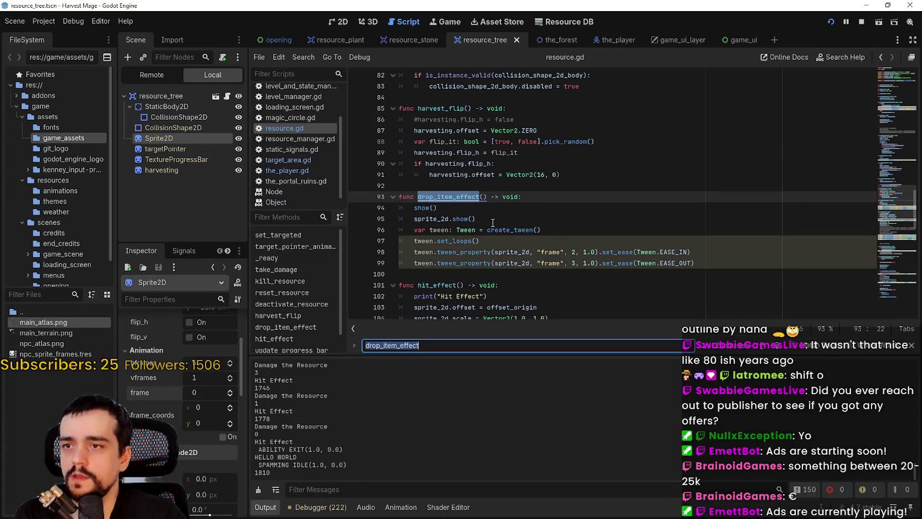
{"action": "key", "text": "Return"}
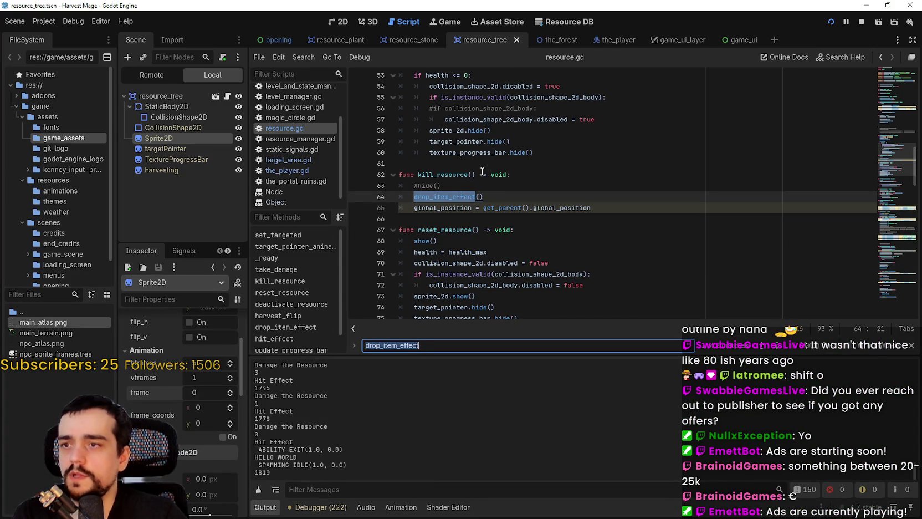
{"action": "double_click", "coordinate": [463, 174]}
{"action": "scroll", "coordinate": [468, 176], "scroll_direction": "up", "scroll_amount": 3}
{"action": "mouse_move", "coordinate": [459, 163]}
{"action": "left_mouse_down"}
{"action": "mouse_move", "coordinate": [518, 209]}
{"action": "mouse_move", "coordinate": [488, 242]}
{"action": "mouse_move", "coordinate": [586, 222]}
{"action": "left_mouse_up"}
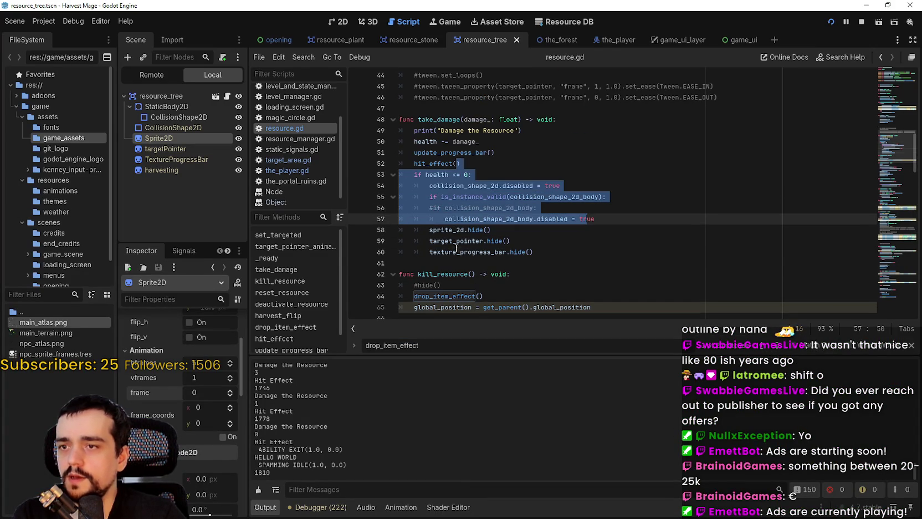
{"action": "left_click", "coordinate": [454, 229]}
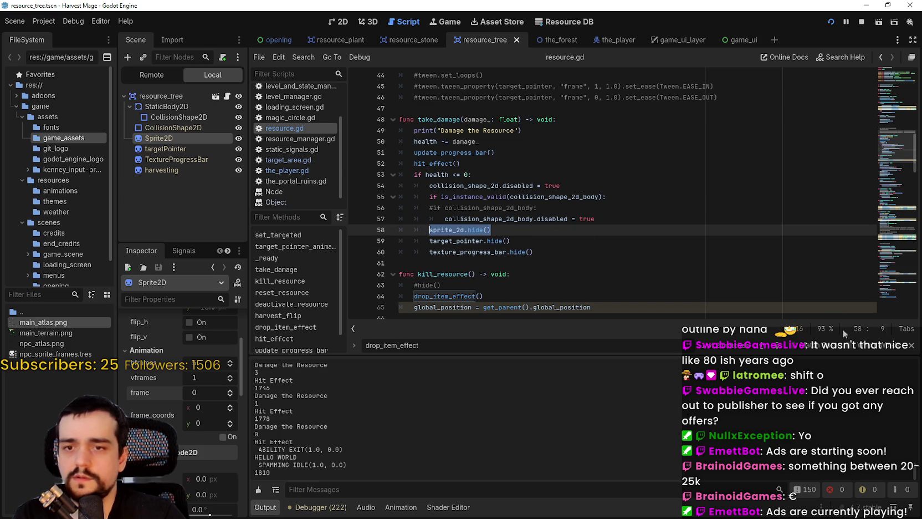
Jump between the drop_item_effect definition and its line 64 call, then launch the game
{"action": "left_click", "coordinate": [444, 295], "text": "ctrl"}
{"action": "left_click", "coordinate": [456, 210]}
{"action": "left_click", "coordinate": [457, 196]}
{"action": "key", "text": "ctrl+f"}
{"action": "key", "text": "Return"}
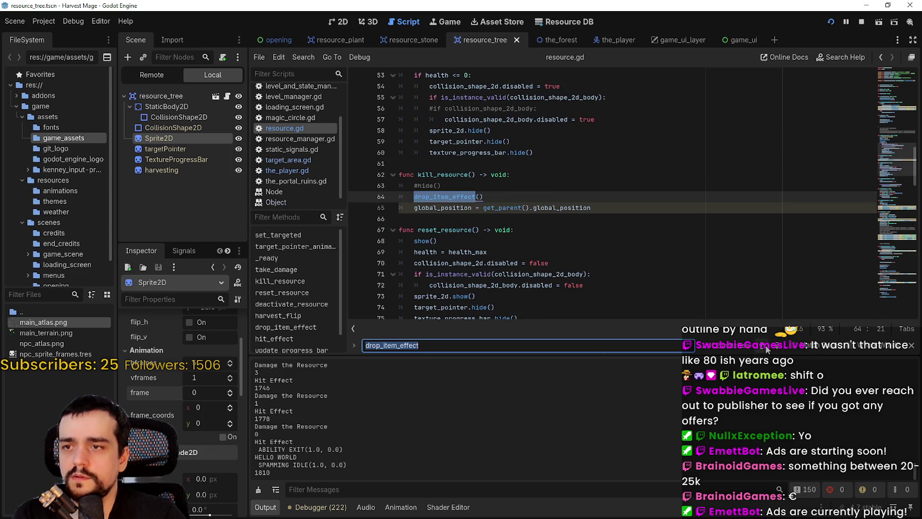
{"action": "left_click", "coordinate": [413, 207]}
{"action": "key", "text": "F5"}
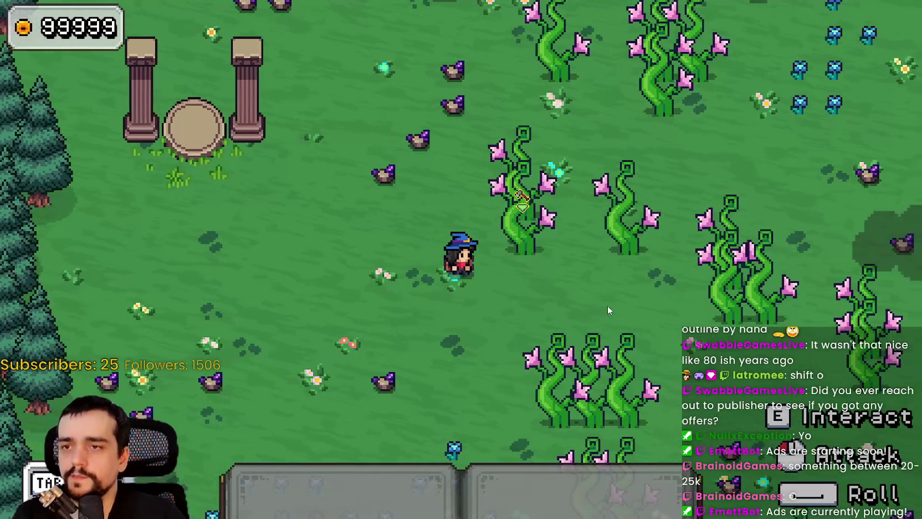
Equip hotbar slot 1, walk to a beanstalk and strike it, then return to the editor
{"action": "key", "text": "1"}
{"action": "key", "text": "q"}
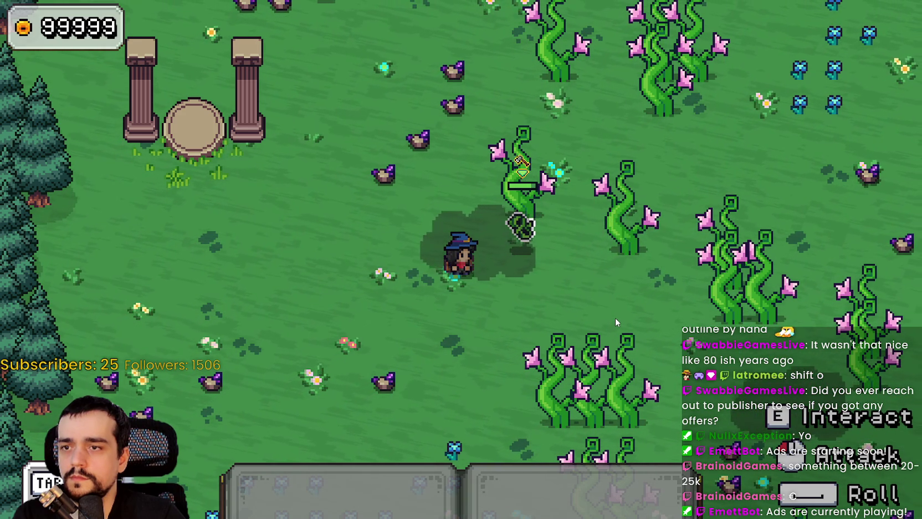
{"action": "key", "text": "d"}
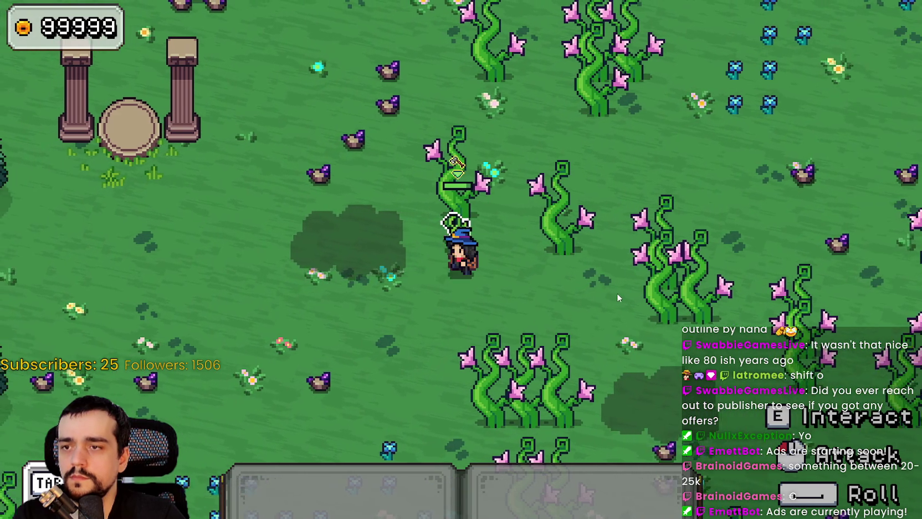
{"action": "key", "text": "a"}
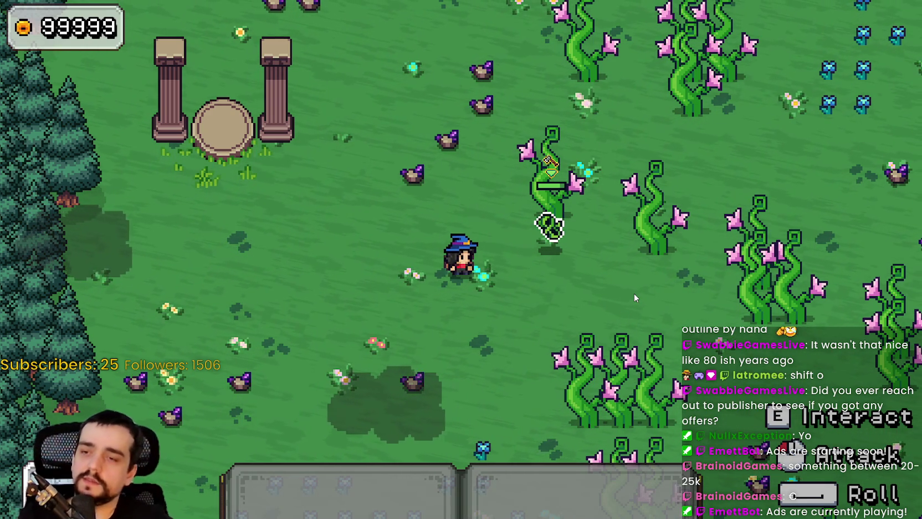
{"action": "left_click", "coordinate": [582, 304]}
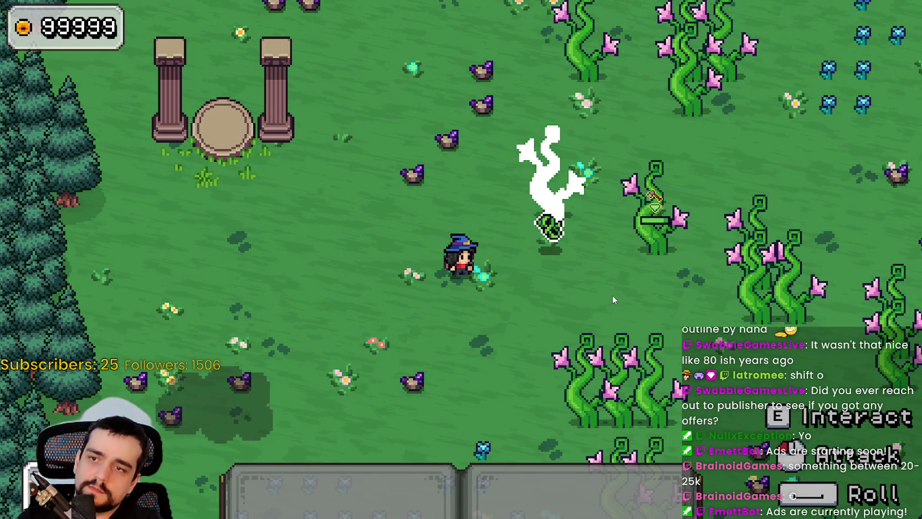
{"action": "key", "text": "alt+Tab"}
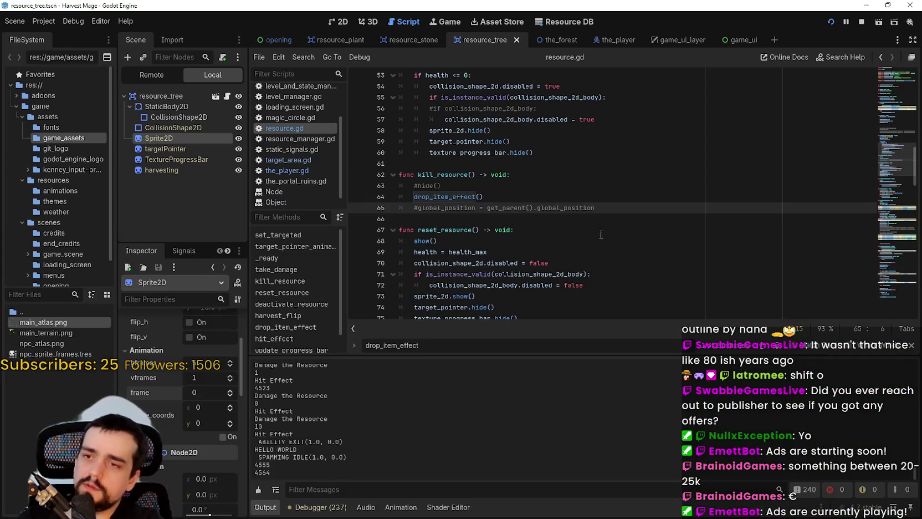
Add a sprite_2d.frame = 2 line right after sprite_2d.show() in drop_item_effect and run with F5
{"action": "scroll", "coordinate": [517, 253], "scroll_direction": "down", "scroll_amount": 3}
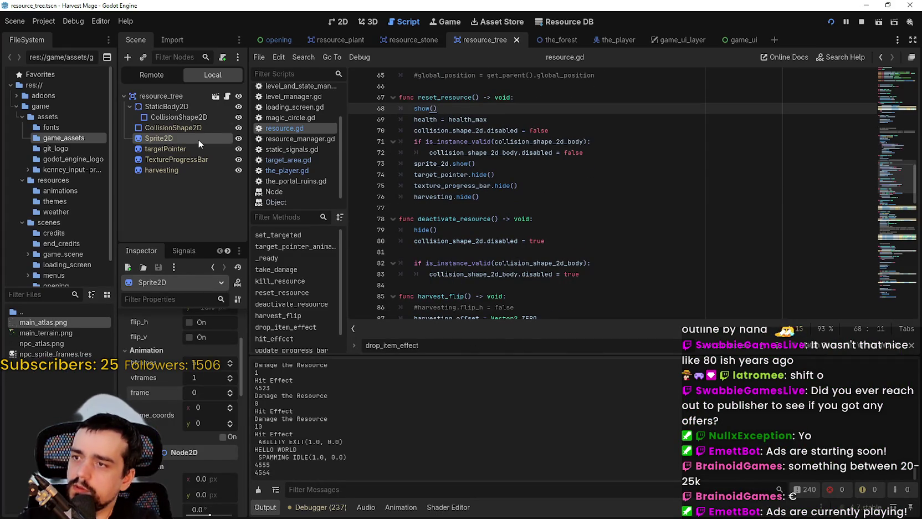
{"action": "left_click", "coordinate": [608, 129]}
{"action": "scroll", "coordinate": [587, 216], "scroll_direction": "down", "scroll_amount": 4}
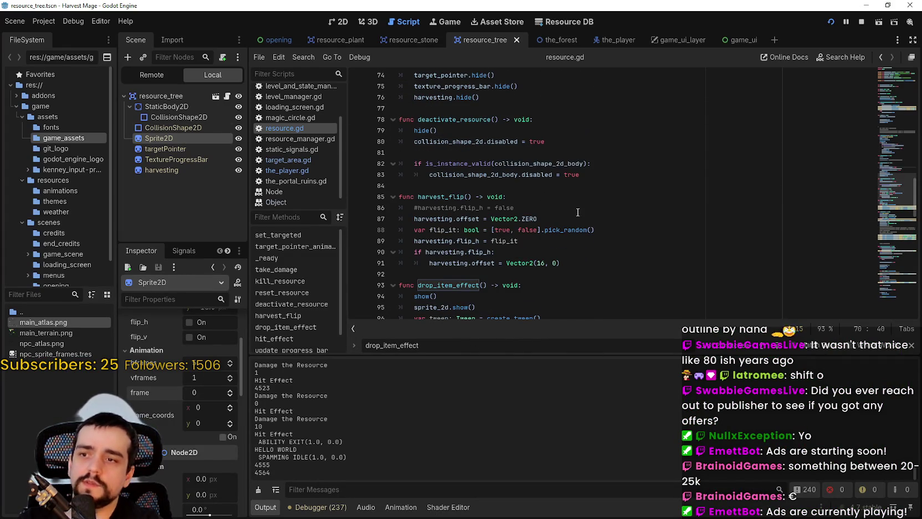
{"action": "scroll", "coordinate": [577, 212], "scroll_direction": "down", "scroll_amount": 5}
{"action": "left_click", "coordinate": [573, 174]}
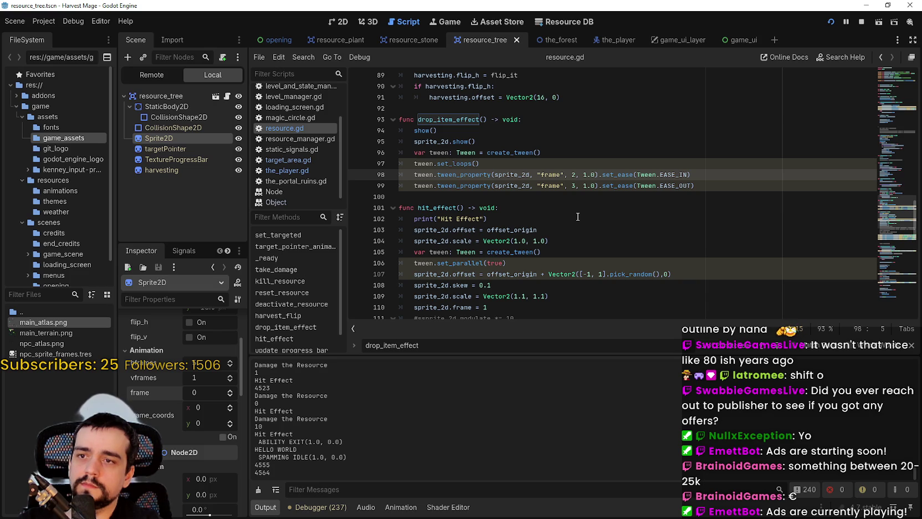
{"action": "key", "text": "Up"}
{"action": "key", "text": "End"}
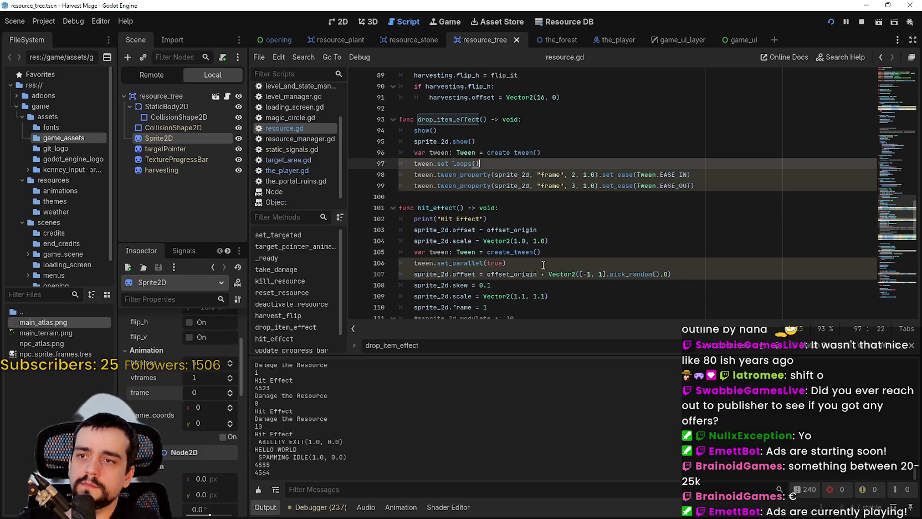
{"action": "key", "text": "Up"}
{"action": "key", "text": "Up"}
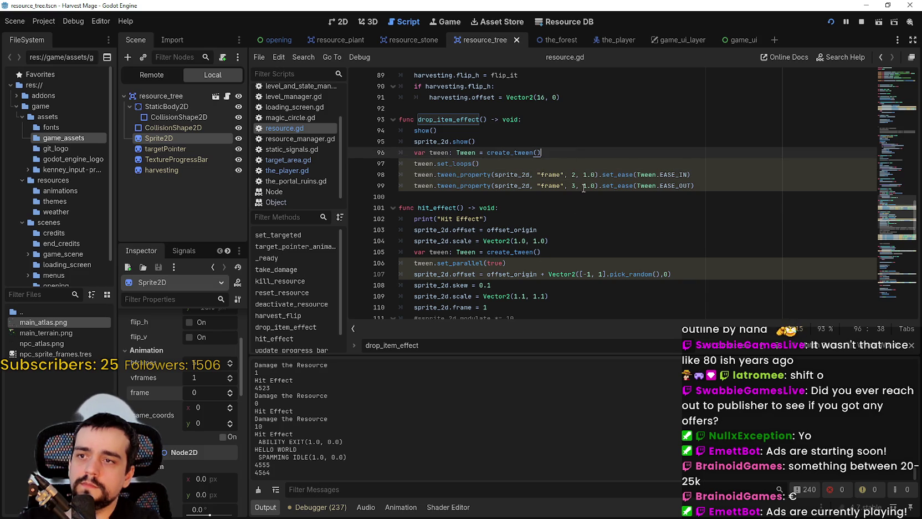
{"action": "key", "text": "shift+Down"}
{"action": "key", "text": "shift+Up"}
{"action": "key", "text": "Return"}
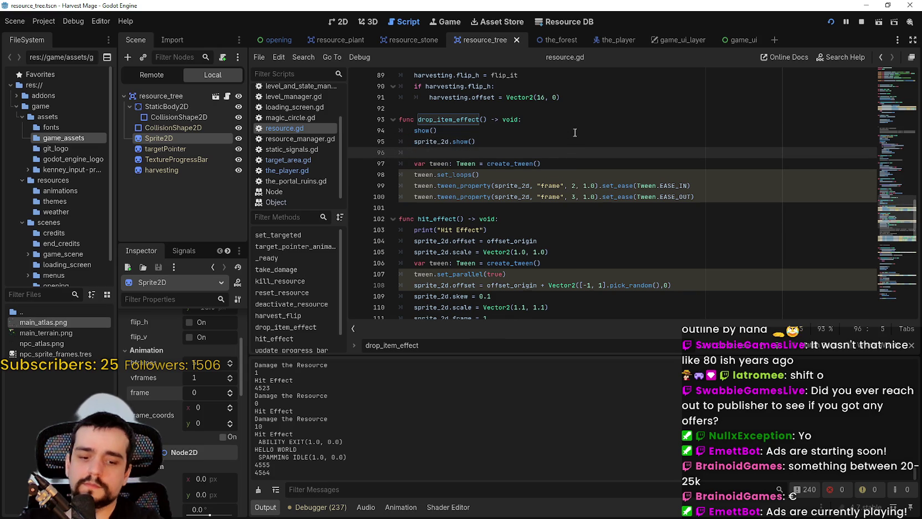
{"action": "type", "text": "sprite_2d.fram"}
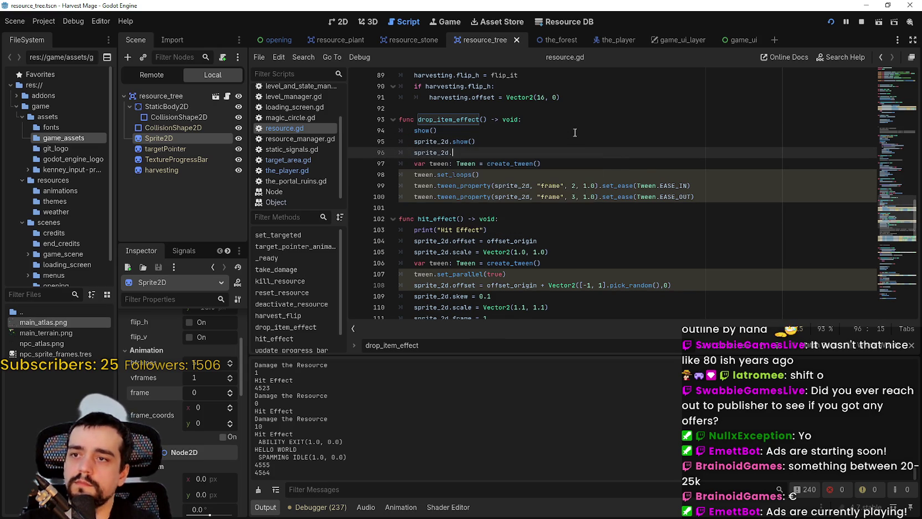
{"action": "type", "text": "e = 0"}
{"action": "key", "text": "F5"}
Walk the wizard with WASD and attack several plants until they break and drop items
{"action": "key", "text": "a"}
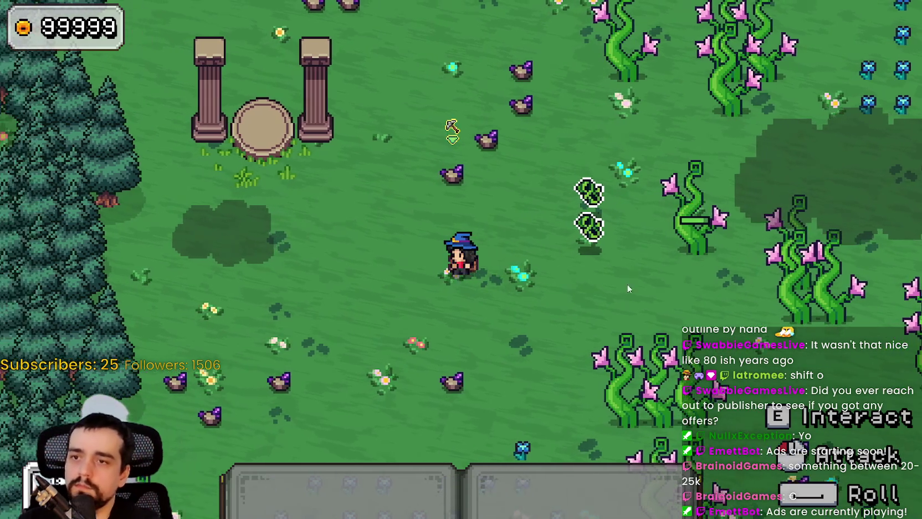
{"action": "key", "text": "d"}
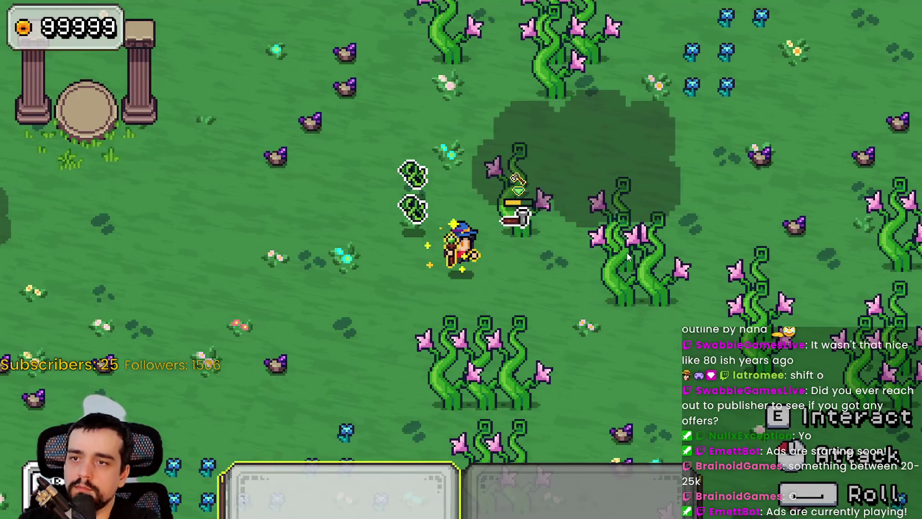
{"action": "left_click", "coordinate": [627, 252]}
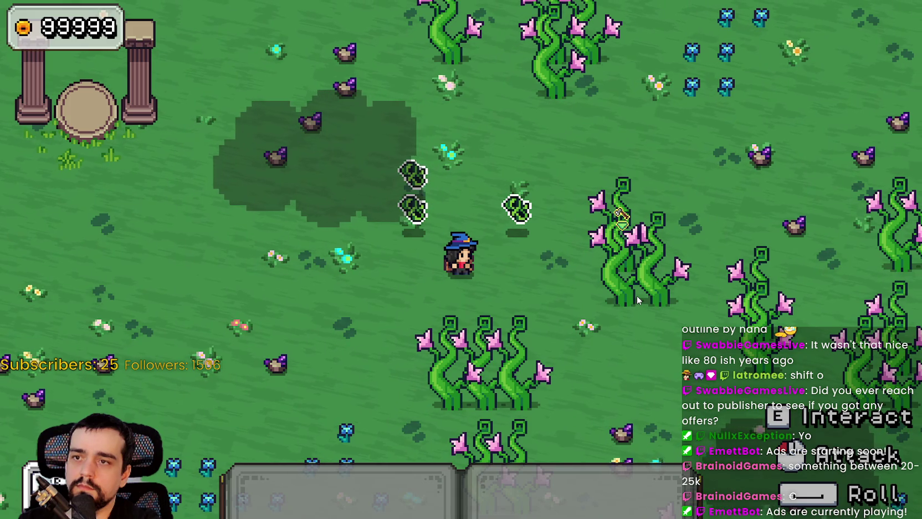
{"action": "key", "text": "a"}
{"action": "key", "text": "w"}
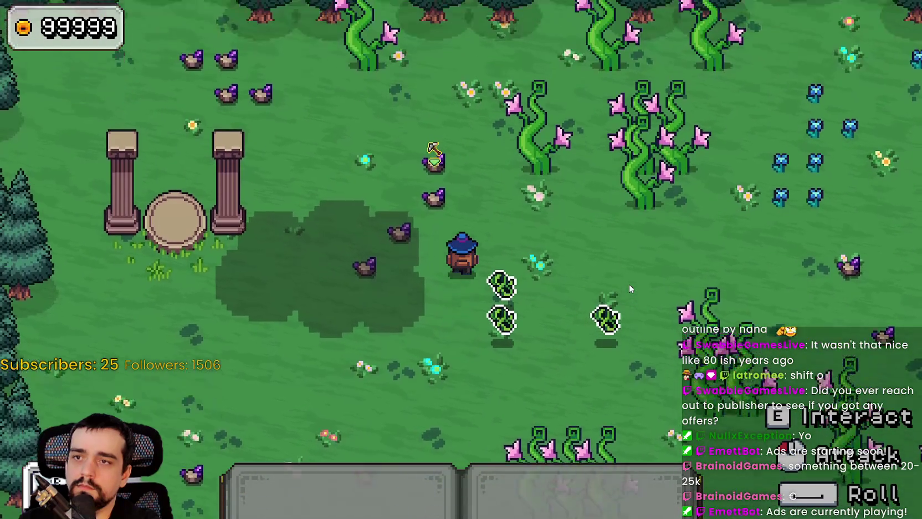
{"action": "left_click", "coordinate": [629, 293]}
{"action": "left_click", "coordinate": [629, 292]}
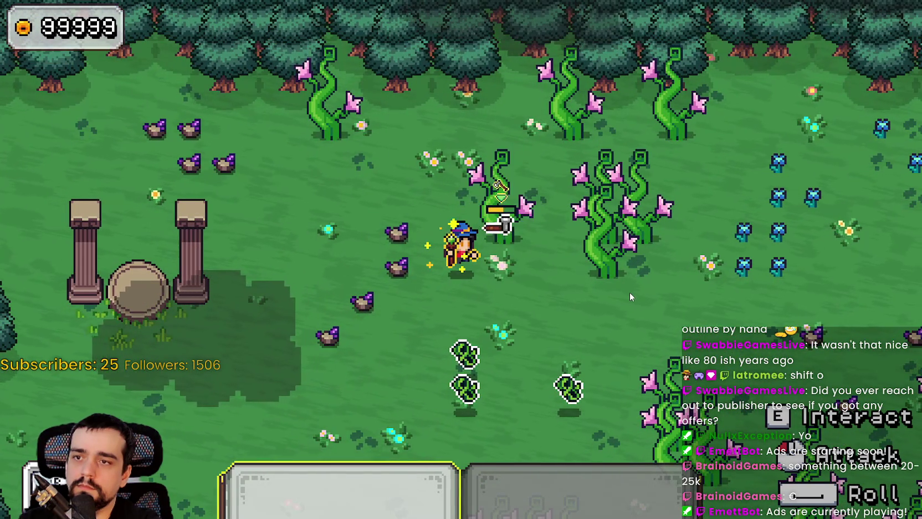
{"action": "left_click", "coordinate": [630, 293]}
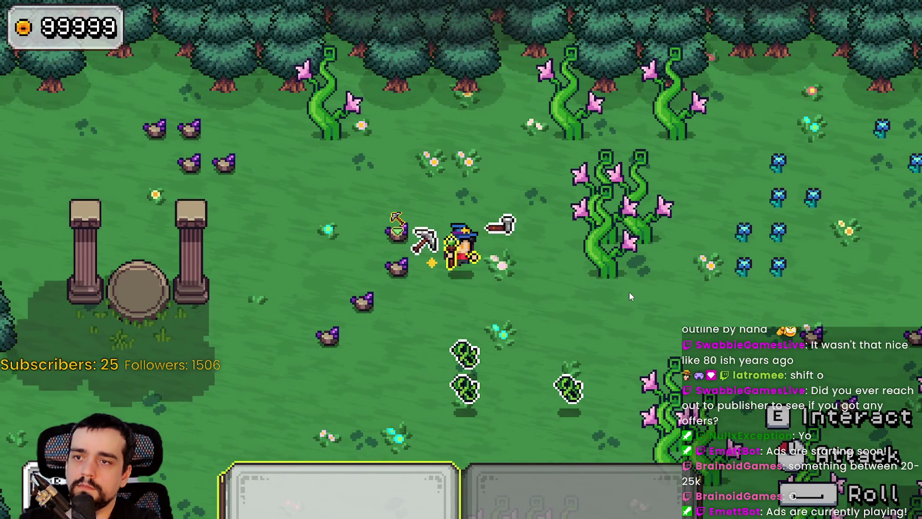
{"action": "key", "text": "s"}
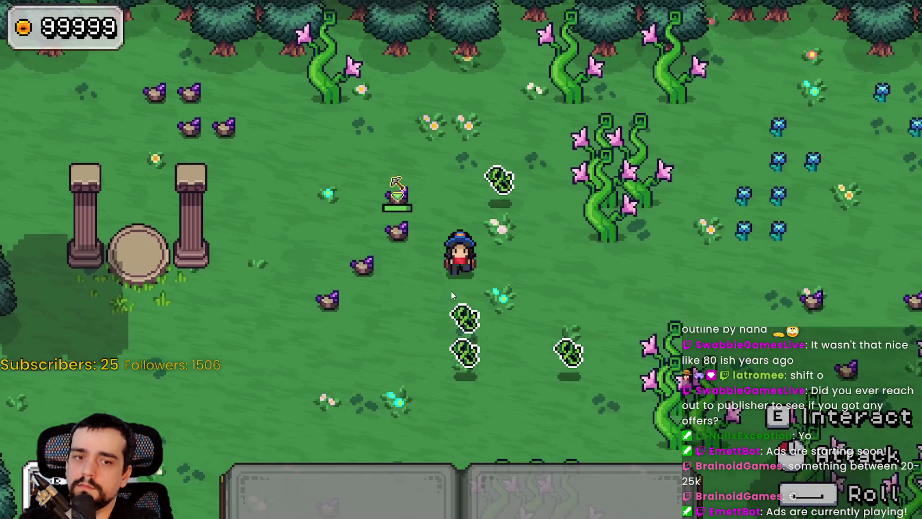
{"action": "key", "text": "a"}
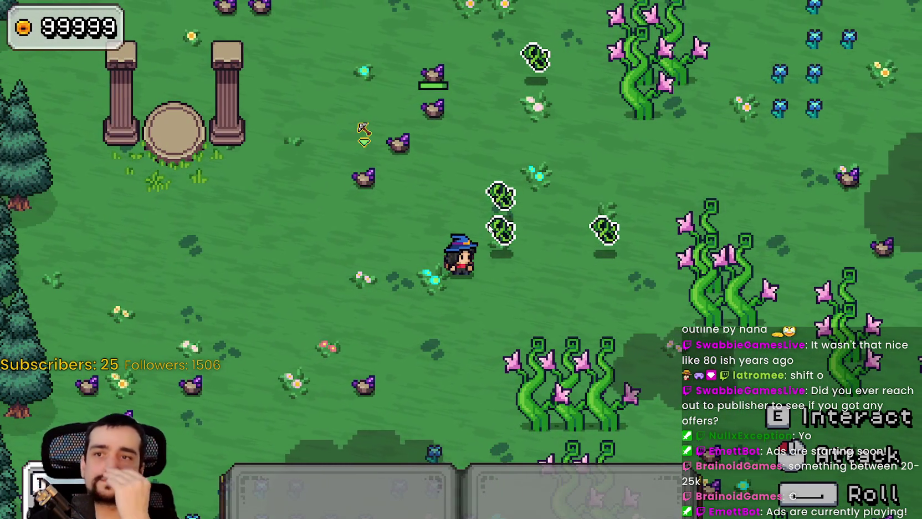
{"action": "key", "text": "alt+Tab"}
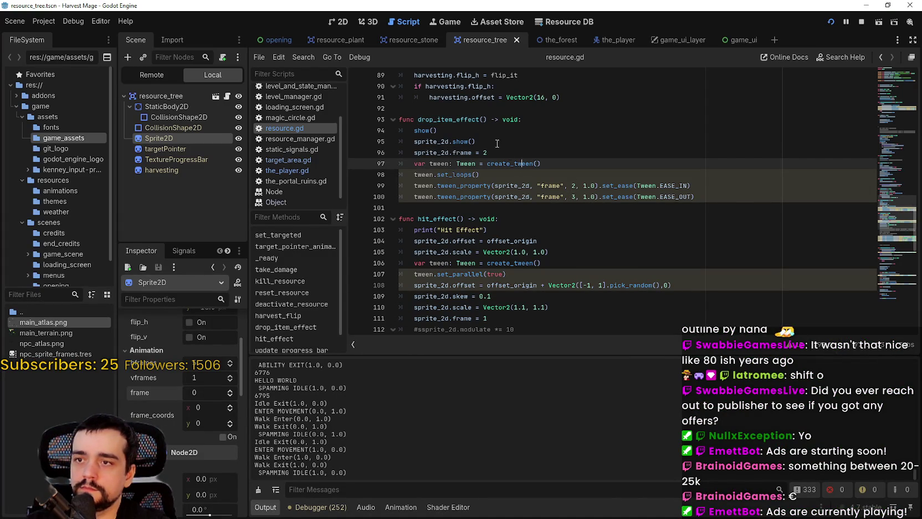
{"action": "double_click", "coordinate": [476, 119]}
{"action": "scroll", "coordinate": [532, 218], "scroll_direction": "down", "scroll_amount": 7}
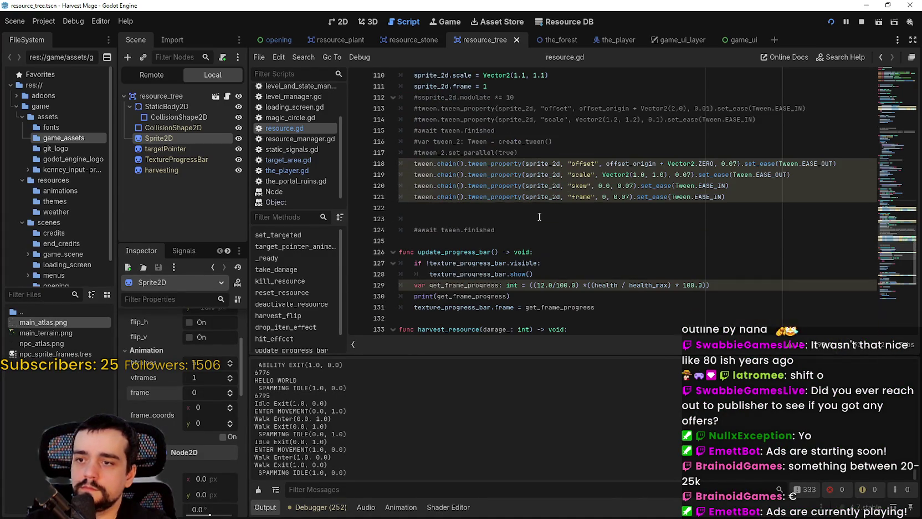
{"action": "scroll", "coordinate": [535, 222], "scroll_direction": "down", "scroll_amount": 9}
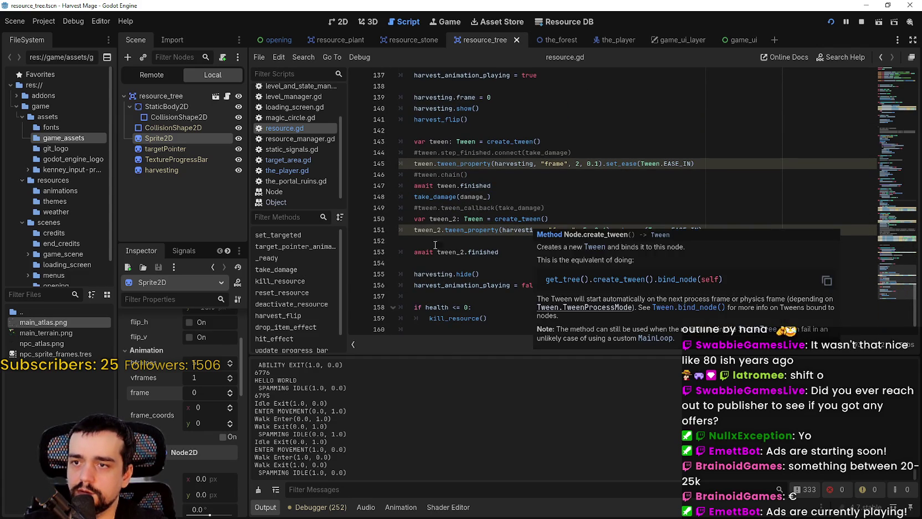
{"action": "left_click_drag", "start_coordinate": [505, 252], "coordinate": [363, 182]}
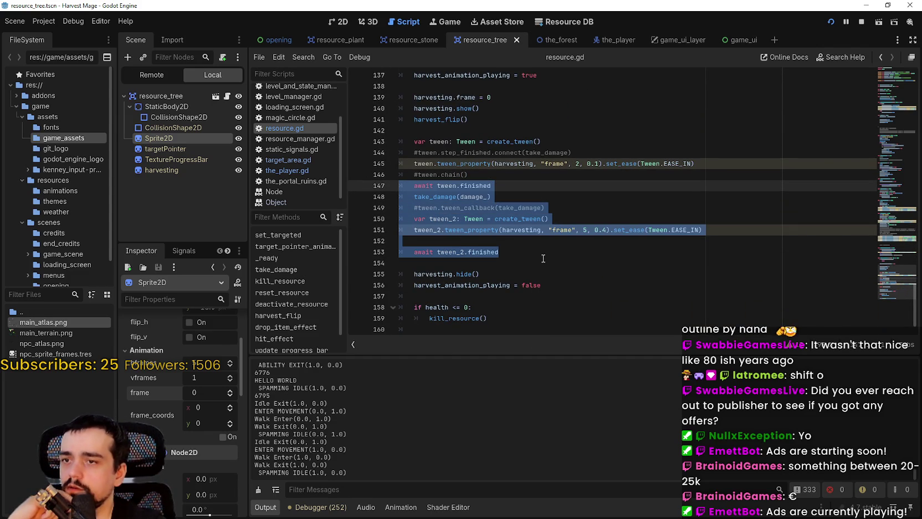
{"action": "left_click", "coordinate": [542, 258]}
{"action": "scroll", "coordinate": [540, 254], "scroll_direction": "down", "scroll_amount": 1}
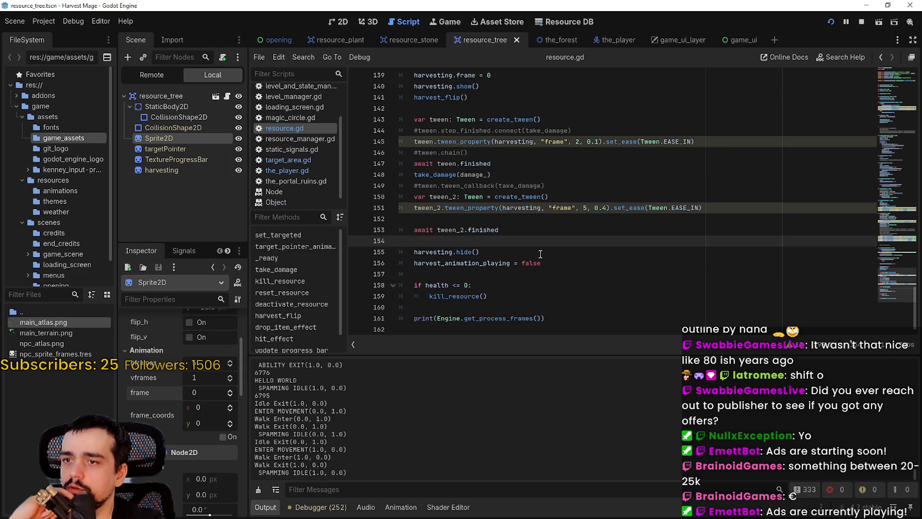
{"action": "mouse_move", "coordinate": [414, 174]}
{"action": "left_mouse_down"}
{"action": "mouse_move", "coordinate": [438, 195]}
{"action": "mouse_move", "coordinate": [561, 242]}
{"action": "left_mouse_up"}
{"action": "mouse_move", "coordinate": [547, 297]}
{"action": "left_mouse_down"}
{"action": "mouse_move", "coordinate": [421, 296]}
{"action": "mouse_move", "coordinate": [399, 241]}
{"action": "left_mouse_up"}
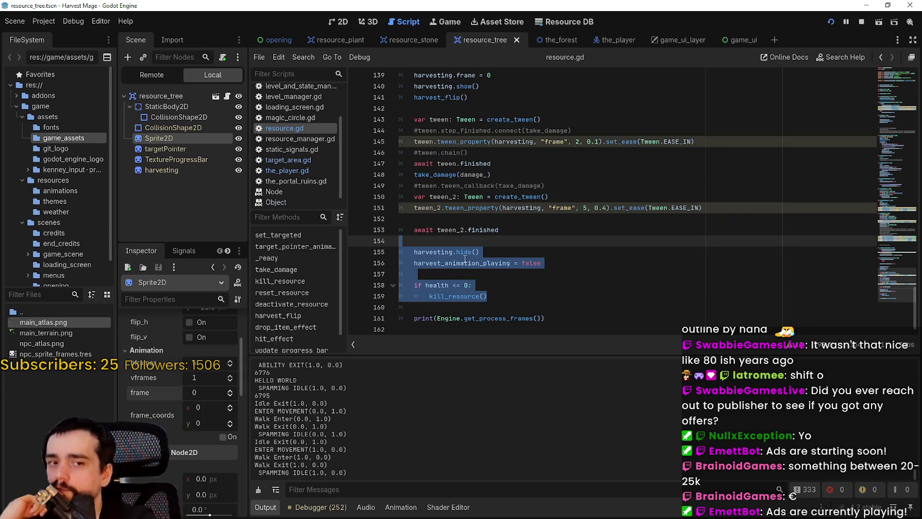
{"action": "mouse_move", "coordinate": [467, 255]}
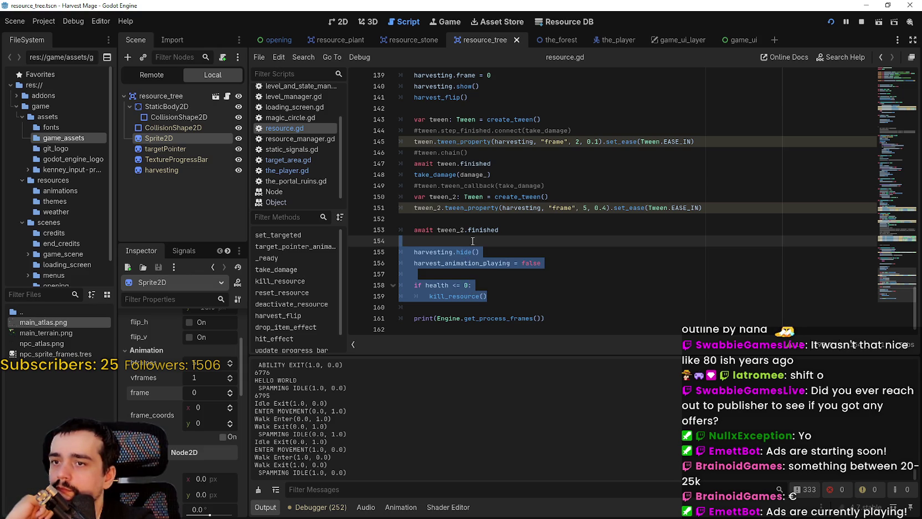
{"action": "left_click", "coordinate": [545, 226]}
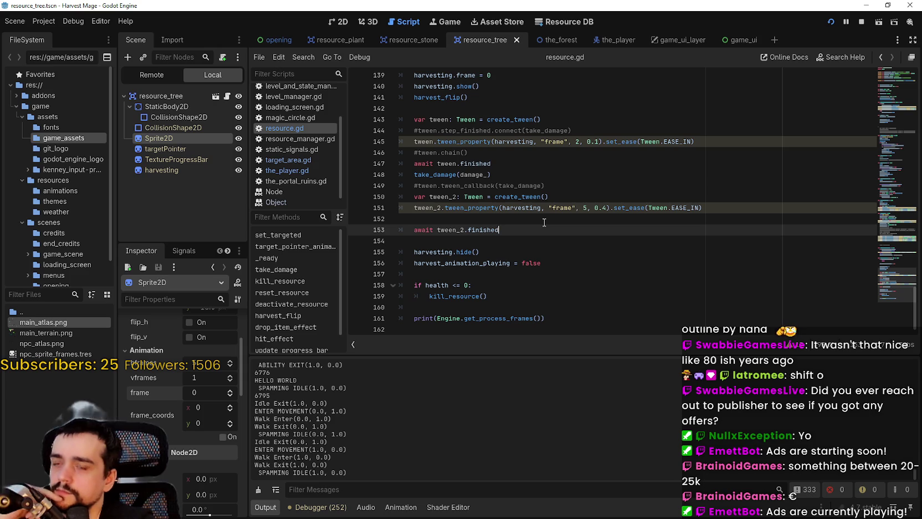
{"action": "left_click", "coordinate": [586, 208]}
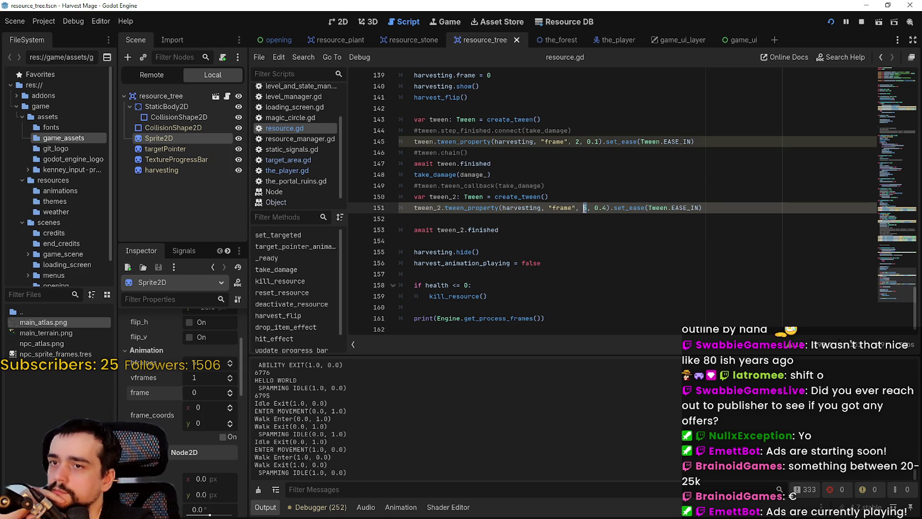
{"action": "left_click", "coordinate": [554, 231]}
{"action": "key", "text": "Up"}
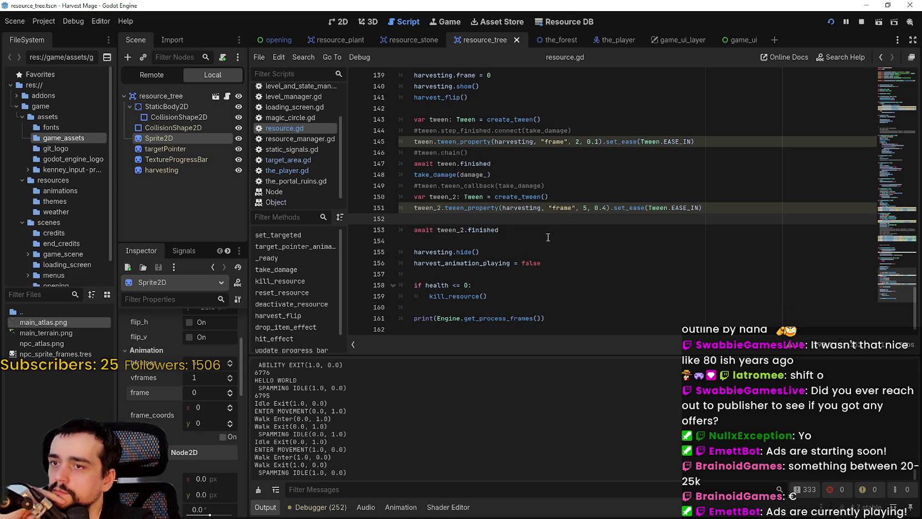
{"action": "right_click", "coordinate": [443, 175]}
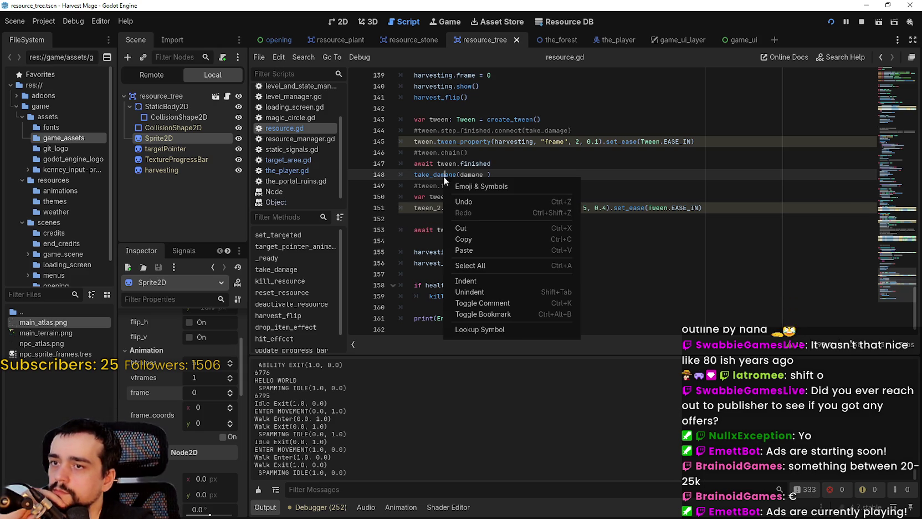
Go from take_damage to the hit_effect definition and inspect its frame tween on line 121
{"action": "left_click", "coordinate": [495, 329]}
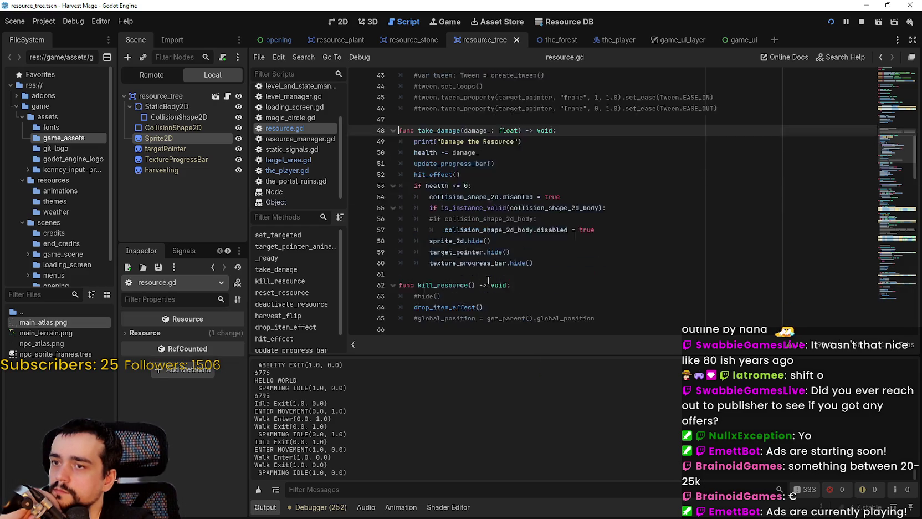
{"action": "right_click", "coordinate": [443, 144]}
{"action": "left_click", "coordinate": [503, 299]}
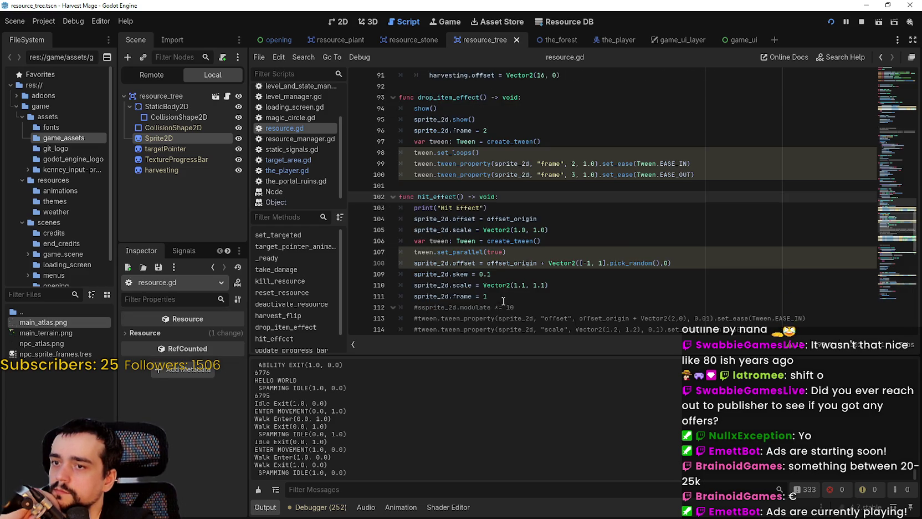
{"action": "scroll", "coordinate": [498, 282], "scroll_direction": "down", "scroll_amount": 2}
{"action": "mouse_move", "coordinate": [435, 141]}
{"action": "left_mouse_down"}
{"action": "mouse_move", "coordinate": [487, 143]}
{"action": "mouse_move", "coordinate": [460, 186]}
{"action": "left_mouse_up"}
{"action": "left_click", "coordinate": [554, 230]}
{"action": "scroll", "coordinate": [579, 263], "scroll_direction": "down", "scroll_amount": 2}
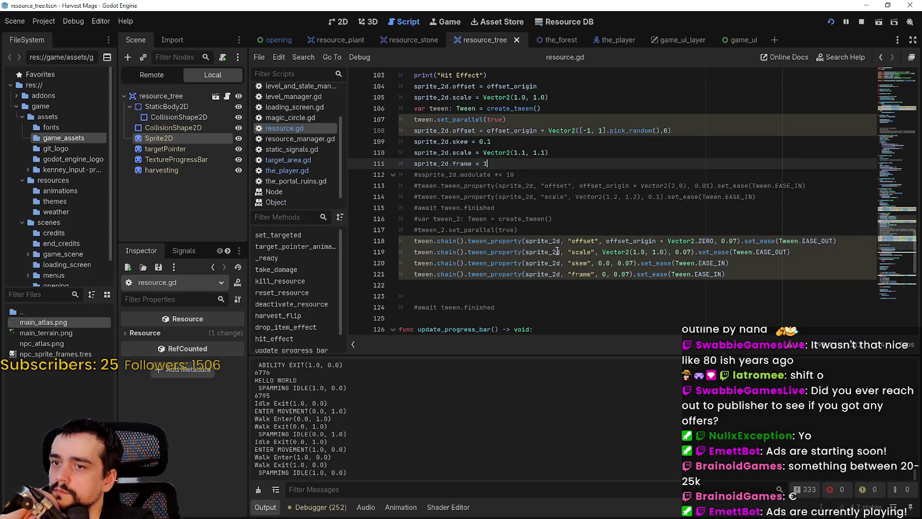
{"action": "left_click", "coordinate": [583, 275]}
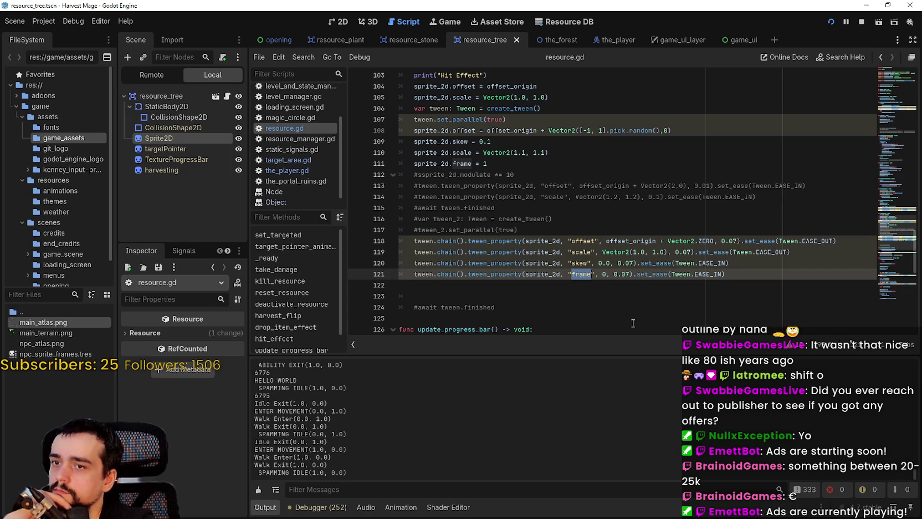
Review drop_item_effect, including the frame value 2 on line 96
{"action": "scroll", "coordinate": [568, 261], "scroll_direction": "down", "scroll_amount": 1}
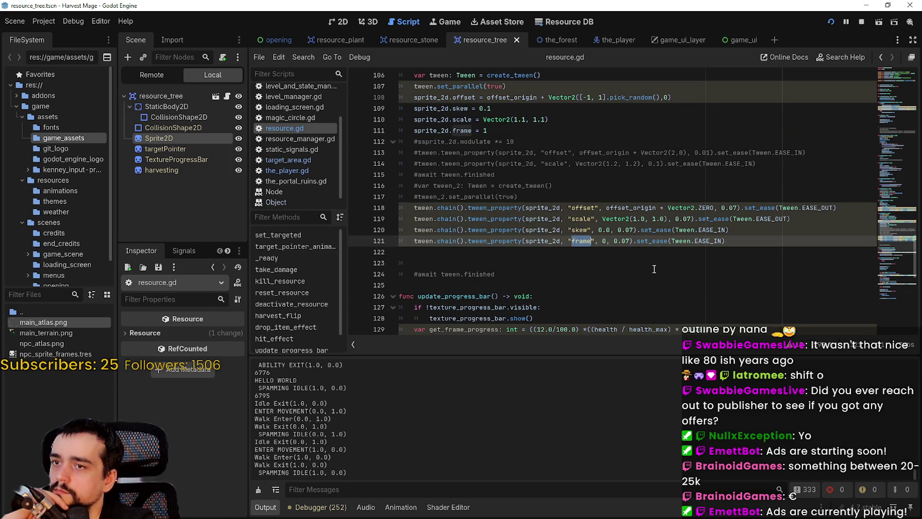
{"action": "scroll", "coordinate": [653, 268], "scroll_direction": "up", "scroll_amount": 2}
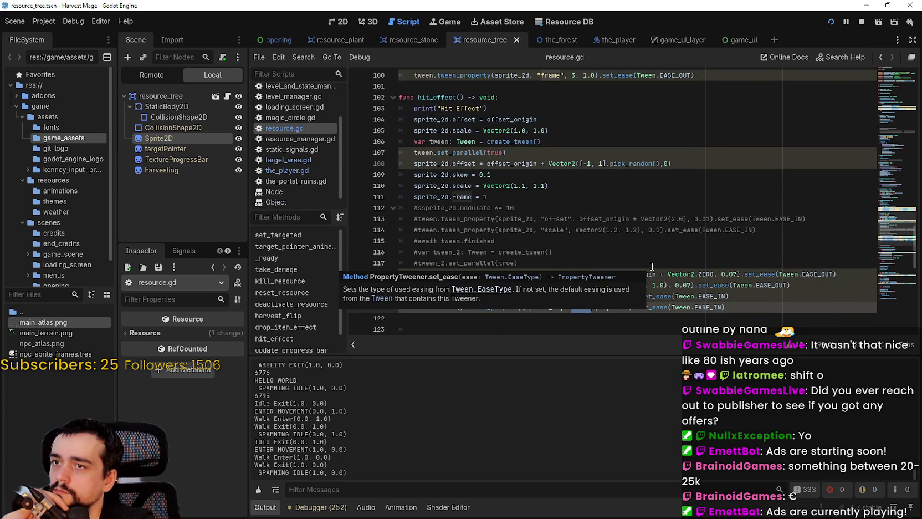
{"action": "scroll", "coordinate": [652, 267], "scroll_direction": "down", "scroll_amount": 1}
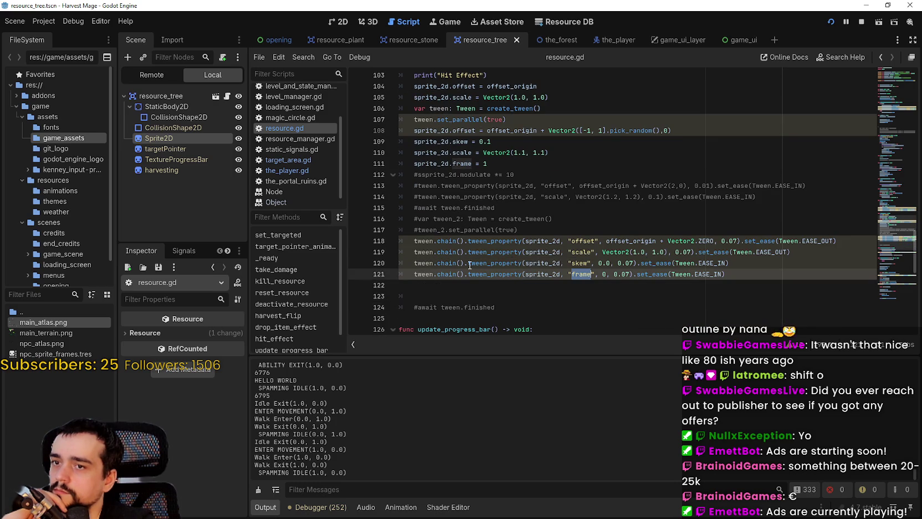
{"action": "scroll", "coordinate": [474, 261], "scroll_direction": "up", "scroll_amount": 3}
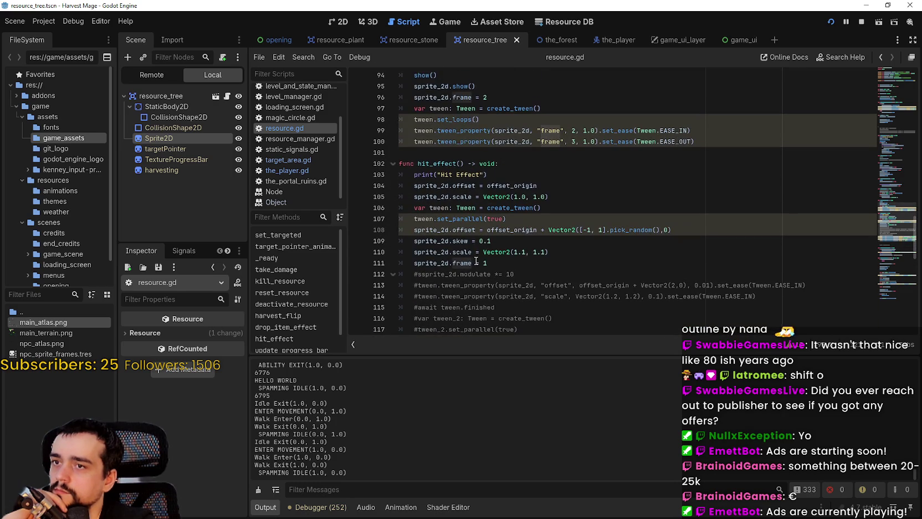
{"action": "scroll", "coordinate": [480, 256], "scroll_direction": "up", "scroll_amount": 4}
{"action": "left_click", "coordinate": [480, 280]}
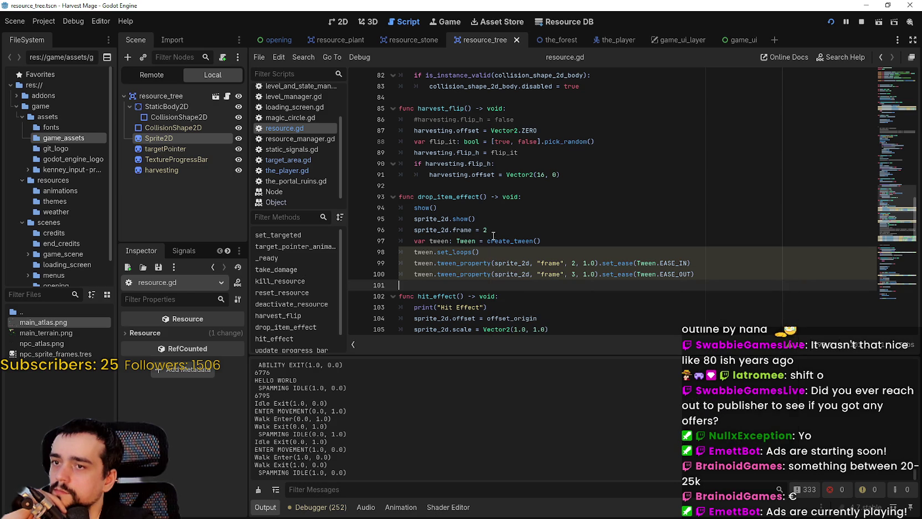
{"action": "left_click", "coordinate": [502, 228]}
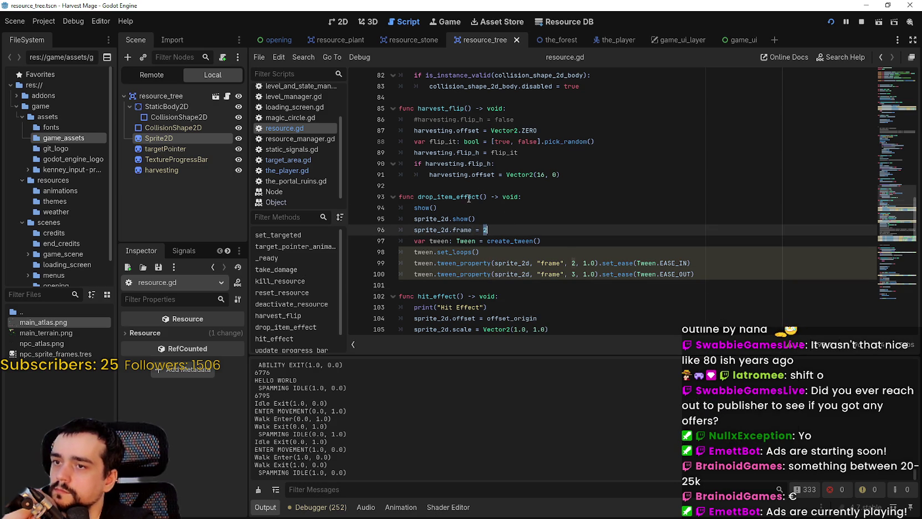
{"action": "double_click", "coordinate": [469, 197]}
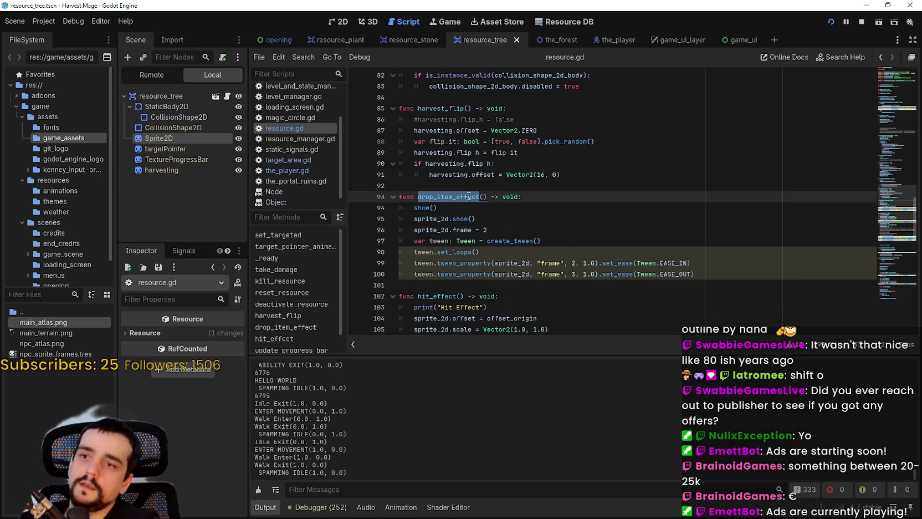
Comment out the health <= 0 check and its kill_resource() call with Ctrl+K
{"action": "scroll", "coordinate": [530, 215], "scroll_direction": "up", "scroll_amount": 6}
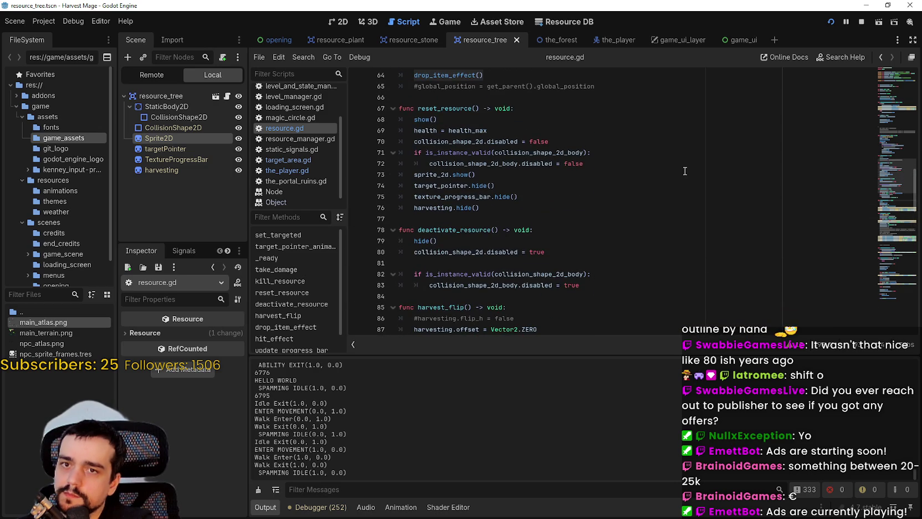
{"action": "scroll", "coordinate": [651, 196], "scroll_direction": "down", "scroll_amount": 1}
{"action": "left_click_drag", "start_coordinate": [903, 257], "coordinate": [895, 291]}
{"action": "left_click", "coordinate": [411, 285]}
{"action": "key", "text": "ctrl+k"}
{"action": "key", "text": "Down"}
{"action": "key", "text": "ctrl+k"}
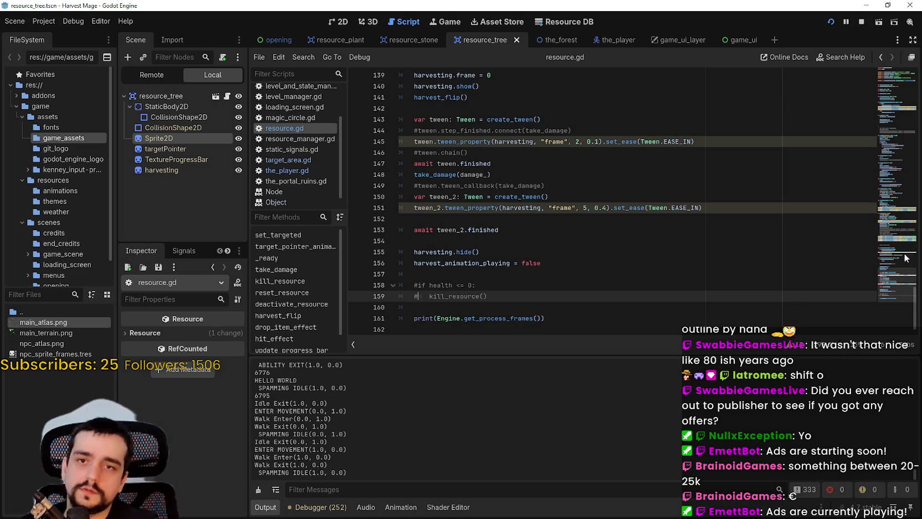
{"action": "scroll", "coordinate": [460, 156], "scroll_direction": "up", "scroll_amount": 15}
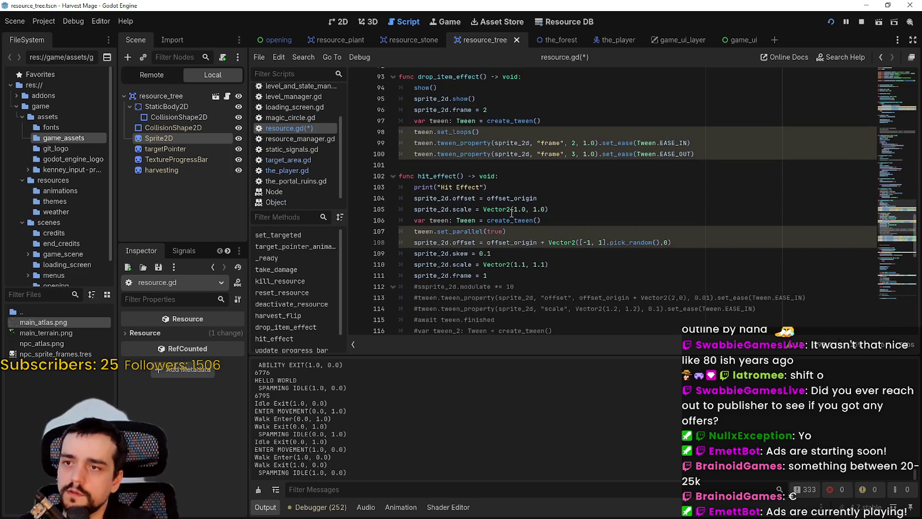
{"action": "scroll", "coordinate": [460, 157], "scroll_direction": "up", "scroll_amount": 9}
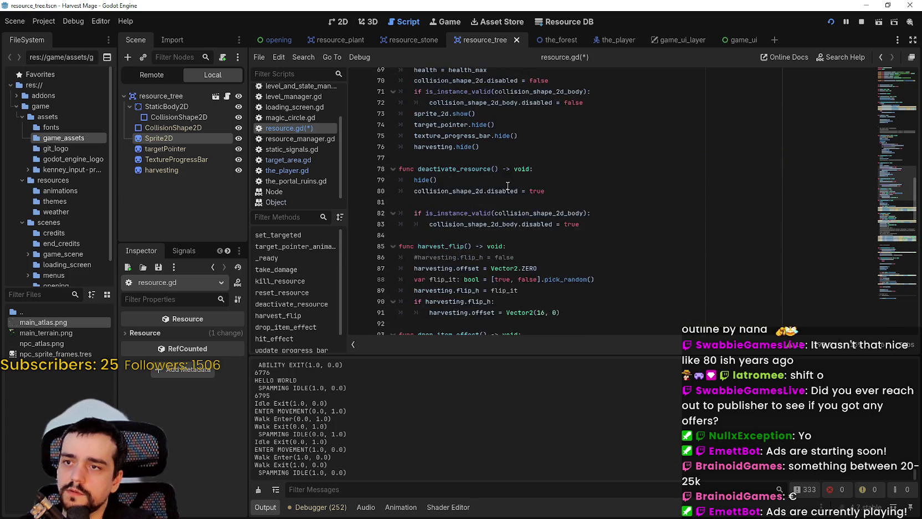
{"action": "scroll", "coordinate": [505, 186], "scroll_direction": "up", "scroll_amount": 6}
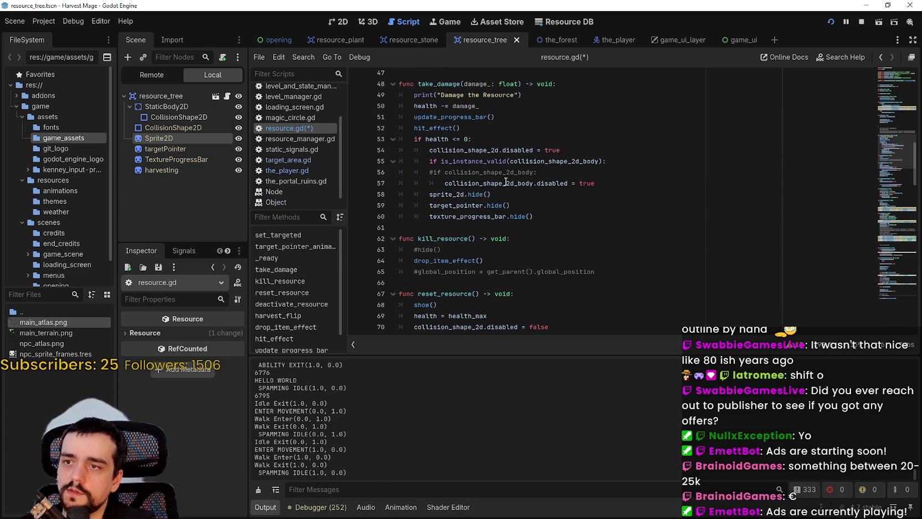
Add a drop_item_effect() call inside the health <= 0 block, correctly indented
{"action": "left_click", "coordinate": [534, 225]}
{"action": "key", "text": "Up"}
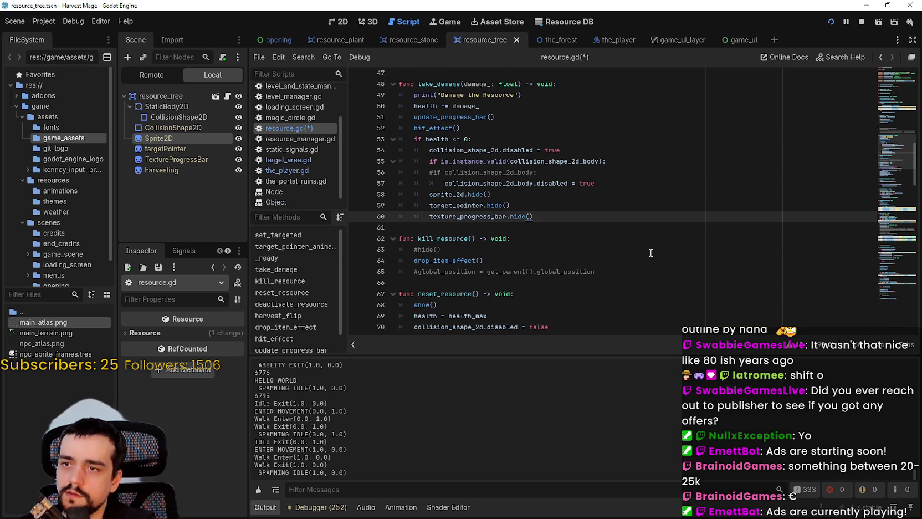
{"action": "key", "text": "Return"}
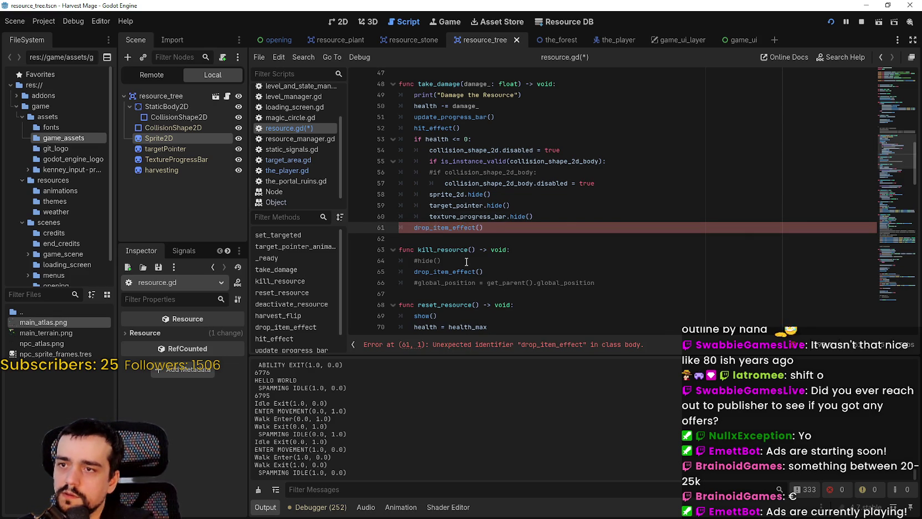
{"action": "key", "text": "Up"}
{"action": "key", "text": "End"}
{"action": "key", "text": "Return"}
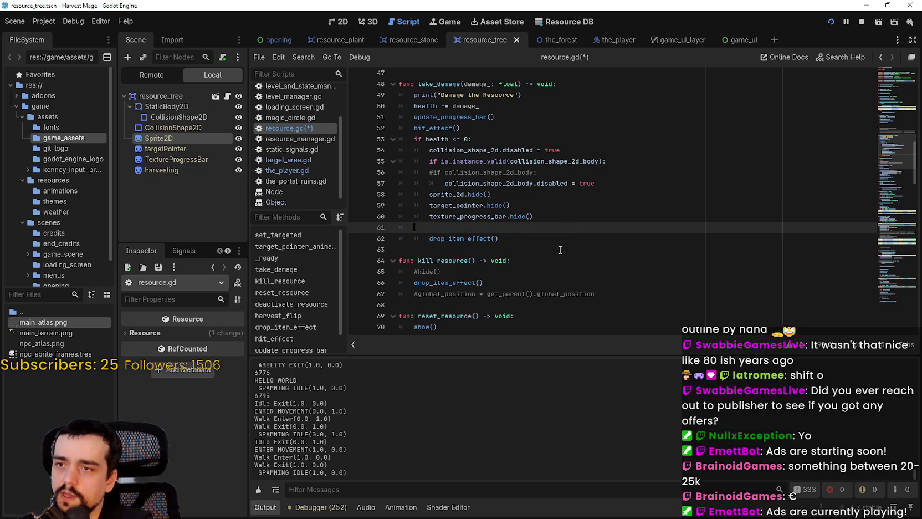
Comment out sprite_2d.hide(), save resource.gd, and switch to the running game
{"action": "left_click", "coordinate": [423, 183]}
{"action": "left_click", "coordinate": [423, 193]}
{"action": "key", "text": "ctrl+k"}
{"action": "key", "text": "Down"}
{"action": "key", "text": "Down"}
{"action": "key", "text": "Down"}
{"action": "key", "text": "ctrl+s"}
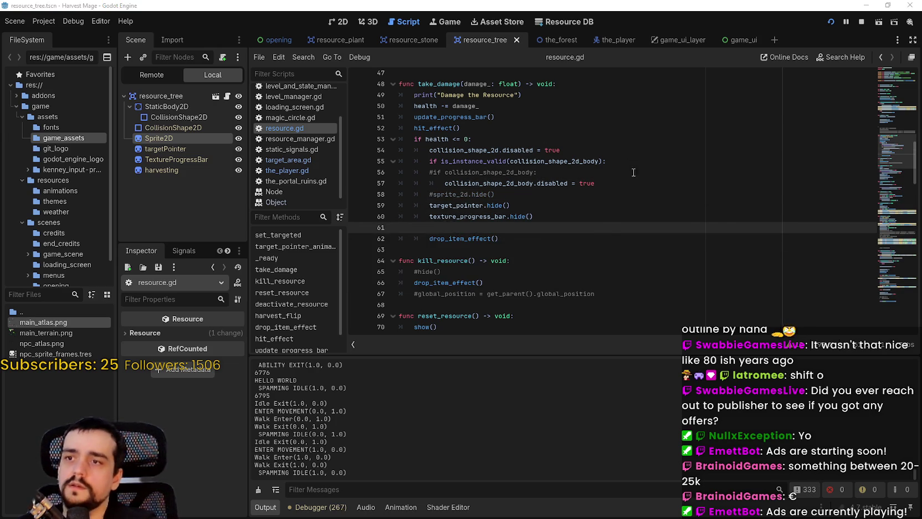
{"action": "key", "text": "alt+Tab"}
Walk the mage up to the nearest plant and strike it repeatedly until it breaks
{"action": "key", "text": "s"}
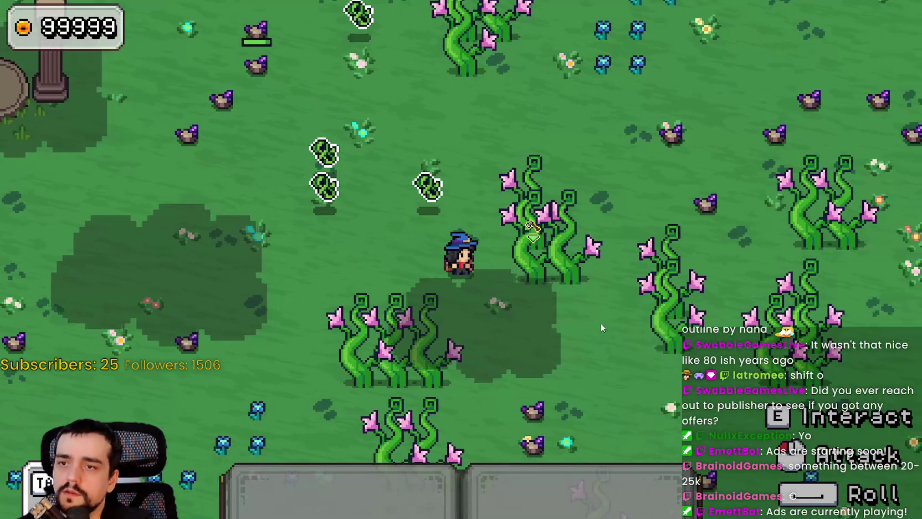
{"action": "key", "text": "w"}
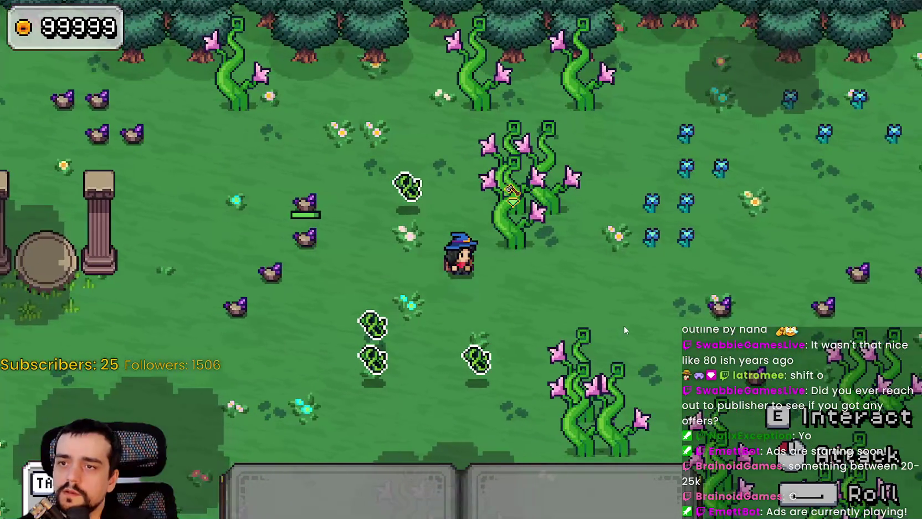
{"action": "left_click", "coordinate": [620, 316]}
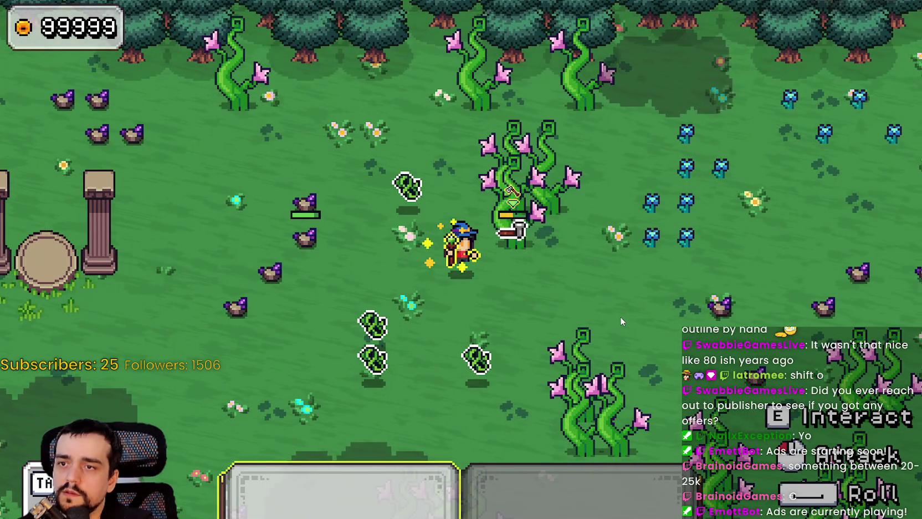
{"action": "left_click", "coordinate": [620, 315]}
{"action": "left_click", "coordinate": [620, 315]}
{"action": "left_click", "coordinate": [620, 316]}
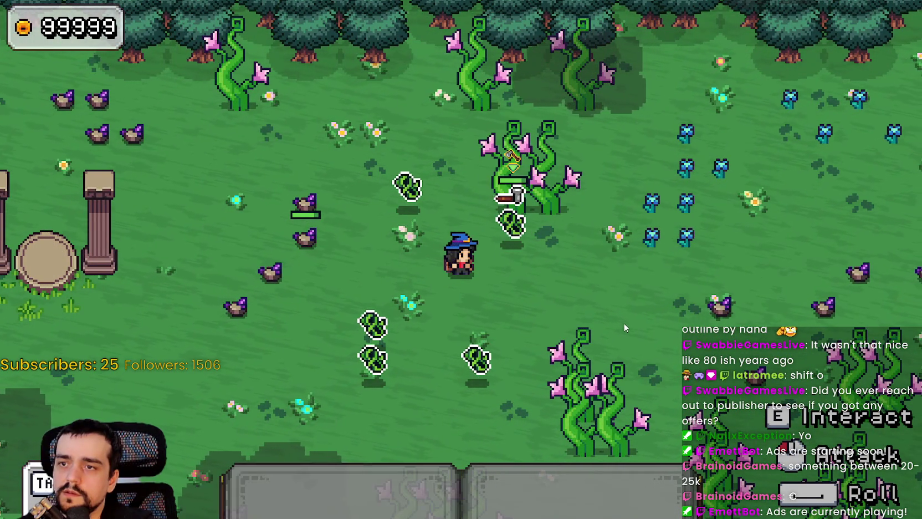
Keep attacking the neighbouring plants to drain their health and break them
{"action": "left_click", "coordinate": [647, 304]}
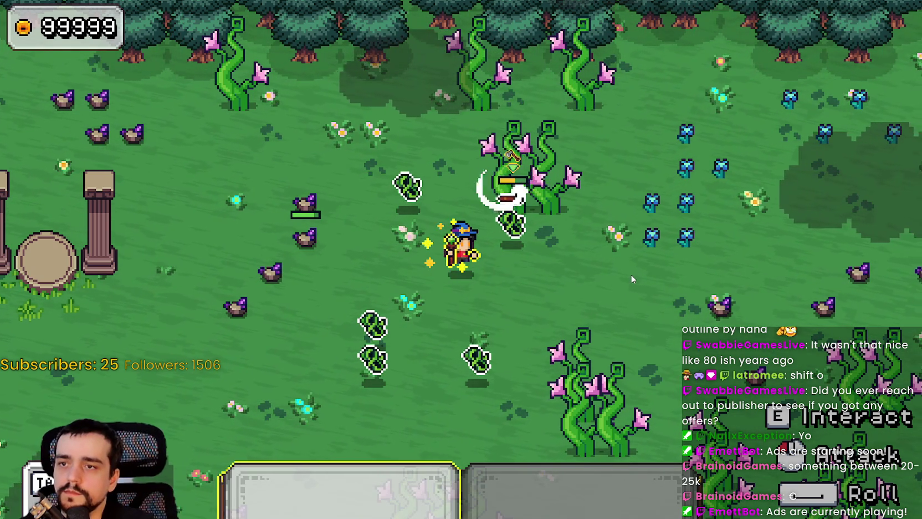
{"action": "left_click", "coordinate": [632, 275]}
{"action": "left_click", "coordinate": [632, 275]}
{"action": "left_click", "coordinate": [632, 274]}
{"action": "left_click", "coordinate": [632, 275]}
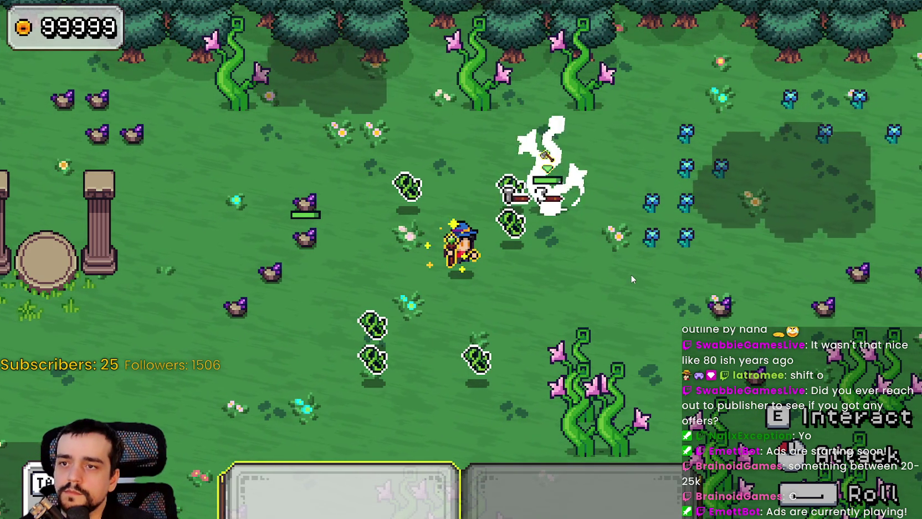
{"action": "left_click", "coordinate": [631, 274]}
{"action": "left_click", "coordinate": [631, 274]}
{"action": "left_click", "coordinate": [631, 275]}
{"action": "left_click", "coordinate": [631, 275]}
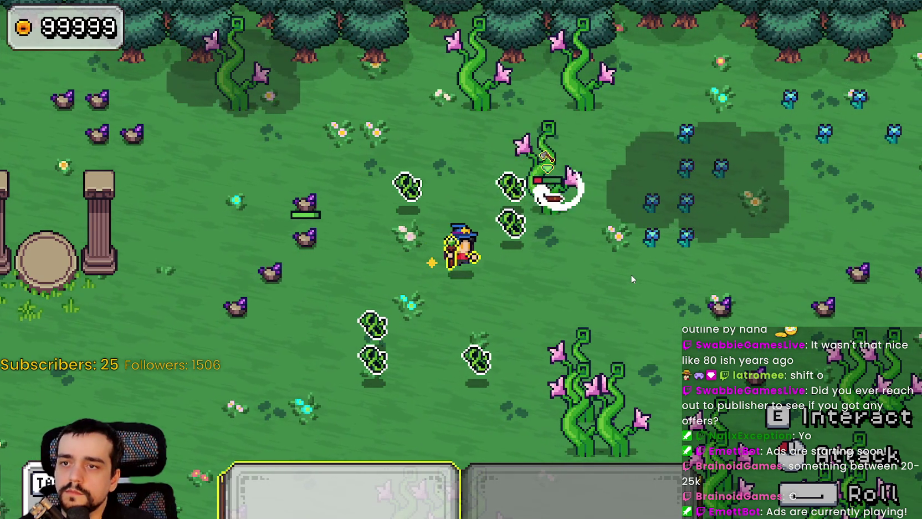
Move the mage up-left to the treeline and attack the plant there
{"action": "key", "text": "d"}
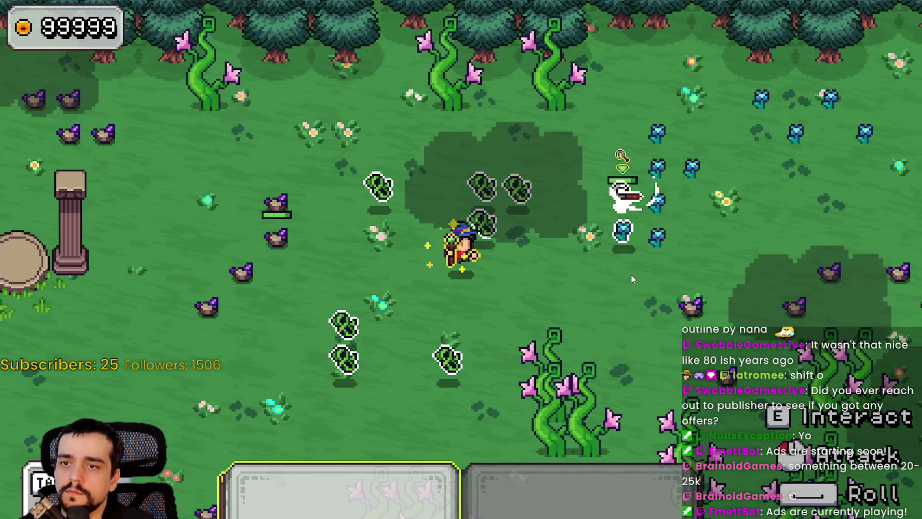
{"action": "key", "text": "w"}
{"action": "key", "text": "a"}
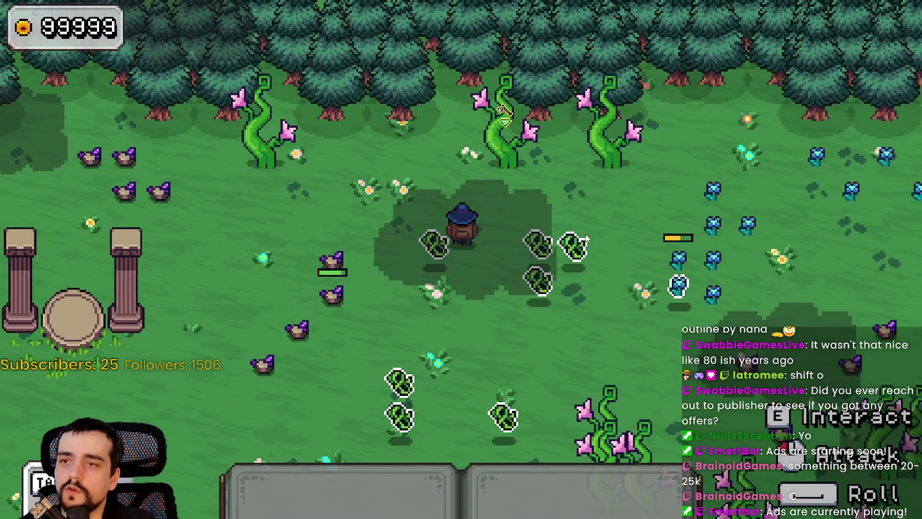
{"action": "left_click", "coordinate": [510, 154]}
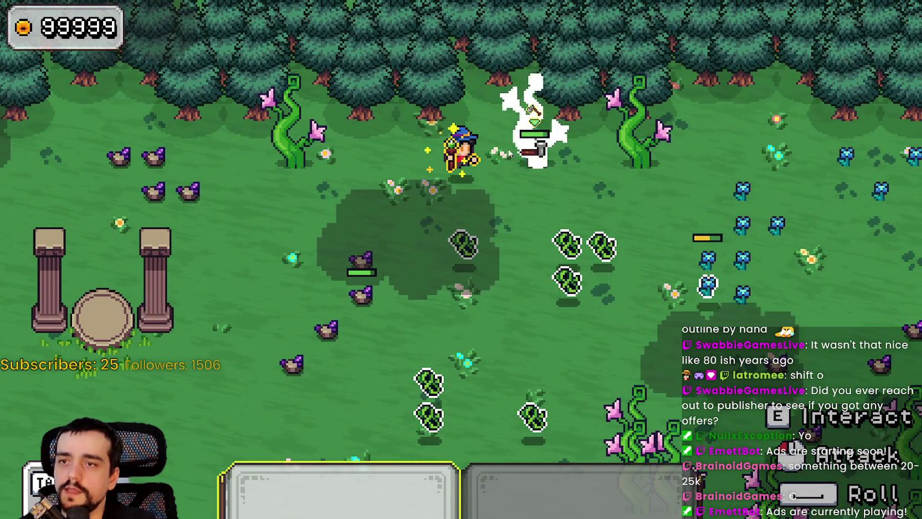
{"action": "left_click", "coordinate": [510, 154]}
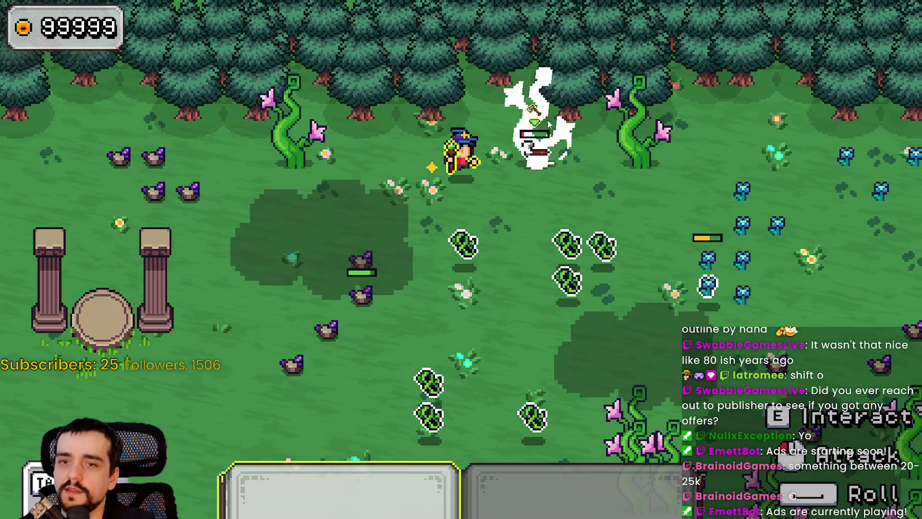
Walk down-left to the pickaxe-marked resource and strike it to check its drop
{"action": "key", "text": "d"}
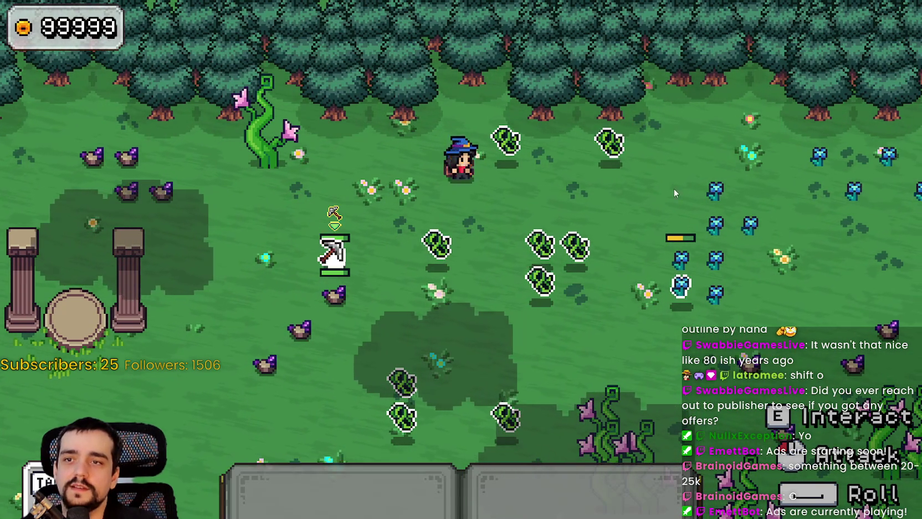
{"action": "key", "text": "s"}
{"action": "key", "text": "a"}
{"action": "left_click", "coordinate": [457, 230]}
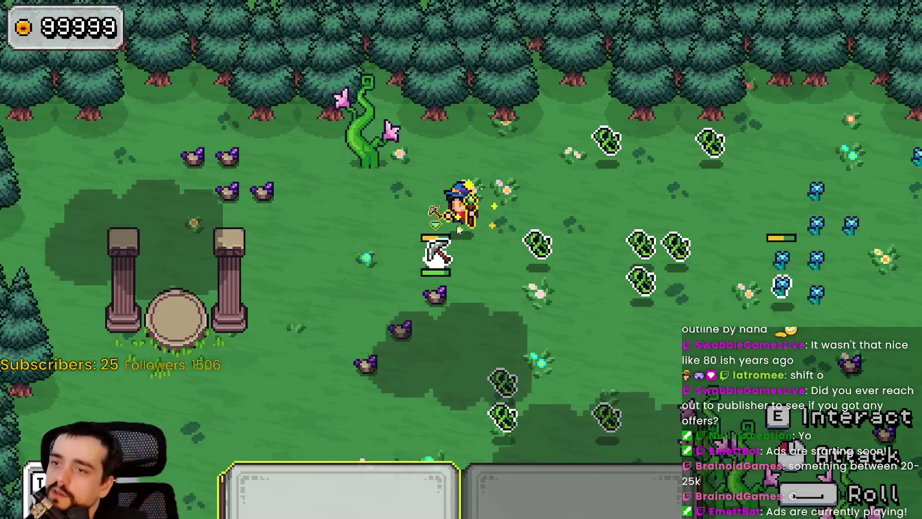
{"action": "key", "text": "a"}
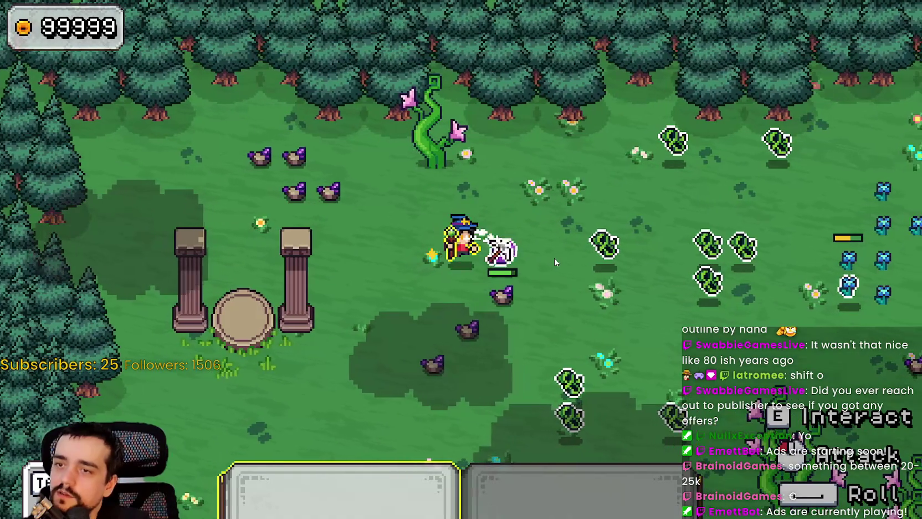
{"action": "key", "text": "d"}
{"action": "key", "text": "s"}
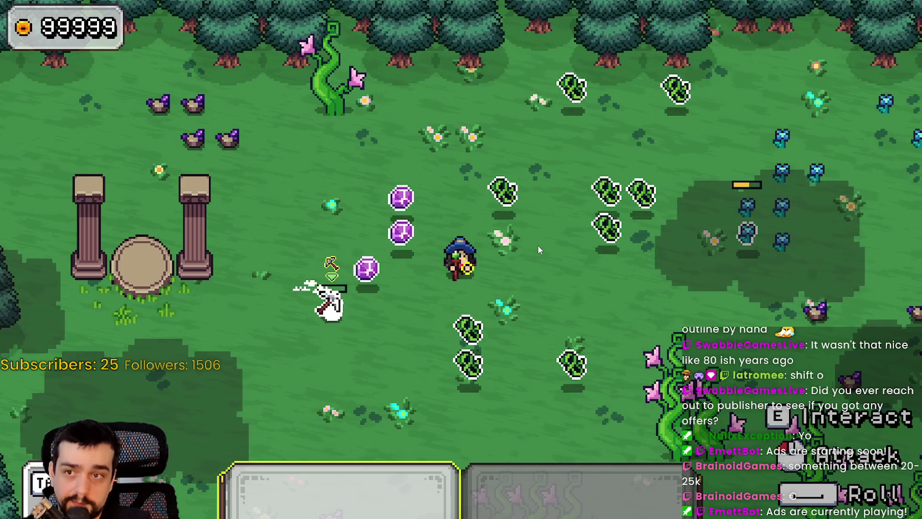
Stop the playtest and return to the drop_item_effect() call line in resource.gd
{"action": "key", "text": "w"}
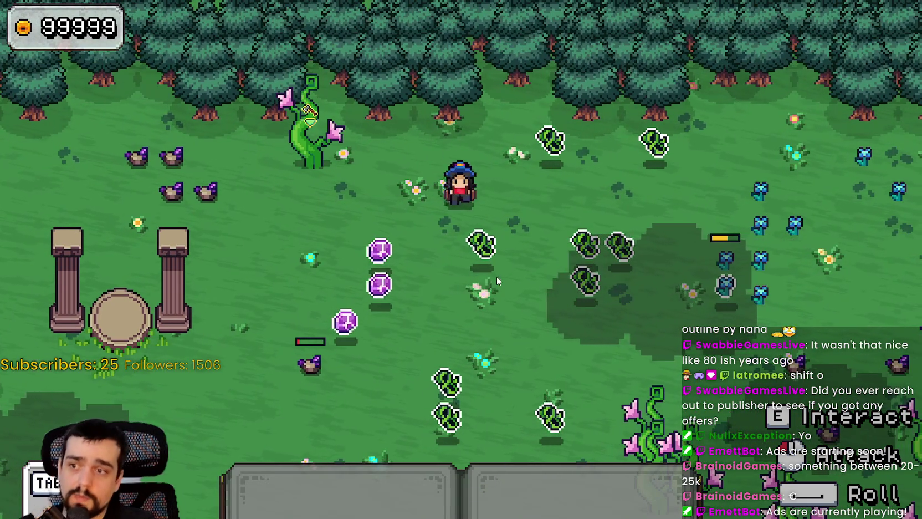
{"action": "key", "text": "s"}
{"action": "key", "text": "a"}
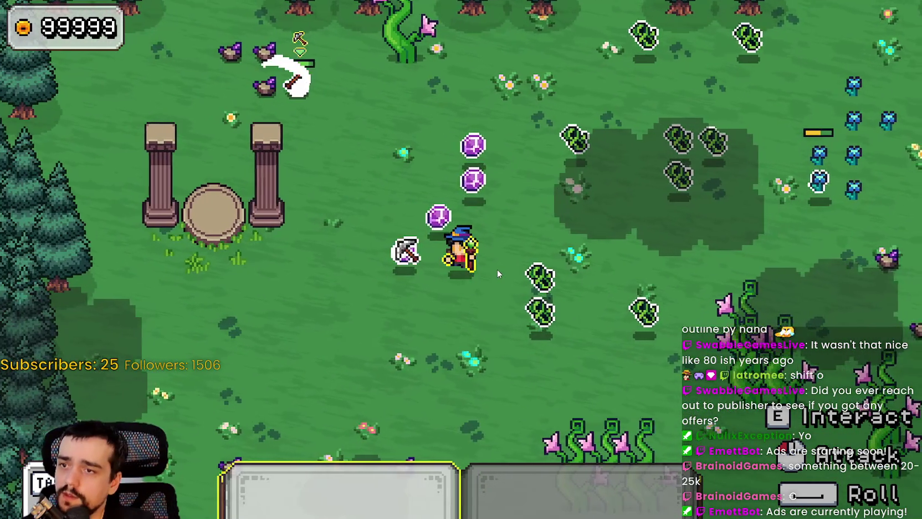
{"action": "key", "text": "w"}
{"action": "key", "text": "d"}
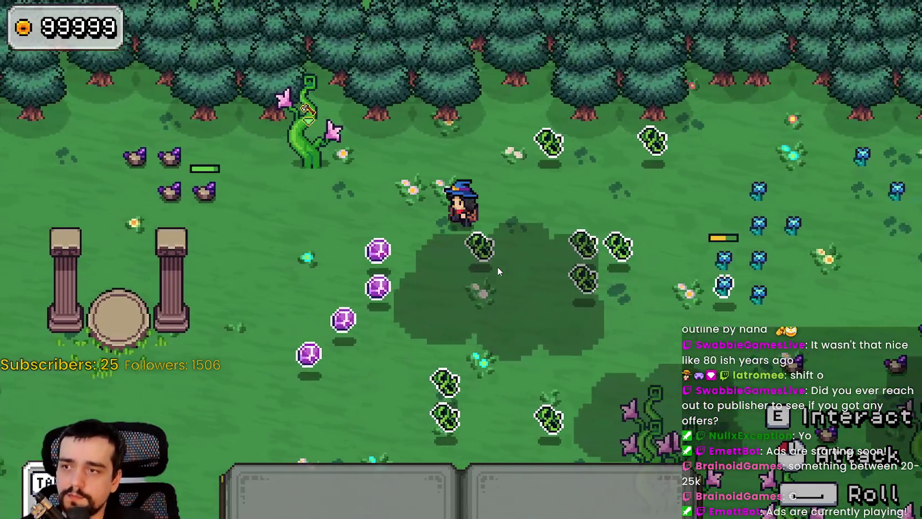
{"action": "key", "text": "F8"}
{"action": "left_click", "coordinate": [523, 237]}
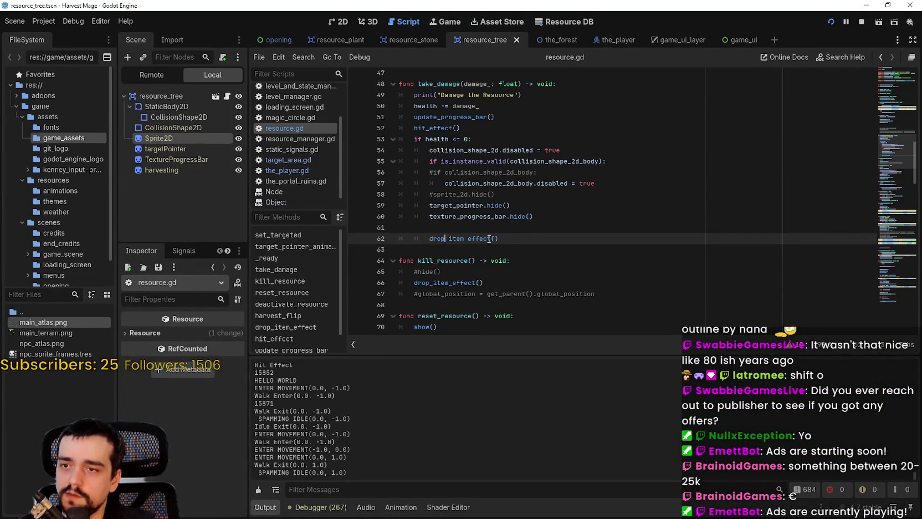